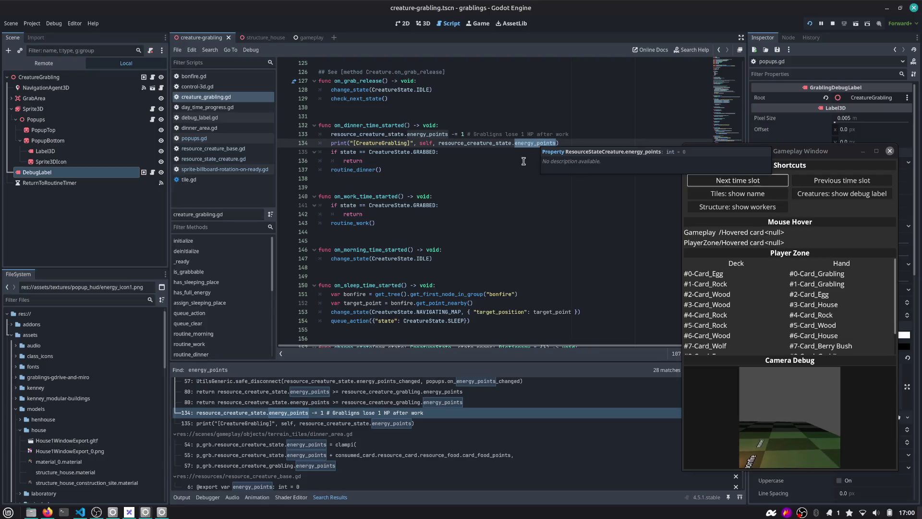
Change the dinner log message to 'DINNER TIME!!!!', save creature_grabling.gd, and relaunch the game.
key("Left")
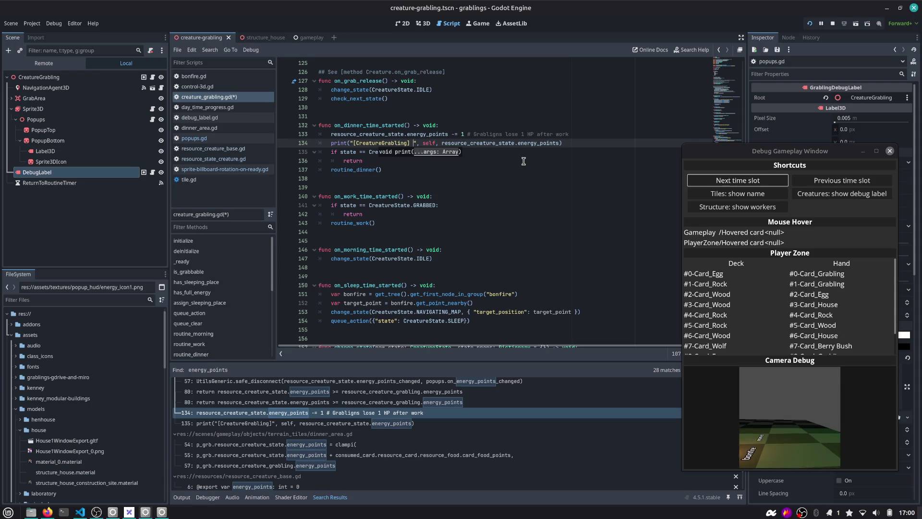
type("D")
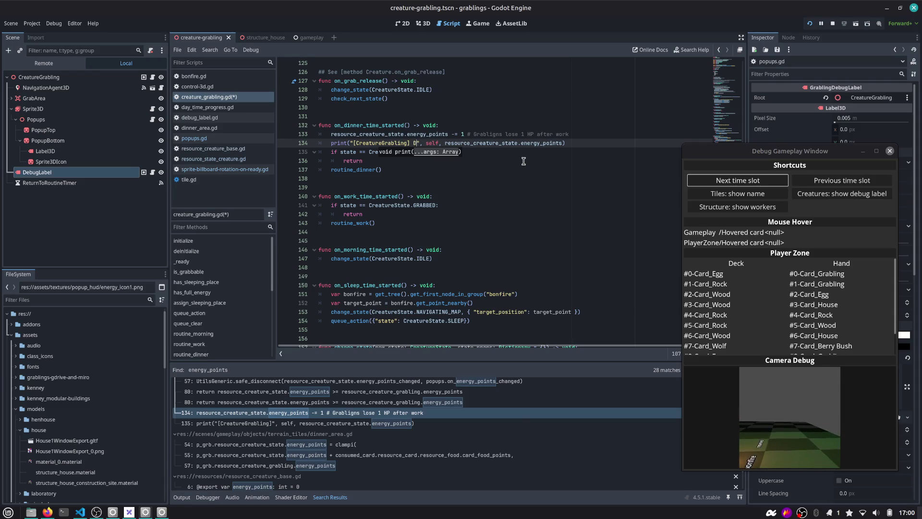
type("INNER TIME!!!")
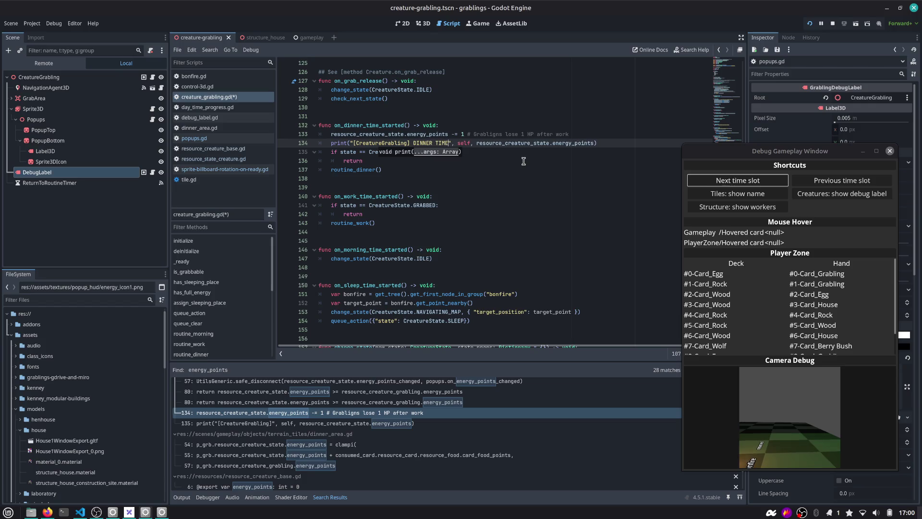
type("!")
key("ctrl+s")
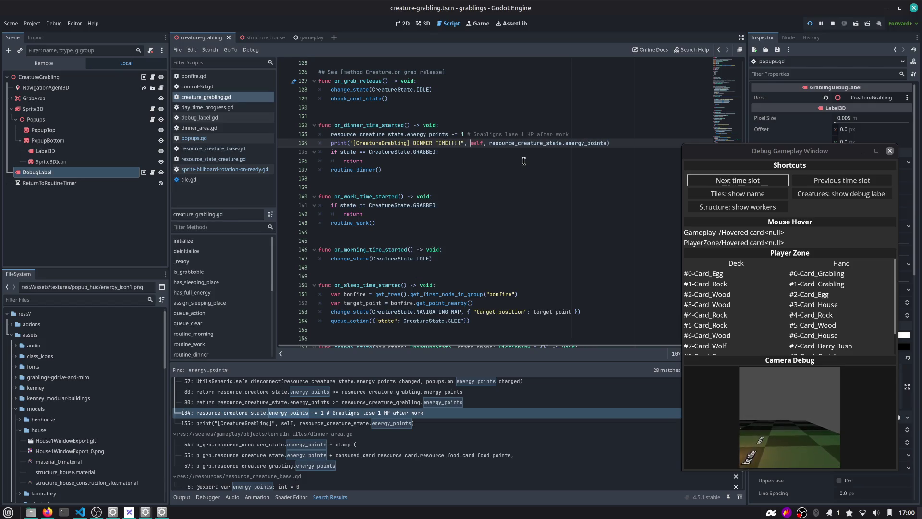
left_click(810, 24)
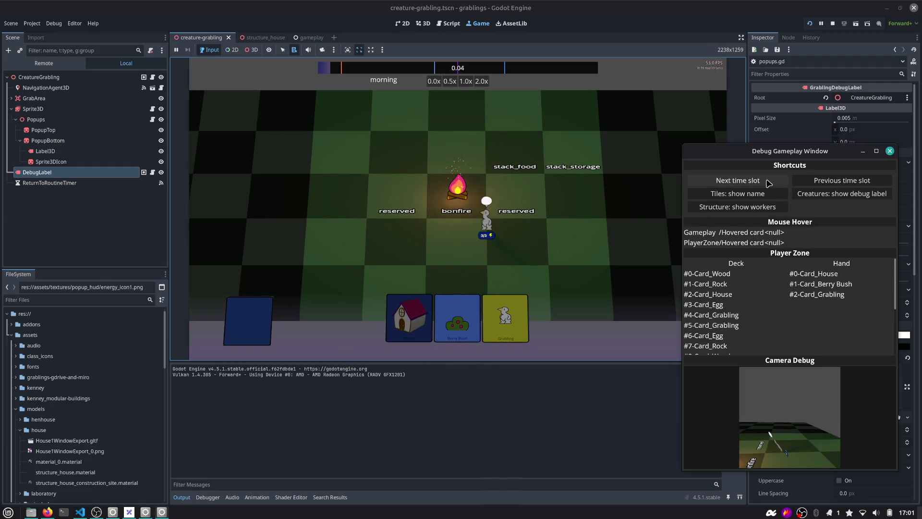
Advance the game to dinner and select the logged DINNER TIME message.
left_click(743, 180)
left_click(743, 180)
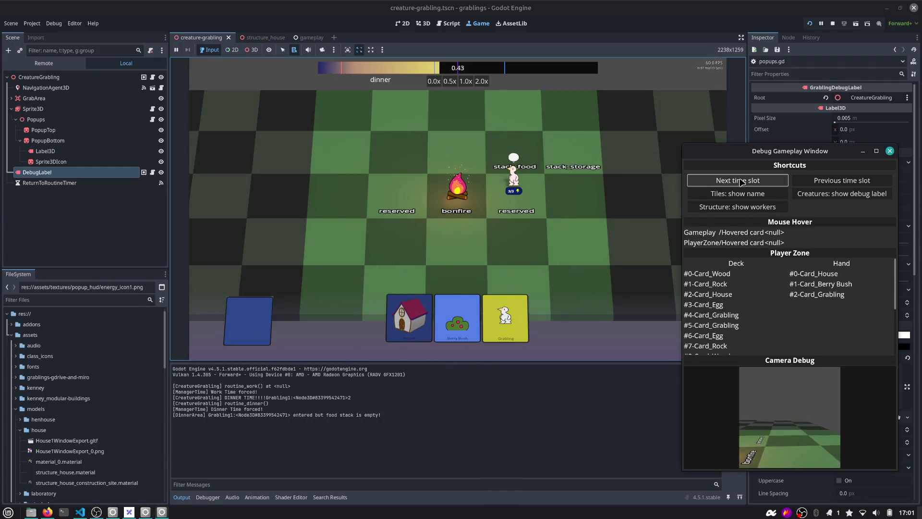
mouse_move(235, 398)
left_mouse_down()
mouse_move(344, 397)
mouse_move(297, 398)
left_mouse_up()
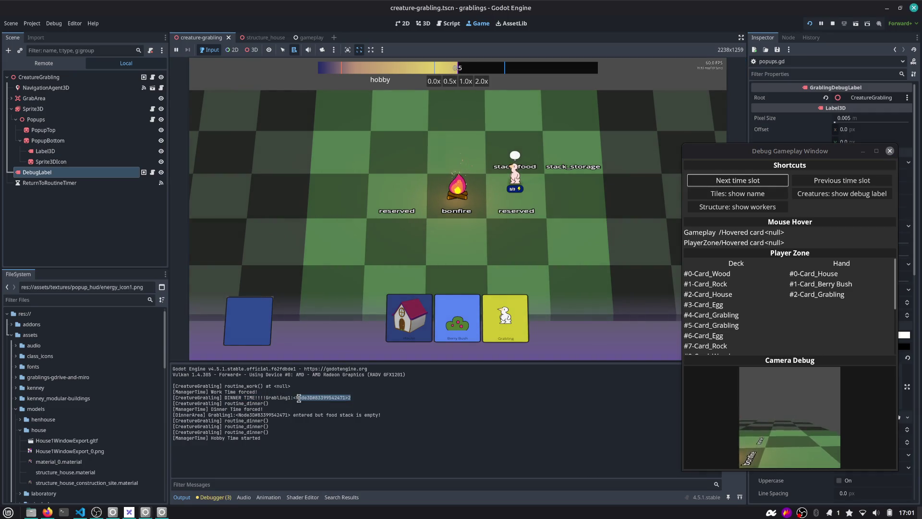
Cycle through ten more time slots to pass several dinners.
left_click(763, 181)
left_click(763, 181)
left_click(762, 181)
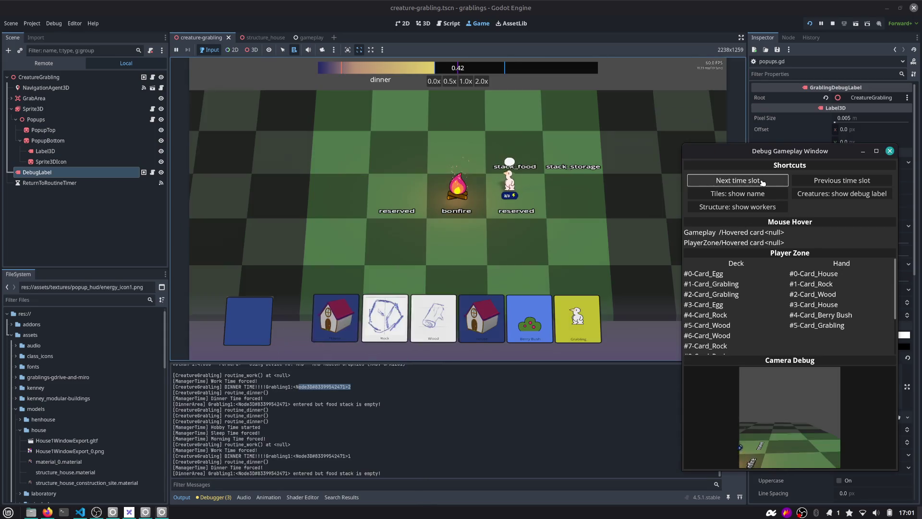
left_click(762, 181)
left_click(763, 182)
left_click(763, 181)
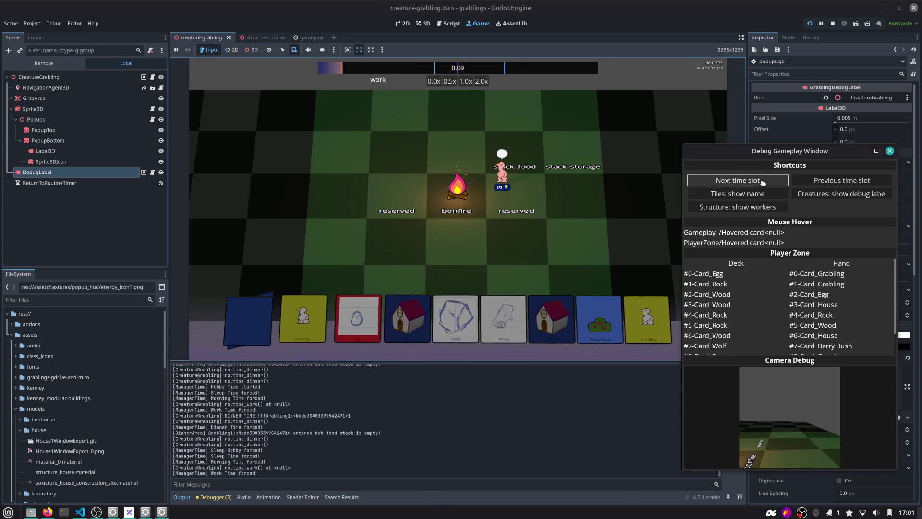
left_click(763, 181)
left_click(763, 182)
left_click(763, 181)
left_click(763, 182)
left_click(763, 181)
left_click(763, 181)
left_click(762, 181)
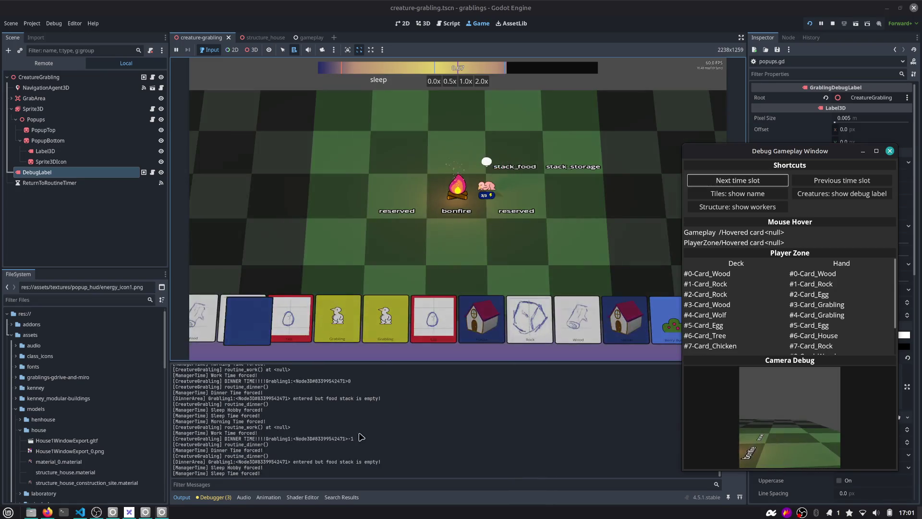
Check a DINNER TIME line in the output for the energy value, then return to the script.
left_click_drag(353, 438, 181, 438)
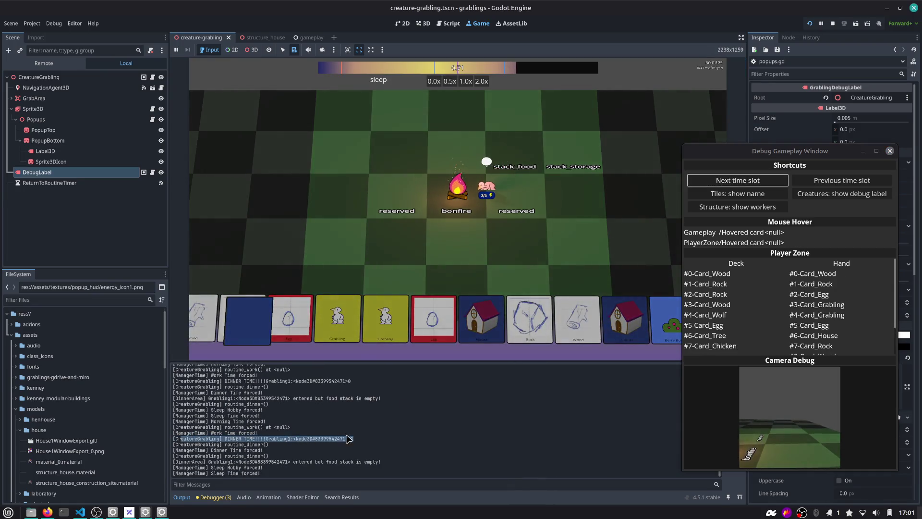
scroll(359, 442, "up", 1)
key("super+equal")
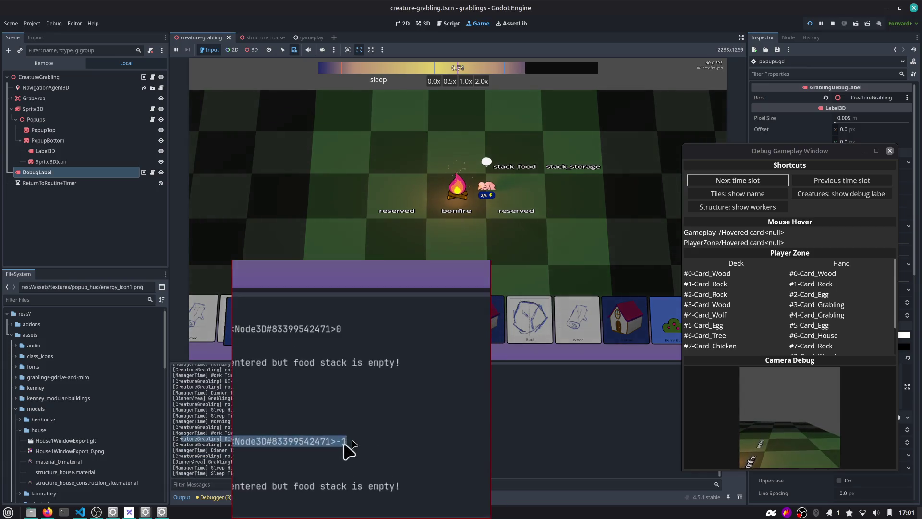
key("super+minus")
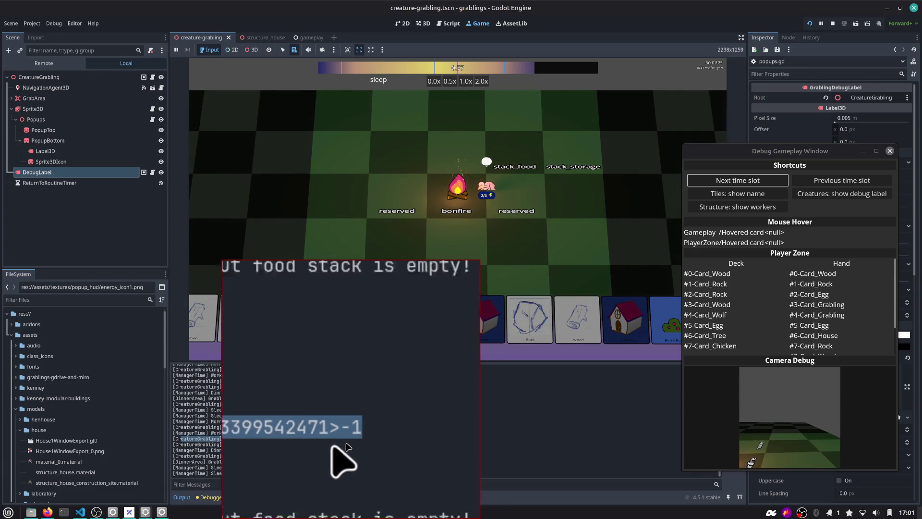
key("super+minus")
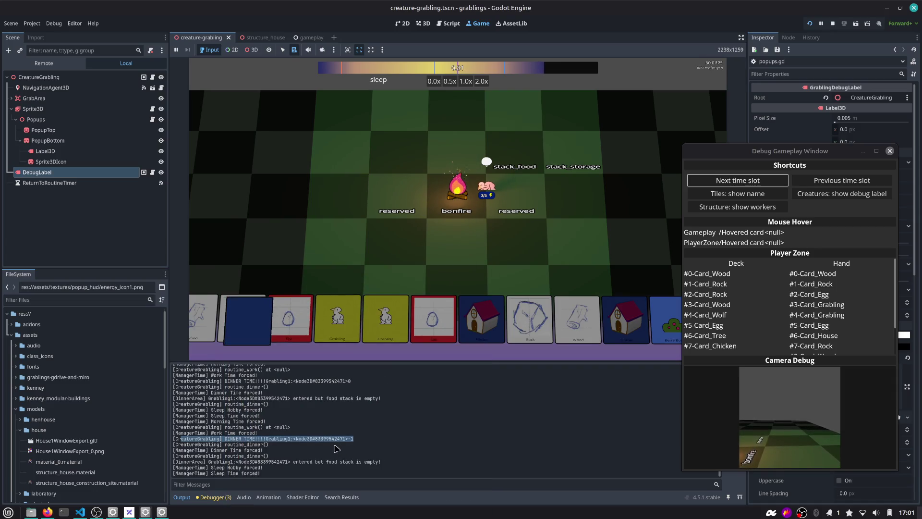
left_click(337, 449)
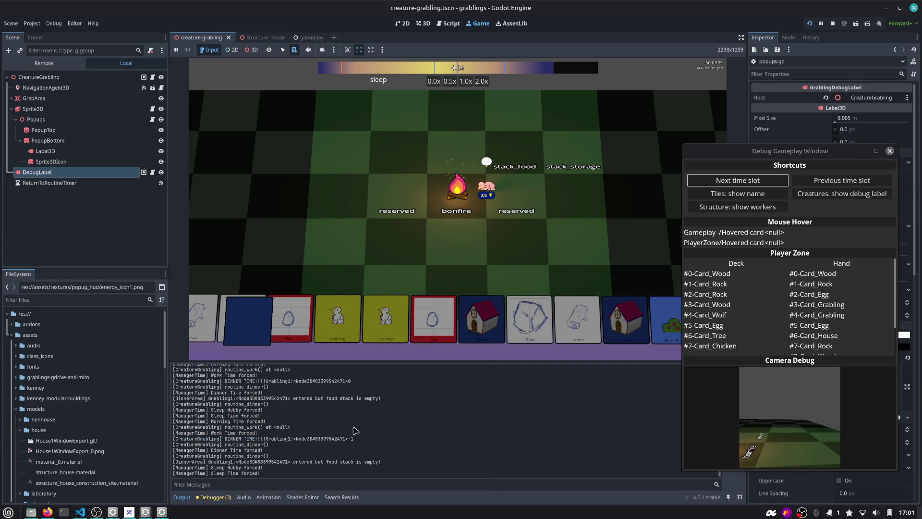
left_click(452, 23)
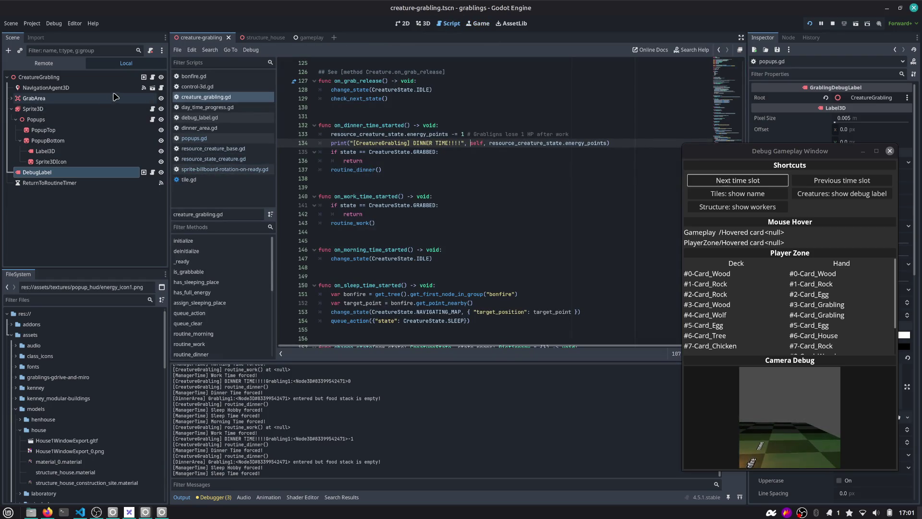
Open popups.gd and look over the set_energy_points calls and the p_points parameter.
left_click(153, 119)
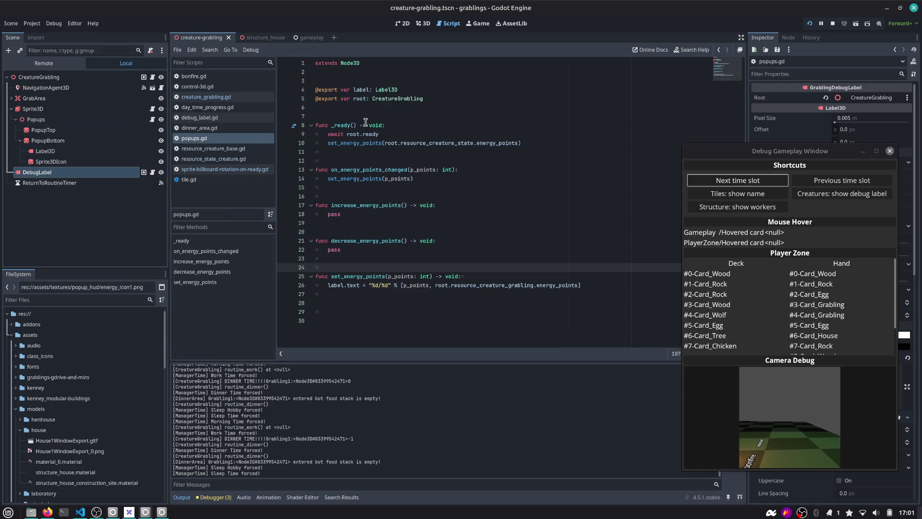
double_click(359, 142)
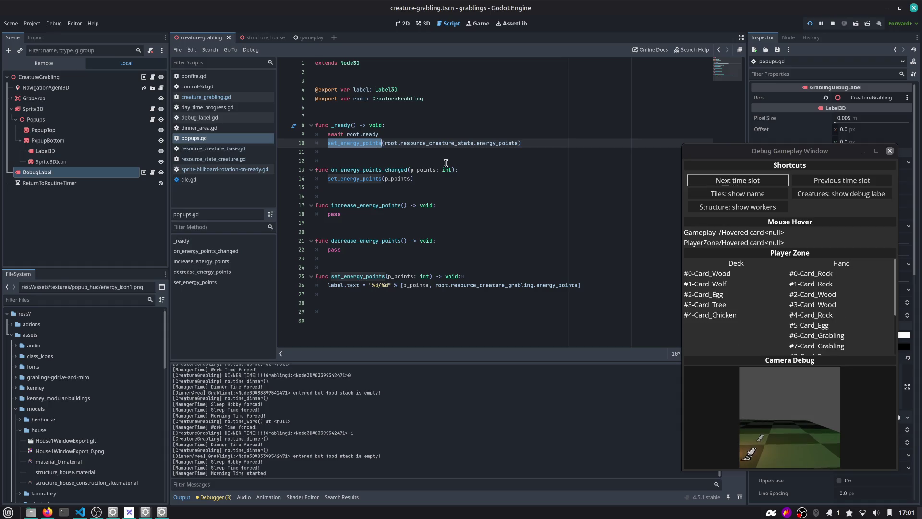
double_click(362, 182)
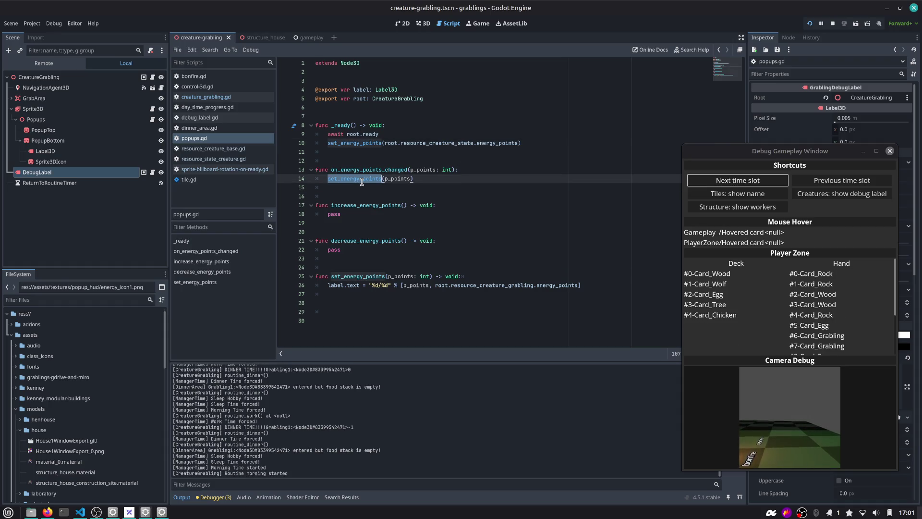
double_click(418, 169)
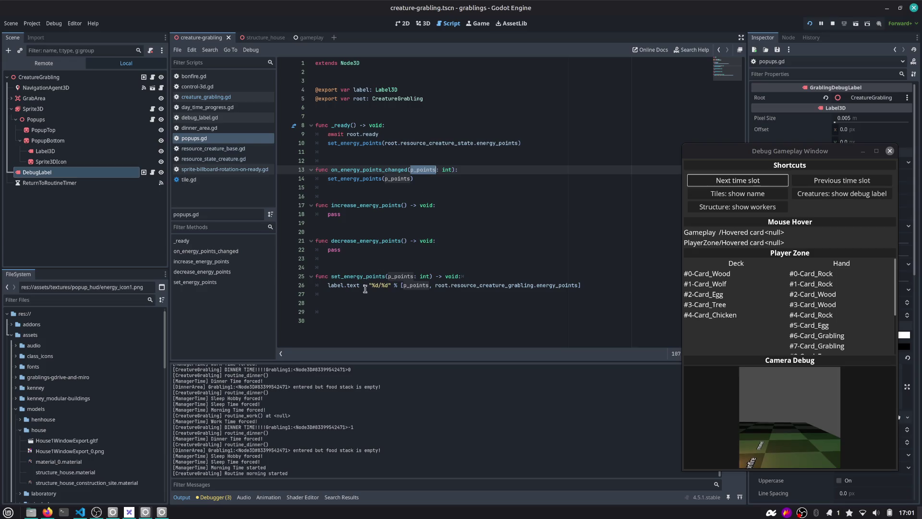
Add print("points", p_points) on line 14 of on_energy_points_changed and save popups.gd.
left_click(490, 172)
key("Return")
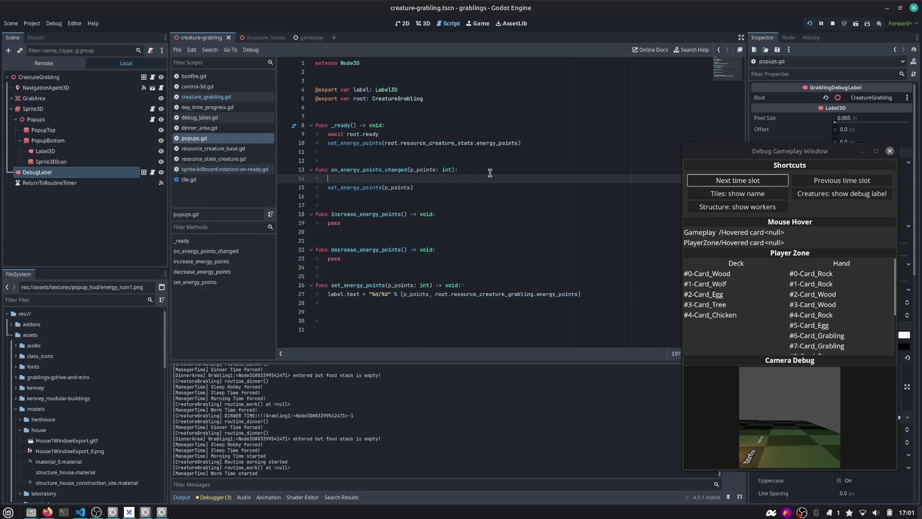
type("print(\"points\", p_points")
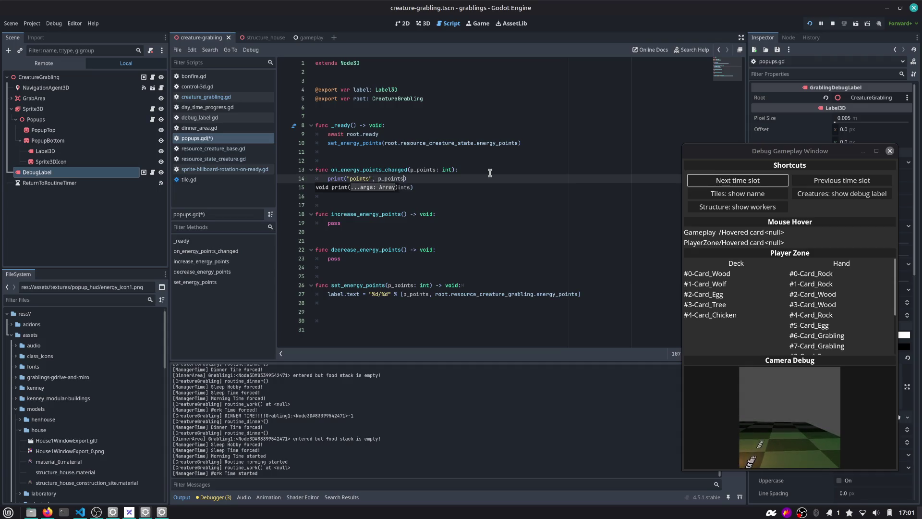
key("ctrl+s")
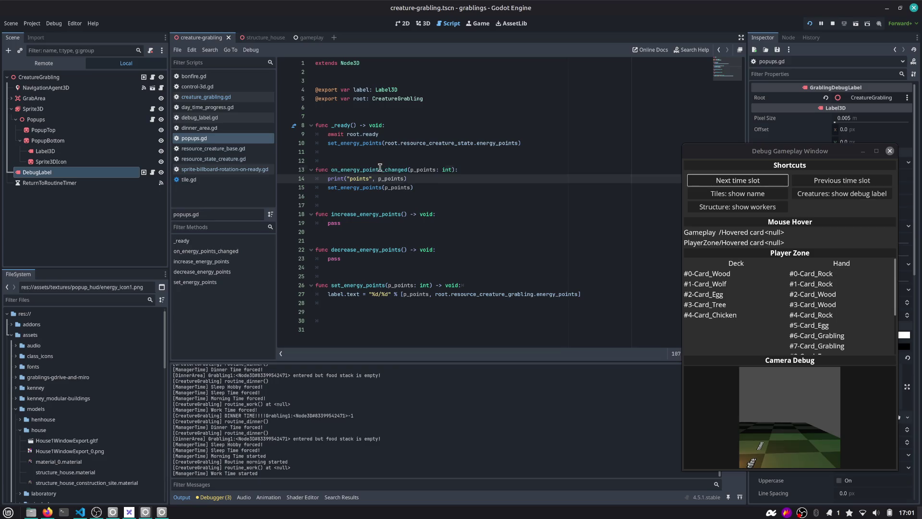
double_click(380, 170)
Search all files for on_energy_points_changed and go to the line 49 match in creature_grabling.gd.
key("ctrl+shift+f")
key("Return")
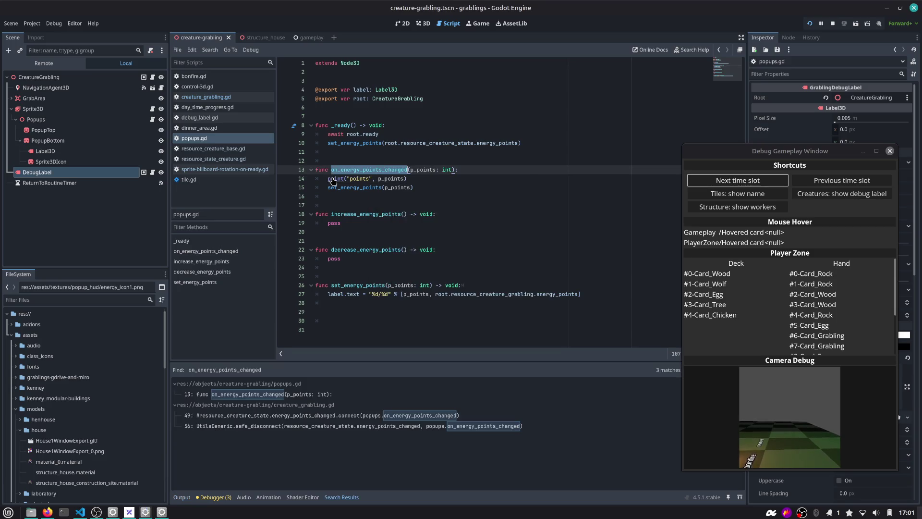
left_click(309, 416)
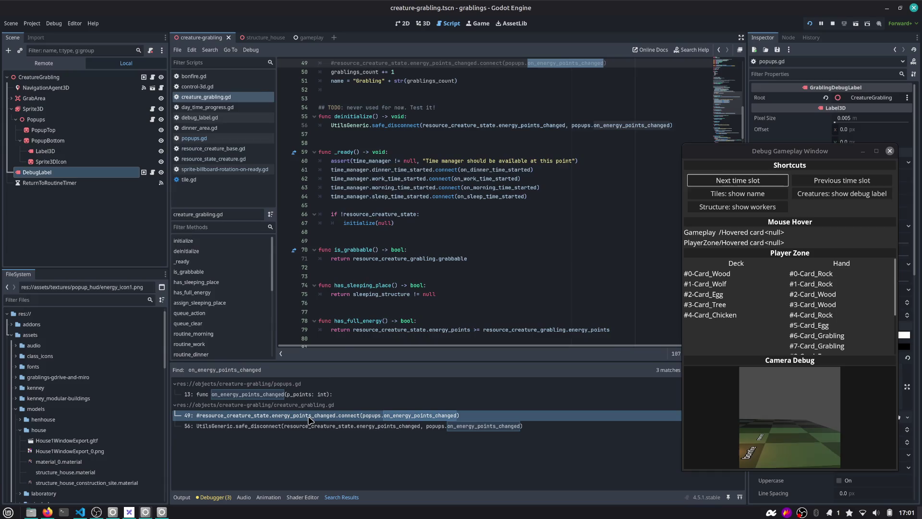
scroll(381, 263, "up", 3)
scroll(379, 253, "up", 1)
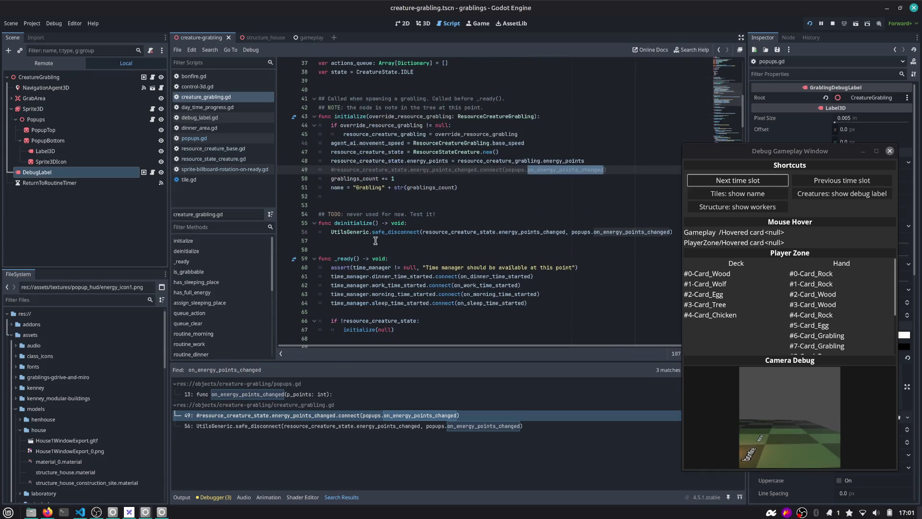
Uncomment the energy_points_changed connection on line 49 and restart the game.
left_click(407, 171)
key("ctrl+k")
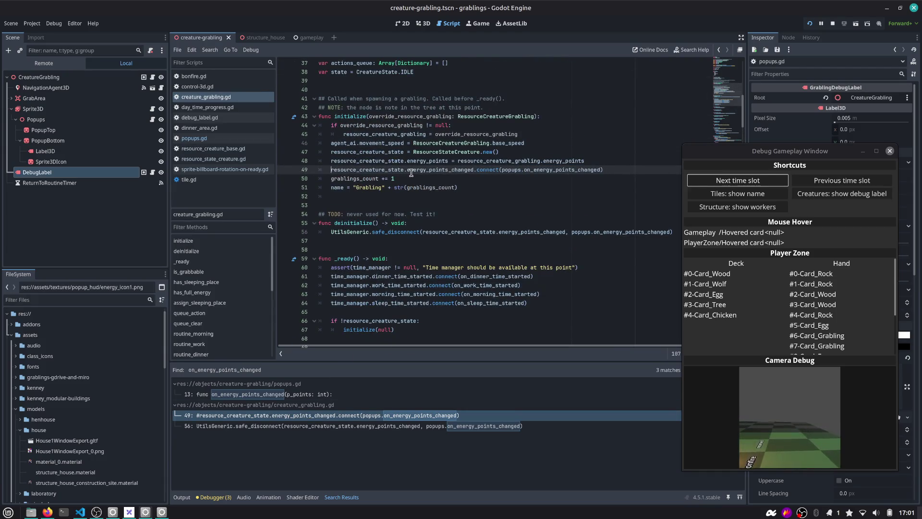
double_click(430, 171)
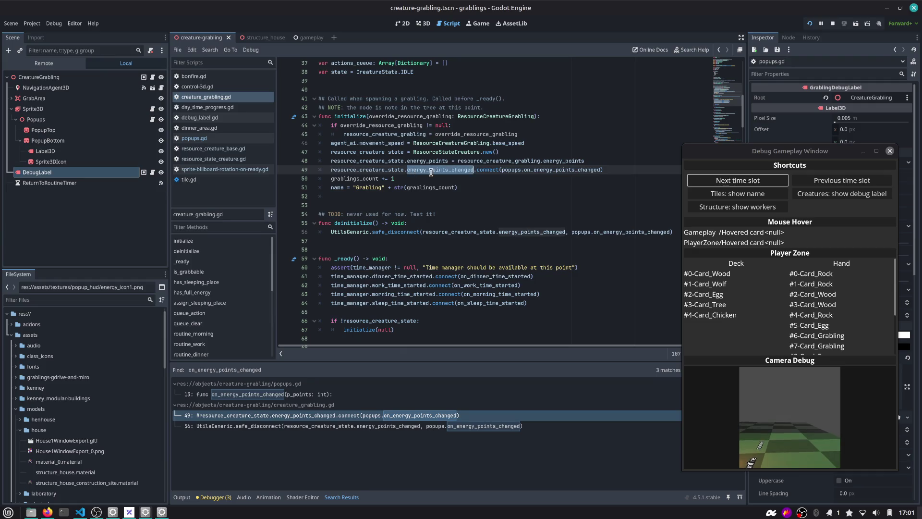
left_click(620, 169)
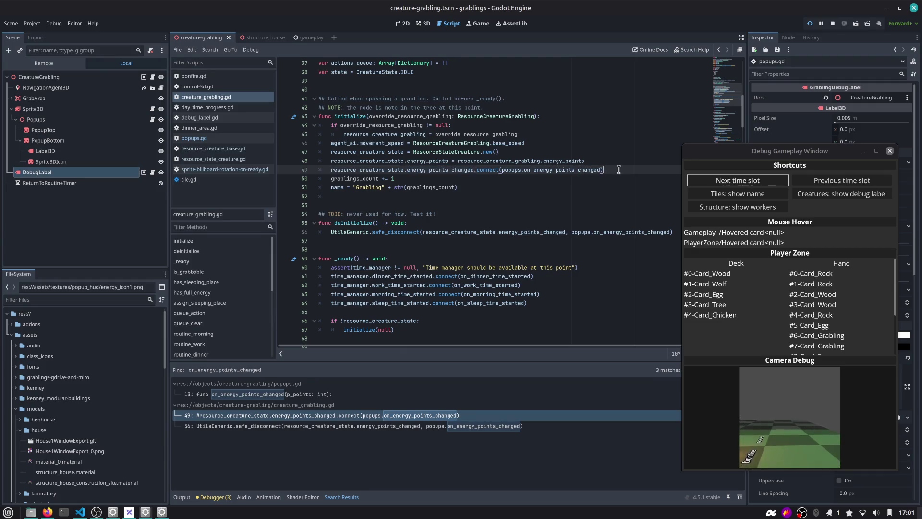
left_click(810, 23)
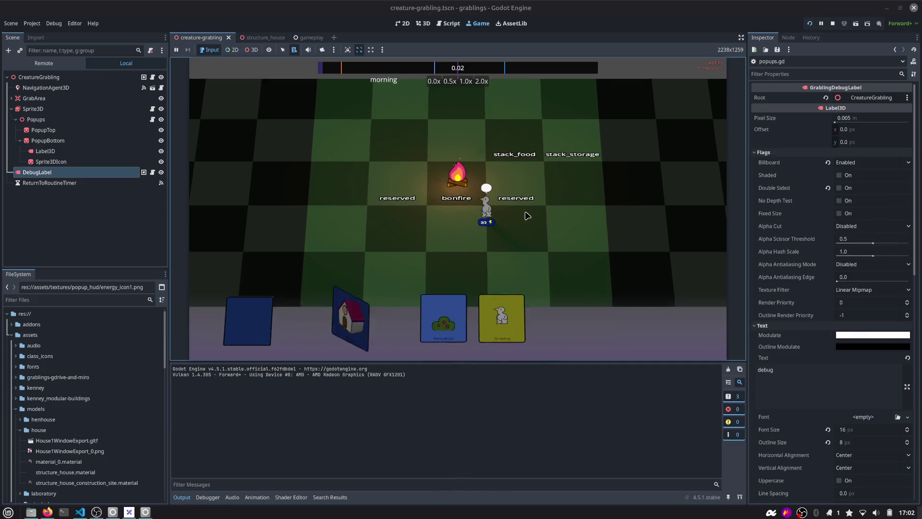
Advance through eleven time slots until the energy popup drops to -1/3.
left_click(737, 180)
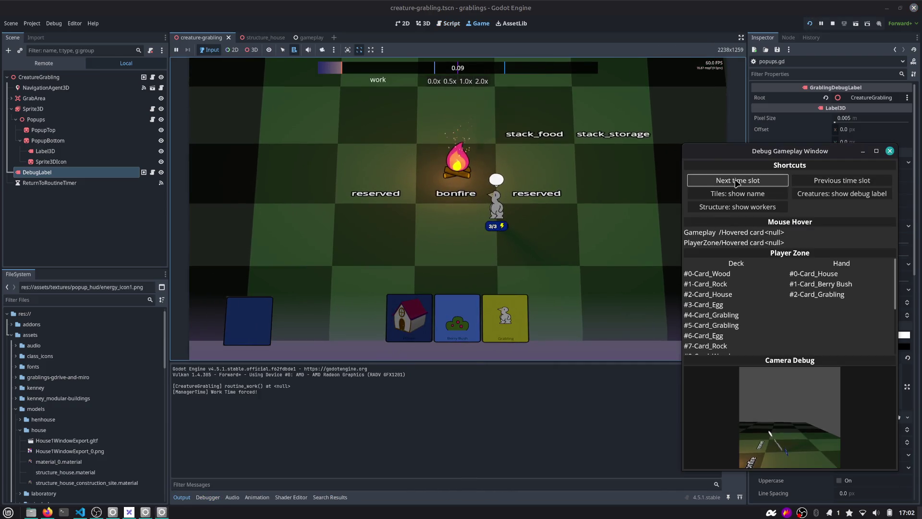
left_click(737, 181)
left_click(737, 181)
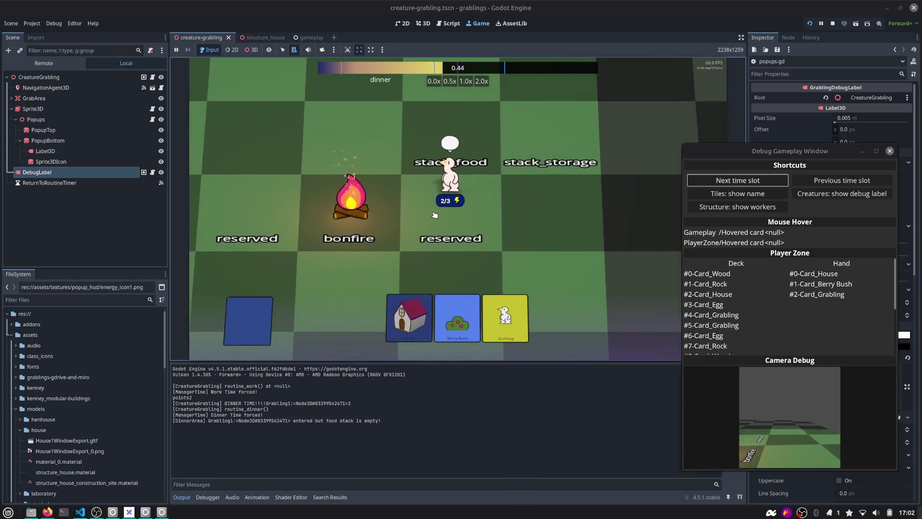
left_click(713, 182)
left_click(713, 182)
left_click(712, 182)
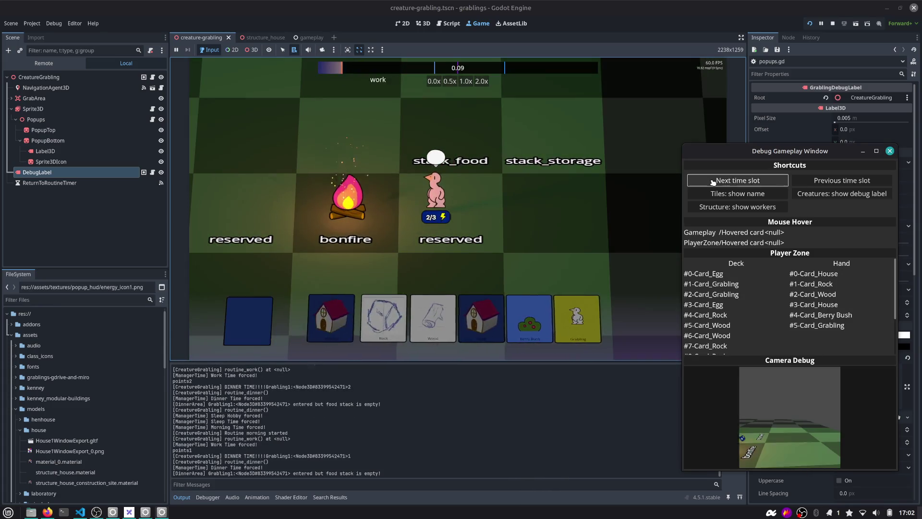
left_click(712, 181)
left_click(712, 181)
left_click(712, 182)
left_click(713, 182)
left_click(712, 182)
left_click(713, 181)
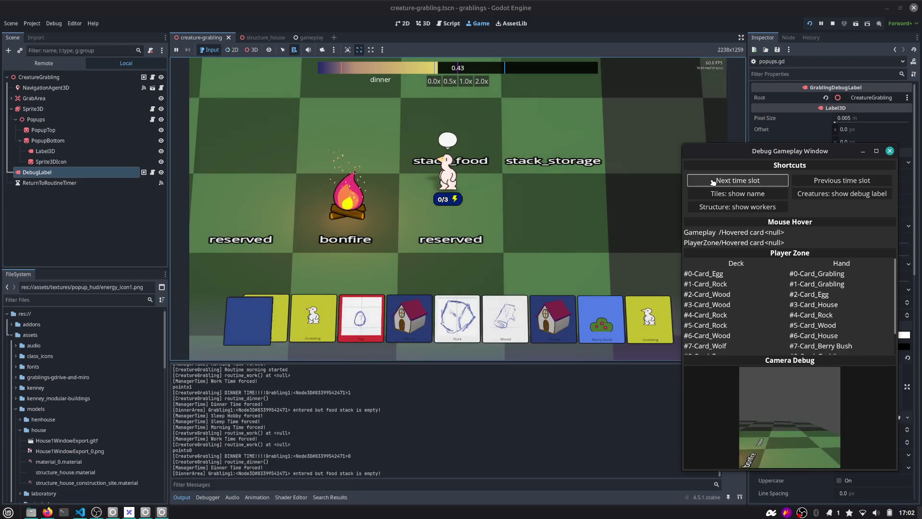
left_click(712, 182)
left_click(712, 182)
left_click(713, 181)
left_click(713, 182)
left_click(712, 181)
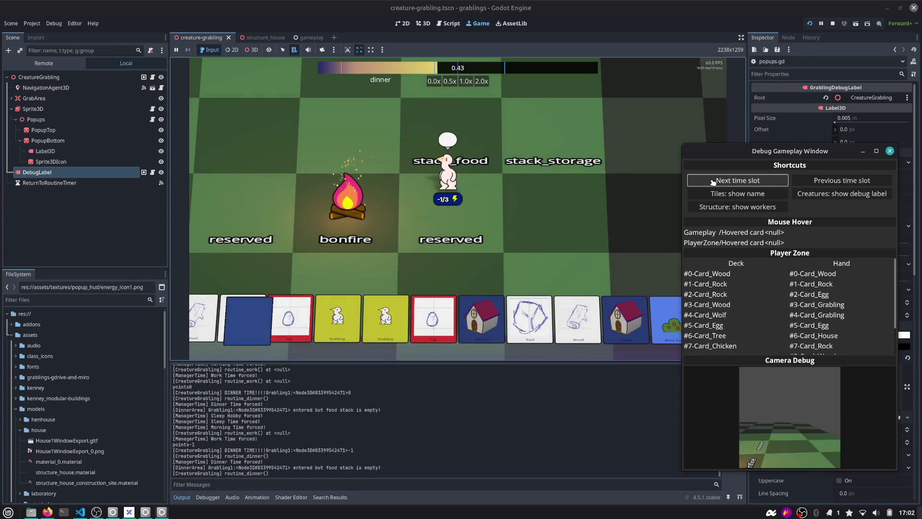
Stop the running game, save the scene, and return to creature_grabling.gd.
left_click(832, 23)
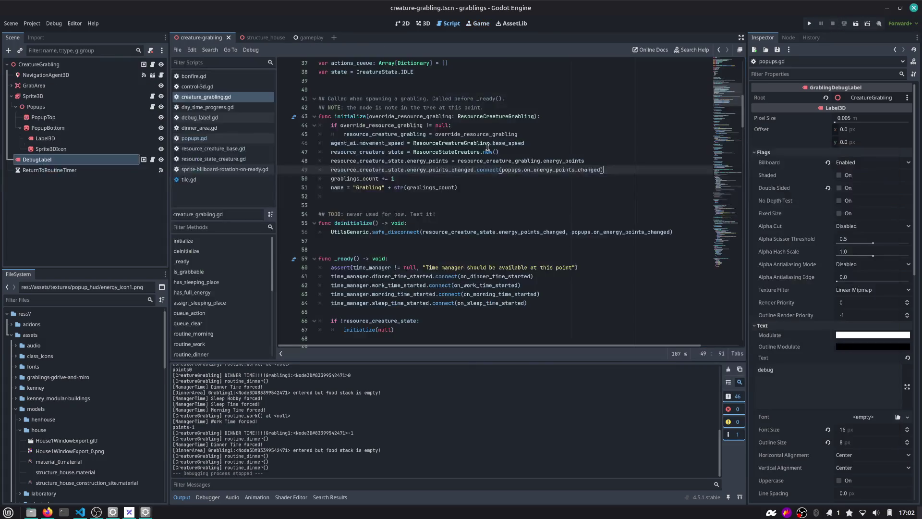
key("ctrl+s")
left_click(488, 145)
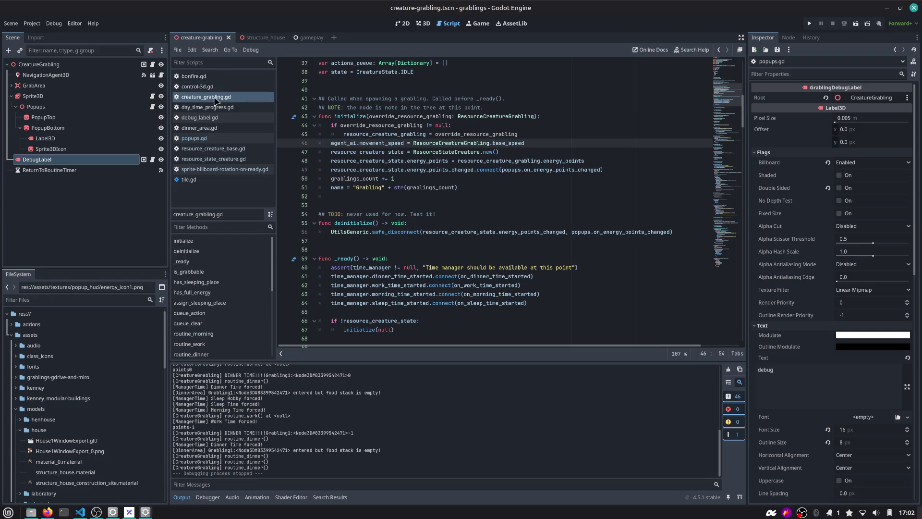
Switch to the 3D view, zoom and orbit onto the grabling's energy popup, and select PopupBottom.
left_click(198, 198)
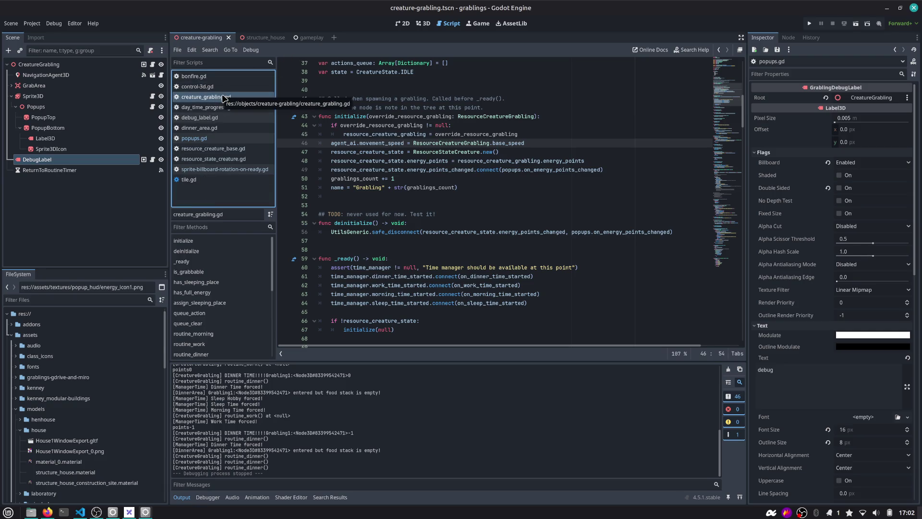
left_click(423, 23)
scroll(407, 263, "up", 2)
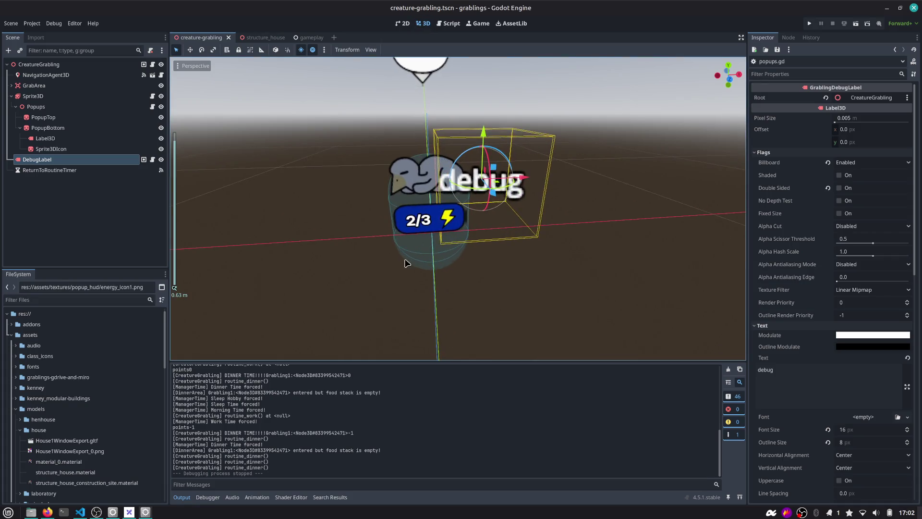
left_click_drag(407, 263, 406, 242)
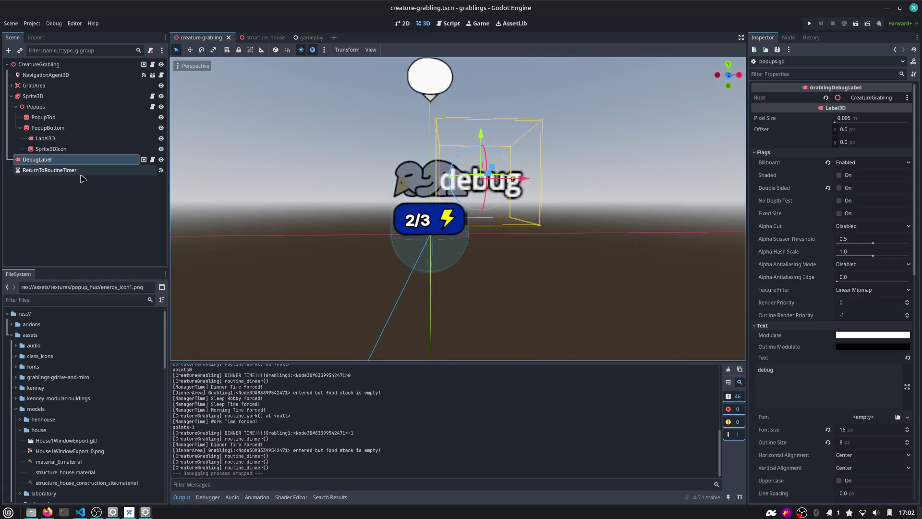
left_click(62, 128)
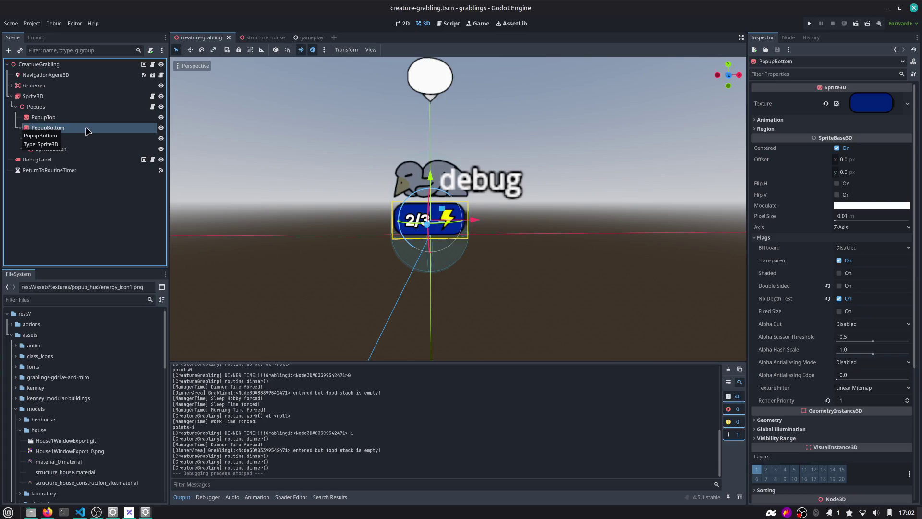
Open popups.gd, jump to set_energy_points, and add a blank line after the label text line.
left_click(152, 97)
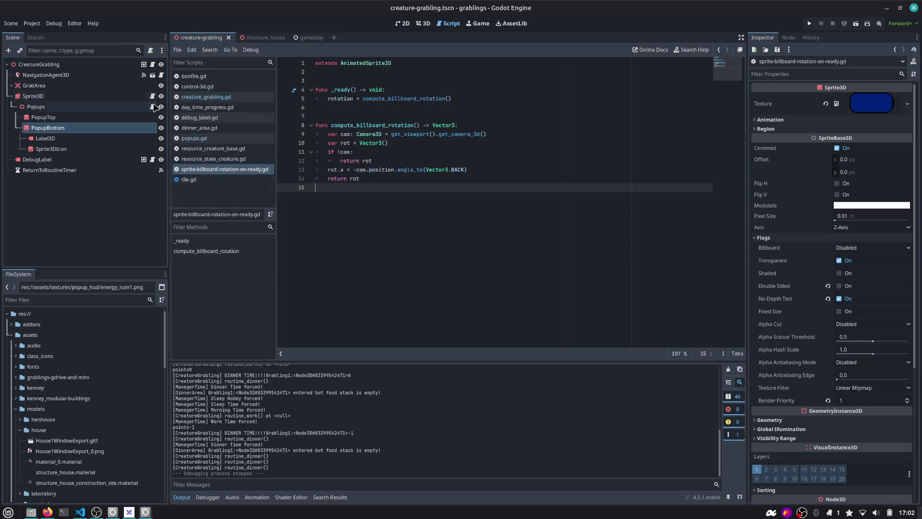
left_click(152, 106)
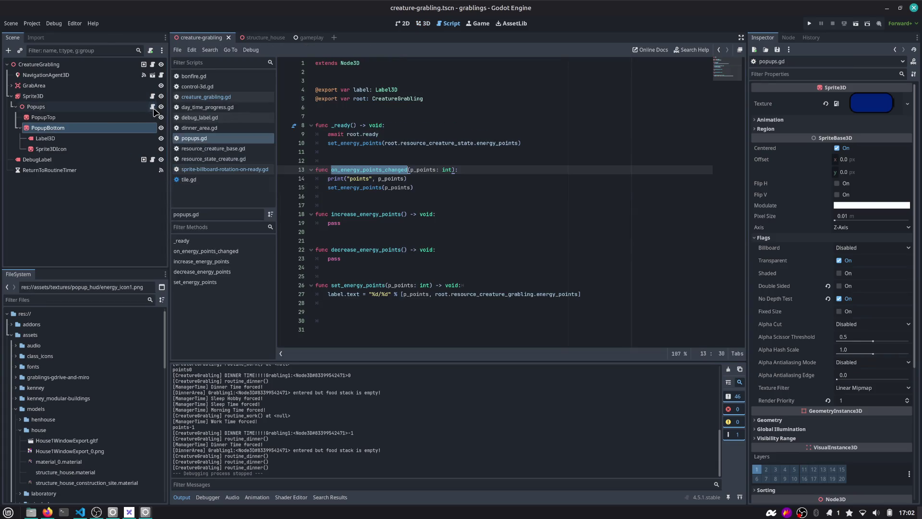
left_click(366, 143)
double_click(367, 143)
left_click(366, 143, "ctrl")
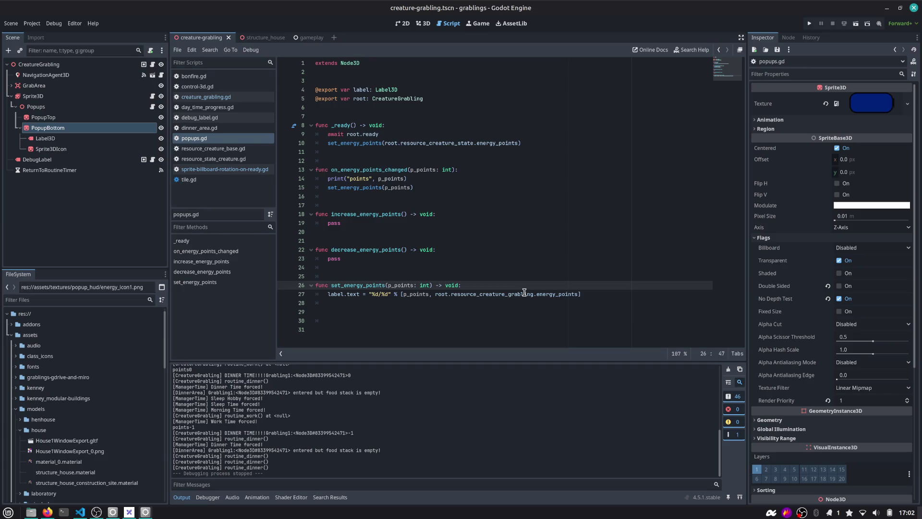
key("Down")
key("End")
key("Return")
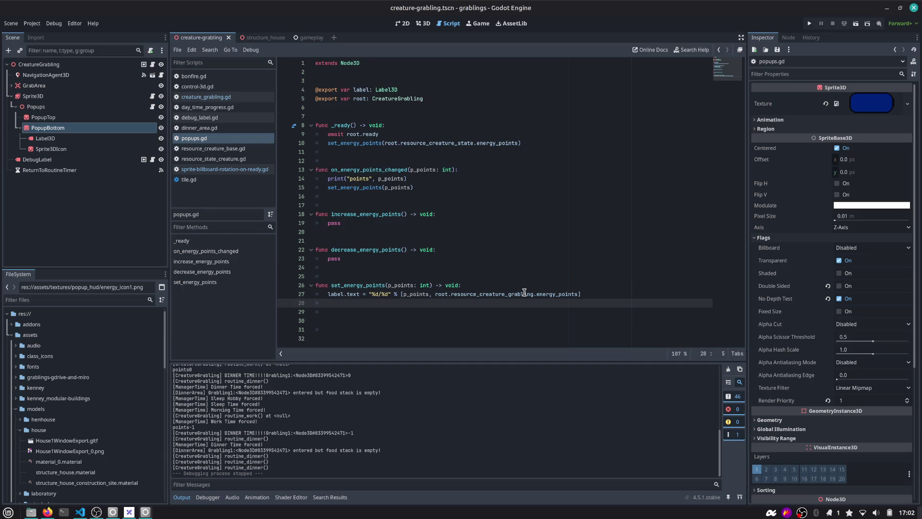
Write a GlobalTweens.color_flash() call on line 28 and jump to its definition in global_tweens.gd.
type("lob")
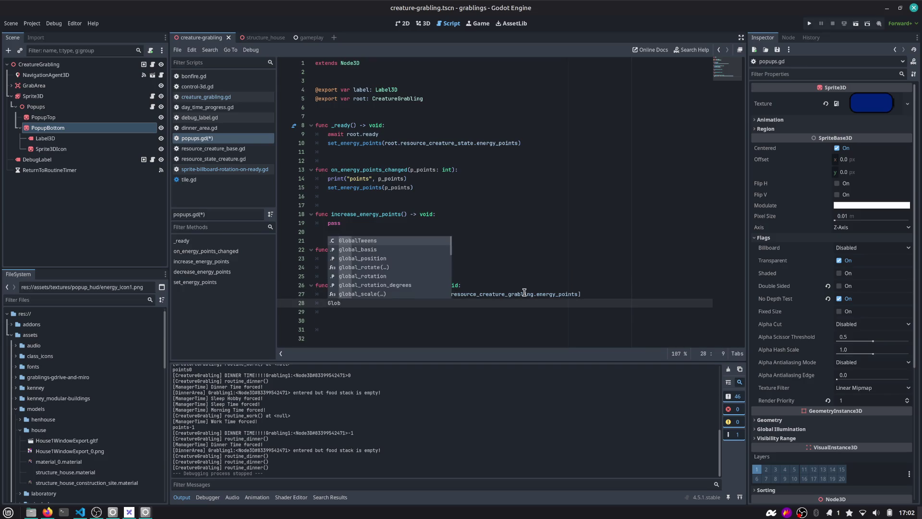
key("Return")
type(".")
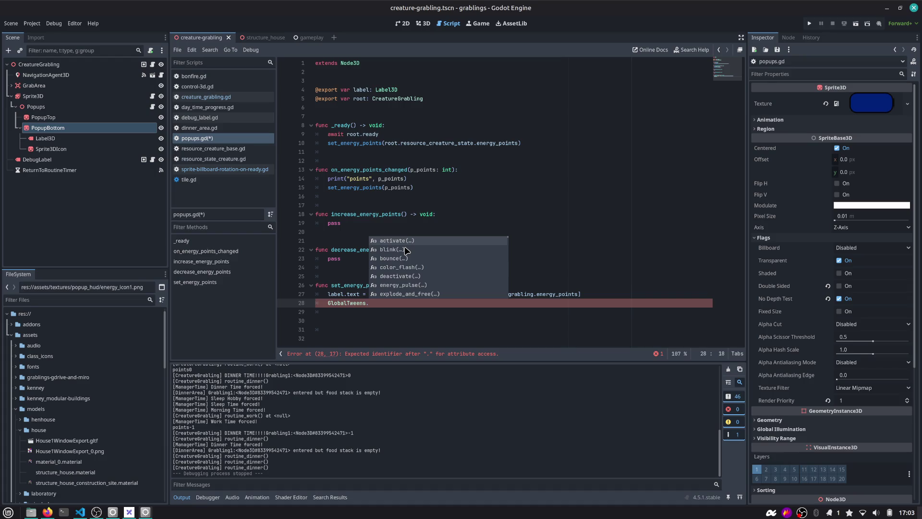
key("Return")
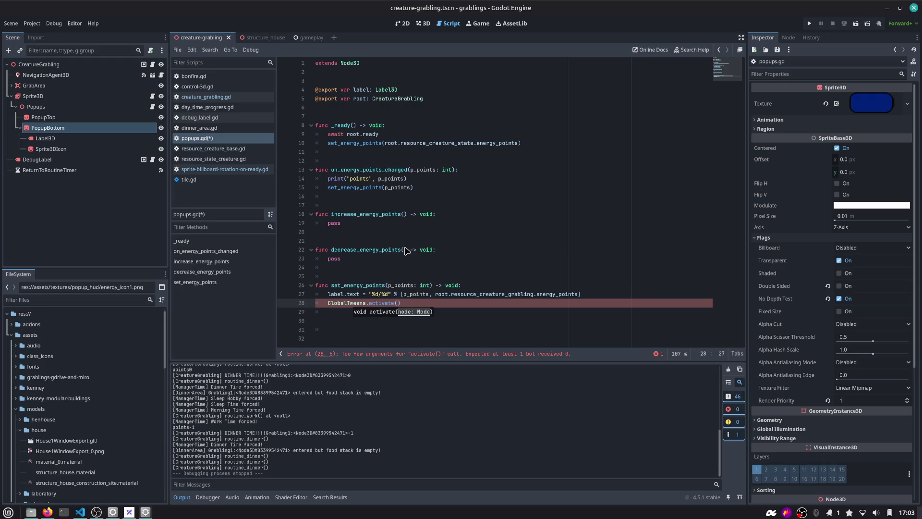
key("ctrl+BackSpace")
type("flas")
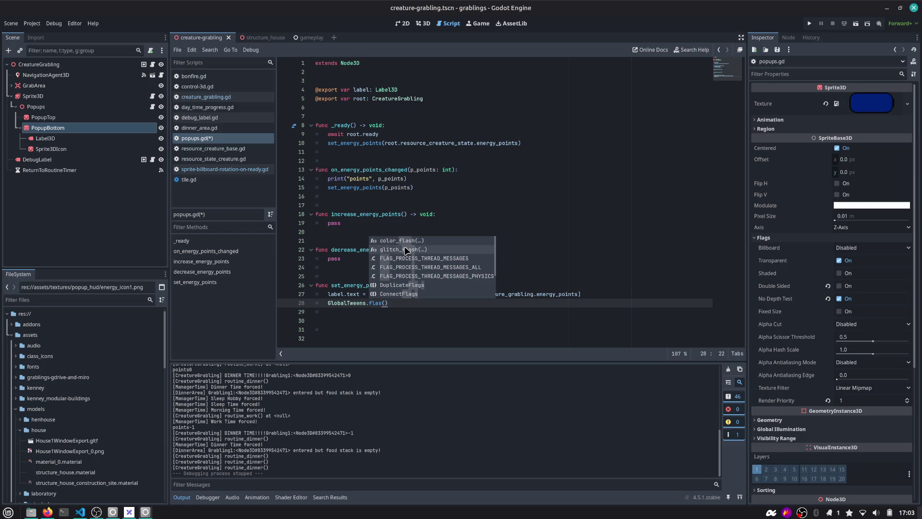
key("Return")
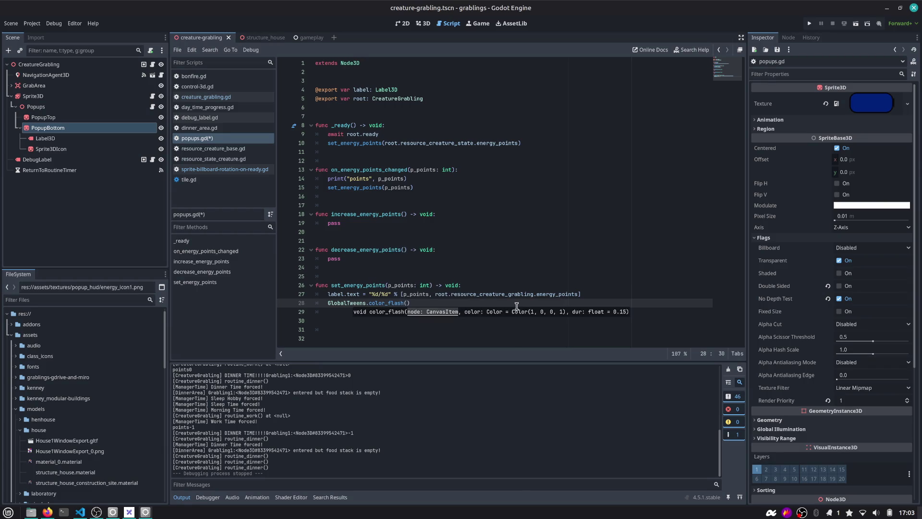
left_click(391, 303, "ctrl")
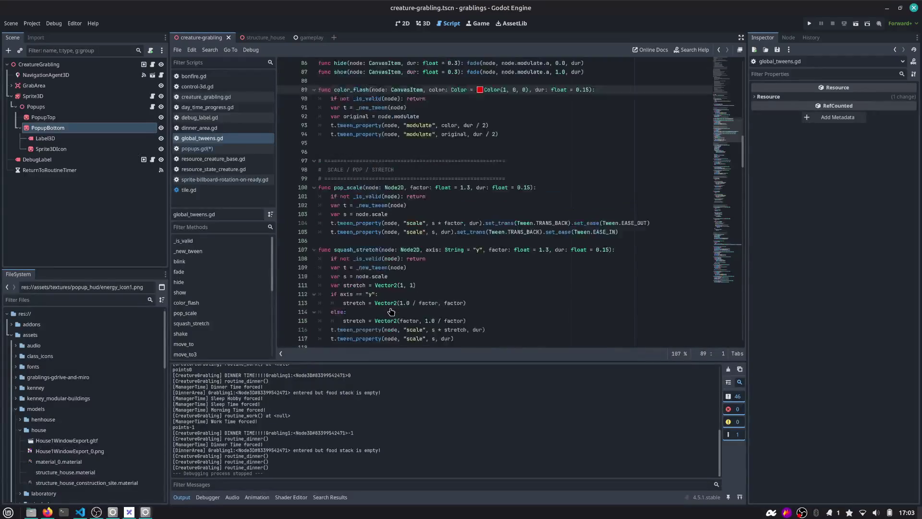
Review the blink function in global_tweens.gd, then go back to line 28 of popups.gd.
scroll(392, 312, "up", 1)
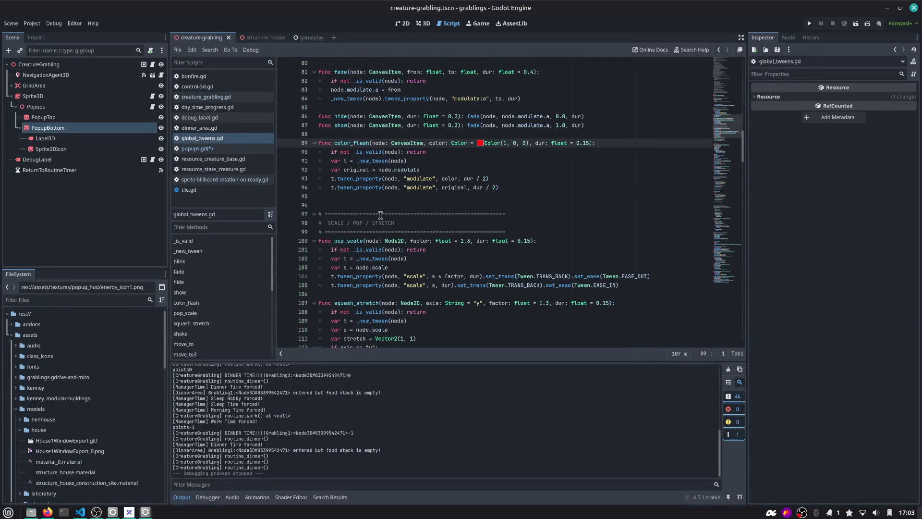
scroll(384, 200, "up", 3)
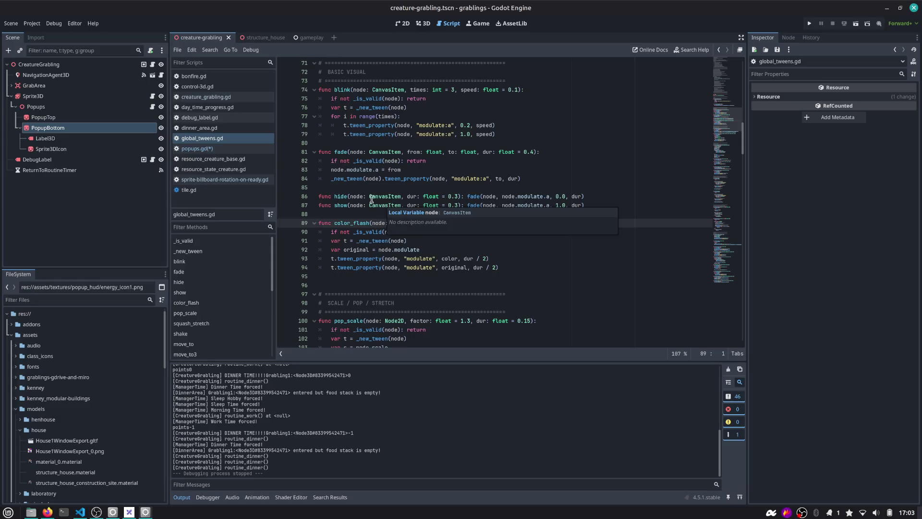
double_click(344, 91)
key("ctrl+c")
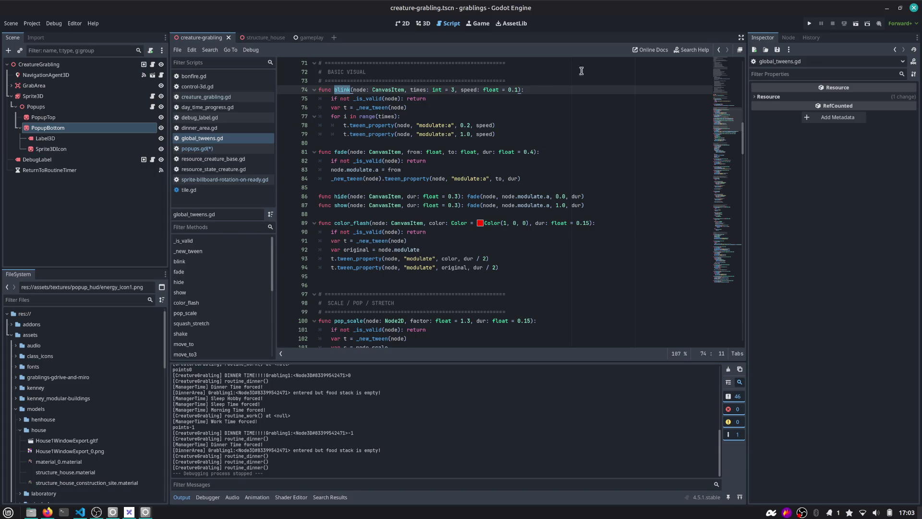
left_click(720, 51)
left_click(720, 51)
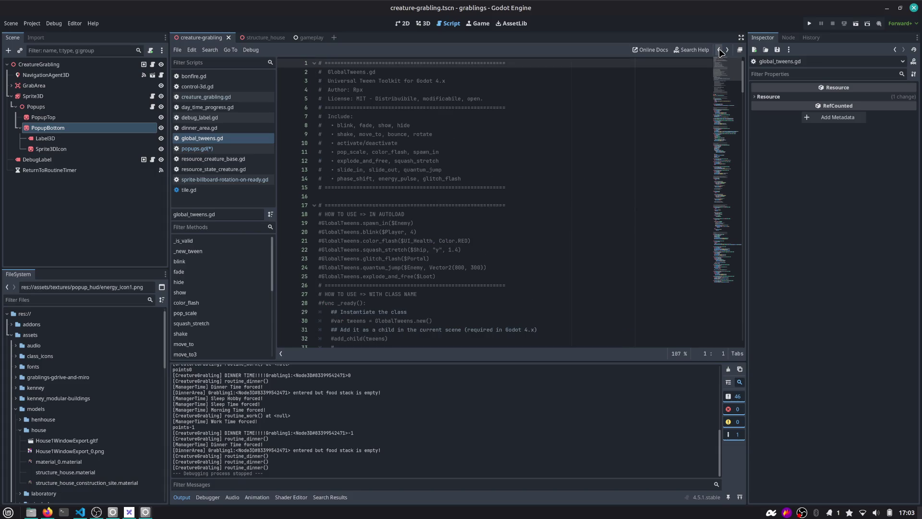
left_click(222, 149)
Replace color_flash() with blink(label) on line 28 and save popups.gd.
left_click_drag(375, 303, 411, 303)
key("ctrl+v")
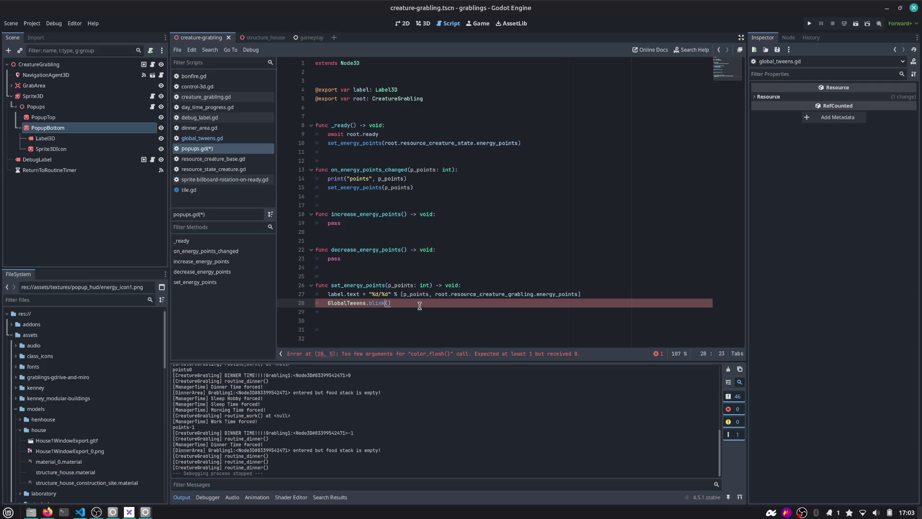
key("BackSpace")
key("BackSpace")
type("(")
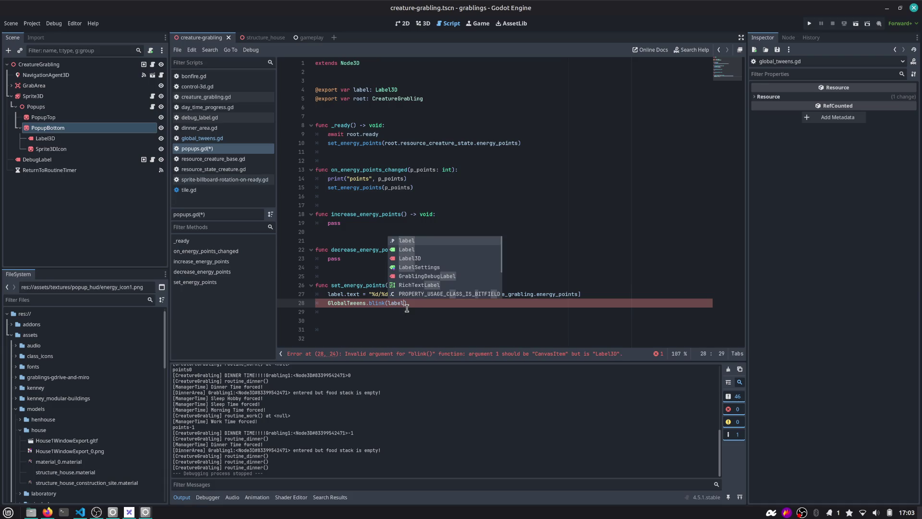
key("Delete")
type(",")
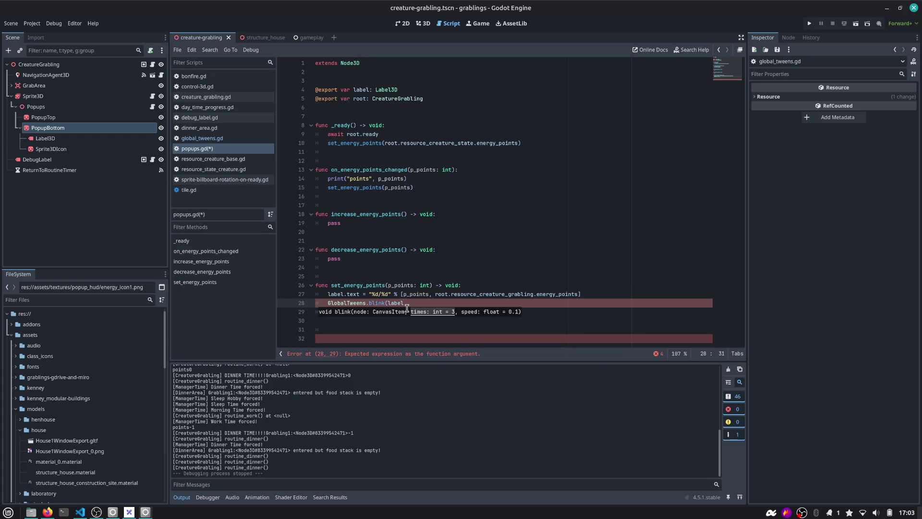
key("BackSpace")
type(")")
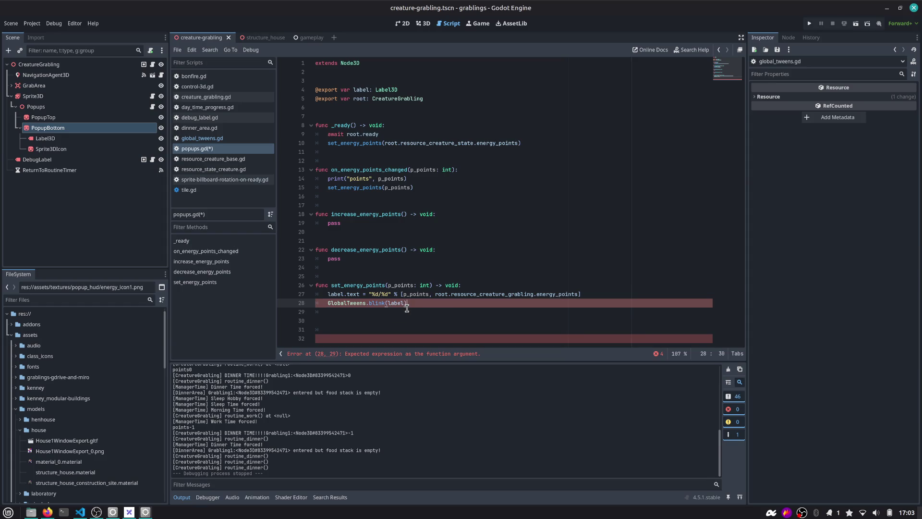
key("ctrl+s")
Copy the blink function (lines 74–79) and paste a duplicate directly below it.
left_click(379, 304, "ctrl")
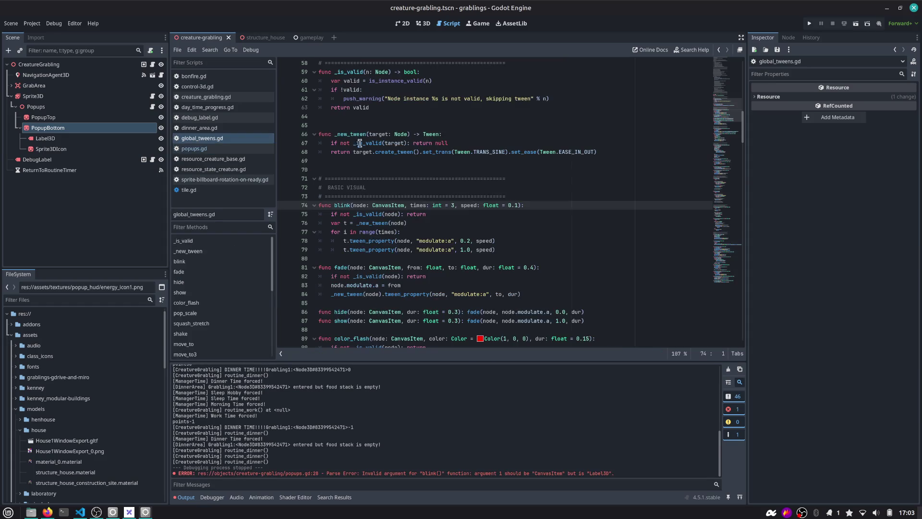
double_click(390, 206)
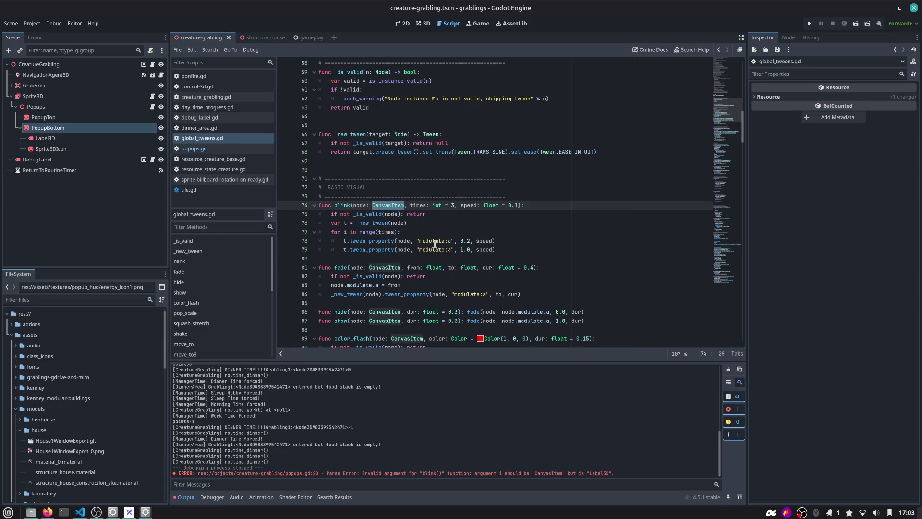
mouse_move(456, 249)
left_mouse_down()
mouse_move(336, 240)
mouse_move(293, 207)
left_mouse_up()
key("ctrl+c")
left_click(337, 250)
key("Down")
key("Down")
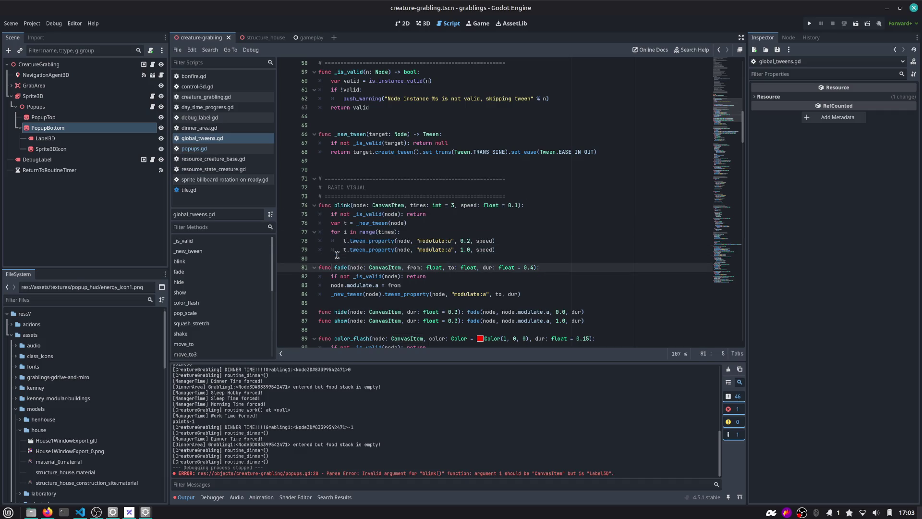
key("Return")
key("Up")
key("ctrl+v")
Rename the duplicate to blink_3d and change its parameter type from CanvasItem to Node3D.
key("Return")
key("Up")
key("Up")
key("Up")
key("Up")
key("Up")
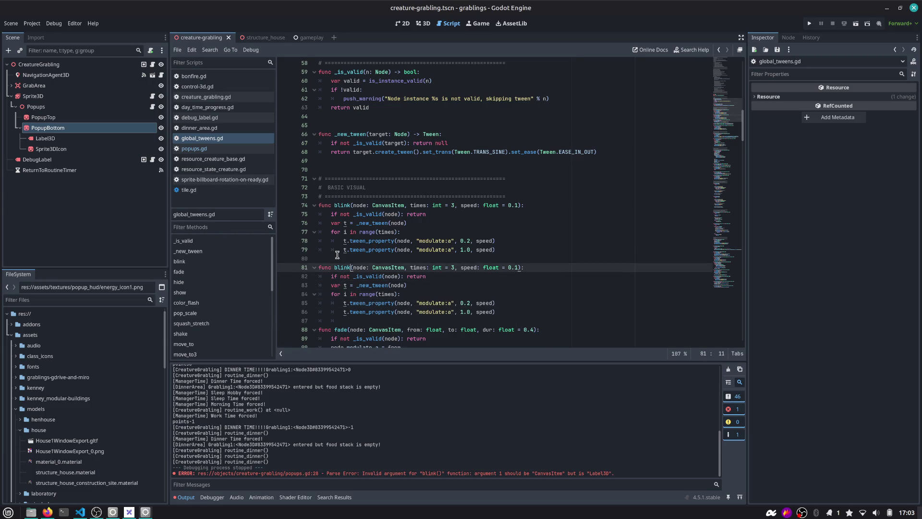
key("Right")
key("Right")
type("_3d")
scroll(337, 255, "down", 1)
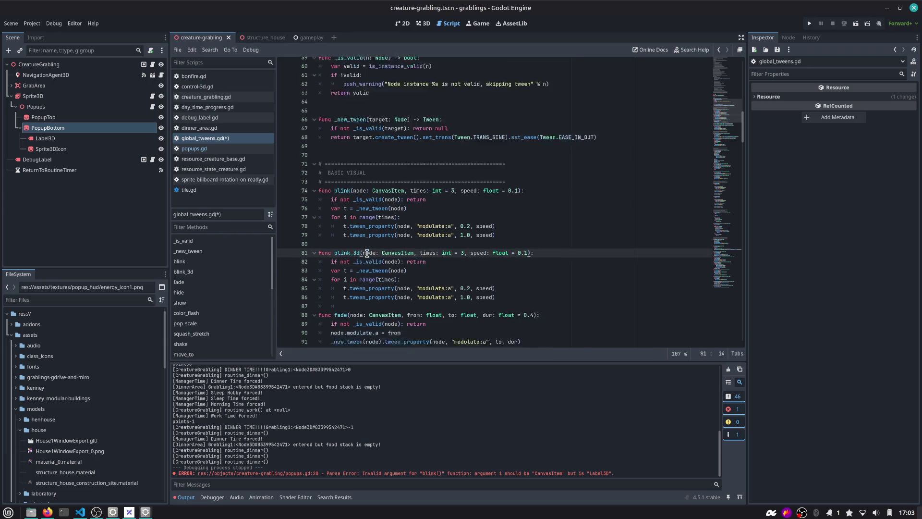
double_click(392, 240)
type("Node3D")
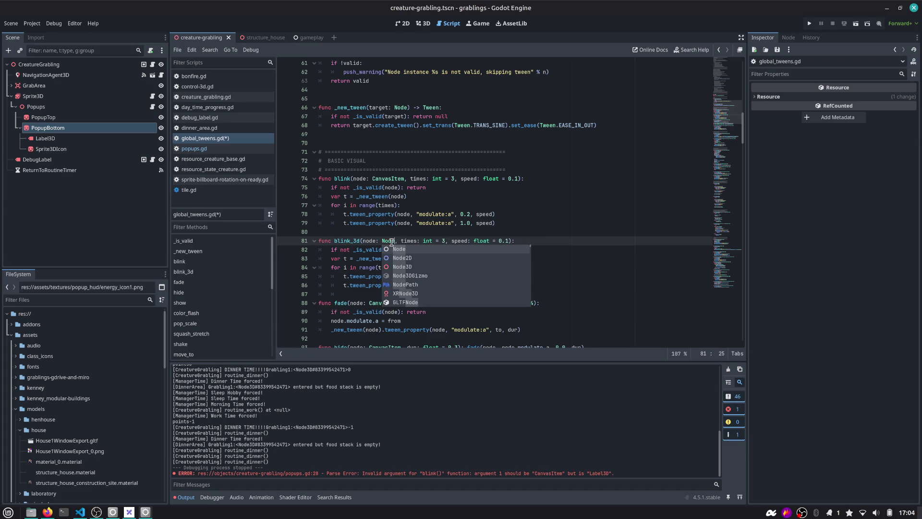
key("Escape")
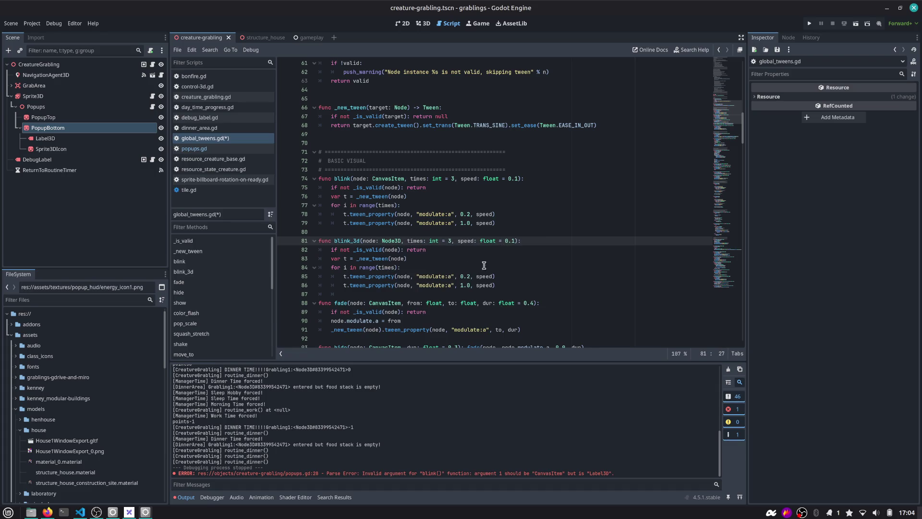
Check the tween_property calls in blink_3d and switch back to popups.gd.
double_click(378, 273)
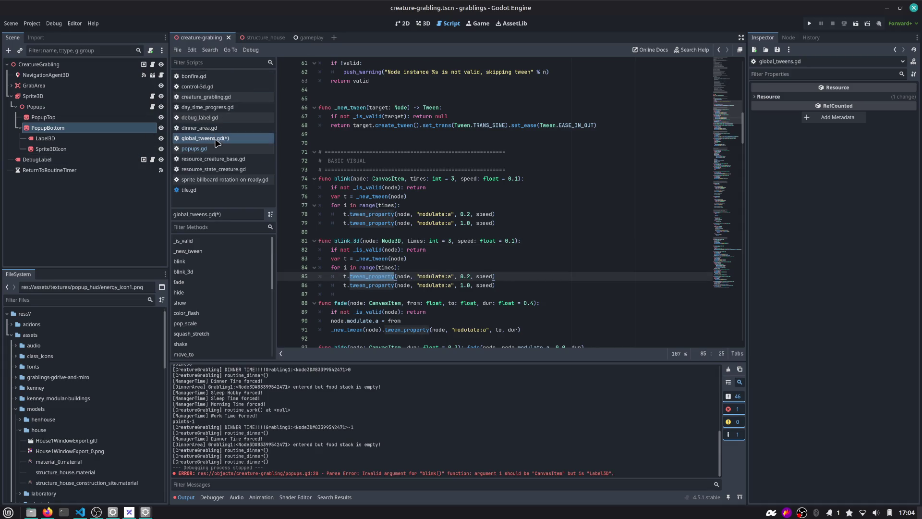
left_click(391, 137)
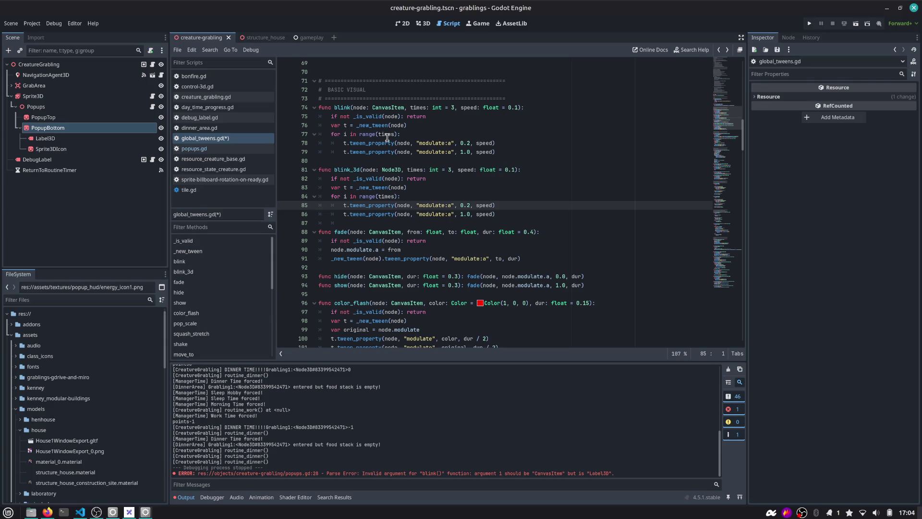
key("alt+Left")
key("alt+Left")
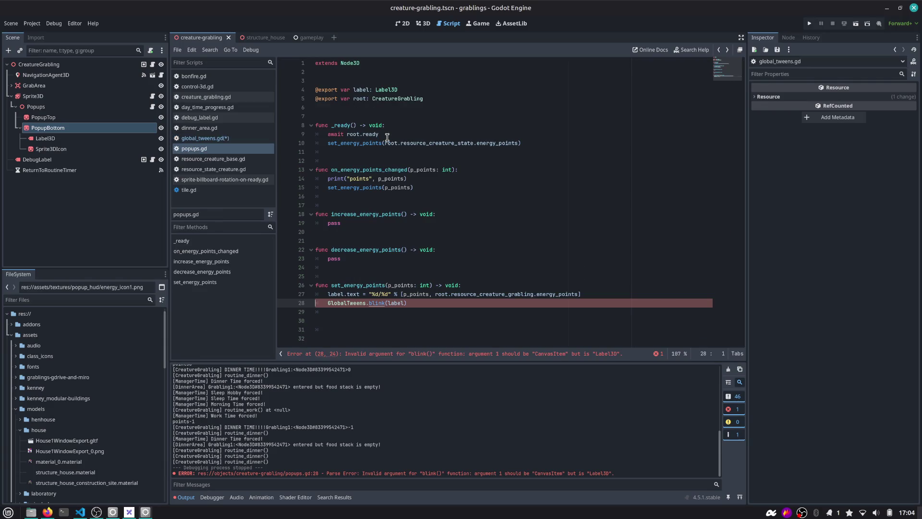
left_click(119, 138)
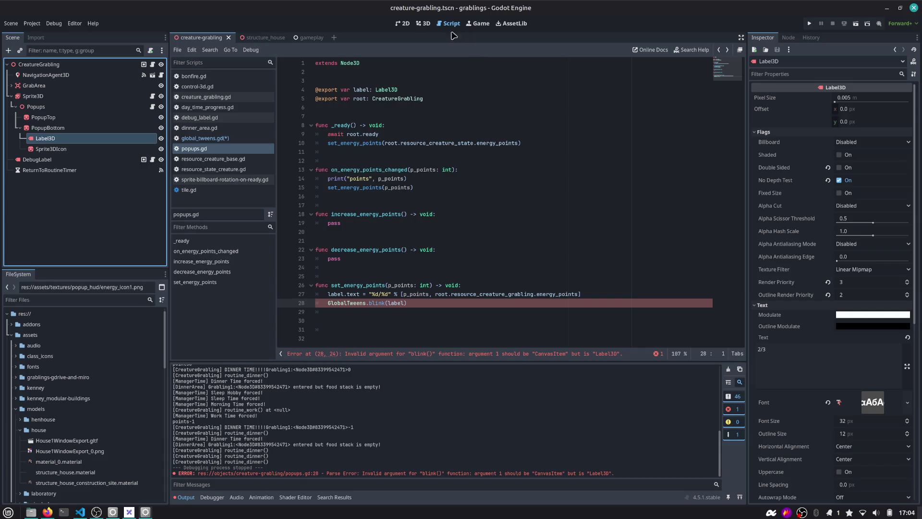
left_click(426, 25)
scroll(434, 157, "up", 5)
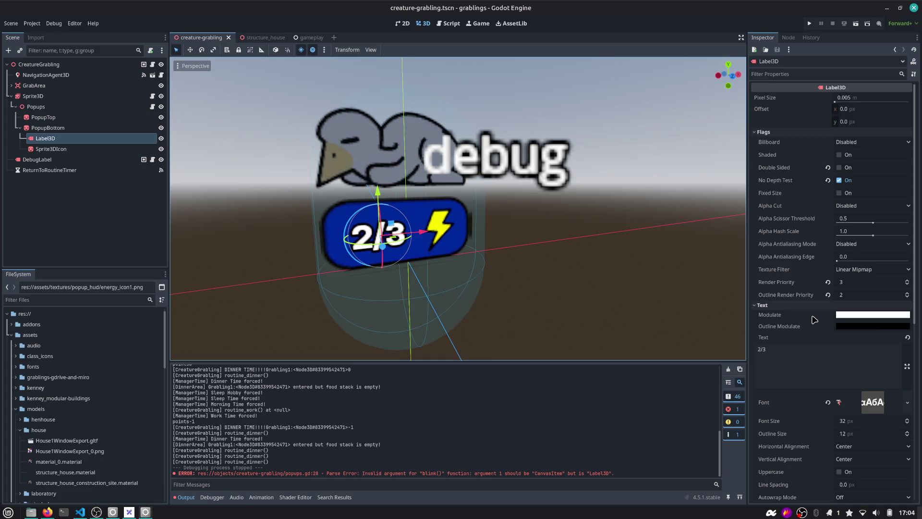
left_click(50, 150)
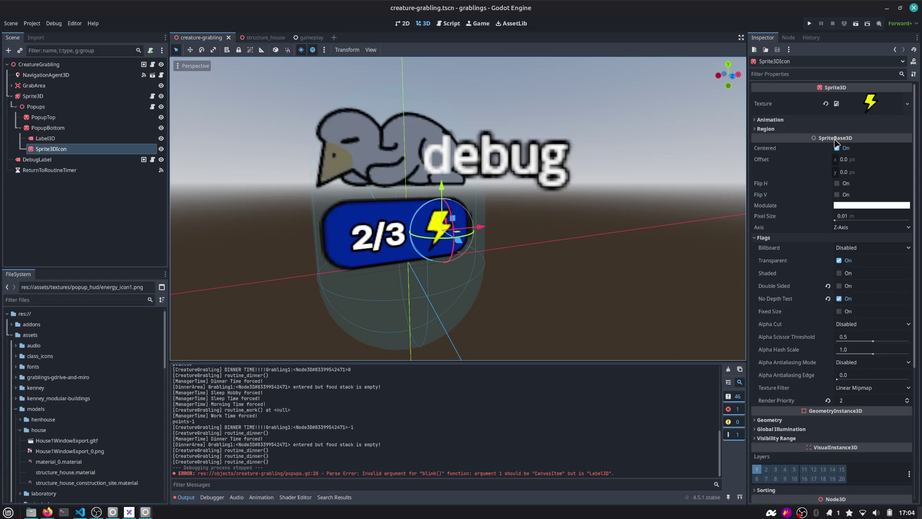
left_click(446, 29)
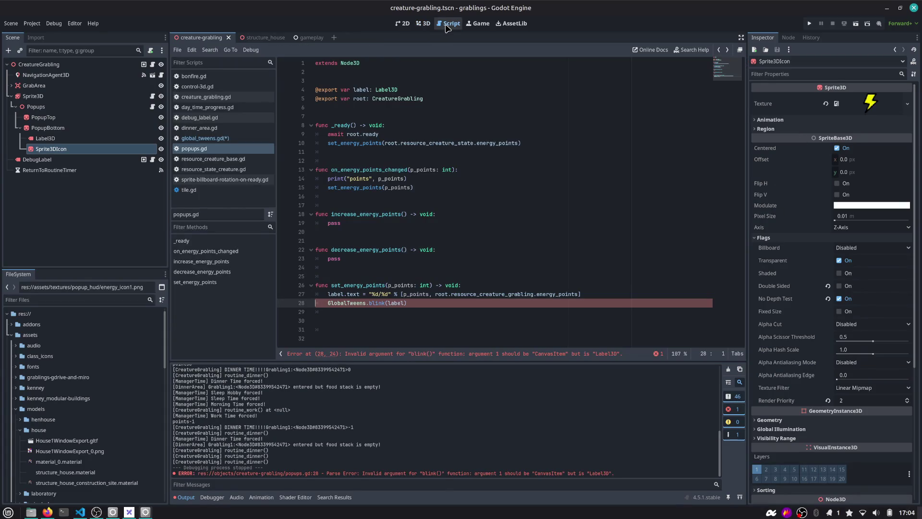
Open global_tweens.gd and jump to blink_3d using the 'blink' method filter.
left_click(213, 138)
left_click(380, 214)
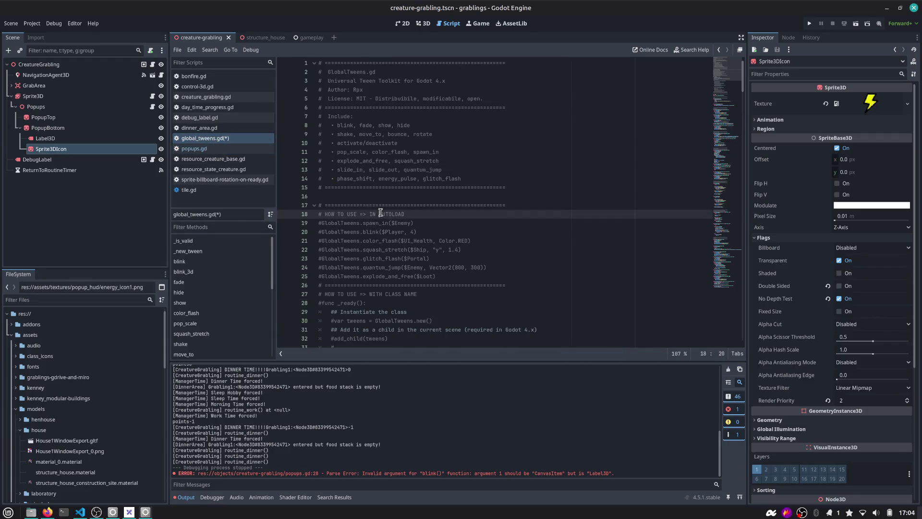
left_click(231, 228)
type("blink")
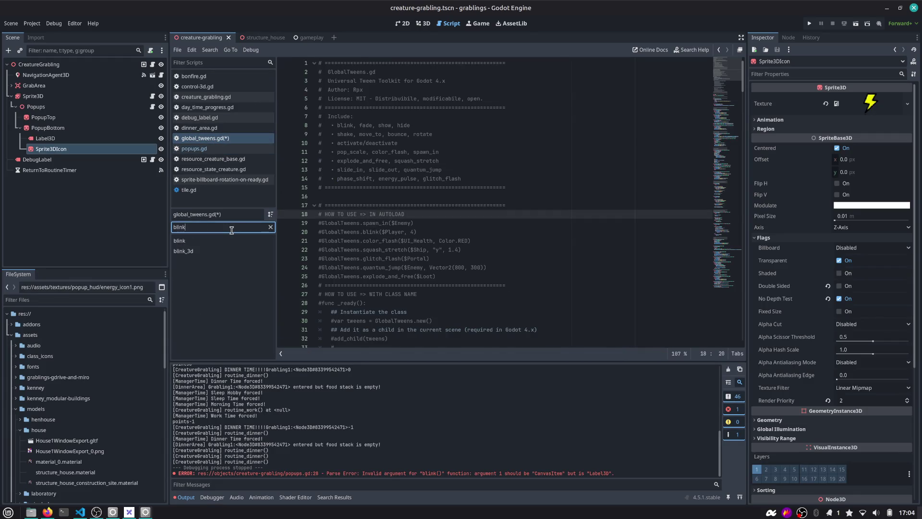
left_click(234, 250)
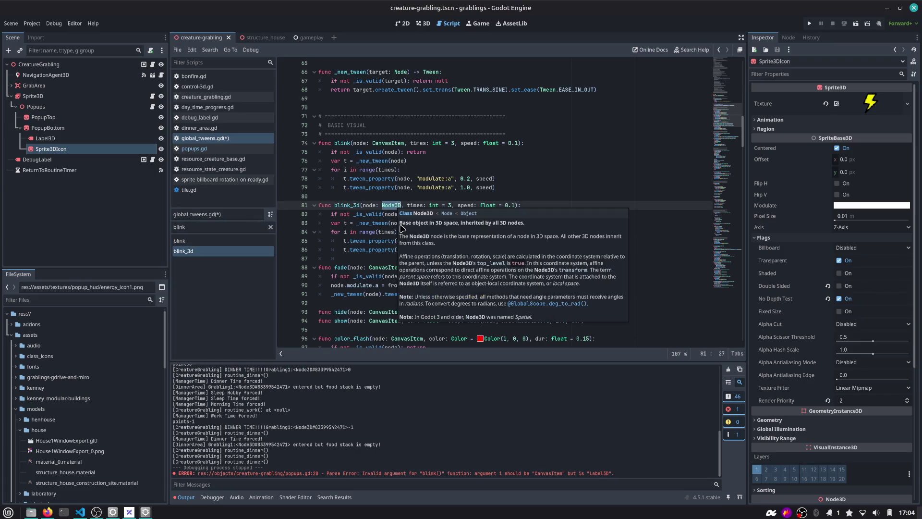
Try adding an empty line inside blink_3d's loop, then delete it again.
left_click(396, 232)
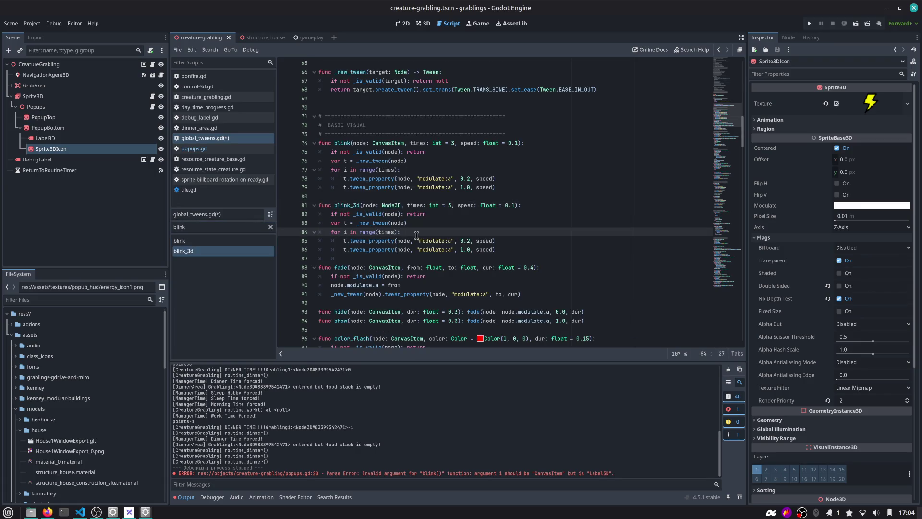
key("Return")
key("Down")
key("ctrl+Right")
key("ctrl+Right")
key("ctrl+Right")
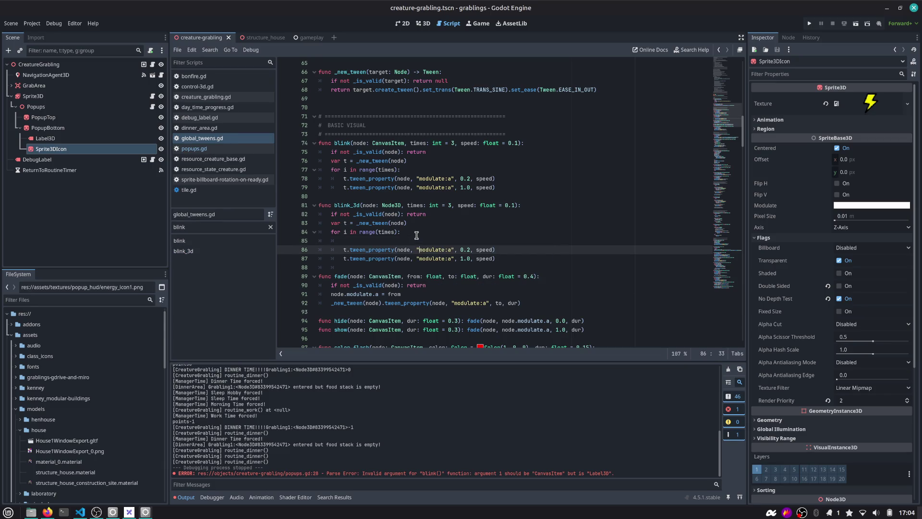
key("Up")
key("ctrl+shift+k")
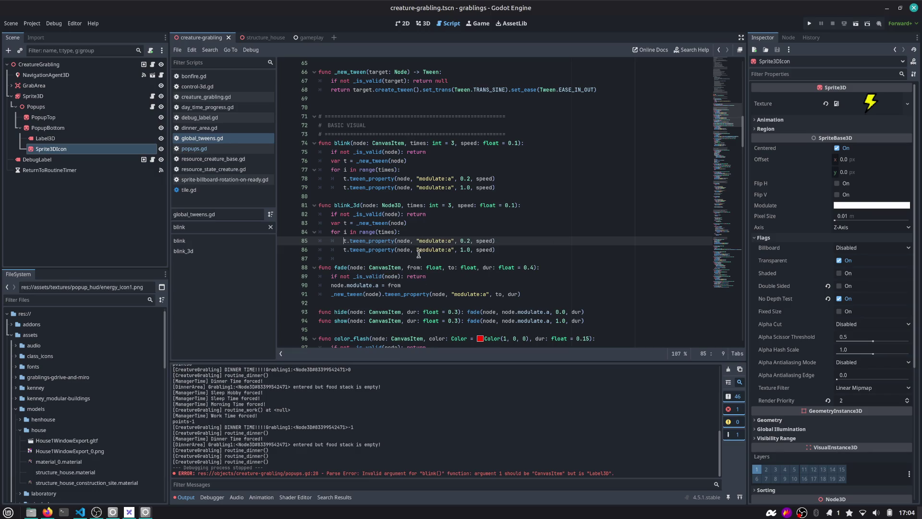
Insert a blank line between blink and blink_3d, save, and return to popups.gd.
left_click(371, 196)
key("Return")
key("Up")
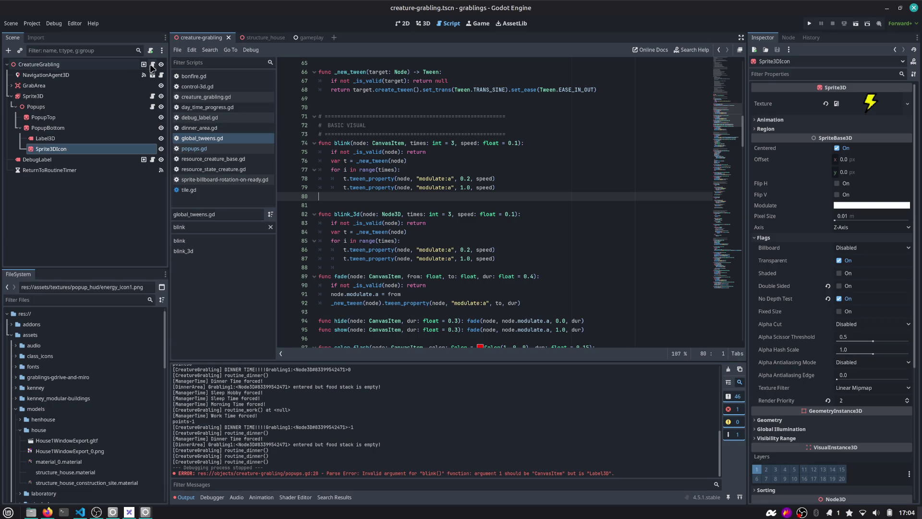
left_click(152, 107)
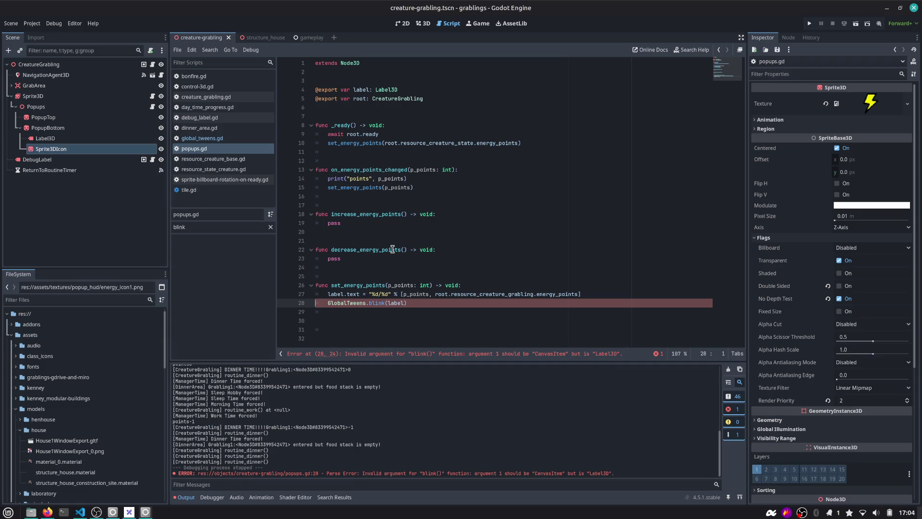
Change the blink call to blink_3d, rename label to energy_points_label everywhere, and run with F5.
key("ctrl+shift+Right")
key("ctrl+Right")
type("_3d")
key("Return")
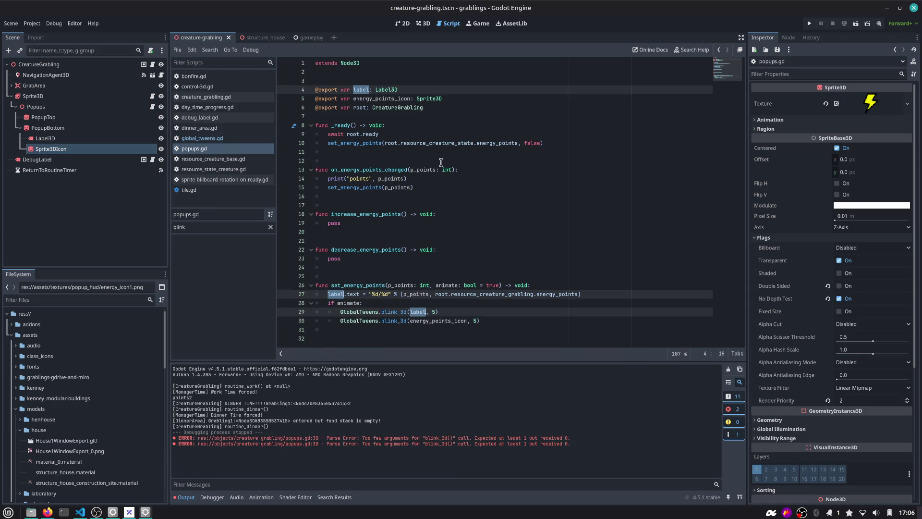
type("energy_")
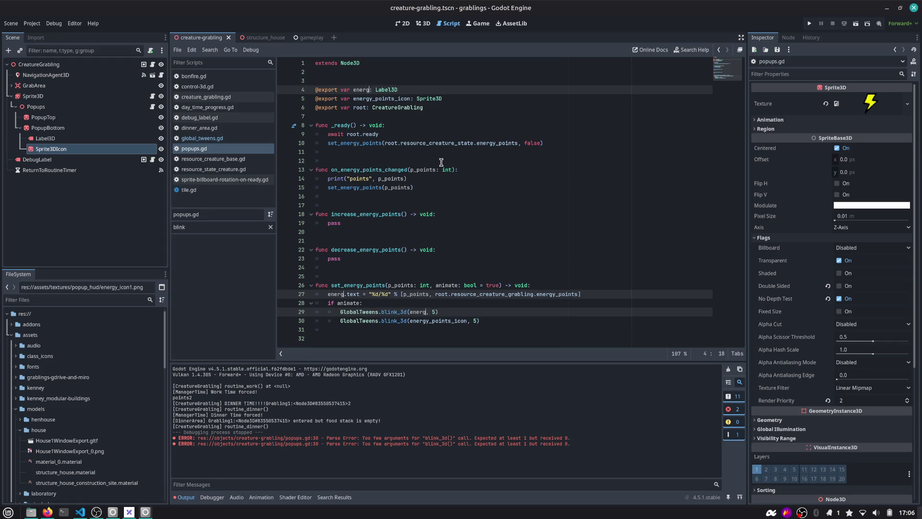
type("points_label")
key("Escape")
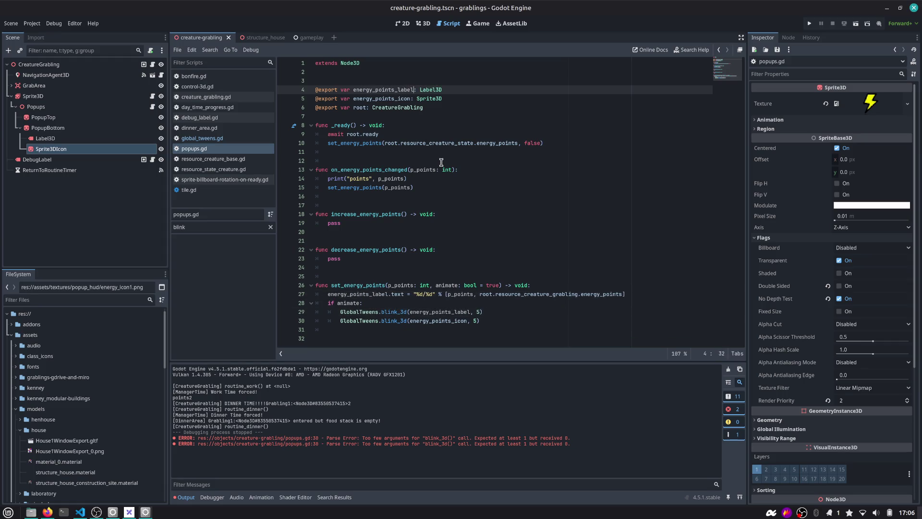
key("F5")
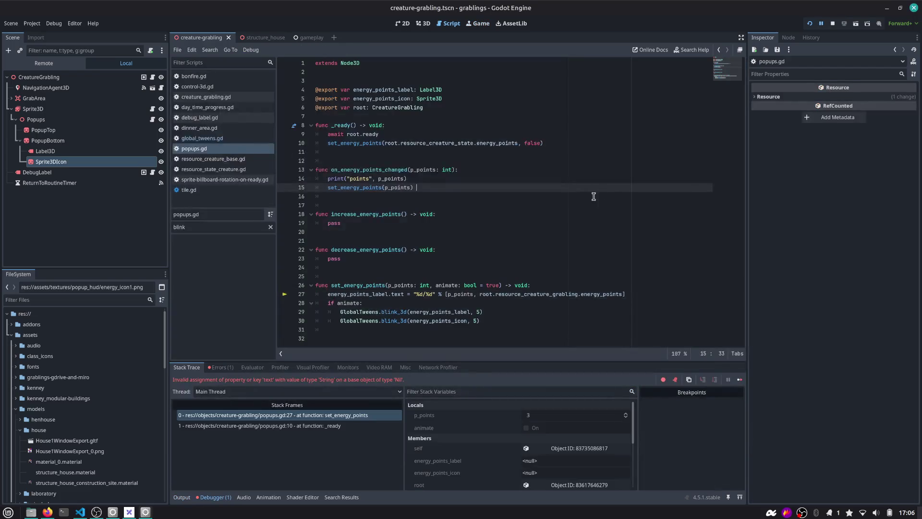
Select p_points on line 15, then select the Popups node in the Scene tree.
double_click(403, 188)
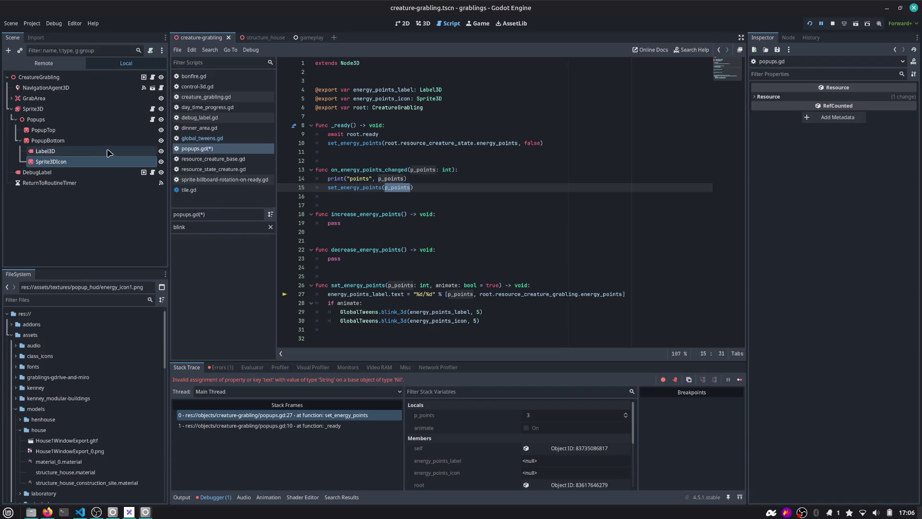
left_click(117, 119)
Assign Label3D as Energy Points Label and pick Sprite3DIcon in the Energy Points Icon picker.
left_click(854, 101)
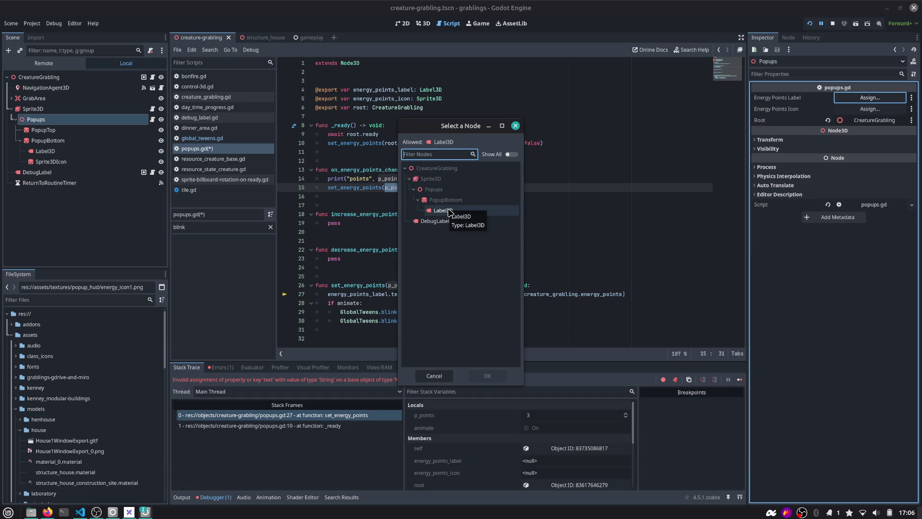
double_click(449, 210)
left_click(870, 109)
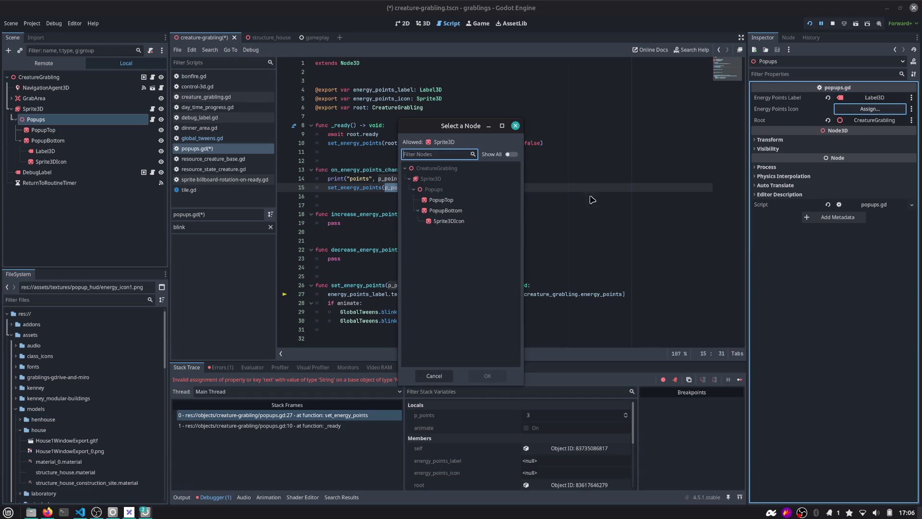
left_click(468, 221)
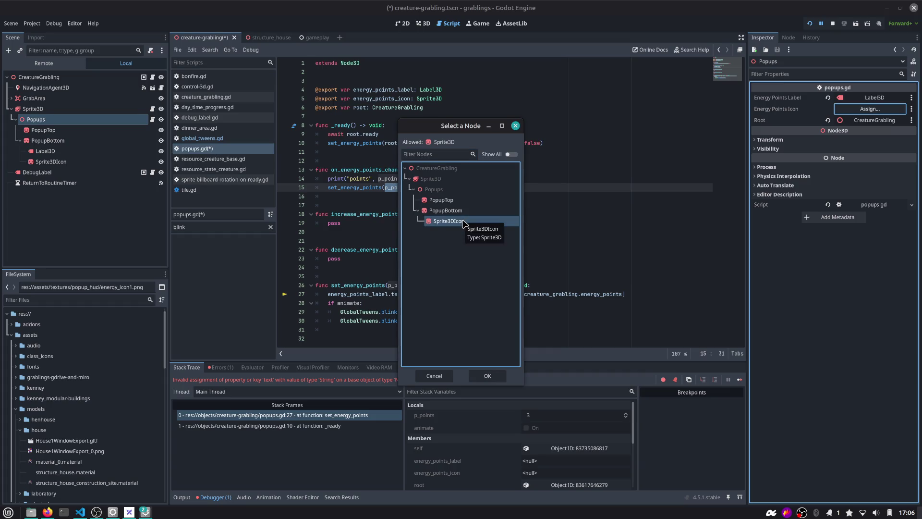
Assign Sprite3DIcon as Energy Points Icon, run the game through several time slots, then stop it.
double_click(463, 221)
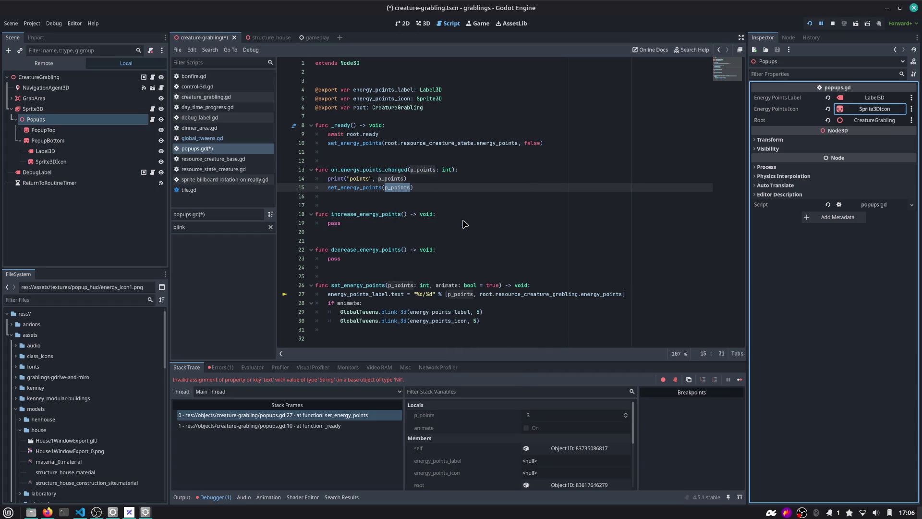
left_click(809, 23)
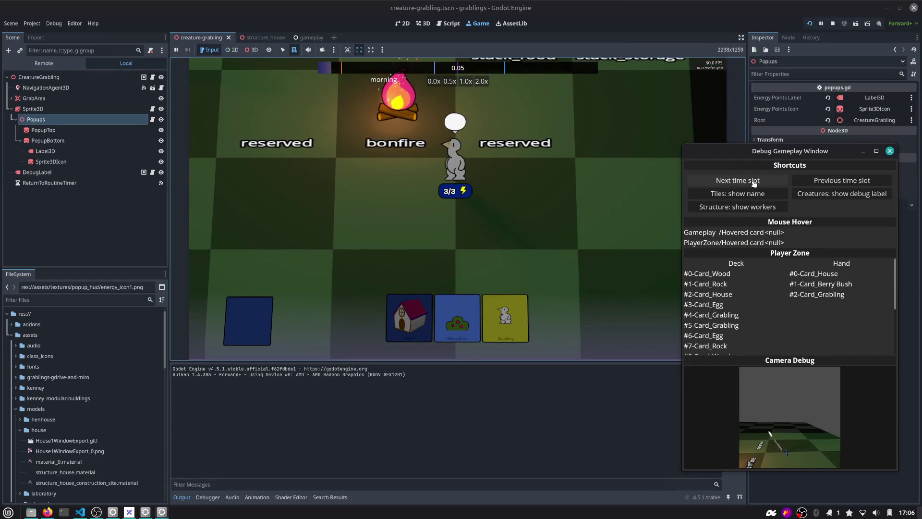
left_click(747, 181)
left_click(754, 181)
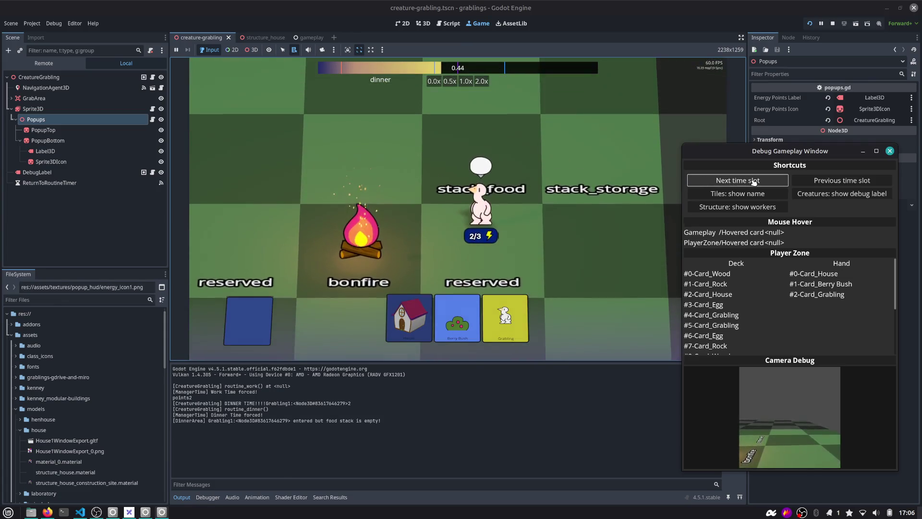
left_click(754, 181)
left_click(754, 182)
left_click(754, 182)
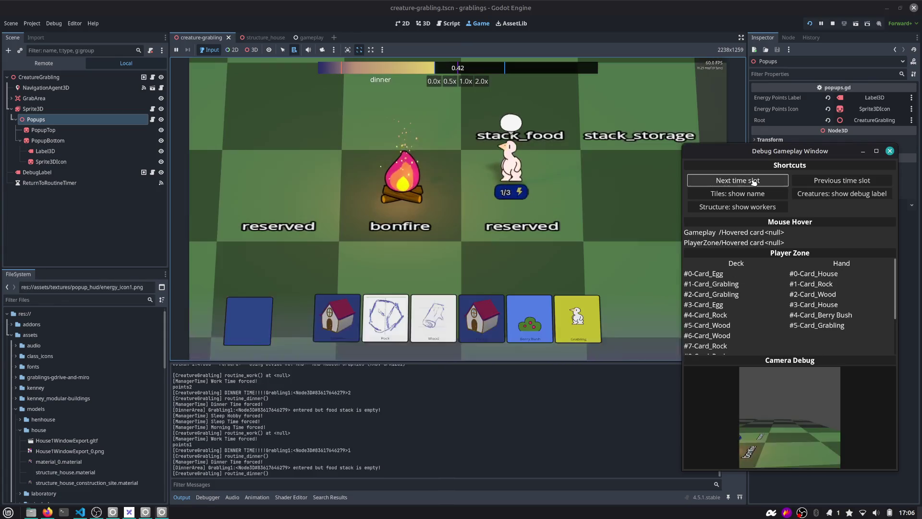
left_click(754, 181)
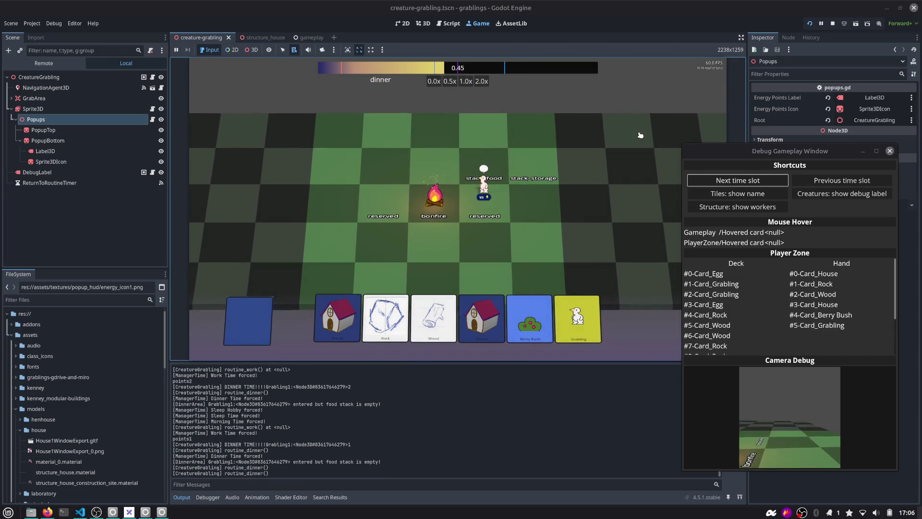
key("F8")
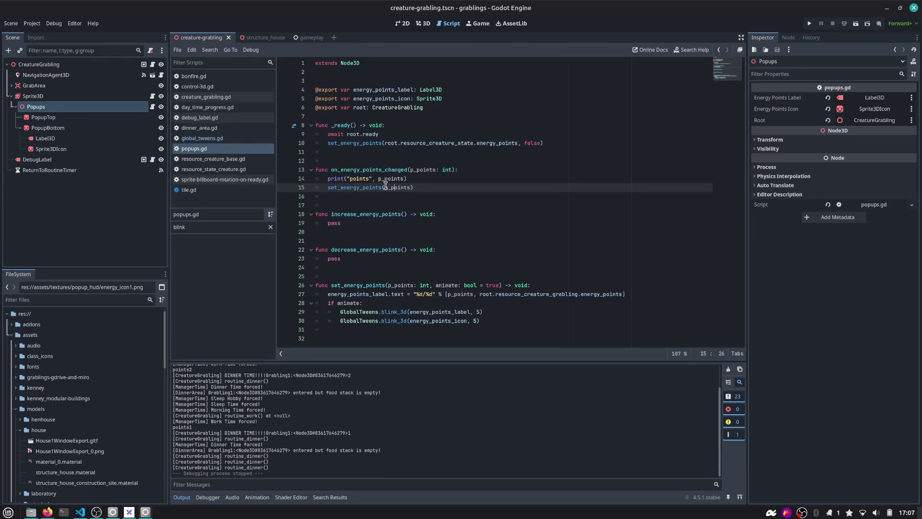
Delete the debug print in on_energy_points_changed and add a blank line after the exports.
left_click_drag(407, 178, 291, 181)
key("Delete")
key("Delete")
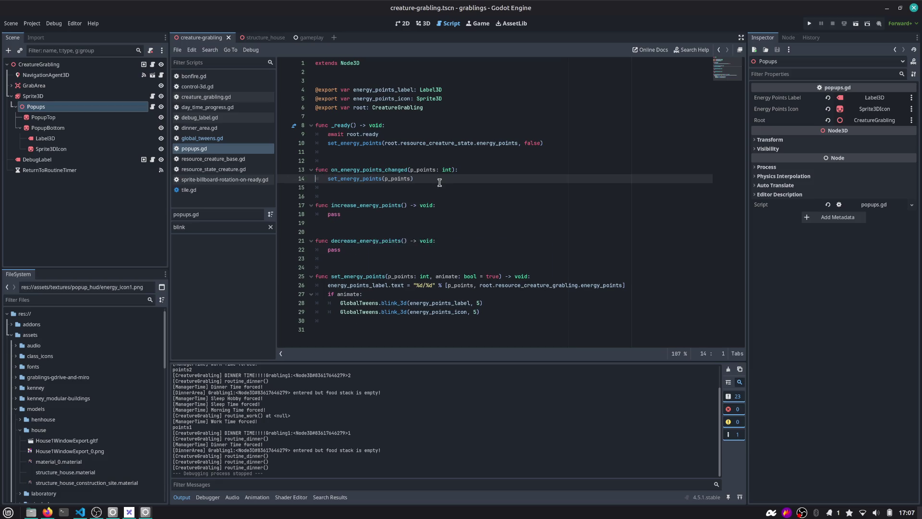
left_click(405, 117)
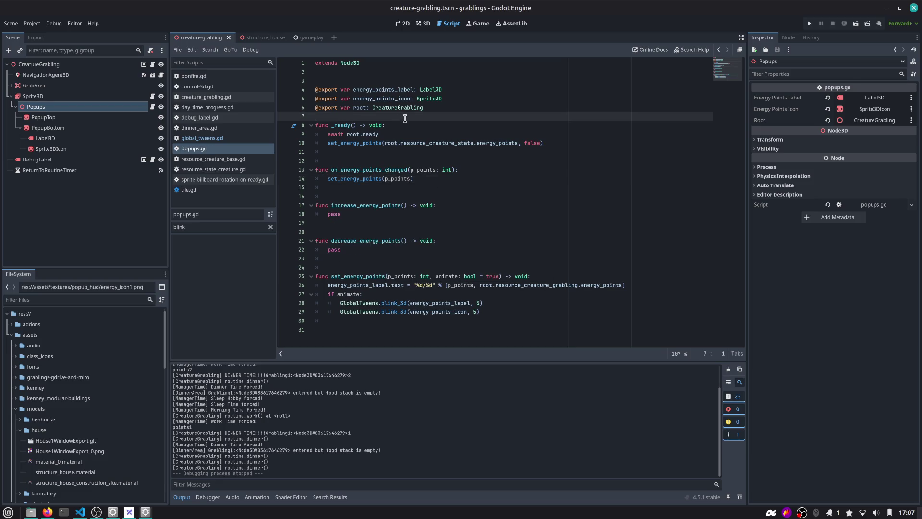
key("Return")
Review popups.gd, selecting set_energy_points and energy_points_label to see where they're used.
left_click(414, 136)
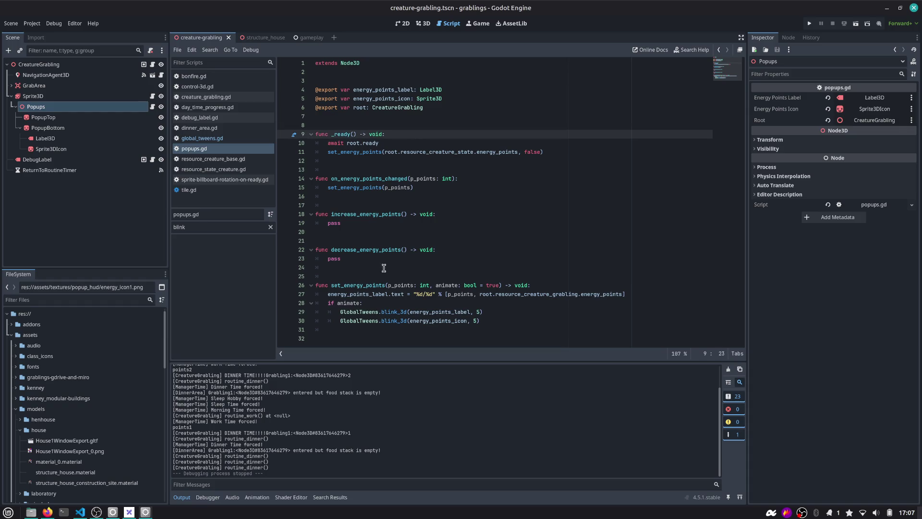
double_click(371, 284)
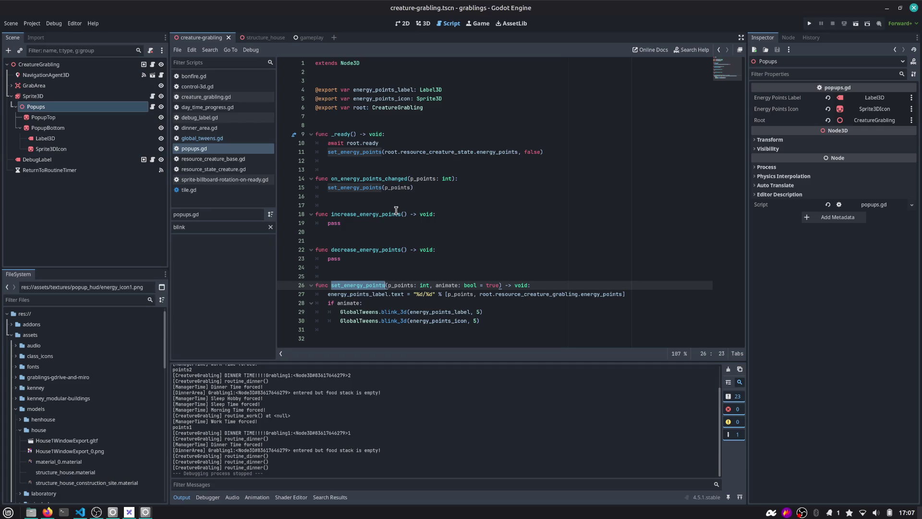
left_click(397, 209)
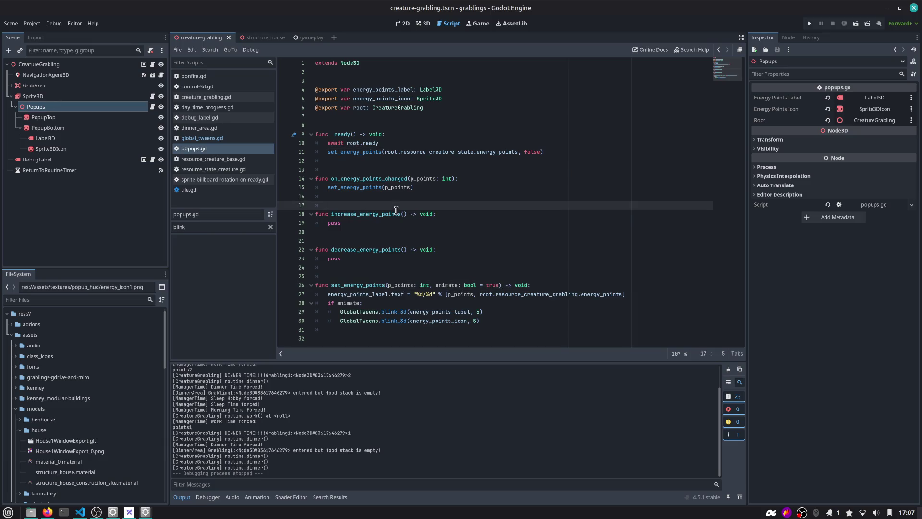
left_click(369, 170)
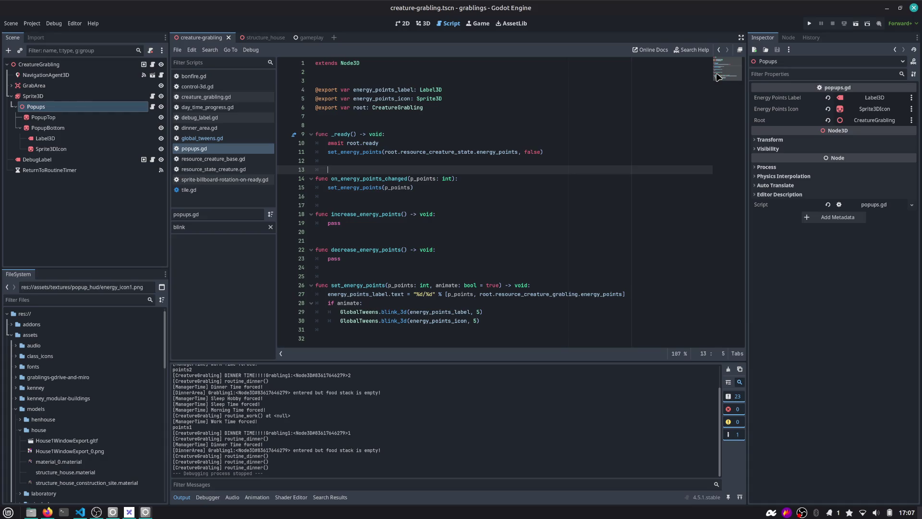
left_click(619, 88)
double_click(370, 90)
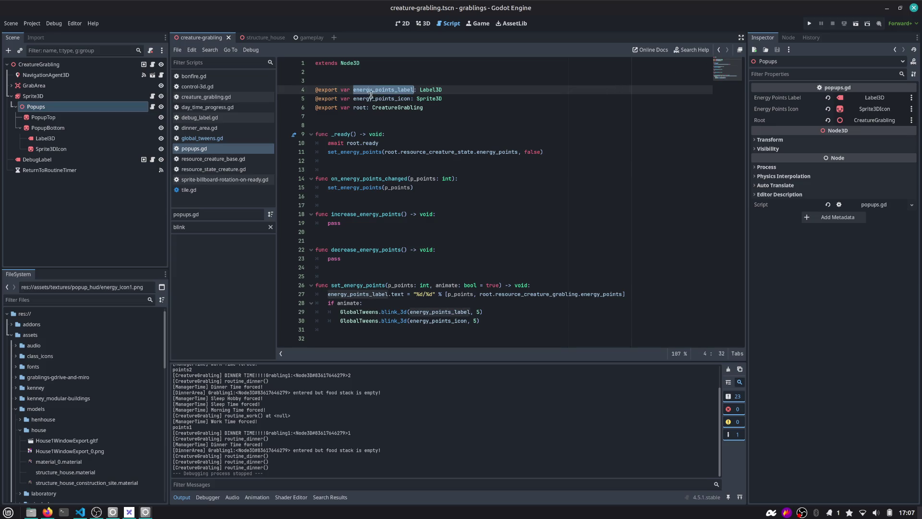
left_click(365, 161)
left_click(370, 124)
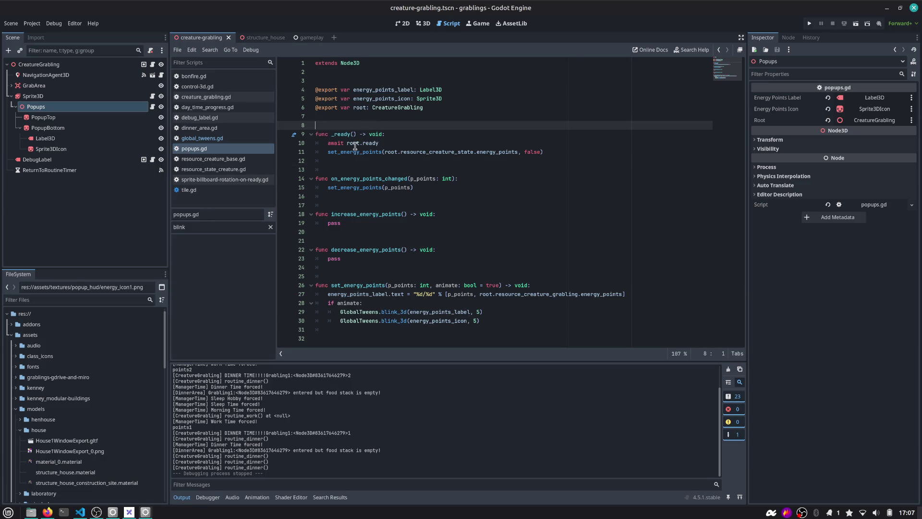
Open creature_grabling.gd from NavigationAgent3D, review its exports, then select the CreatureGrabling node.
left_click(115, 75)
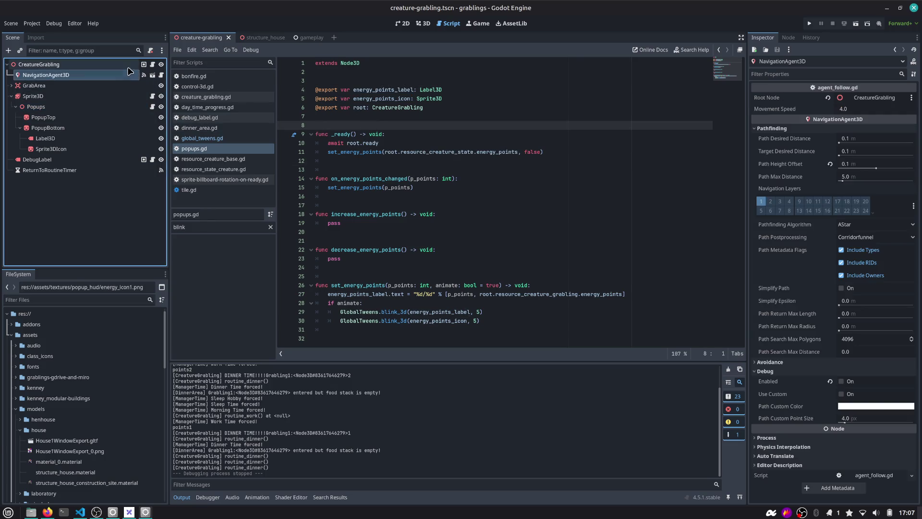
left_click(153, 64)
scroll(483, 130, "down", 3)
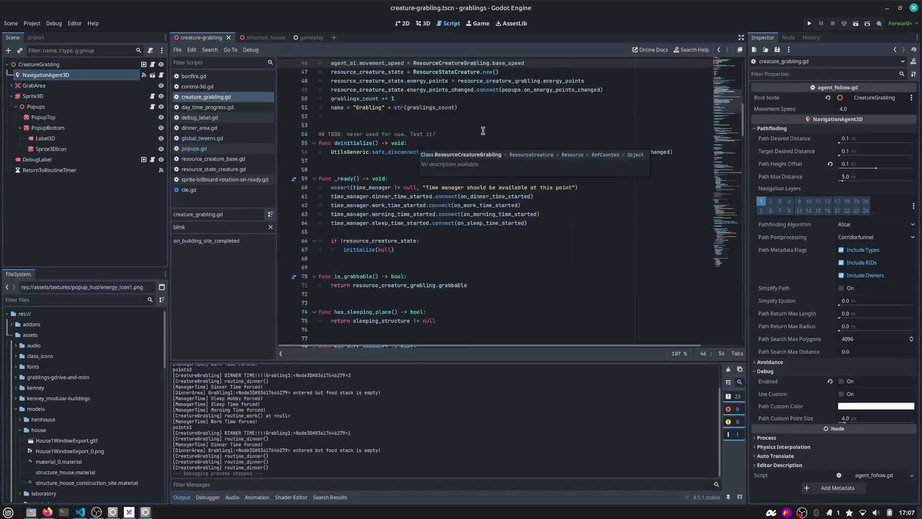
left_click_drag(729, 85, 726, 110)
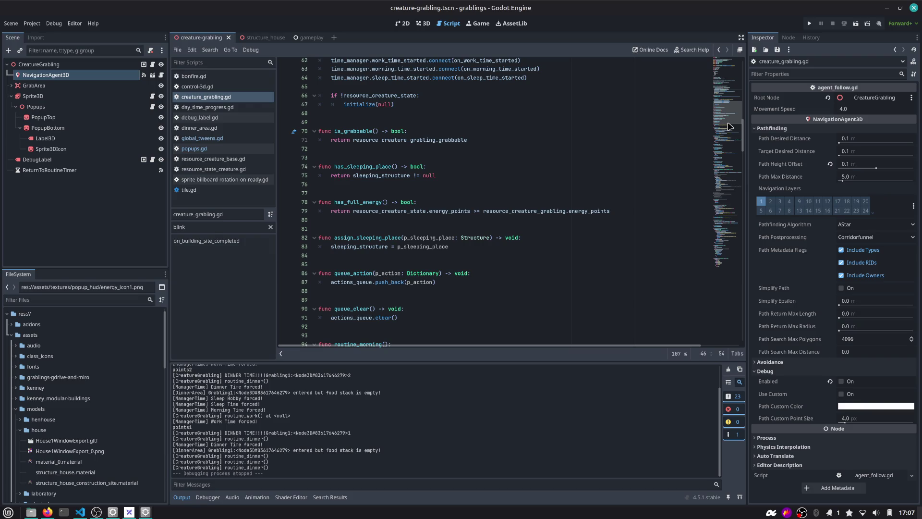
scroll(727, 122, "down", 5)
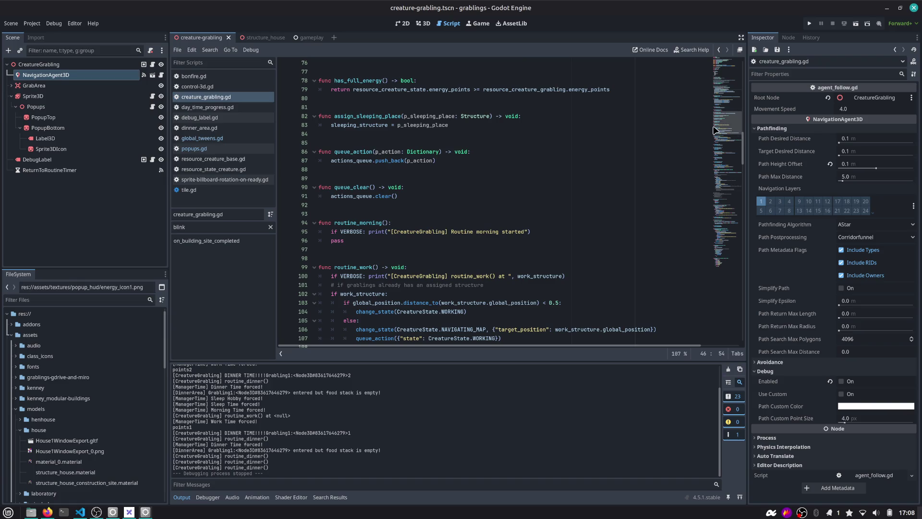
left_click(719, 65)
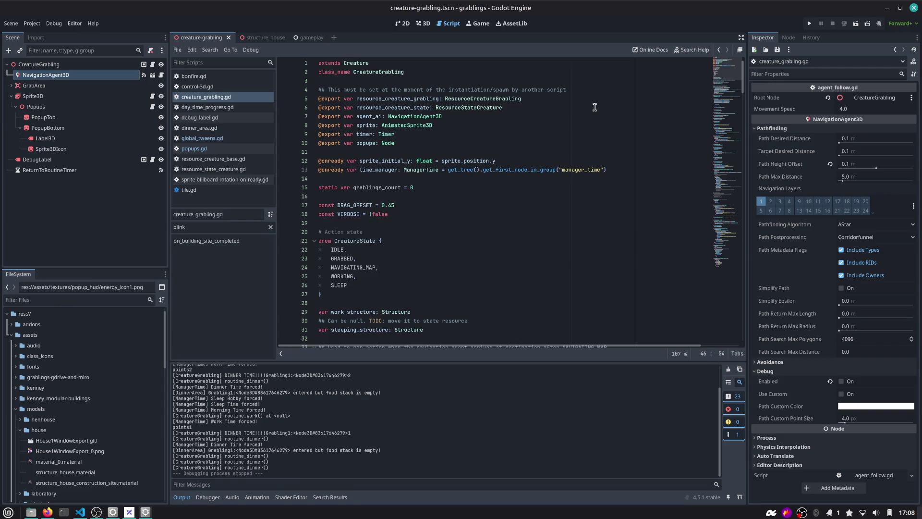
double_click(407, 99)
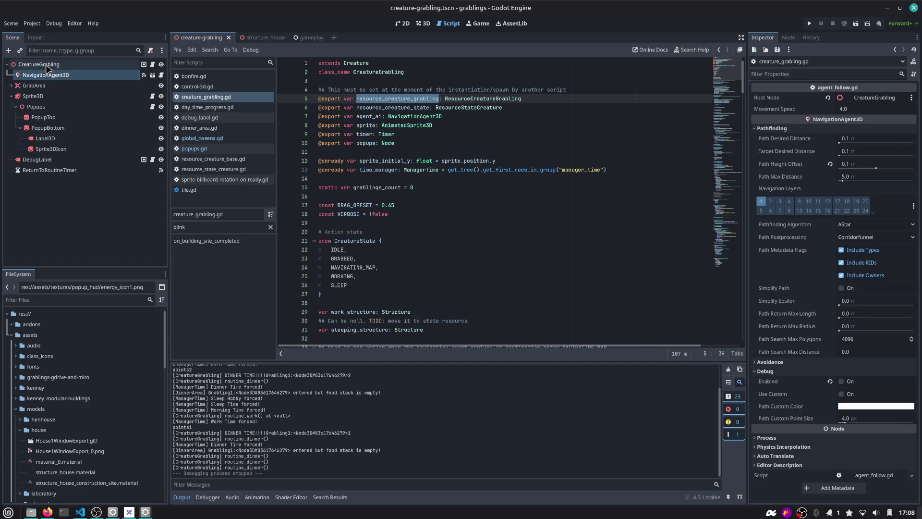
left_click(108, 68)
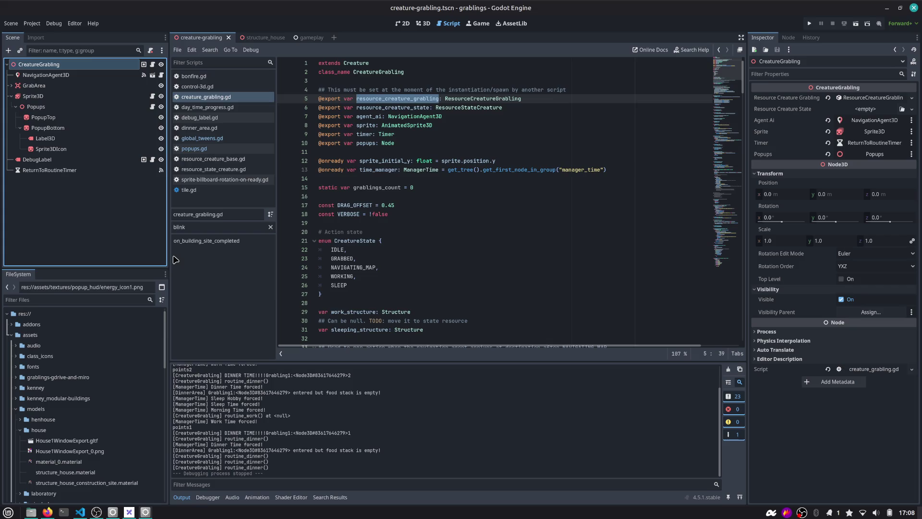
Dismiss the application launcher and bring up the Firefox window.
left_click(8, 512)
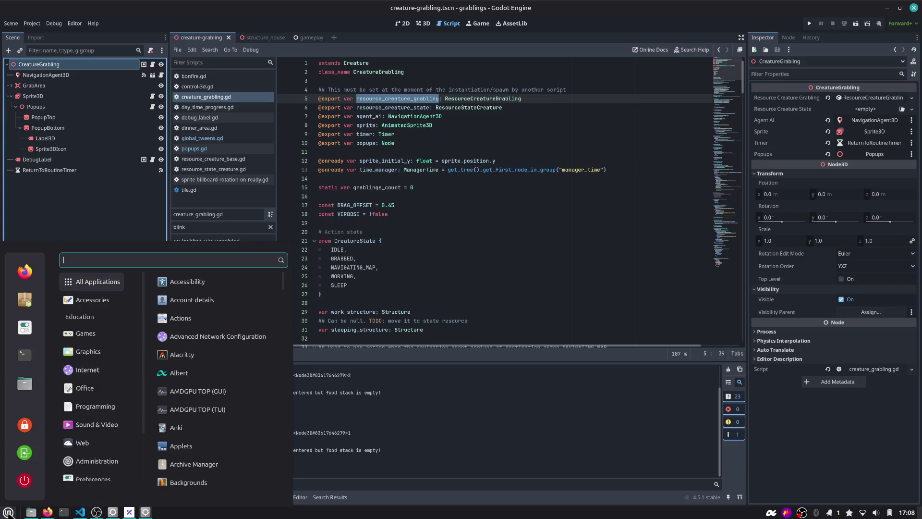
mouse_move(92, 299)
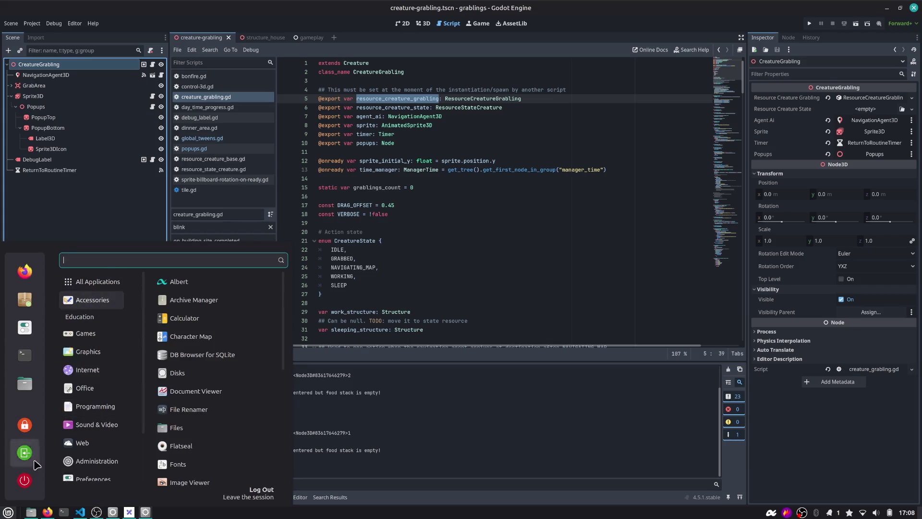
left_click(408, 232)
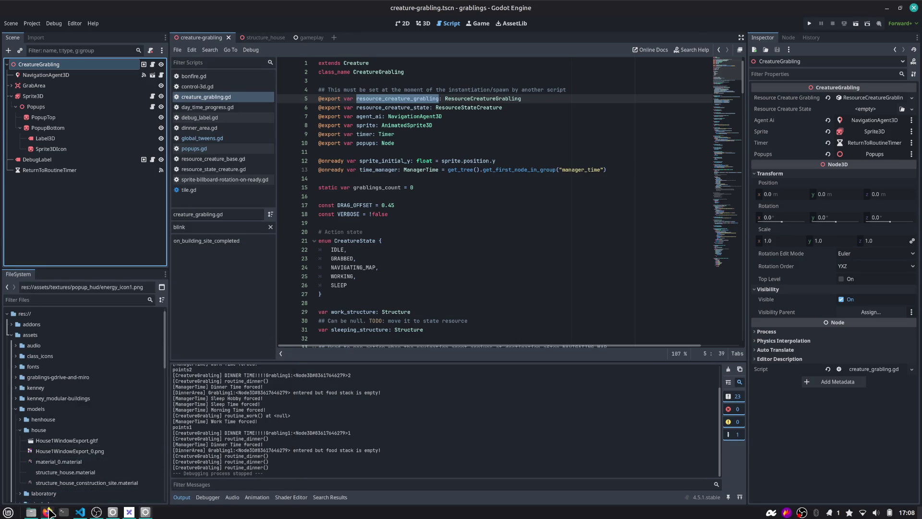
left_click(48, 512)
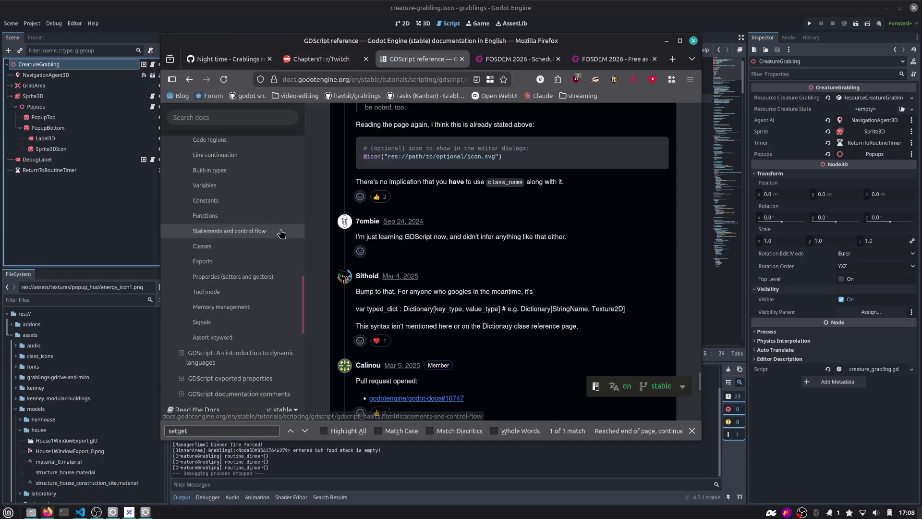
Load github.com/linuxmint/cinnamon in a new browser tab.
left_click(672, 60)
left_click(466, 77)
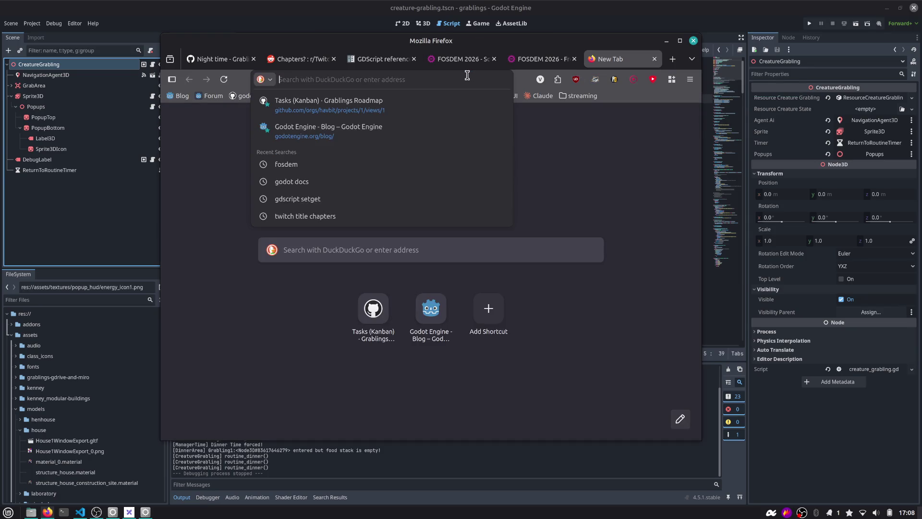
type("github.com/linxmi")
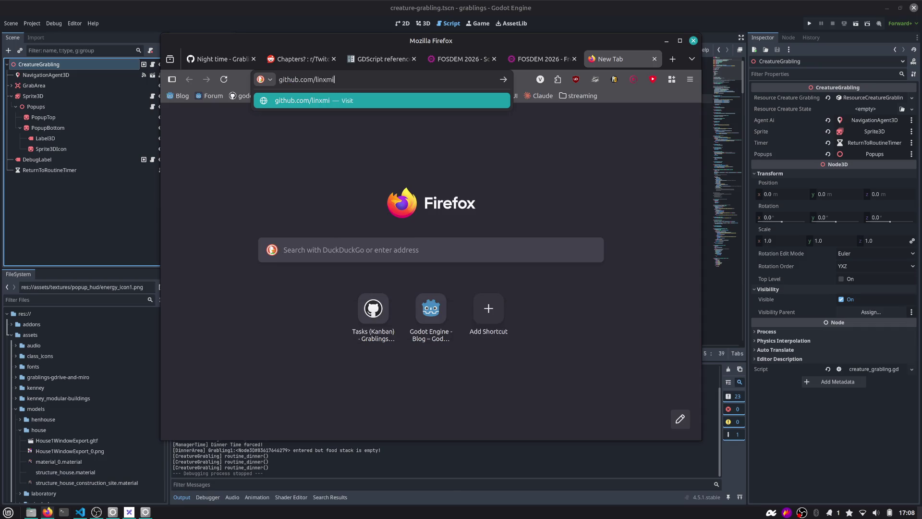
key("BackSpace")
key("BackSpace")
type("nuxmint/")
type("cinnamon")
key("Return")
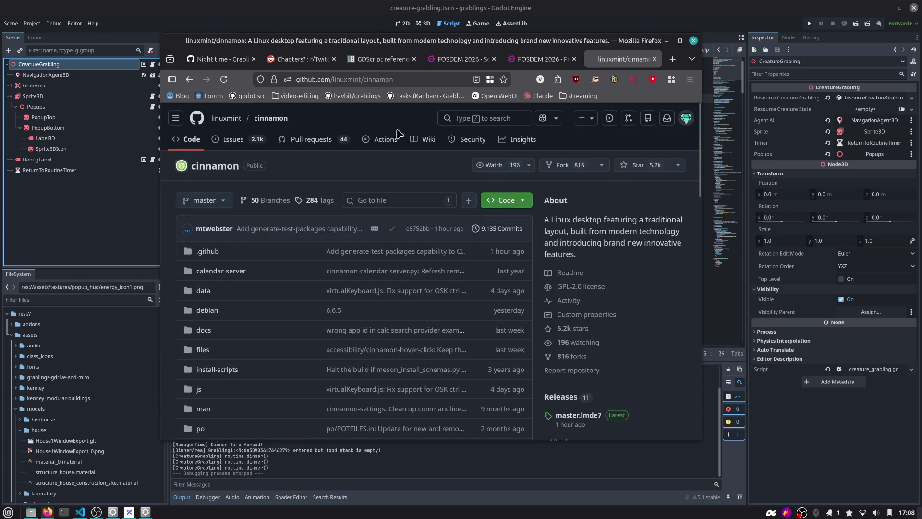
Open the cinnamon repository's issues list and scroll through it.
left_click(250, 148)
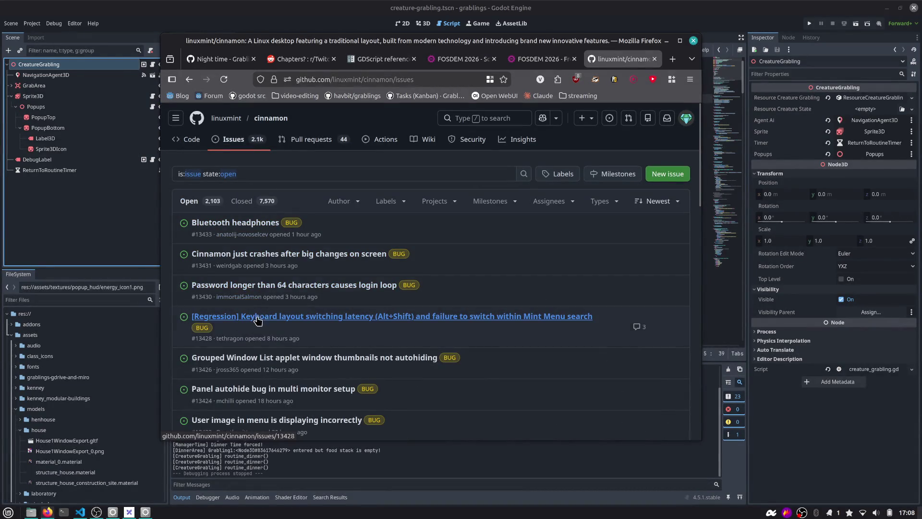
scroll(260, 358, "down", 3)
scroll(259, 352, "down", 3)
scroll(262, 345, "up", 3)
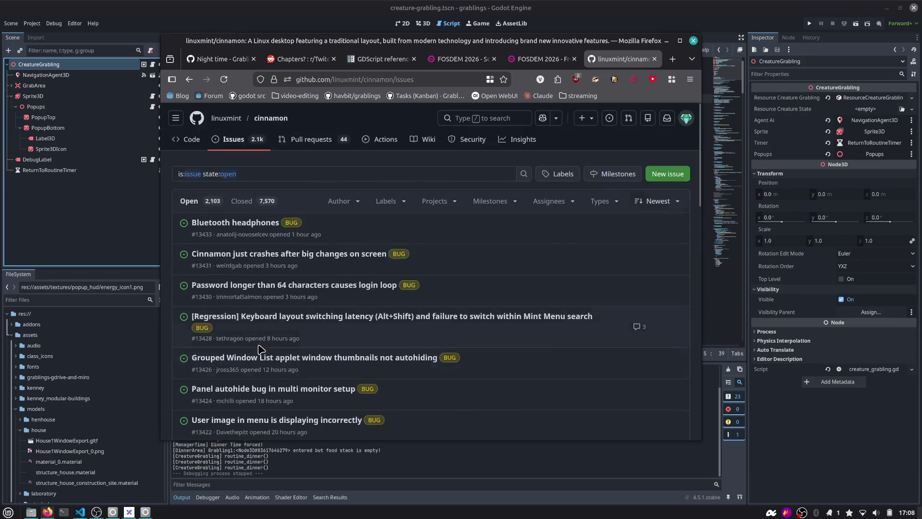
scroll(269, 326, "down", 3)
Search the page for 'menu' and open issue #13418 about the Menu applet.
key("ctrl+f")
type("menu")
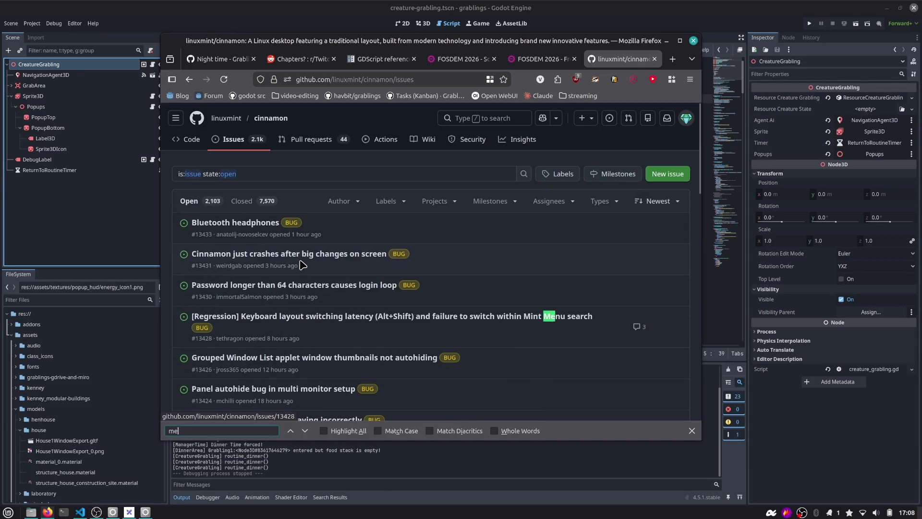
key("Return")
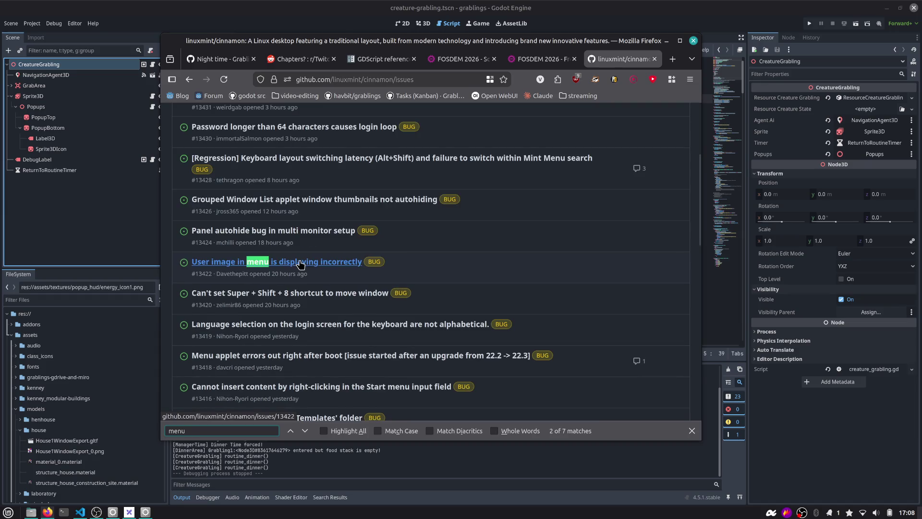
key("Return")
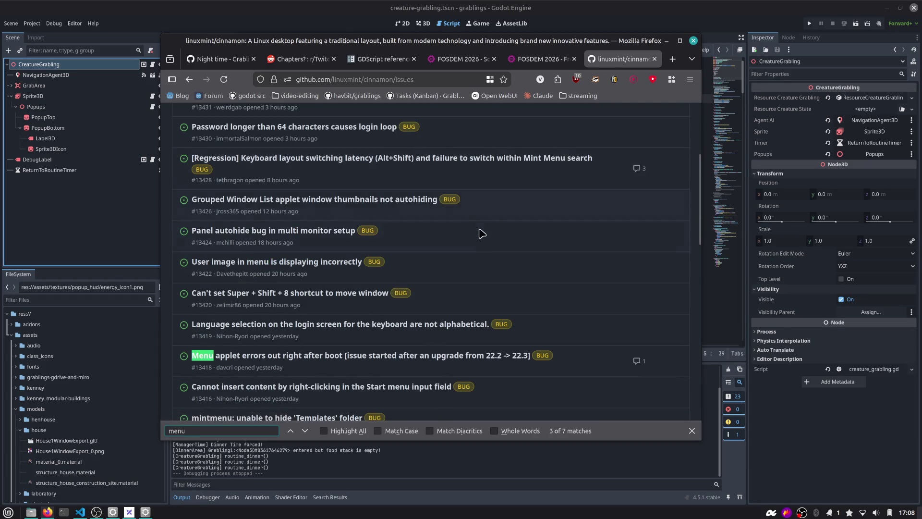
scroll(480, 230, "down", 3)
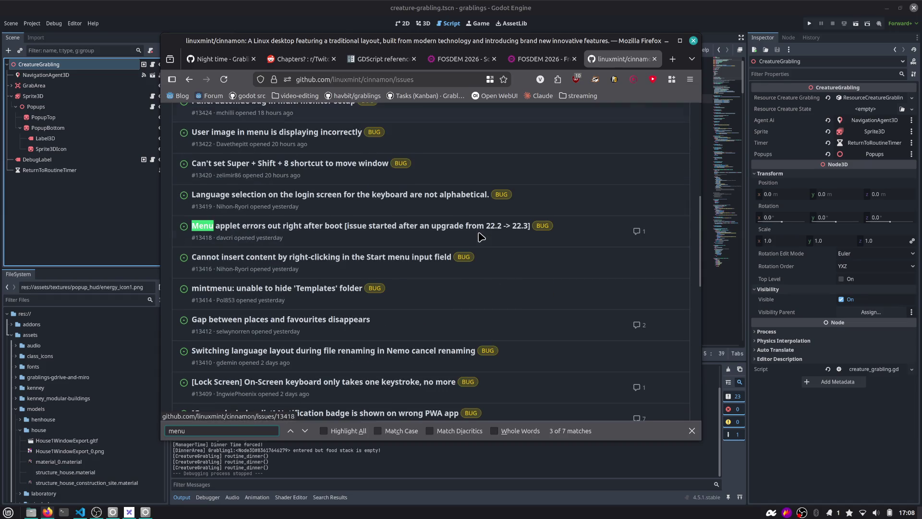
left_click(379, 228)
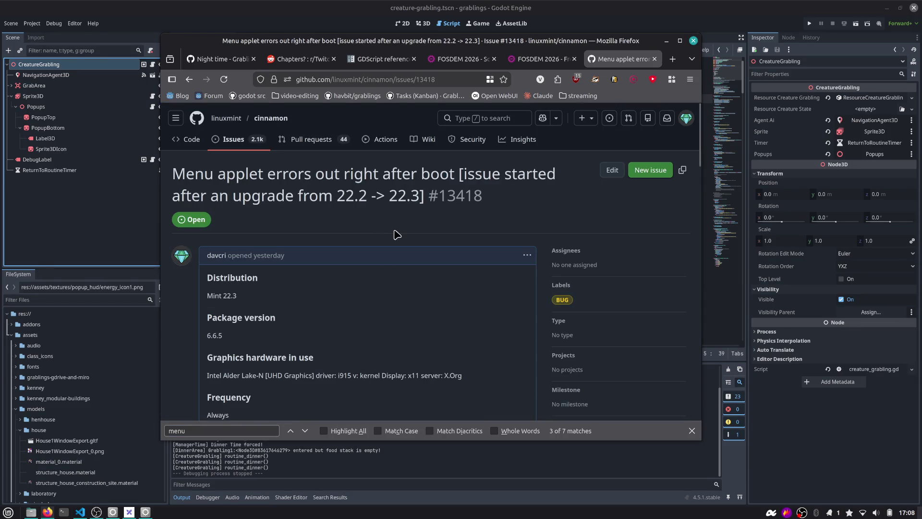
Scroll through issue #13418, briefly opening and dismissing the desktop application menu.
scroll(392, 229, "down", 3)
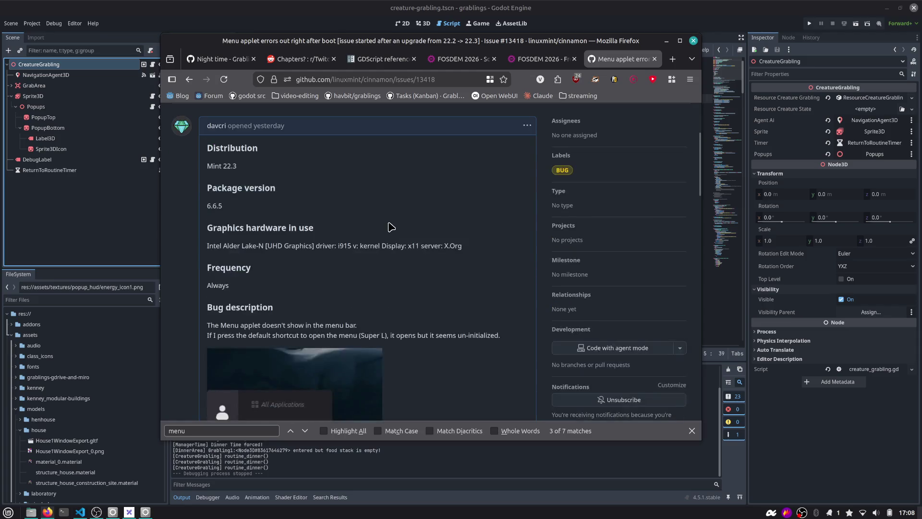
scroll(369, 225, "down", 4)
scroll(366, 225, "down", 2)
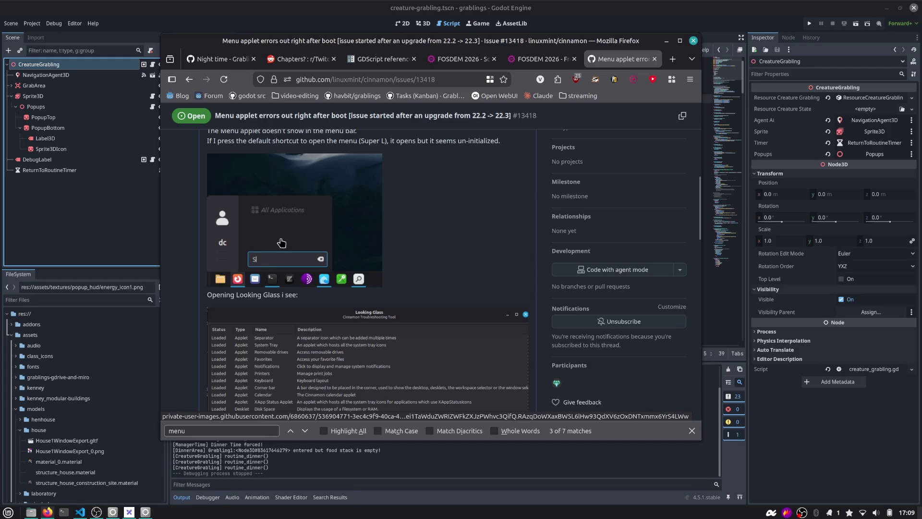
key("super")
key("Escape")
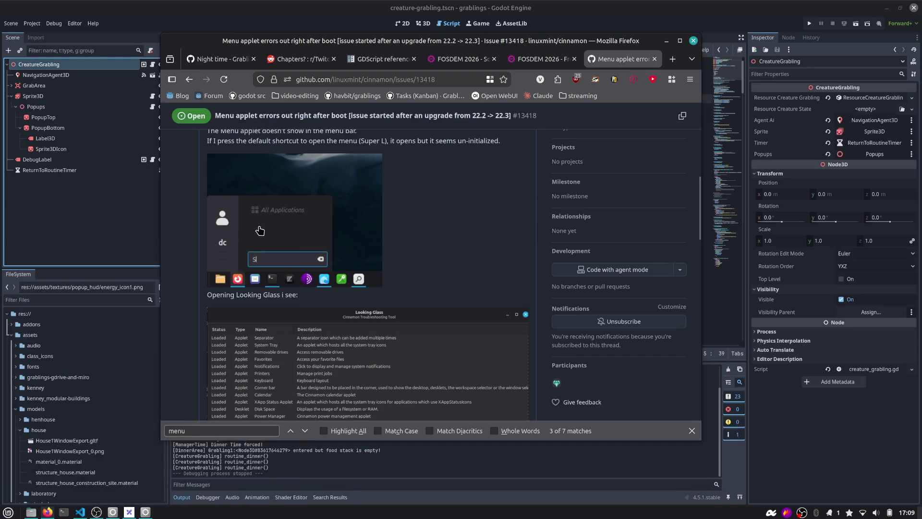
scroll(269, 237, "down", 6)
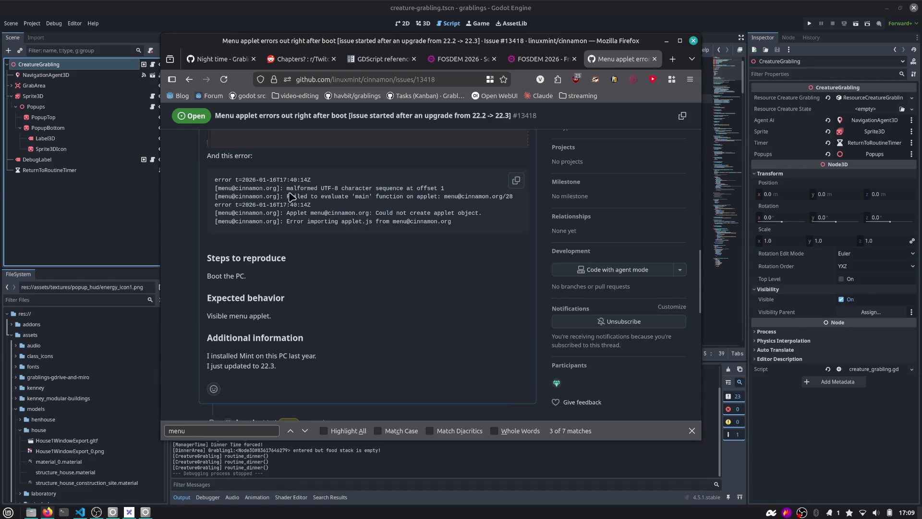
scroll(303, 208, "down", 5)
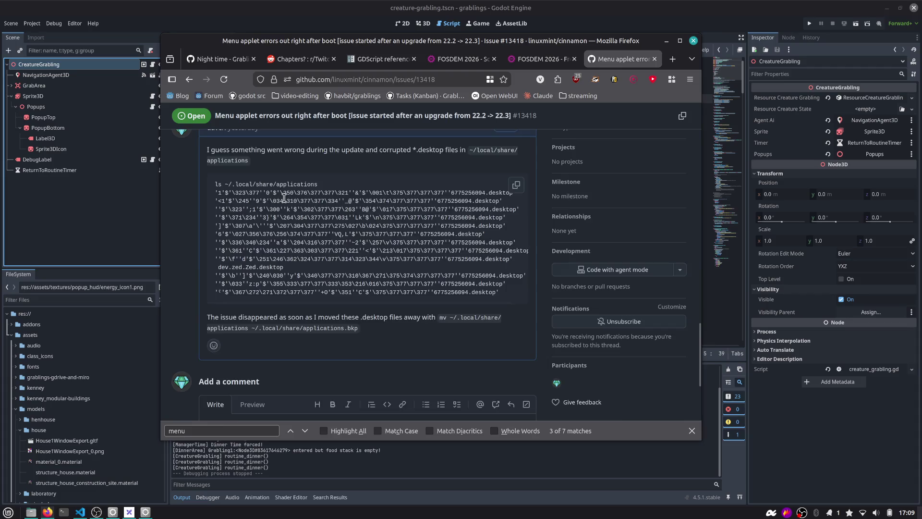
scroll(267, 186, "up", 4)
scroll(267, 185, "up", 3)
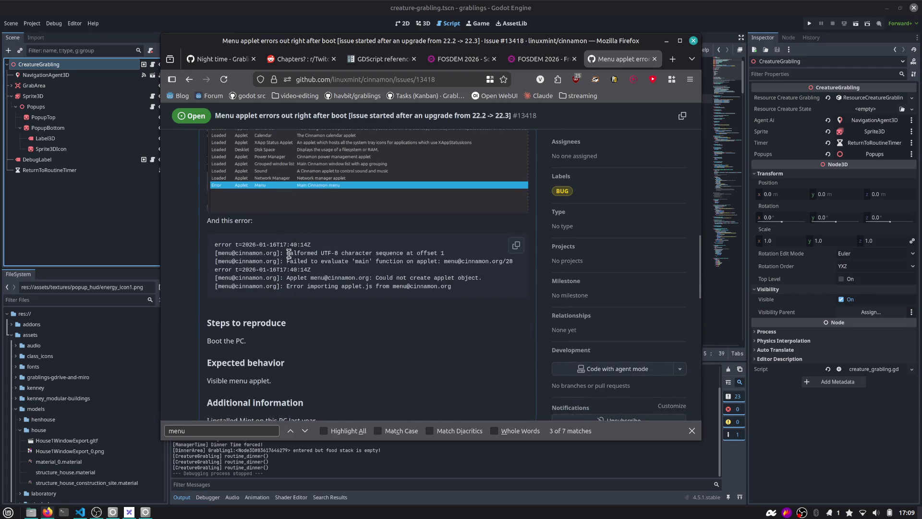
Select text in the error log and the corrupted .desktop file listing.
left_click_drag(287, 253, 451, 259)
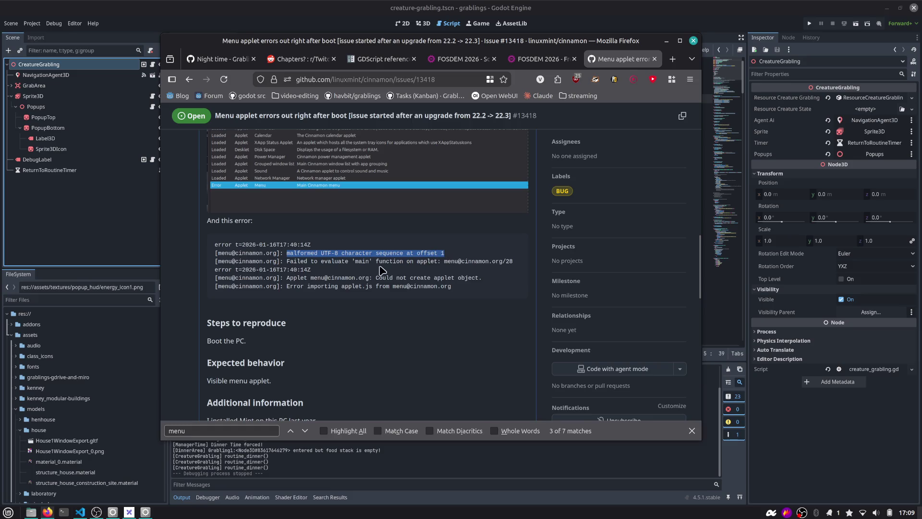
left_click(319, 253)
scroll(288, 253, "down", 5)
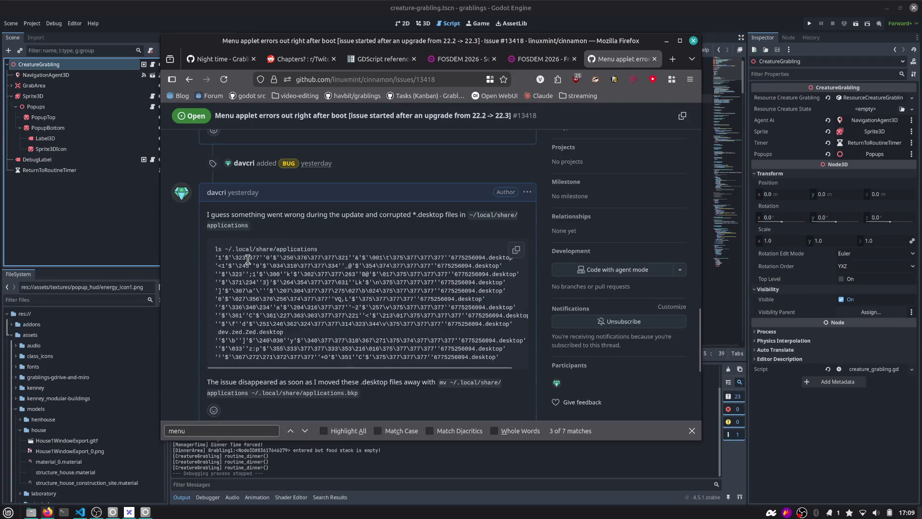
mouse_move(248, 259)
left_mouse_down()
mouse_move(437, 307)
mouse_move(512, 360)
left_mouse_up()
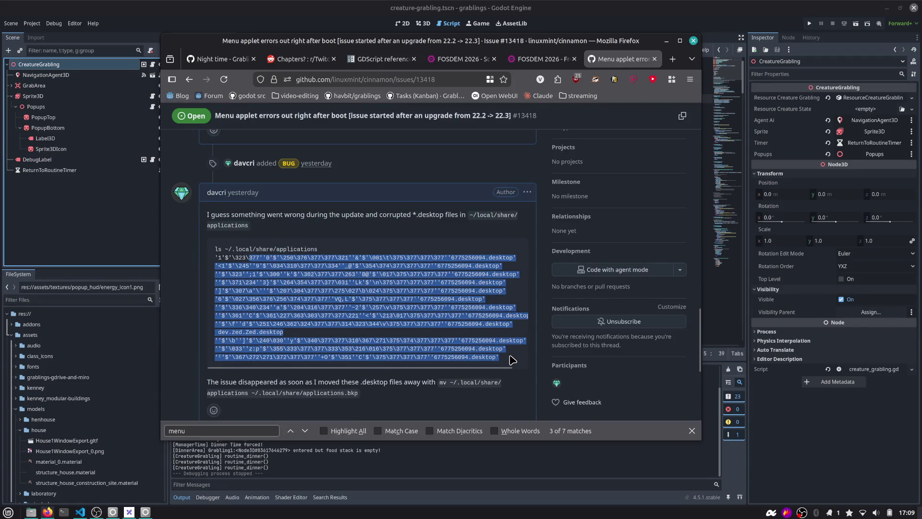
double_click(492, 258)
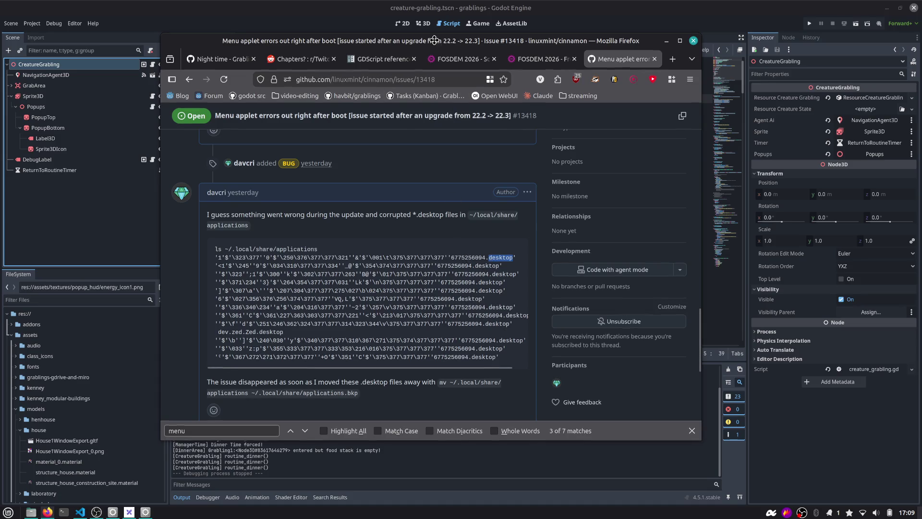
Move and resize the browser window, then close the in-page find bar.
left_click_drag(429, 37, 432, 30)
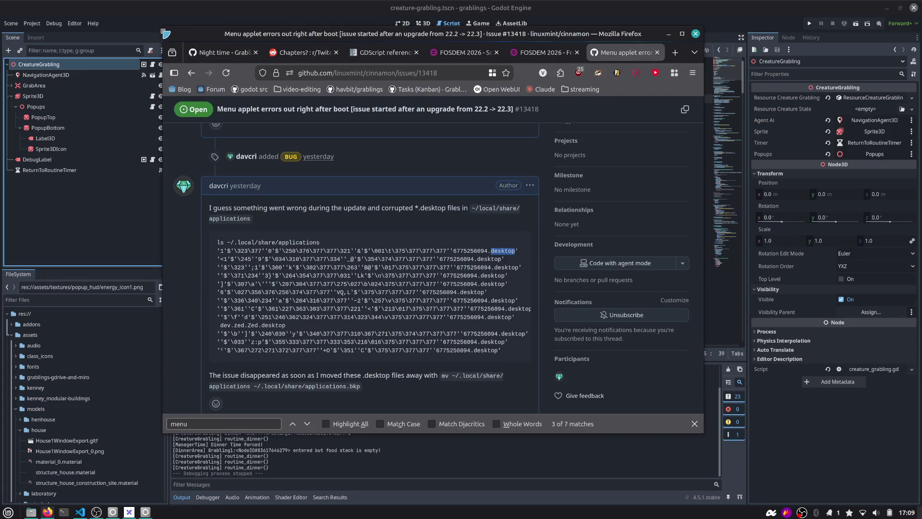
mouse_move(164, 28)
left_mouse_down()
mouse_move(143, 67)
mouse_move(169, 55)
left_mouse_up()
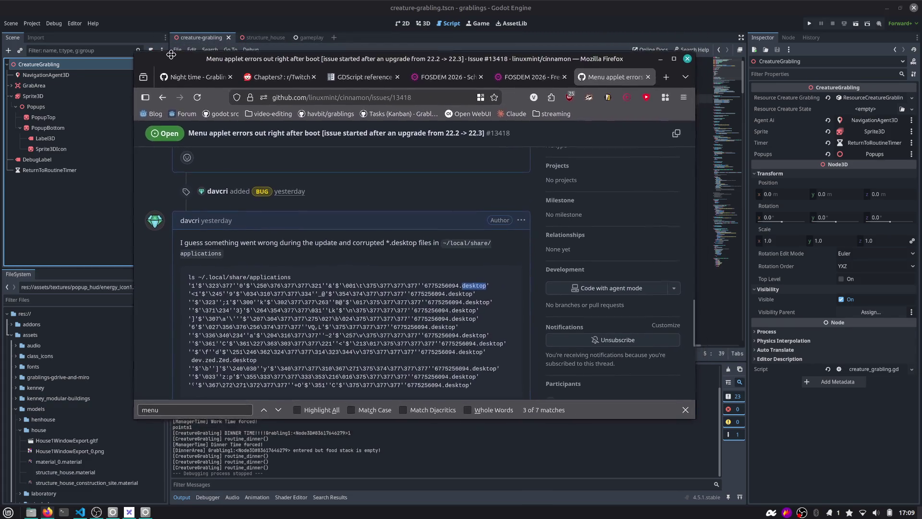
scroll(235, 172, "down", 2)
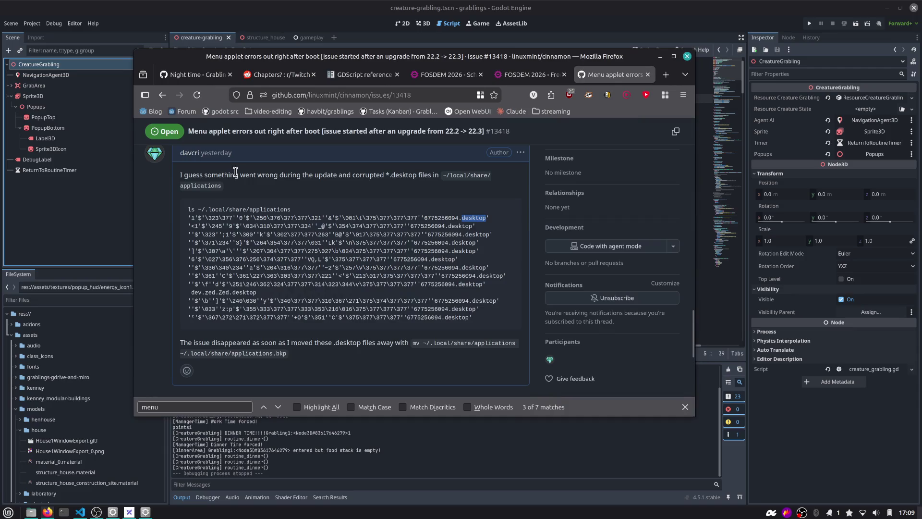
left_click(686, 407)
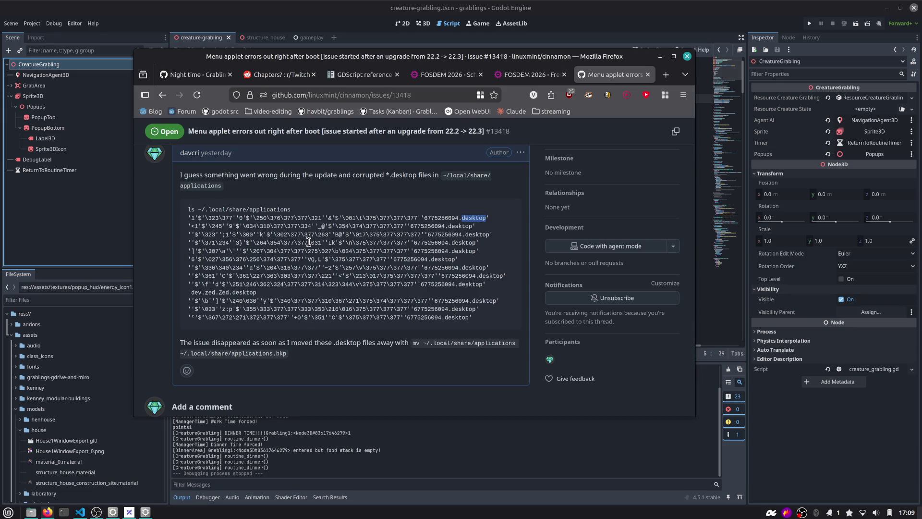
Select the file listing lines and the applications path, then scroll to review the issue.
left_click(315, 235)
mouse_move(222, 218)
left_mouse_down()
mouse_move(418, 229)
mouse_move(480, 316)
left_mouse_up()
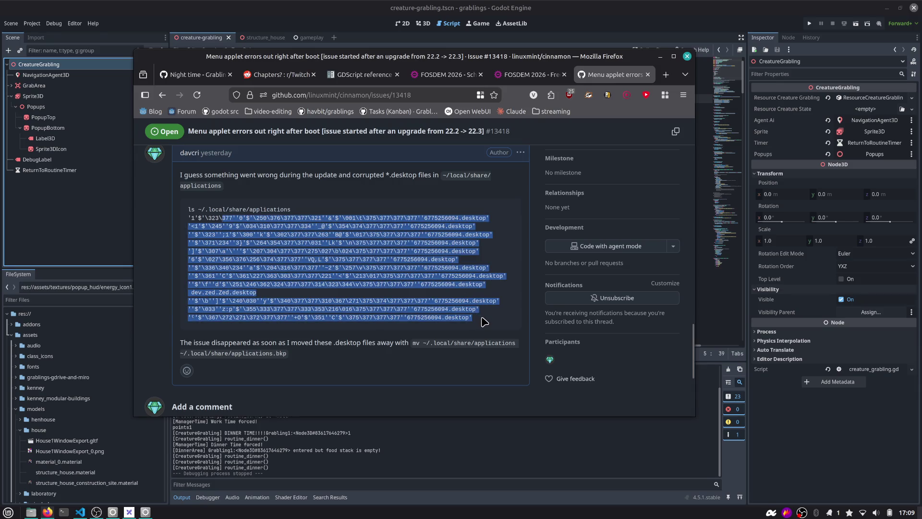
left_click(484, 321)
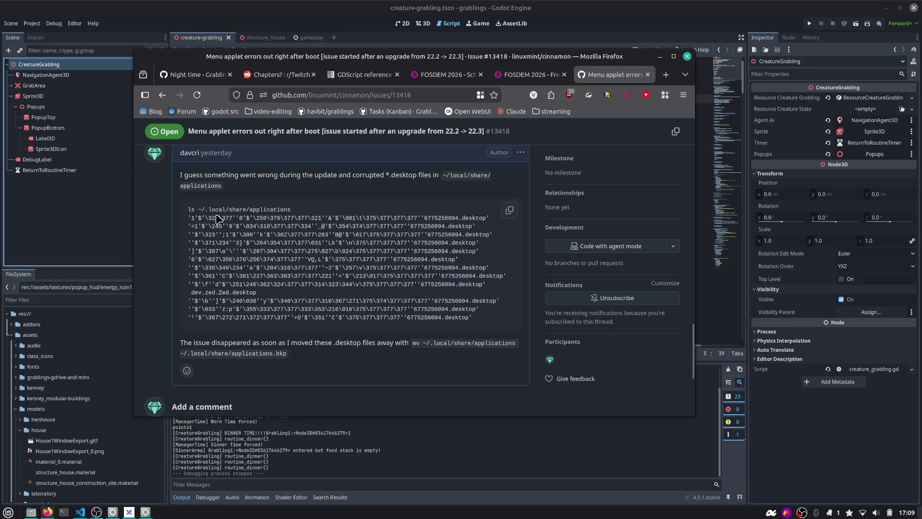
left_click_drag(214, 213, 300, 215)
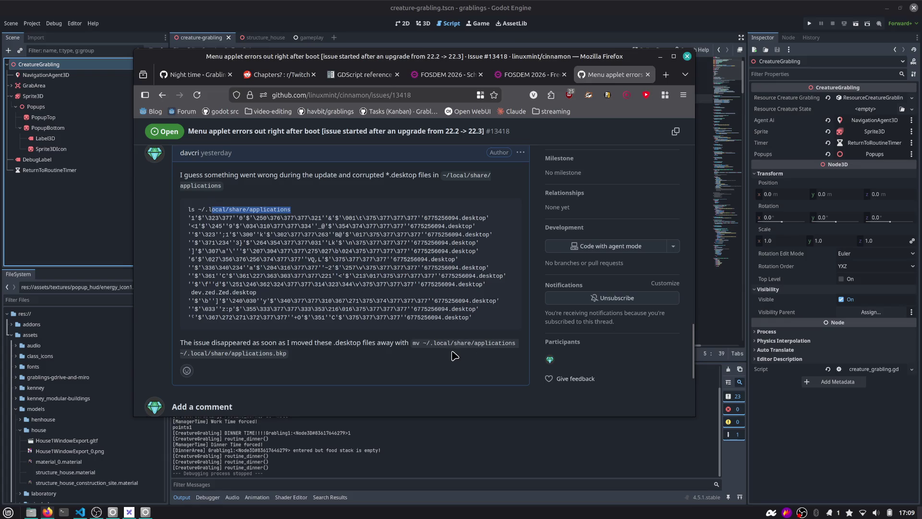
scroll(402, 276, "down", 4)
scroll(413, 287, "up", 2)
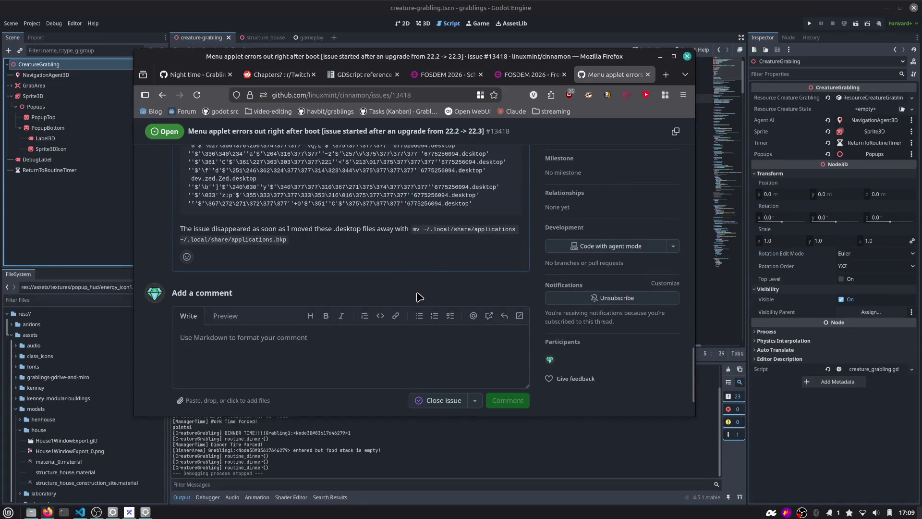
scroll(413, 298, "up", 15)
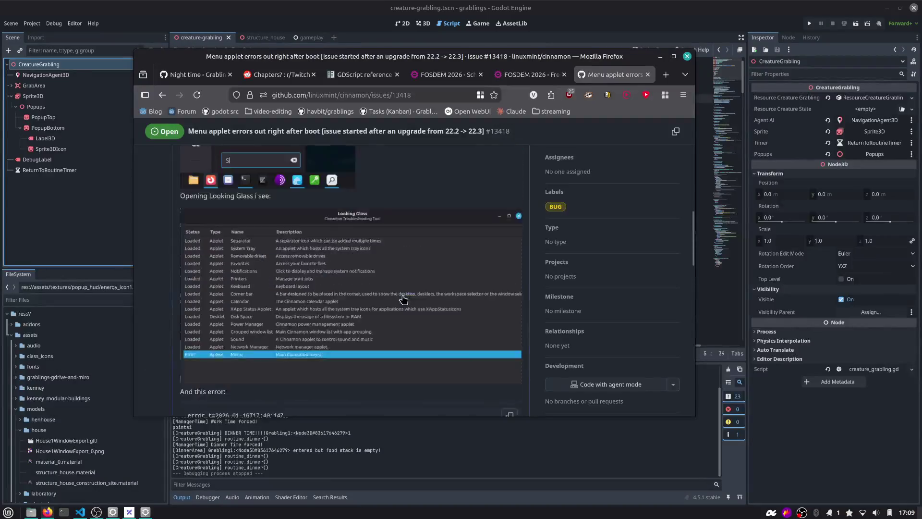
scroll(406, 298, "down", 5)
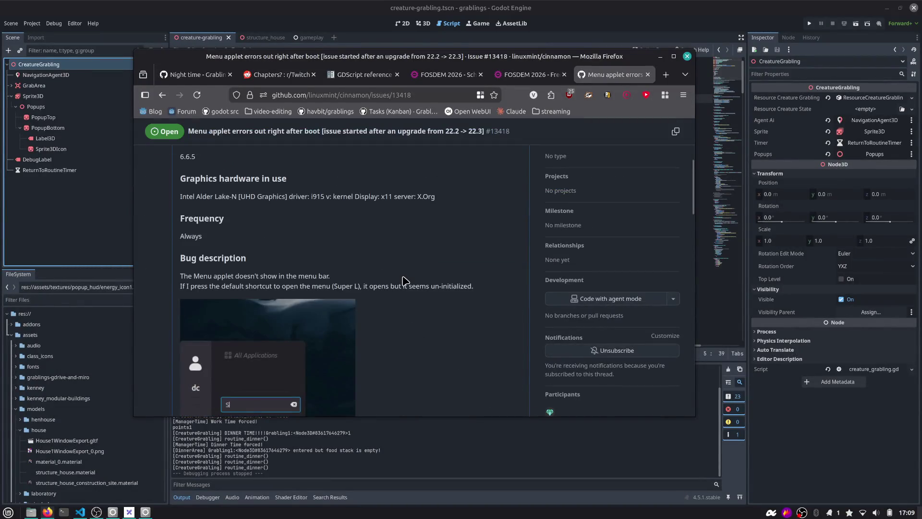
scroll(426, 258, "down", 2)
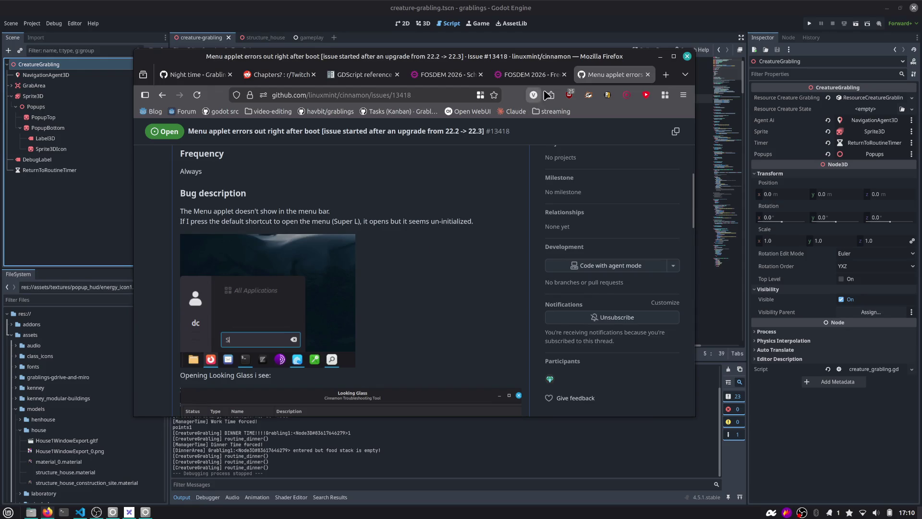
Close the GitHub issue tab, look over the FOSDEM 2026 schedule, then minimize Firefox.
middle_click(600, 78)
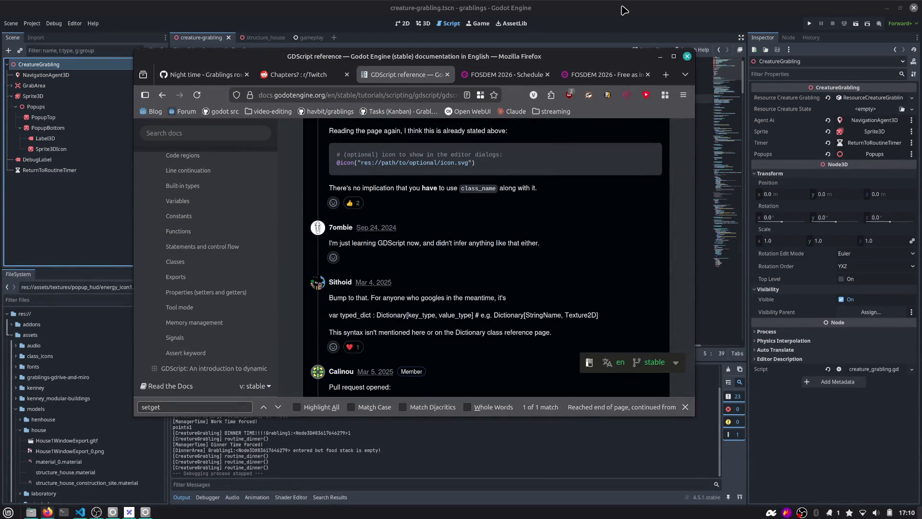
left_click(511, 76)
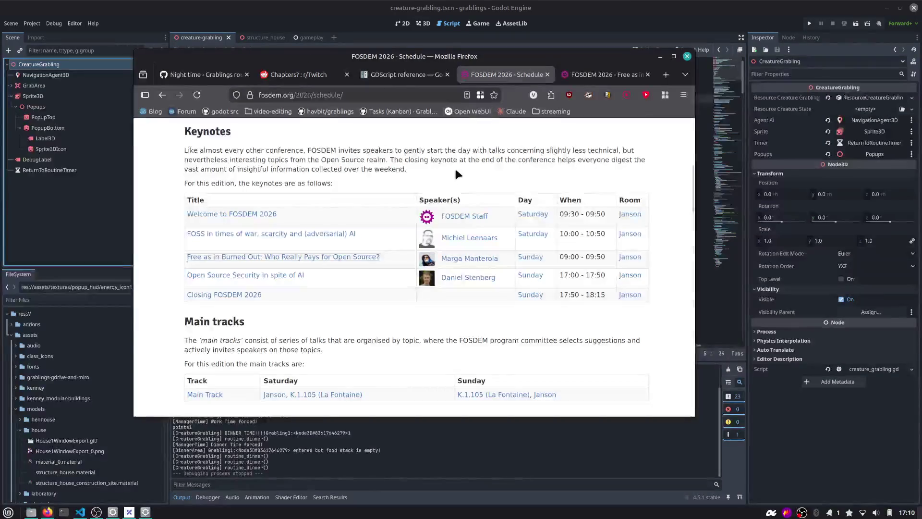
scroll(454, 166, "up", 5)
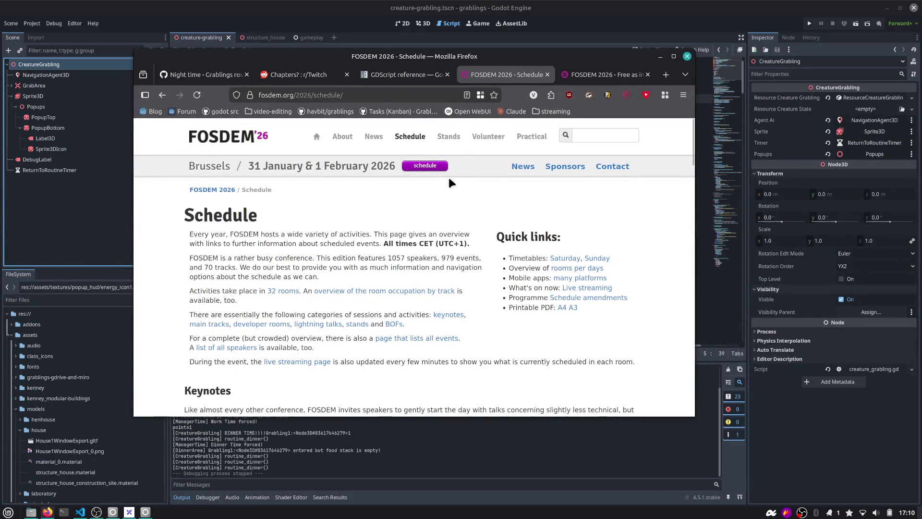
scroll(449, 179, "down", 2)
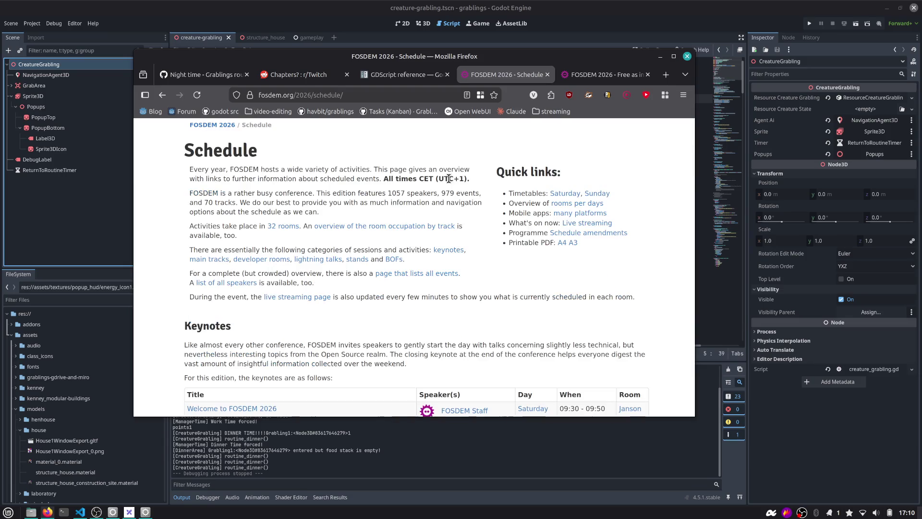
scroll(577, 129, "up", 2)
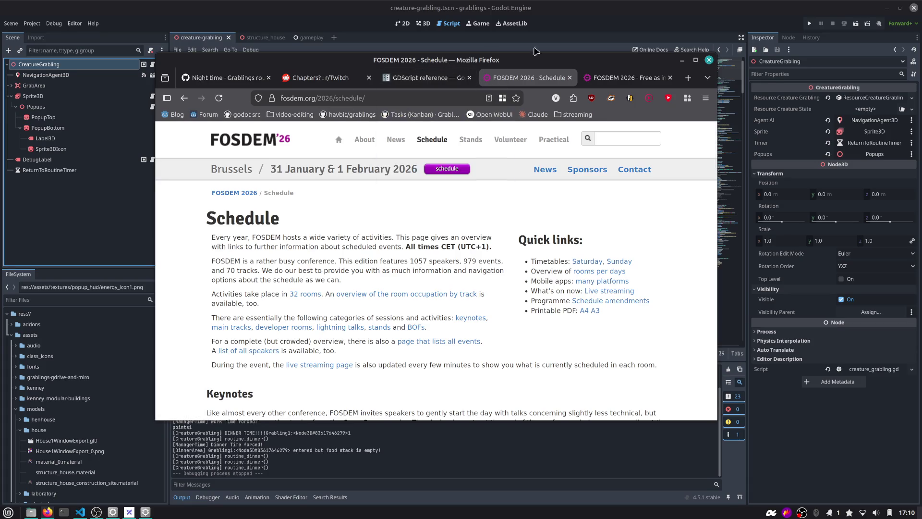
left_click(683, 61)
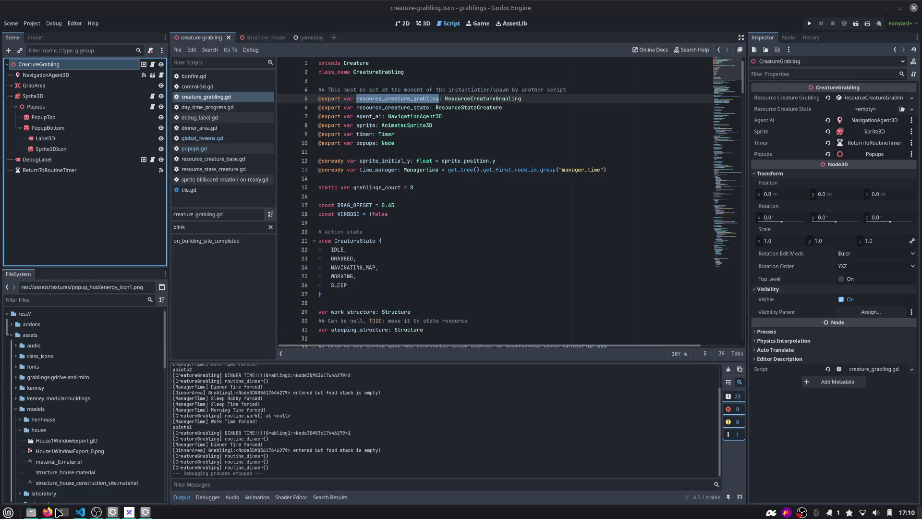
mouse_move(54, 513)
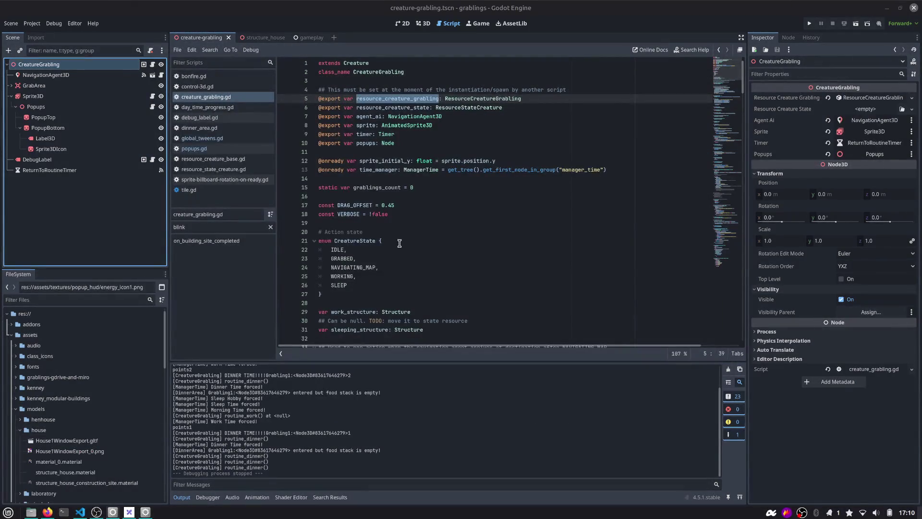
left_click(400, 242)
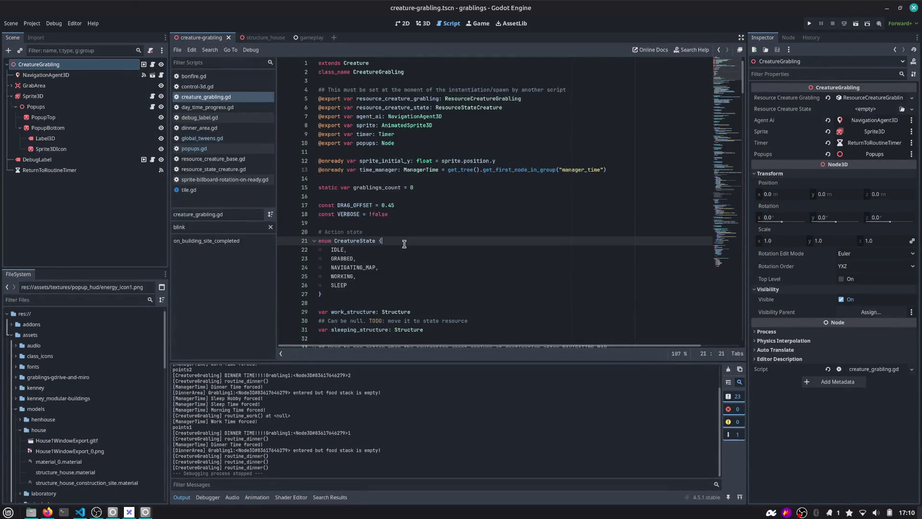
scroll(413, 225, "down", 2)
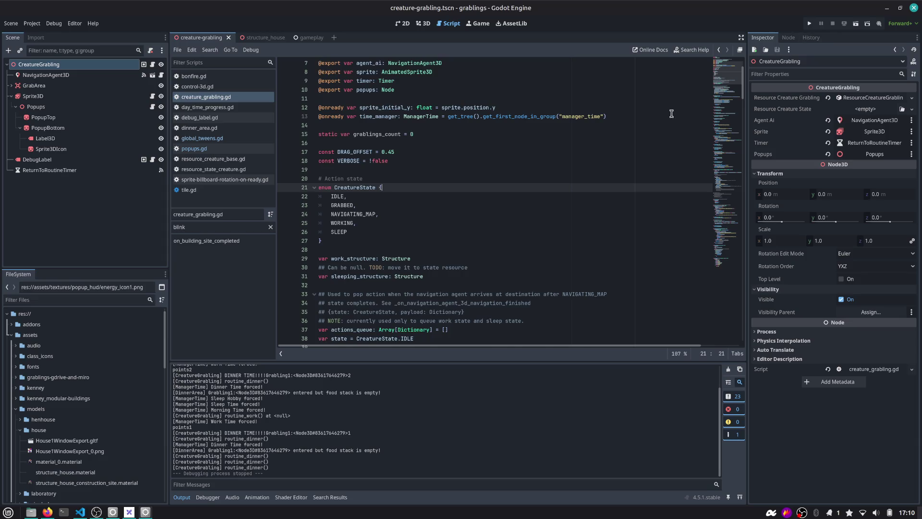
scroll(672, 114, "down", 3)
left_click(726, 154)
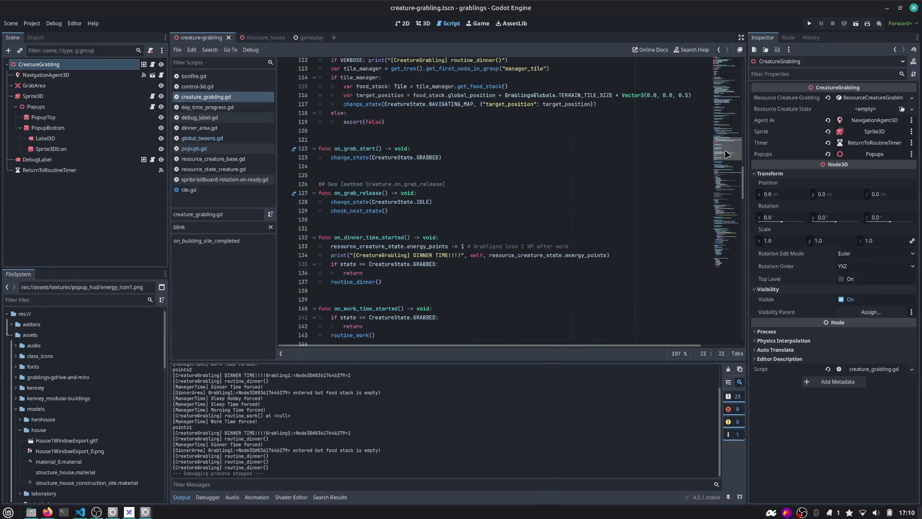
scroll(727, 154, "up", 1)
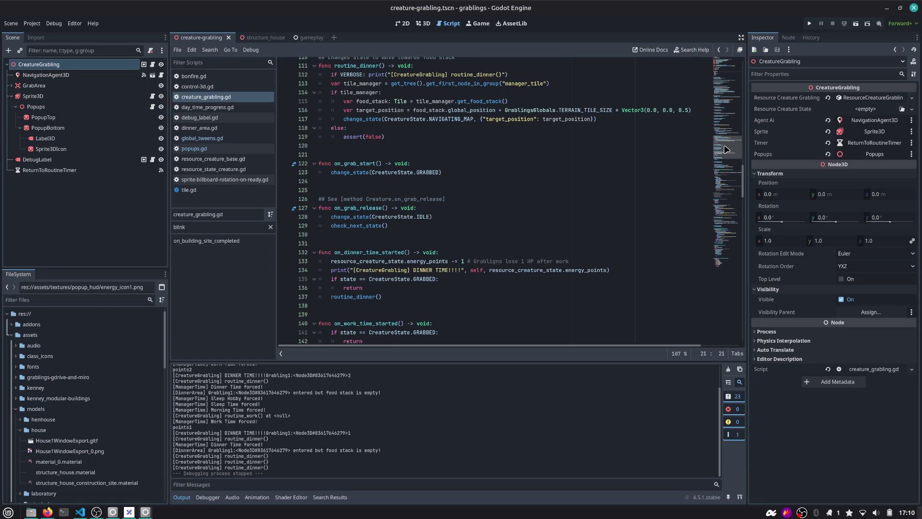
left_click_drag(725, 147, 717, 249)
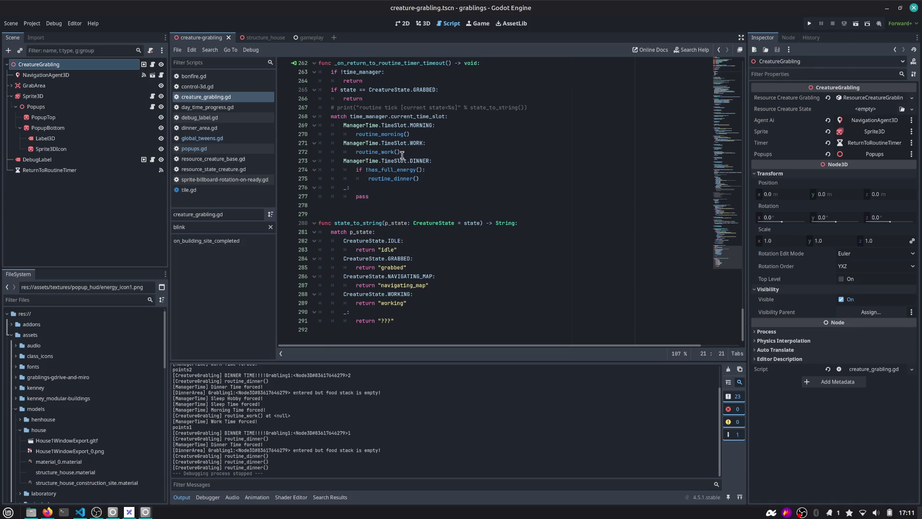
left_click_drag(169, 120, 161, 120)
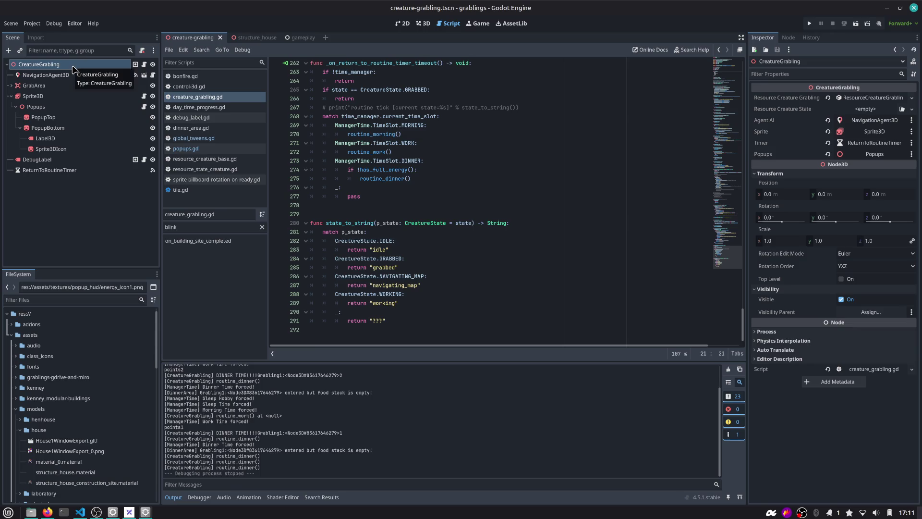
Select PopupTop and frame the balloon in the 3D viewport.
left_click(44, 117)
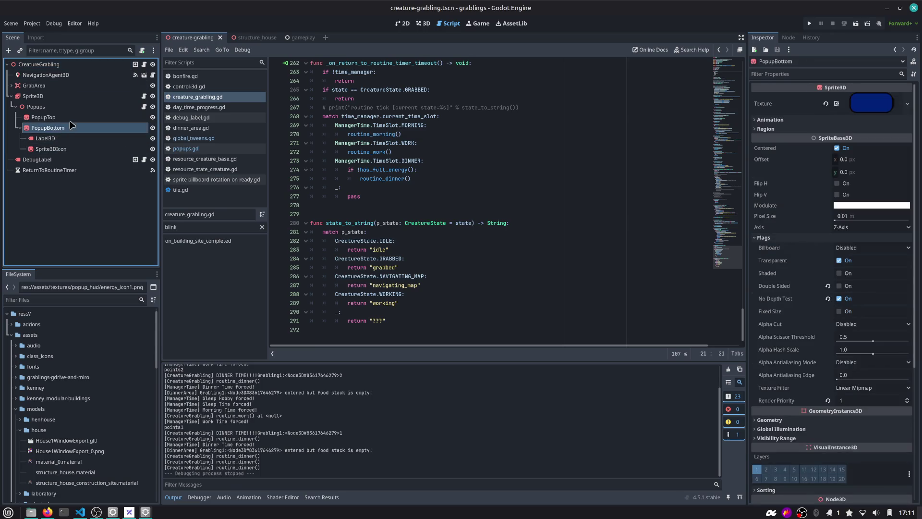
left_click(423, 23)
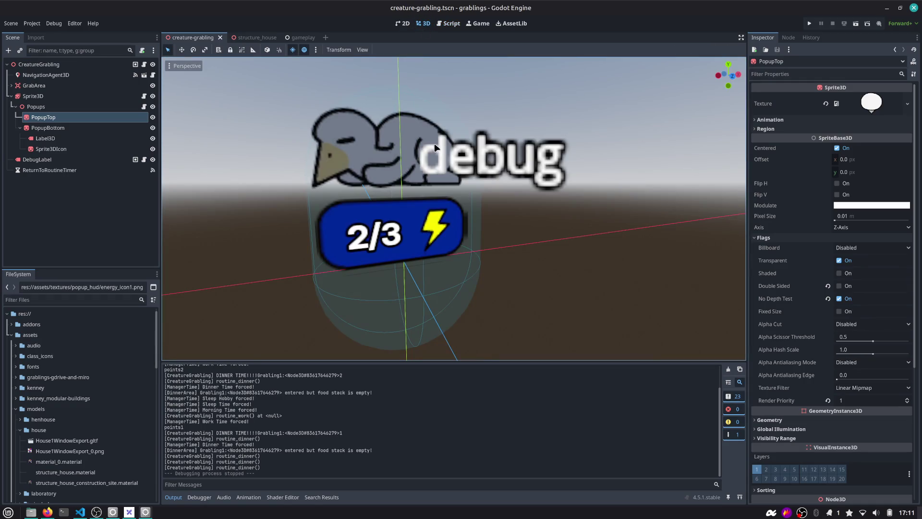
scroll(402, 142, "down", 10)
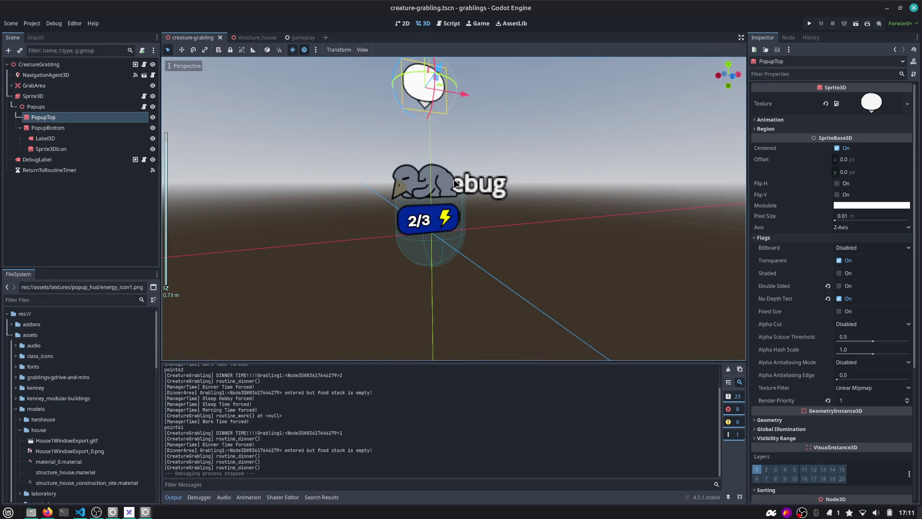
key("f")
scroll(461, 200, "up", 10)
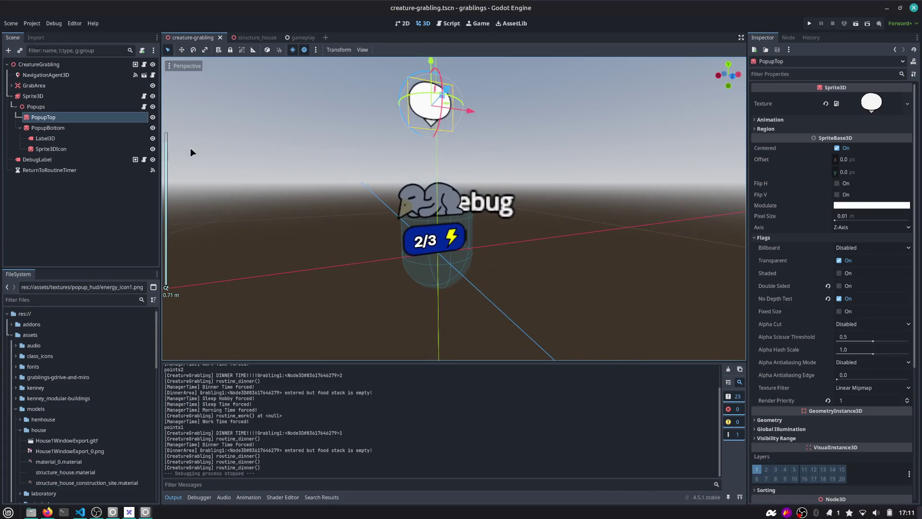
scroll(88, 451, "down", 3)
Collapse PopupBottom in the Scene tree and duplicate the PopupTop balloon sprite.
left_click(20, 128)
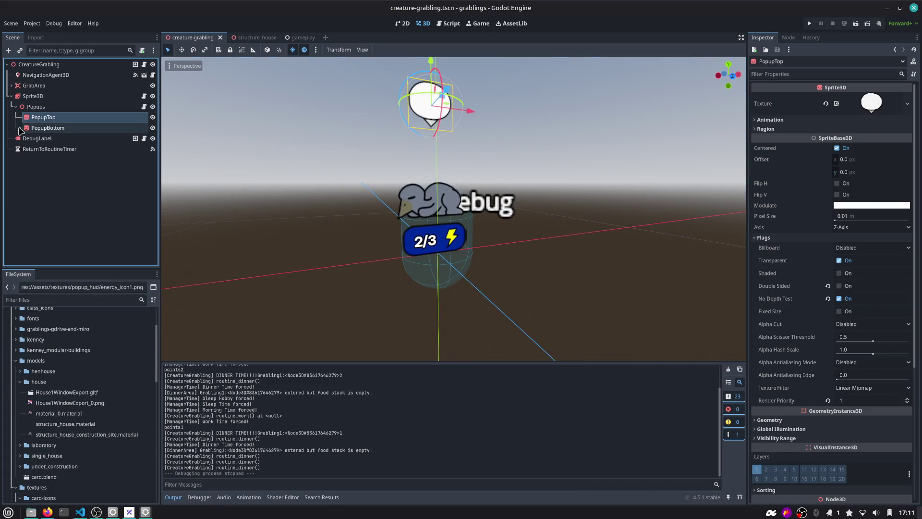
double_click(75, 116)
key("Escape")
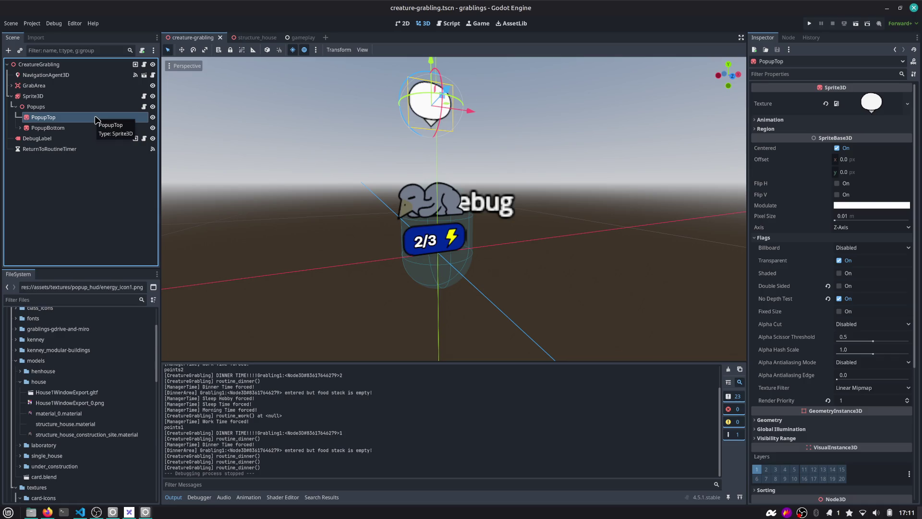
key("ctrl+d")
Rename the duplicate to PopupTotRemoveButton and browse the FileSystem for its texture.
left_click(85, 130)
type("PopupTotRemoveBu")
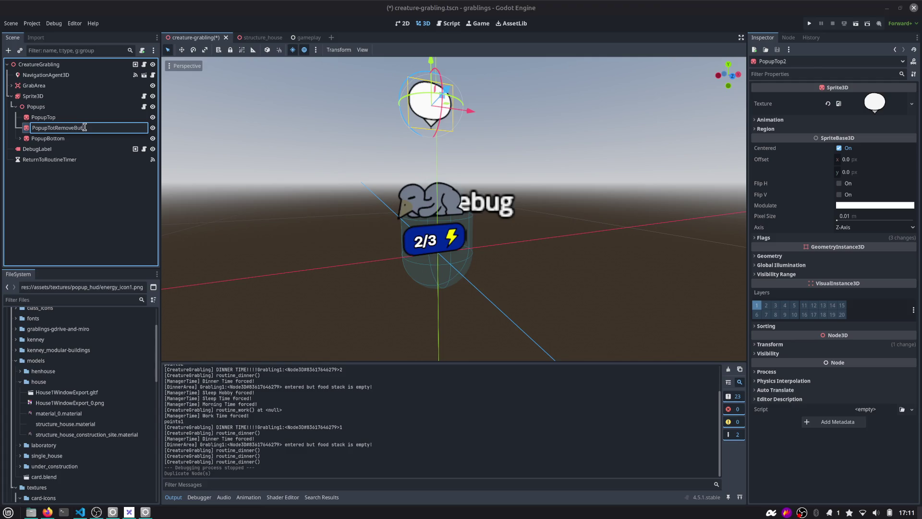
type("ton")
key("Return")
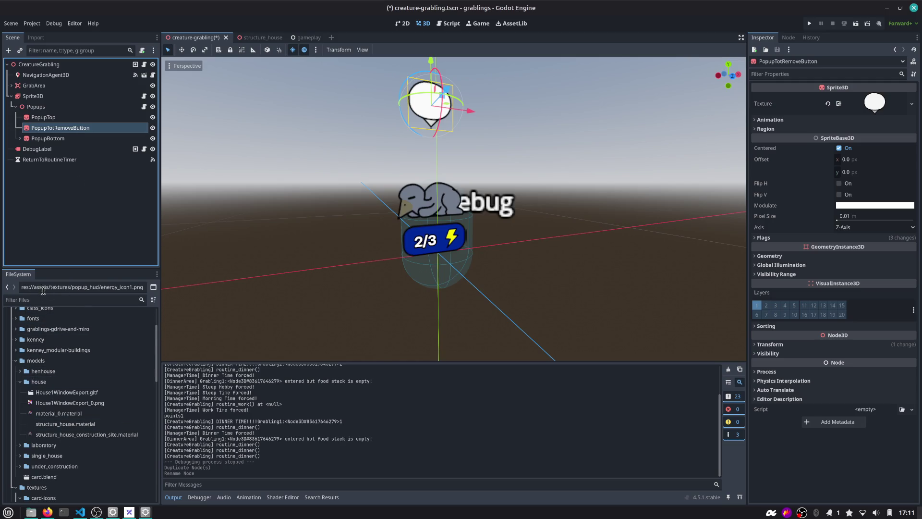
left_click(40, 298)
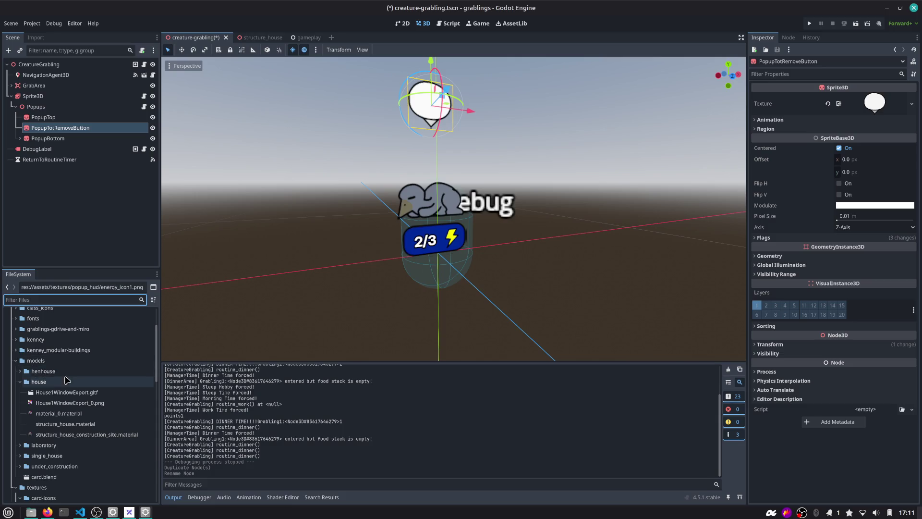
left_click(16, 360)
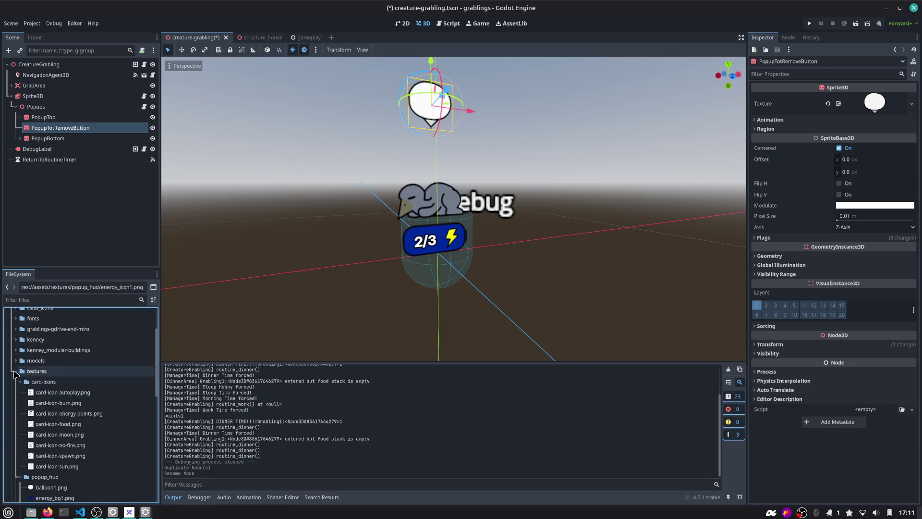
scroll(53, 476, "down", 1)
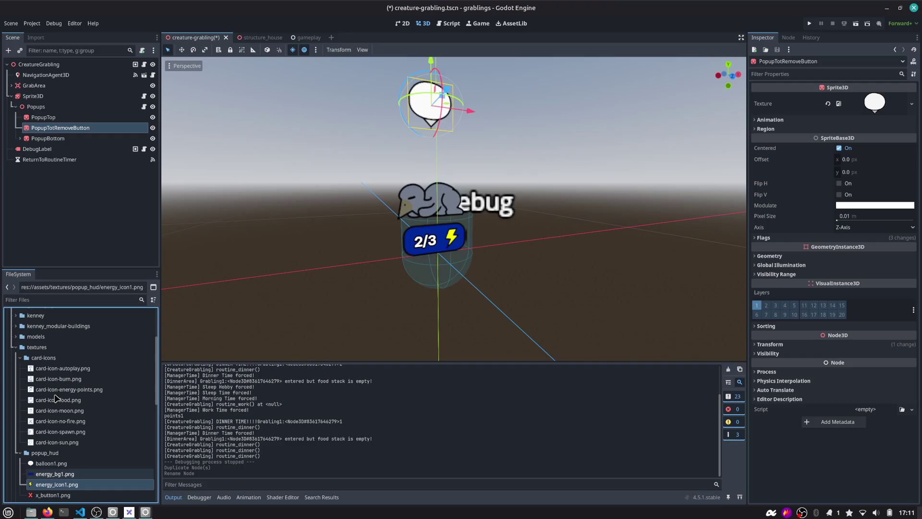
Give PopupTotRemoveButton the x_button1.png texture, place it left of the balloon, save, and run.
left_click(87, 128)
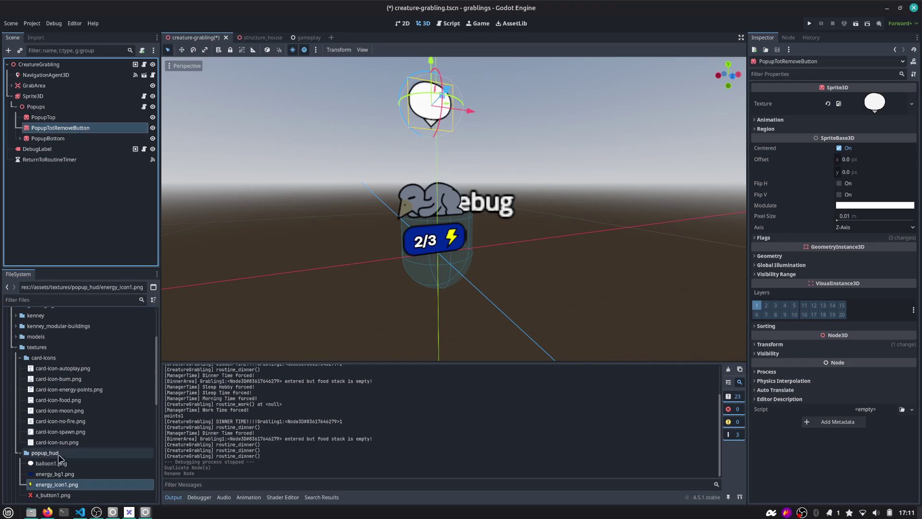
mouse_move(53, 495)
left_mouse_down()
mouse_move(235, 349)
mouse_move(855, 106)
left_mouse_up()
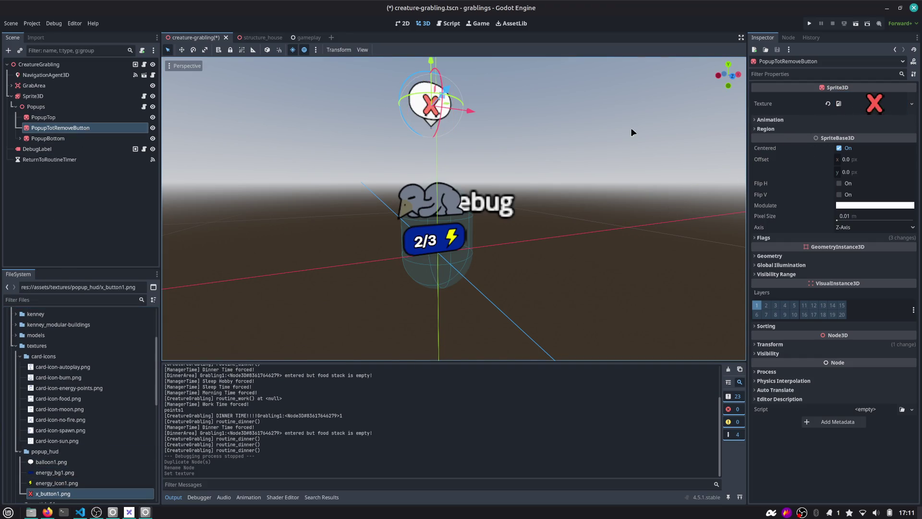
left_click_drag(474, 112, 435, 113)
key("f")
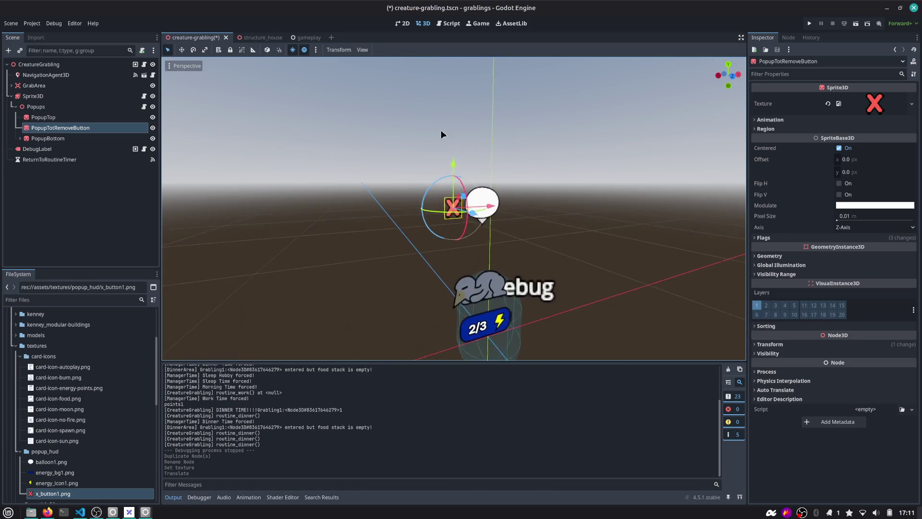
scroll(443, 134, "up", 3)
mouse_move(456, 166)
left_mouse_down()
mouse_move(455, 152)
mouse_move(396, 151)
mouse_move(494, 202)
left_mouse_up()
key("ctrl+s")
key("F5")
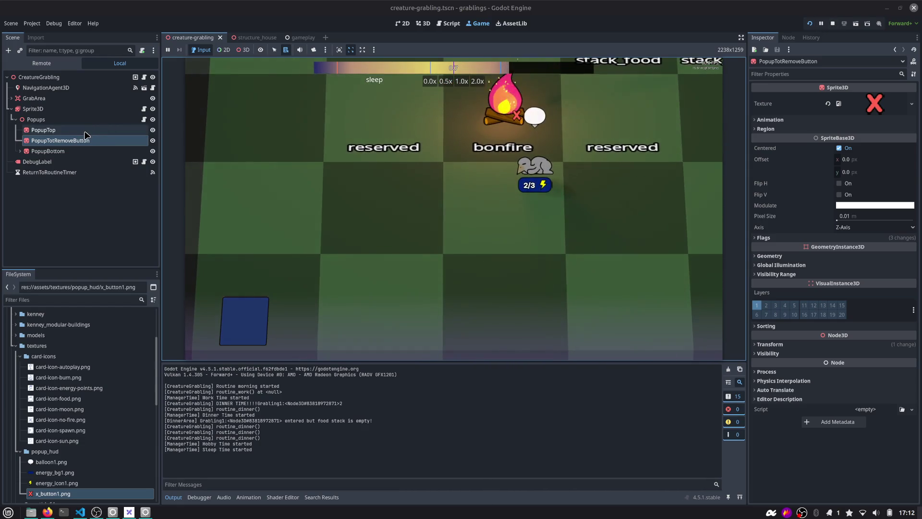
Select the PopupTop node and stop the running game with F8.
left_click(103, 131)
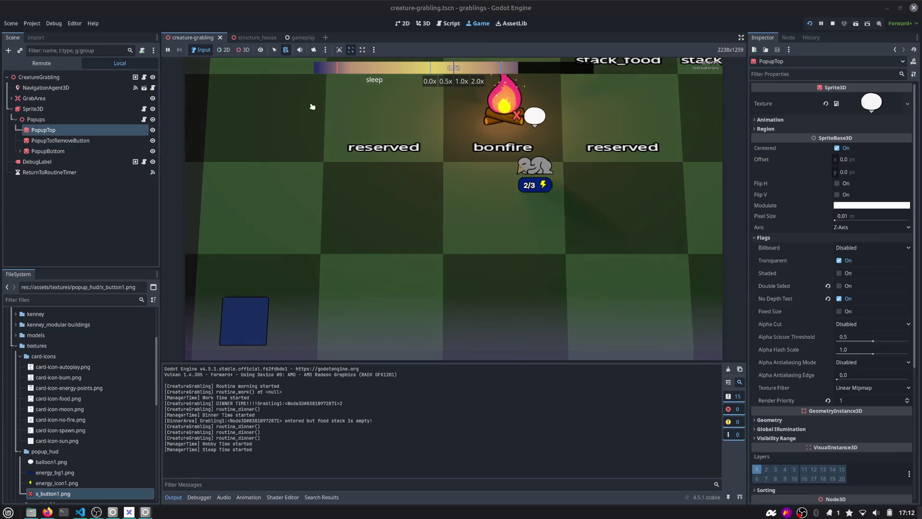
key("F8")
Reparent PopupTotRemoveButton under PopupTop, save, and toggle PopupTop's visibility off and on.
left_click_drag(94, 130, 81, 120)
key("ctrl+s")
left_click(82, 120)
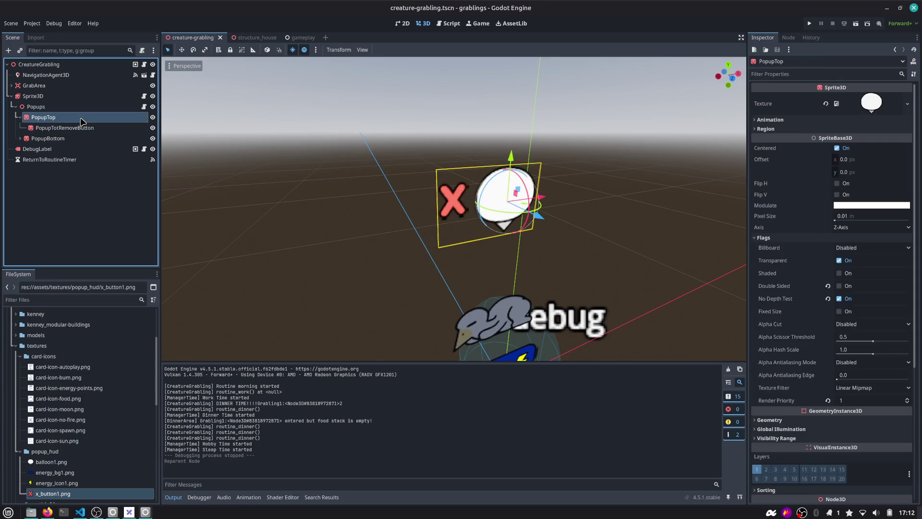
left_click(152, 117)
left_click(153, 117)
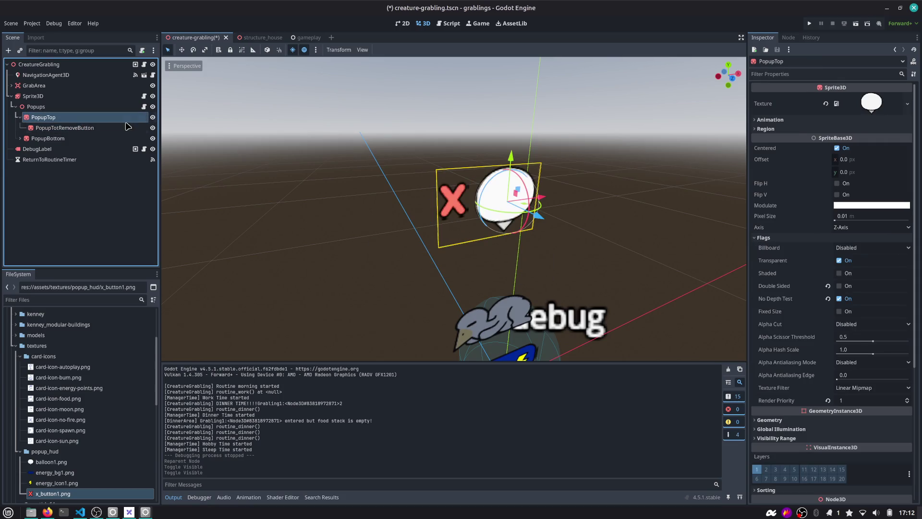
left_click(66, 120)
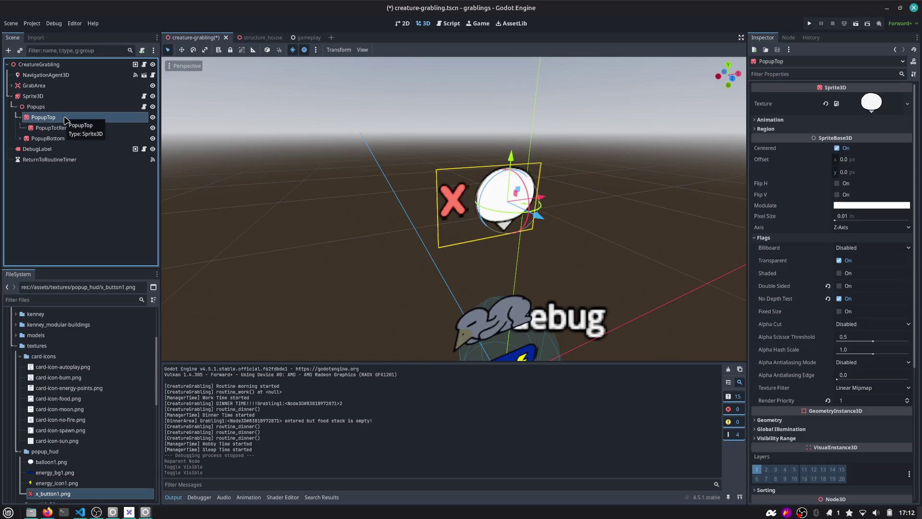
Add a Sprite3D child to PopupTop, placed above PopupTotRemoveButton, and start renaming it.
key("ctrl+a")
type("sprite")
key("Return")
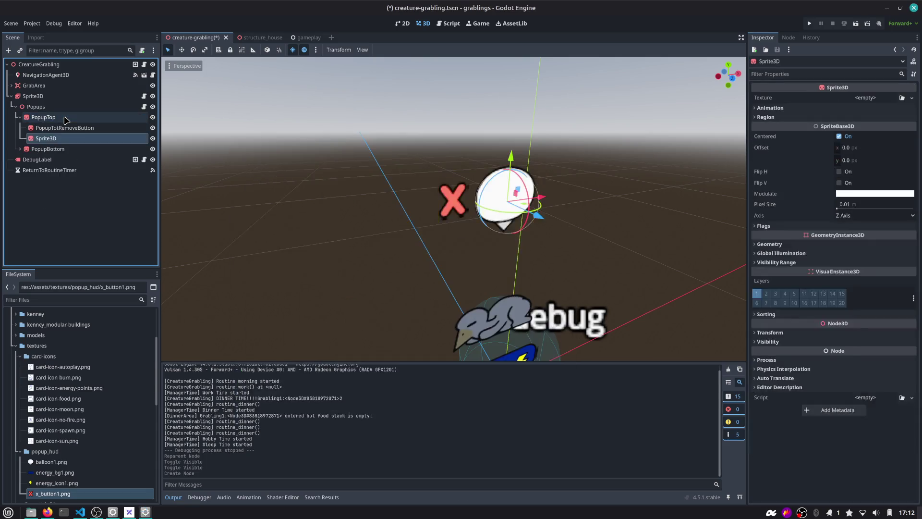
left_click_drag(57, 139, 72, 124)
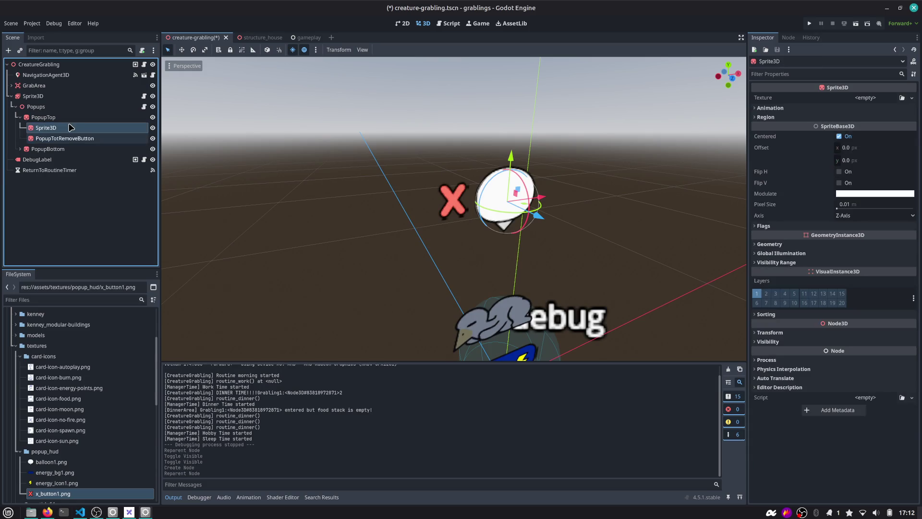
double_click(71, 128)
type("work")
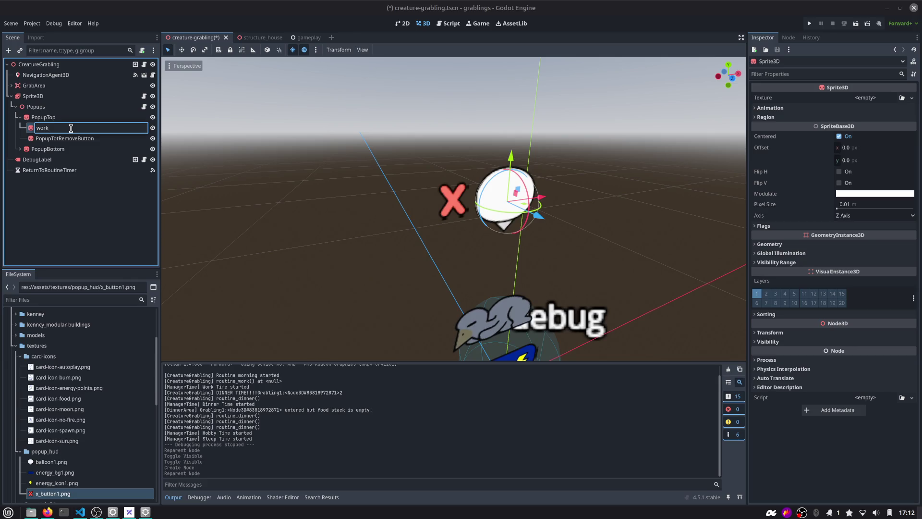
Rename the new sprite to Sprite3DTexture and the balloon node to Sprite3D_PopupTop.
key("Escape")
double_click(73, 132)
type("ture")
key("Return")
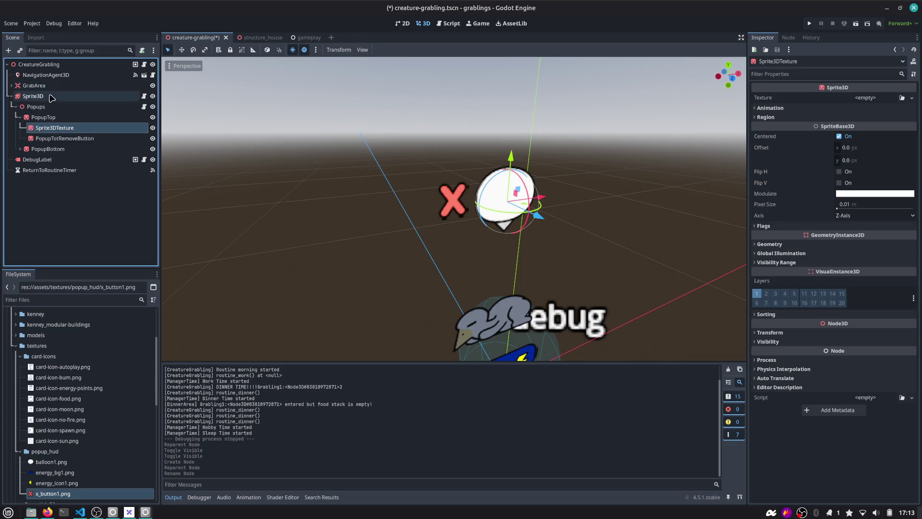
double_click(78, 117)
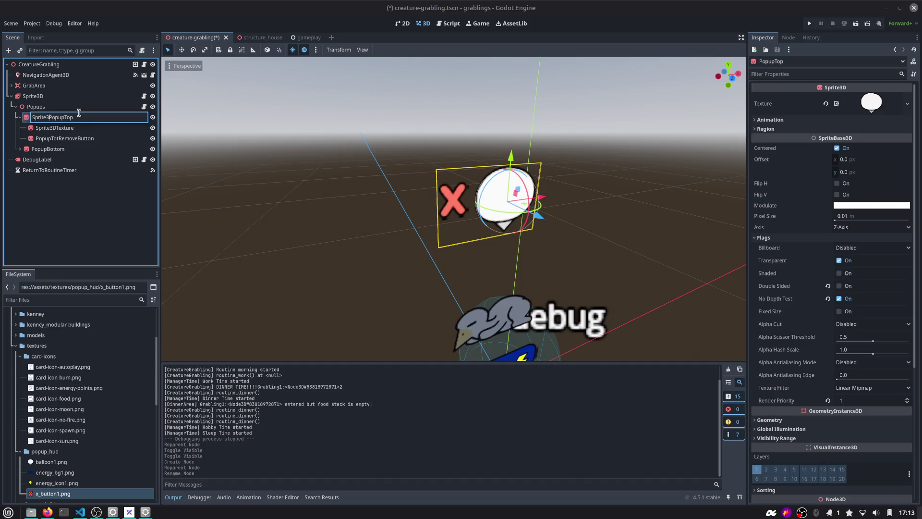
type("D_")
key("Return")
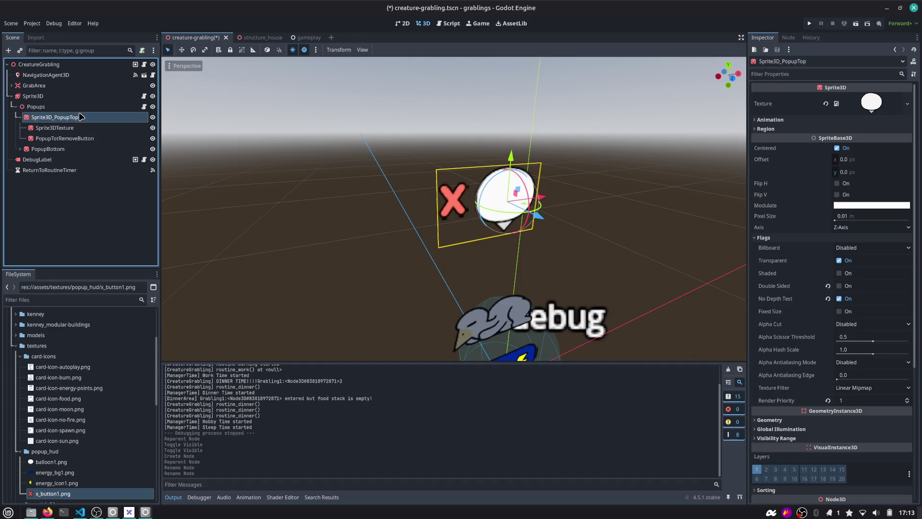
Rename the child sprite via Sprite3D_Texture and Sprite3D_Work to Sprite3D_WorkIcon, then save.
double_click(96, 127)
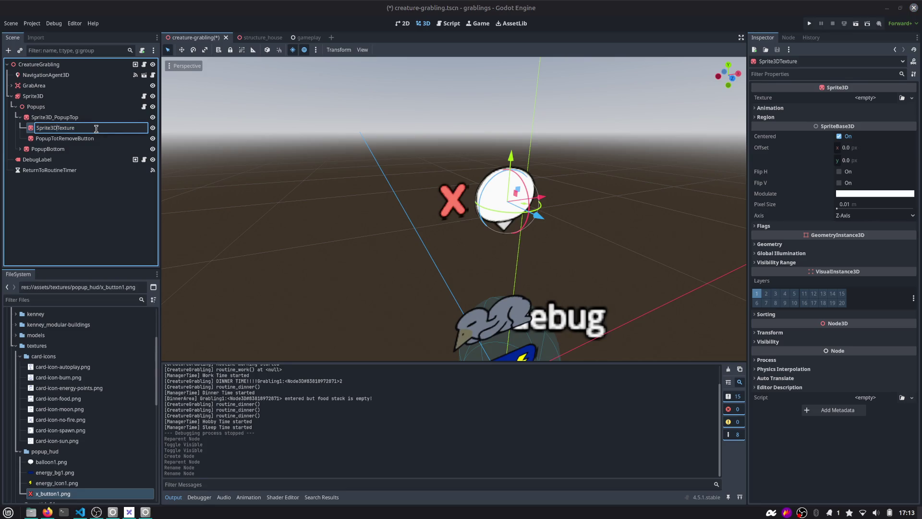
type("_")
key("Return")
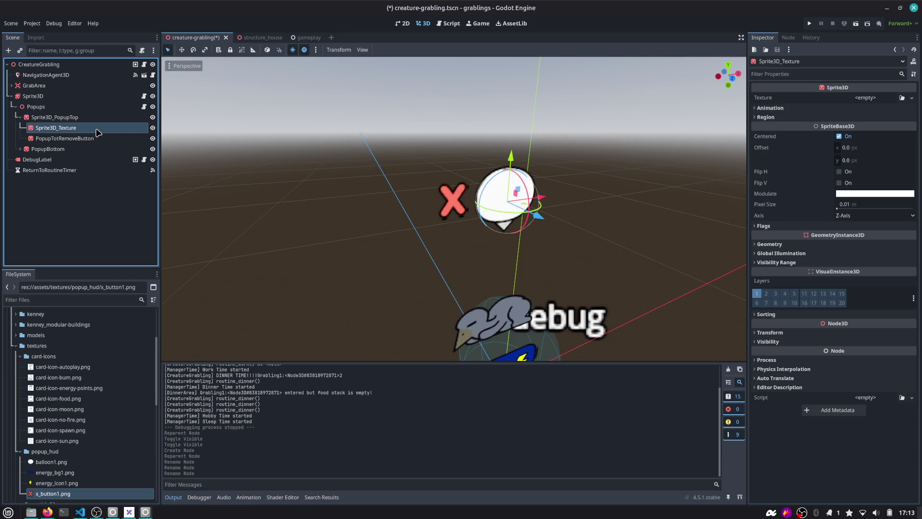
double_click(105, 128)
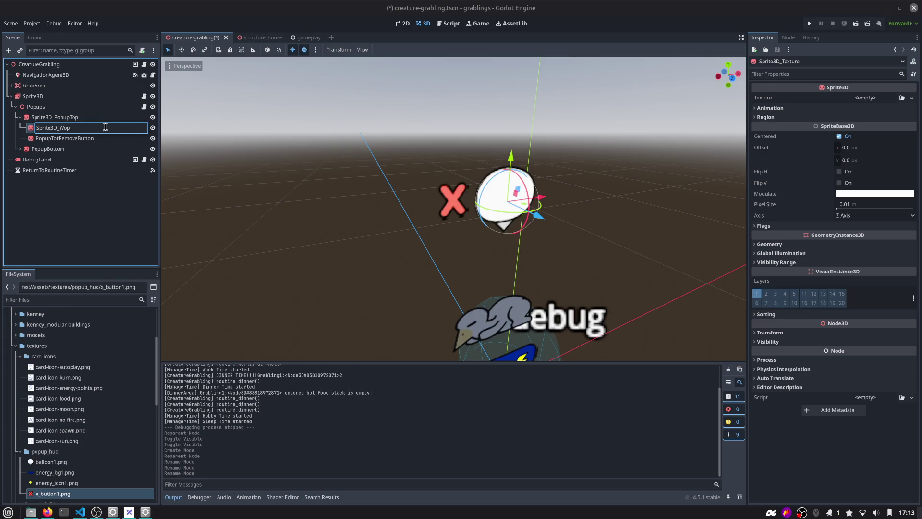
type("rk")
key("Return")
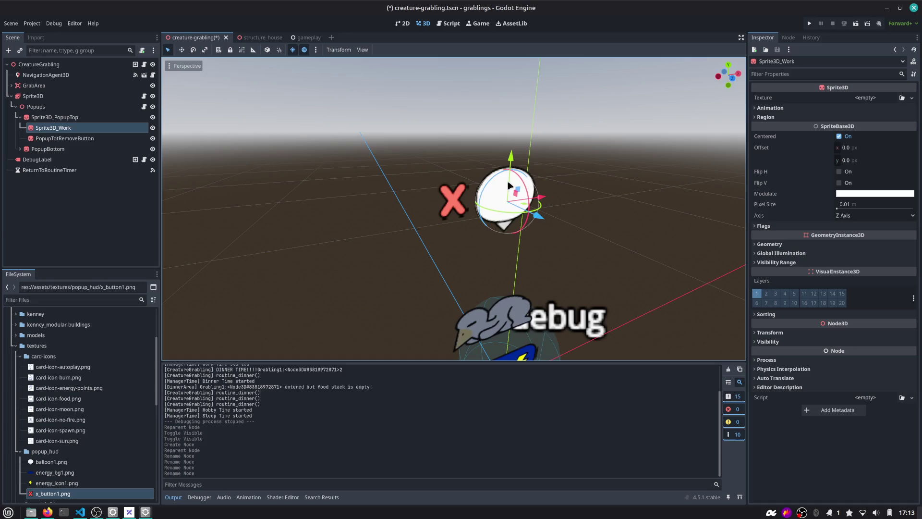
double_click(105, 127)
key("End")
type("Icon")
key("Return")
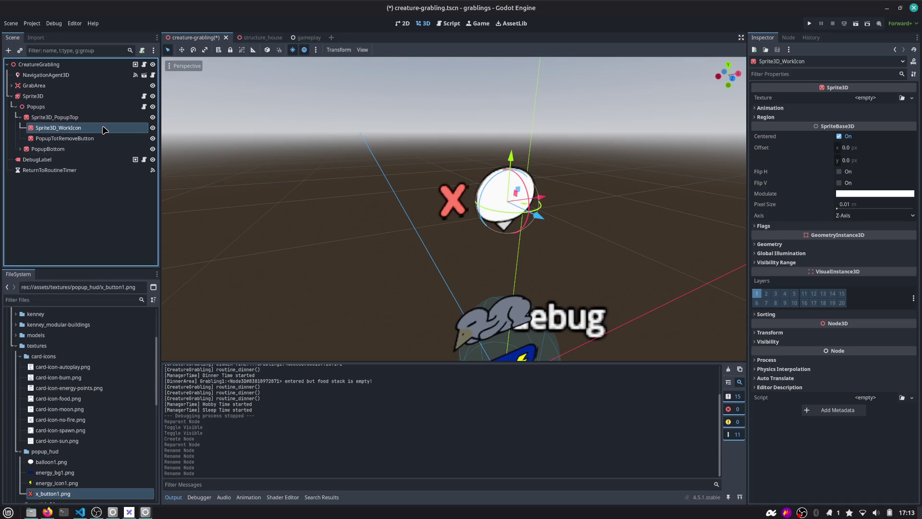
key("ctrl+s")
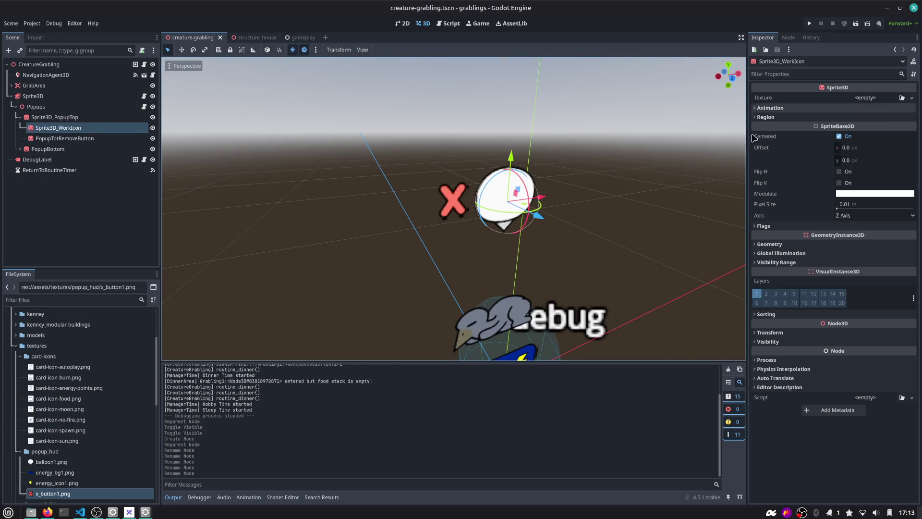
Filter the FileSystem for 'house' and locate the house.png card art.
left_click(69, 301)
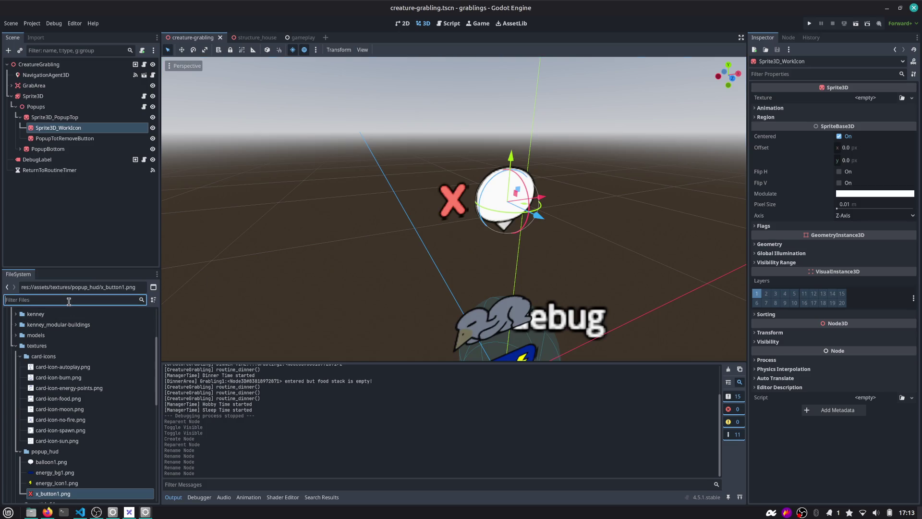
type("house")
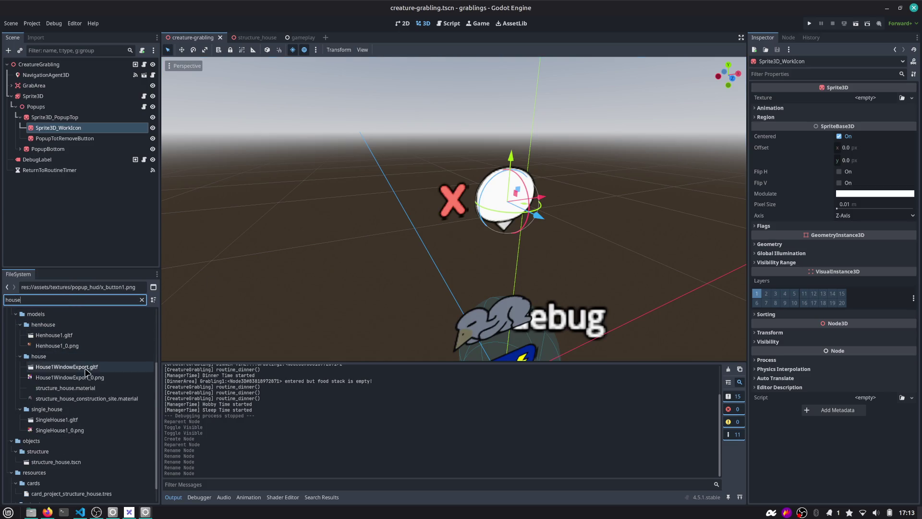
scroll(60, 462, "down", 2)
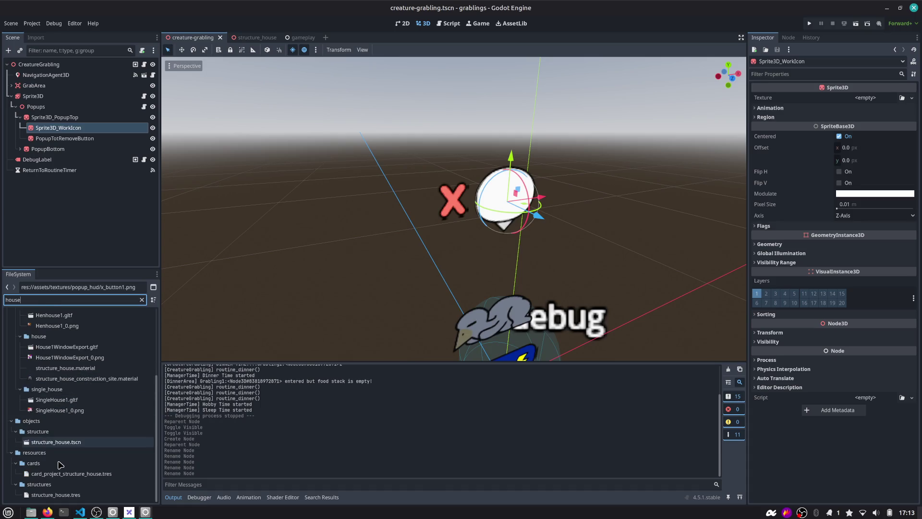
left_click(64, 474)
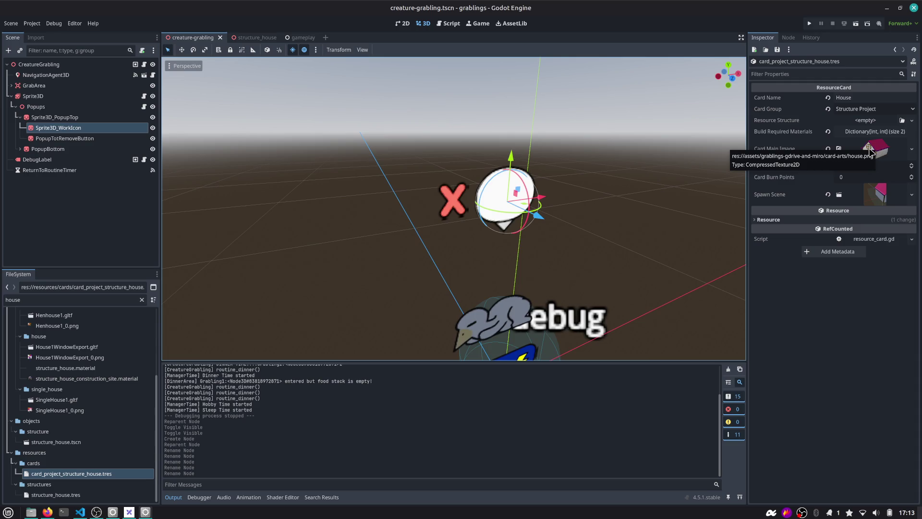
scroll(103, 329, "up", 5)
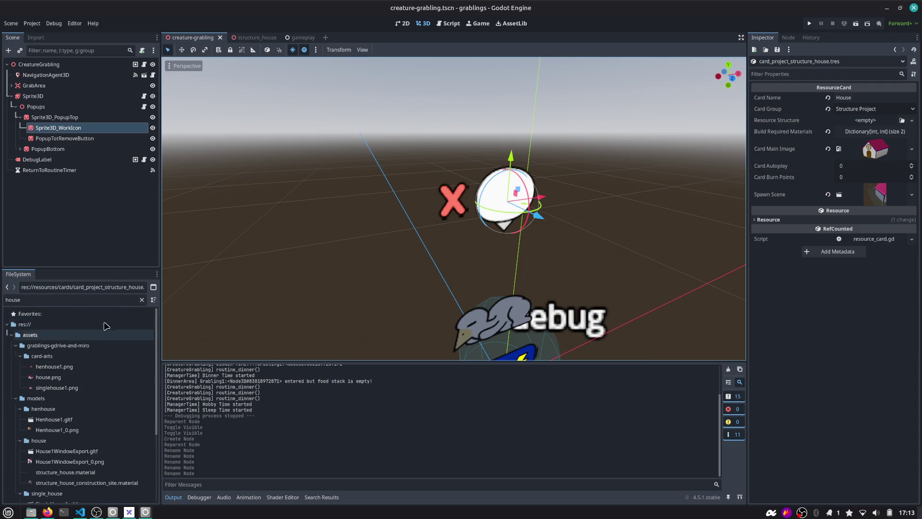
left_click(64, 379)
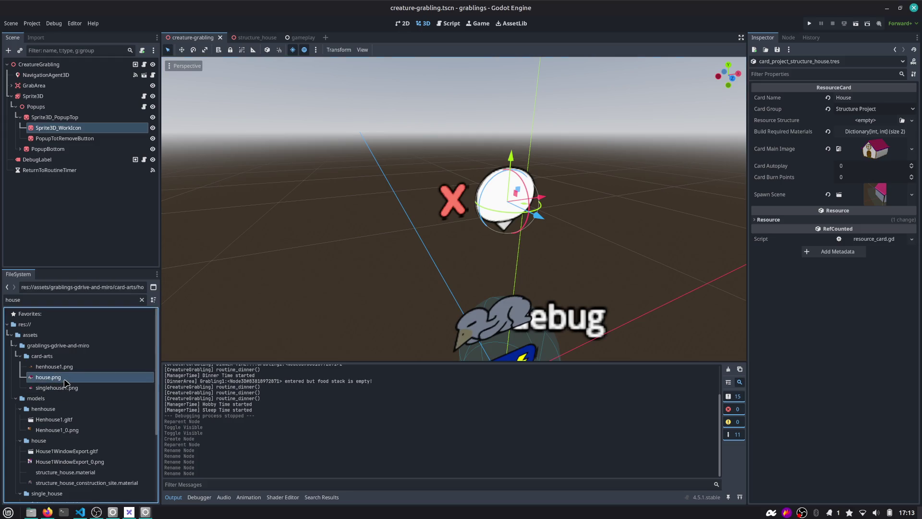
Clear the filter and assign house.png as Sprite3D_WorkIcon's texture.
left_click(142, 300)
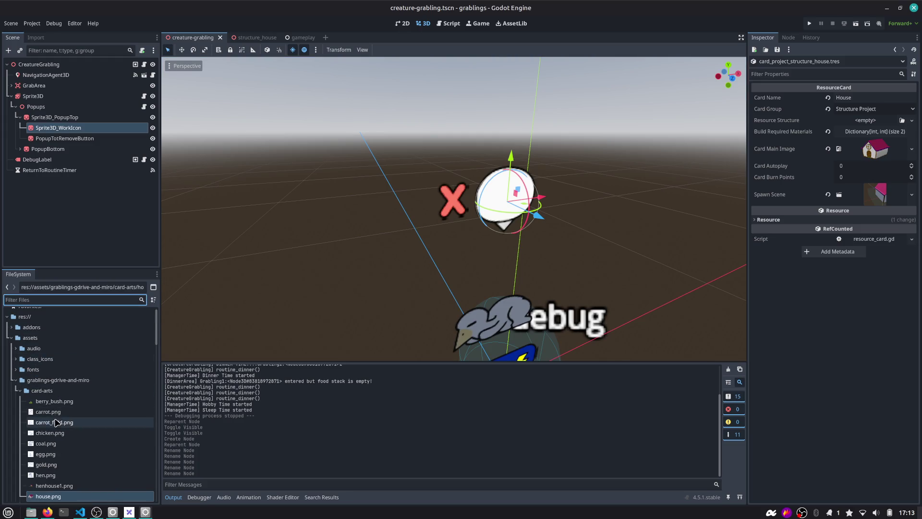
scroll(72, 423, "down", 3)
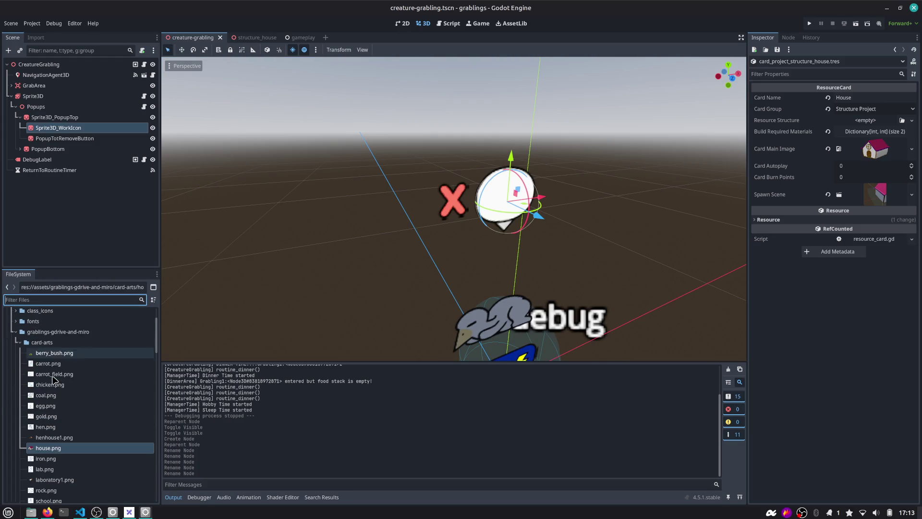
left_click(72, 128)
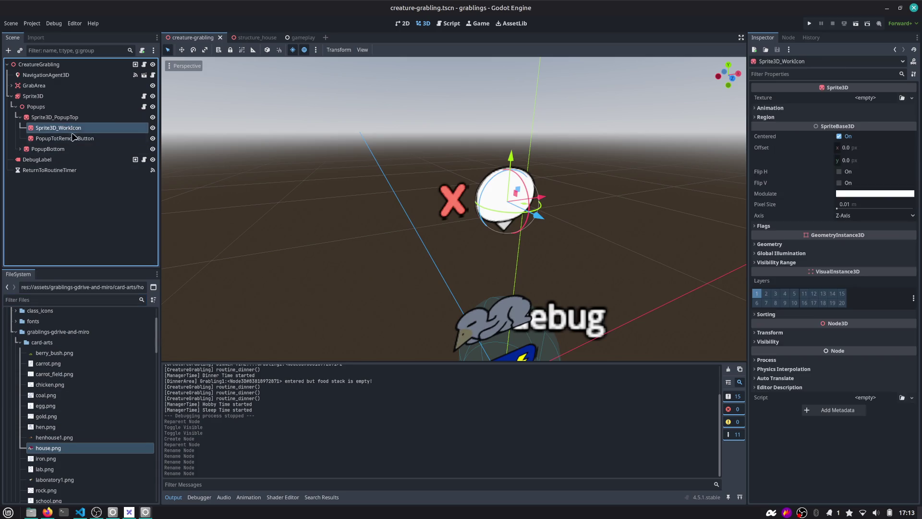
mouse_move(59, 447)
left_mouse_down()
mouse_move(203, 419)
mouse_move(850, 153)
mouse_move(864, 99)
left_mouse_up()
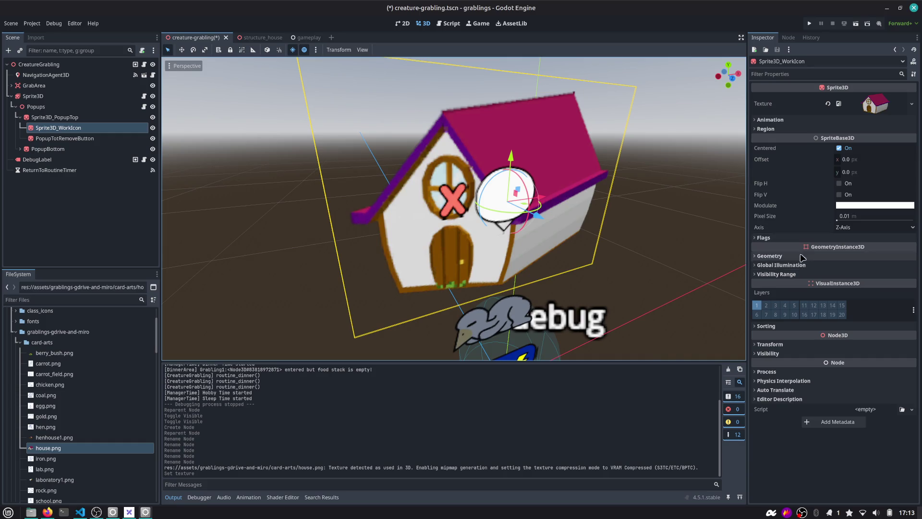
Enable No Depth Test and set Render Priority 2 on the house icon sprite.
left_click(836, 237)
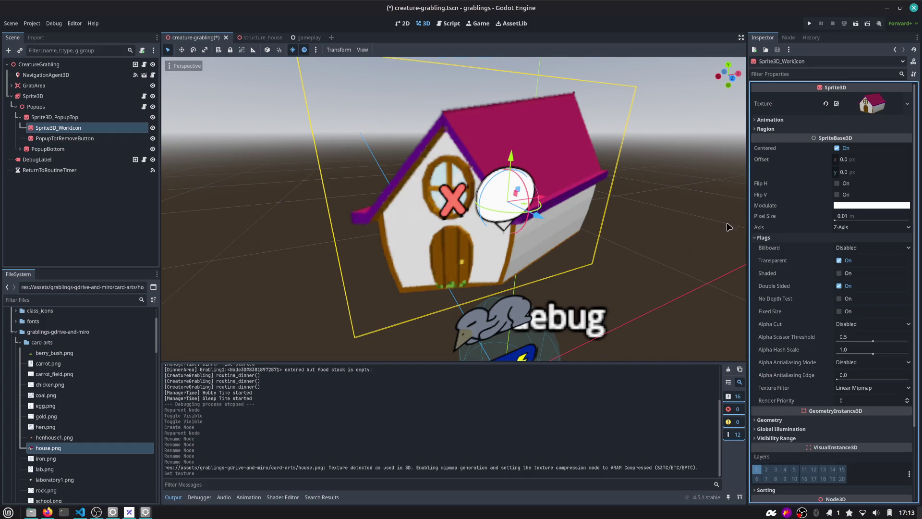
mouse_move(518, 229)
left_mouse_down()
mouse_move(545, 212)
mouse_move(607, 229)
left_mouse_up()
key("ctrl+z")
left_click(840, 299)
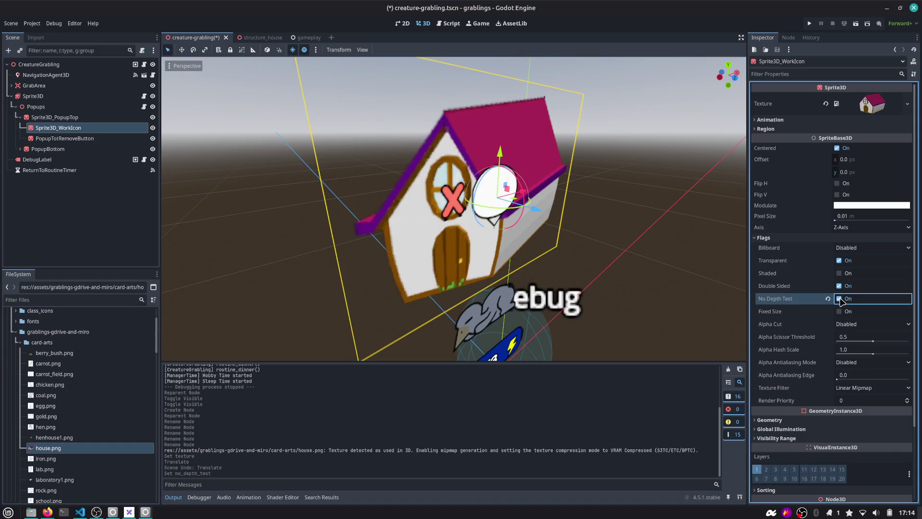
left_click(907, 398)
left_click(908, 398)
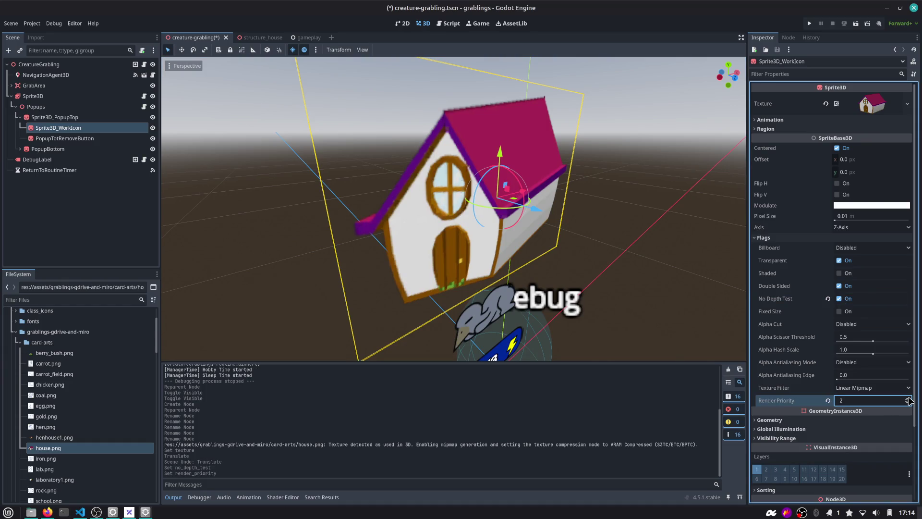
Scale the house down to icon size inside the balloon and save the scene.
key("r")
mouse_move(538, 163)
left_mouse_down()
mouse_move(500, 154)
mouse_move(593, 163)
mouse_move(556, 165)
left_mouse_up()
key("w")
key("f")
scroll(518, 159, "down", 2)
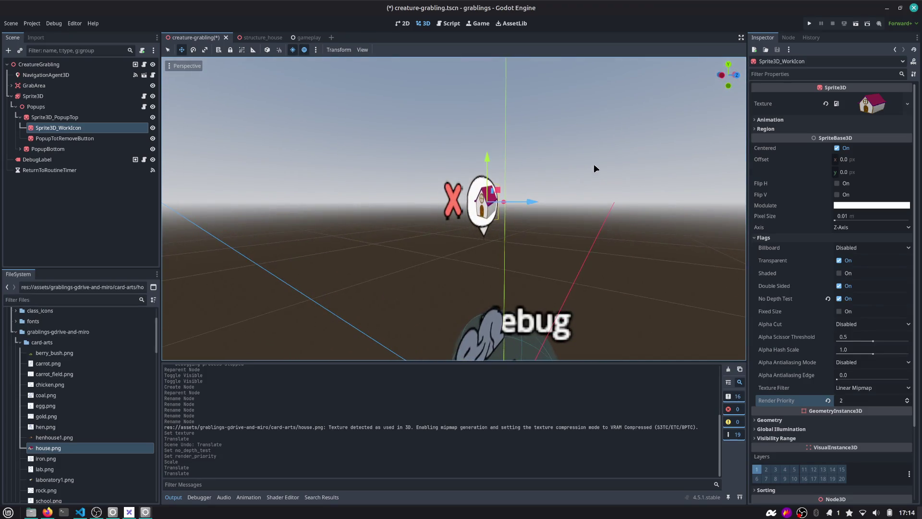
key("ctrl+s")
Add an exported sprite_work_icon reference to Sprite3D_WorkIcon in popups.gd.
scroll(538, 168, "down", 6)
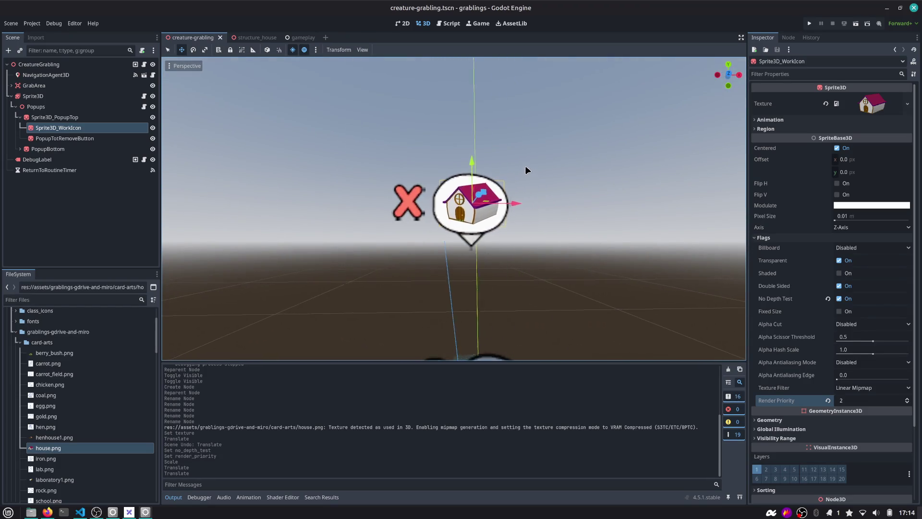
scroll(516, 278, "up", 2)
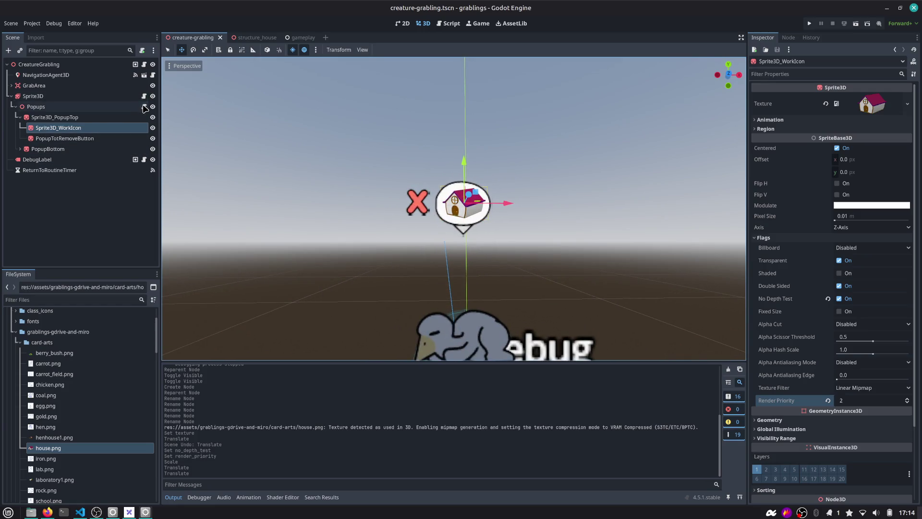
left_click(144, 106)
left_click_drag(440, 110, 440, 110)
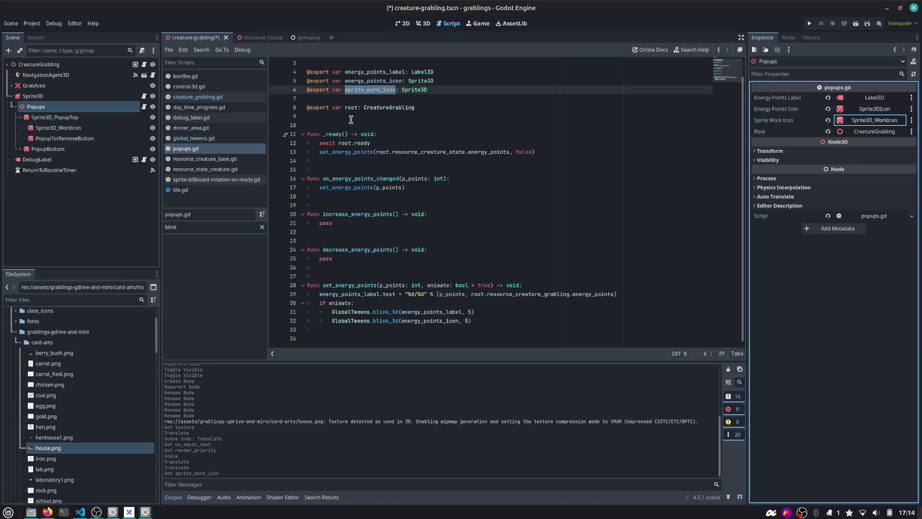
Open the Energy points & Balloon issue on GitHub and check off the energy_points refactor task.
left_click(47, 512)
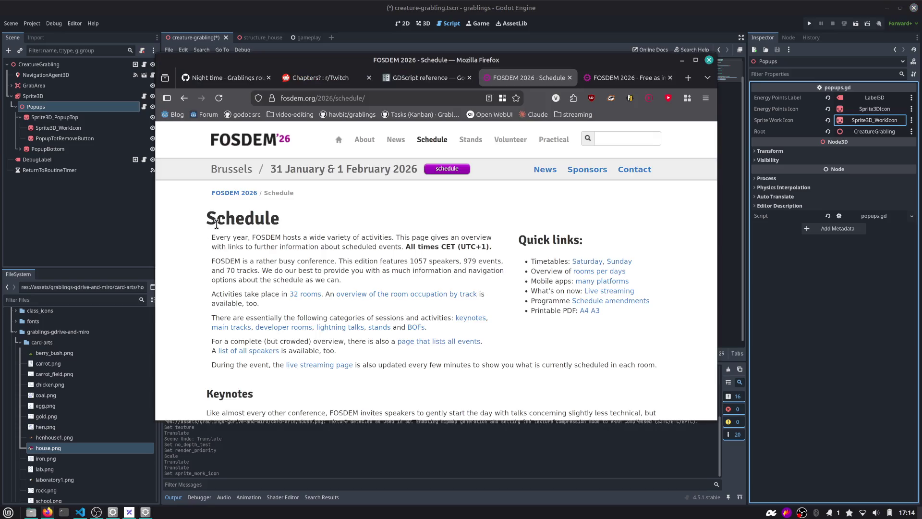
left_click(230, 78)
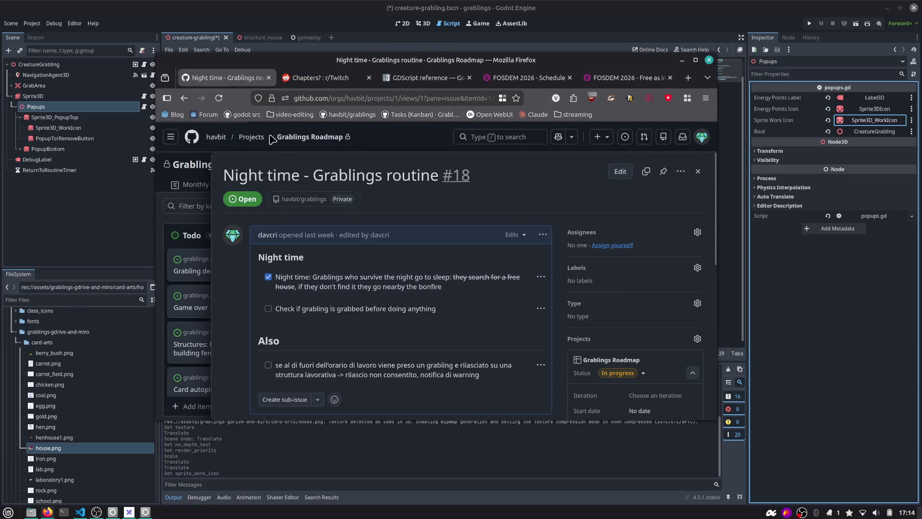
left_click(205, 195)
left_click(406, 273)
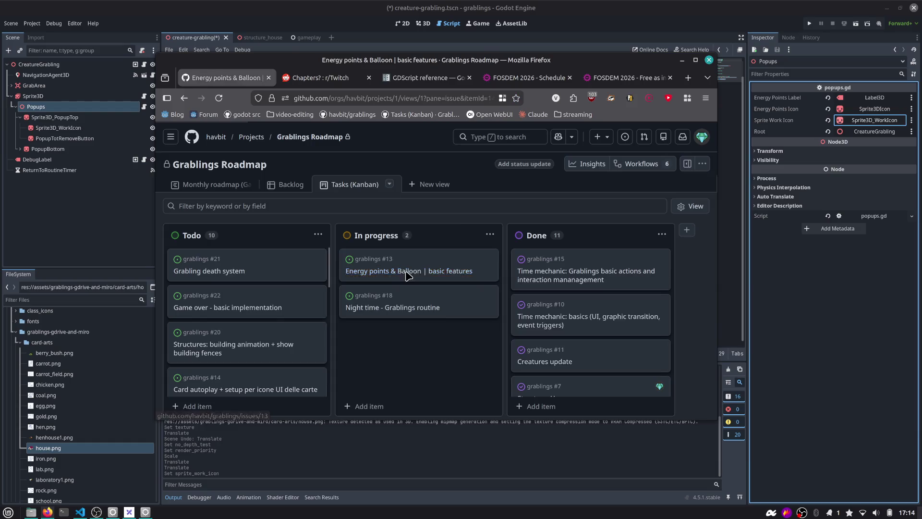
scroll(406, 274, "down", 2)
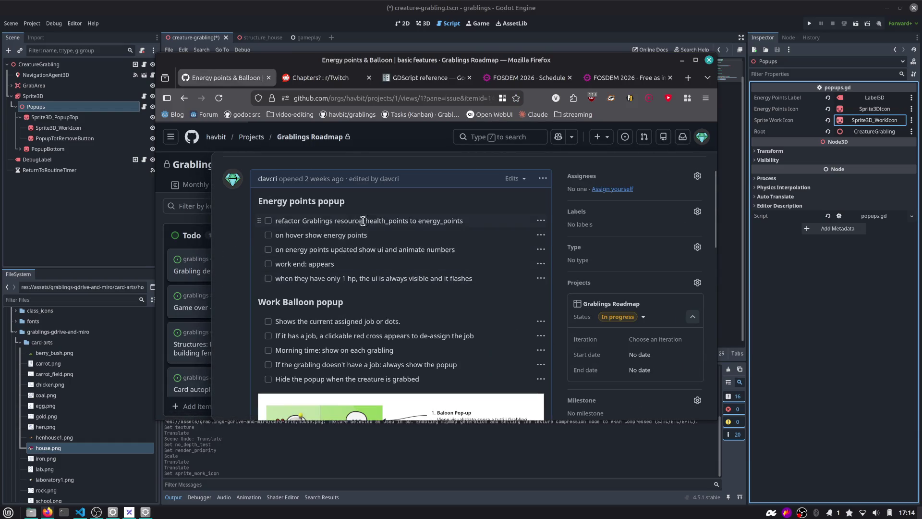
left_click(272, 222)
Read through the energy points update, work end, and one-hp flashing task lines.
left_click_drag(292, 249, 454, 250)
left_click(456, 264)
left_click_drag(281, 264, 336, 265)
left_click(339, 267)
left_click_drag(281, 278, 477, 286)
left_click(314, 265)
Highlight the 'current job or dots' balloon task, then return to Godot.
scroll(314, 265, "down", 2)
scroll(316, 265, "up", 1)
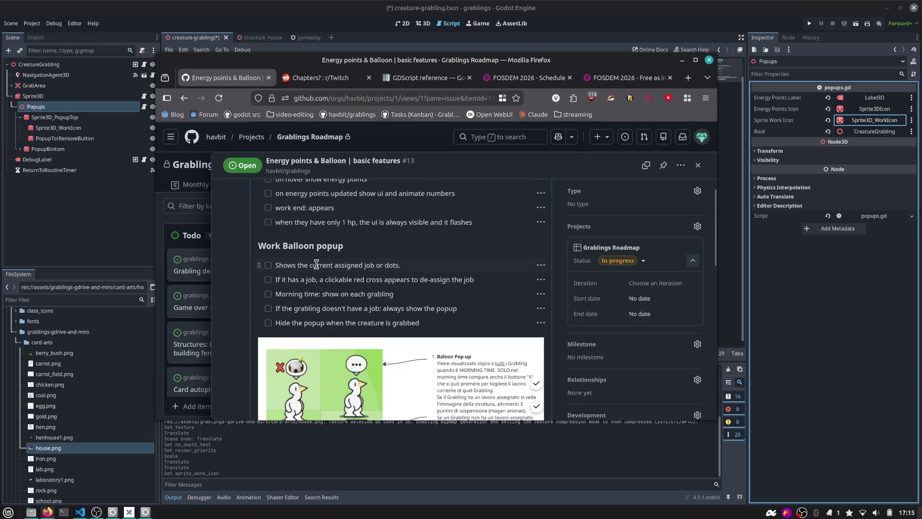
left_click_drag(301, 265, 416, 268)
left_click(416, 268)
left_click_drag(299, 265, 399, 265)
left_click(820, 260)
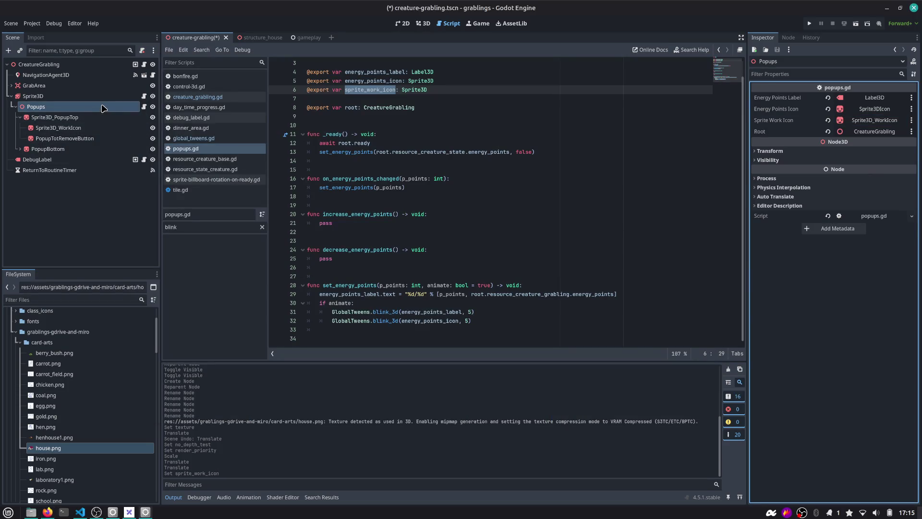
Inspect Sprite3D_WorkIcon and expand the res://assets/textures/popup_hud folder in FileSystem.
left_click(58, 128)
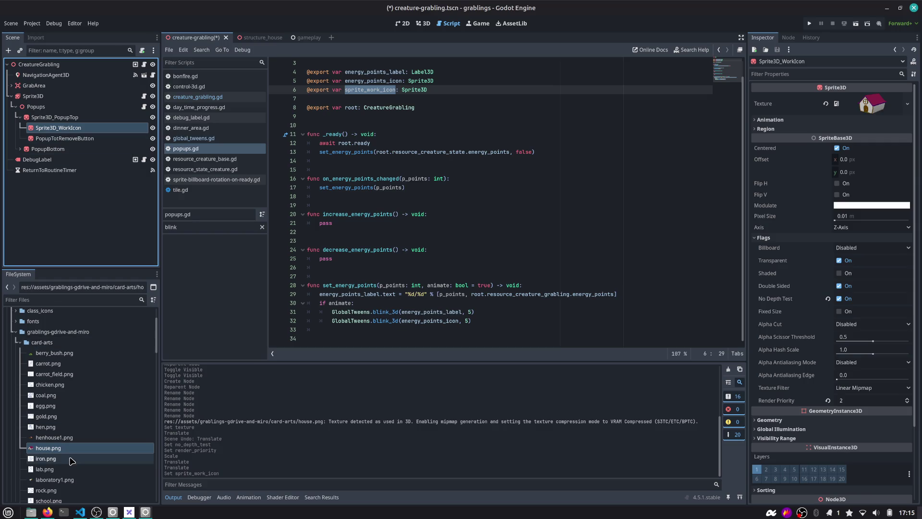
scroll(62, 469, "down", 3)
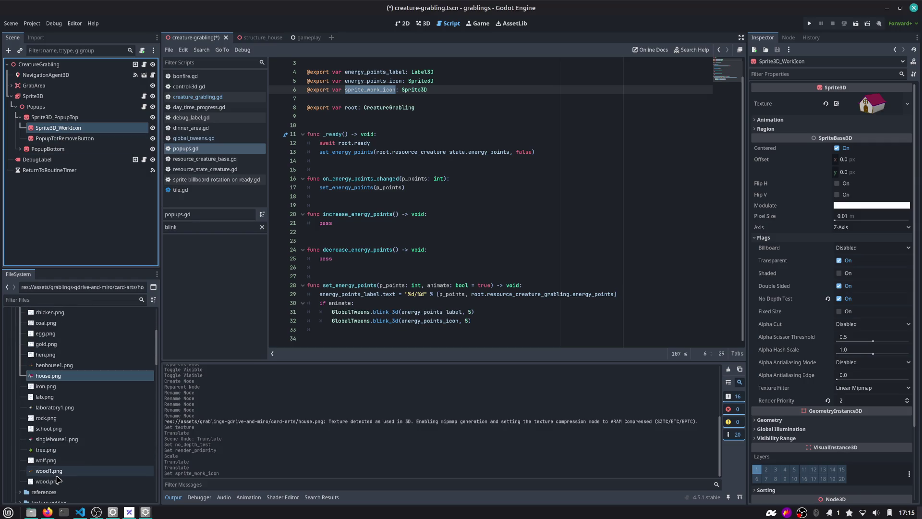
scroll(43, 432, "up", 5)
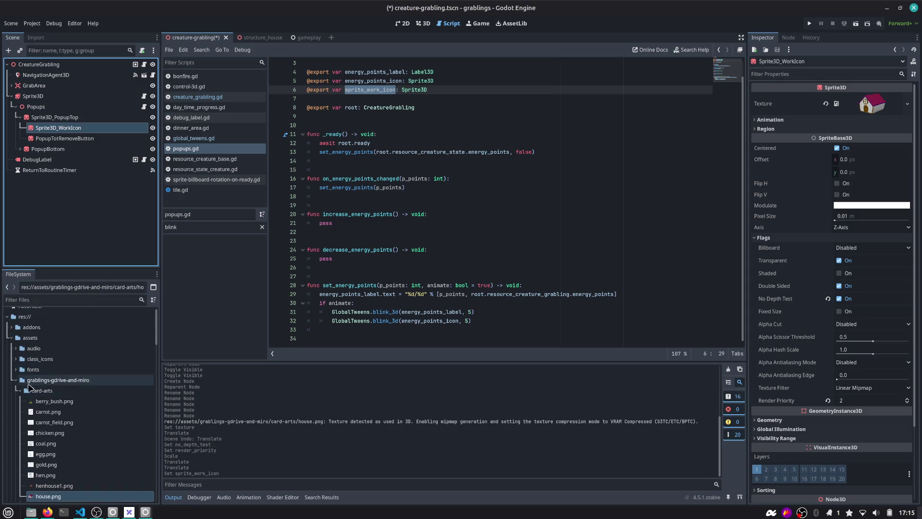
left_click(16, 380)
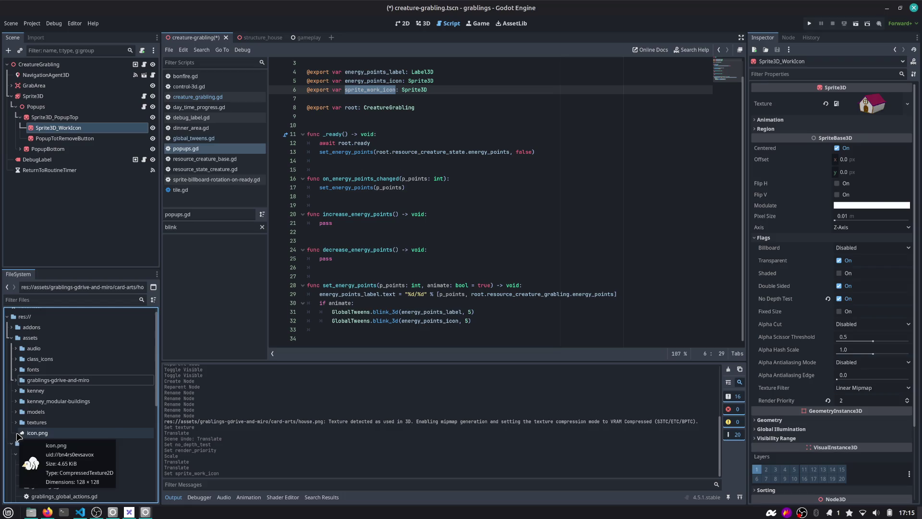
scroll(18, 425, "down", 1)
scroll(18, 426, "down", 1)
left_click(21, 384)
left_click(20, 384)
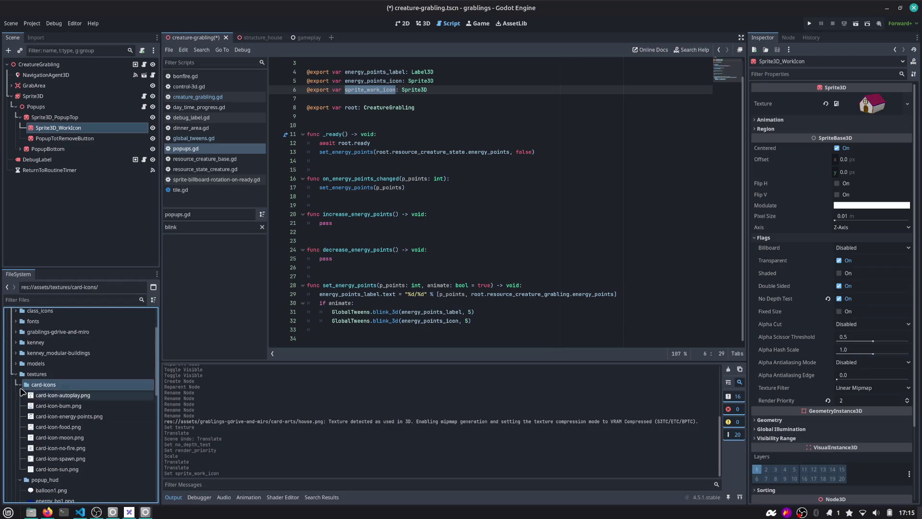
left_click(19, 395)
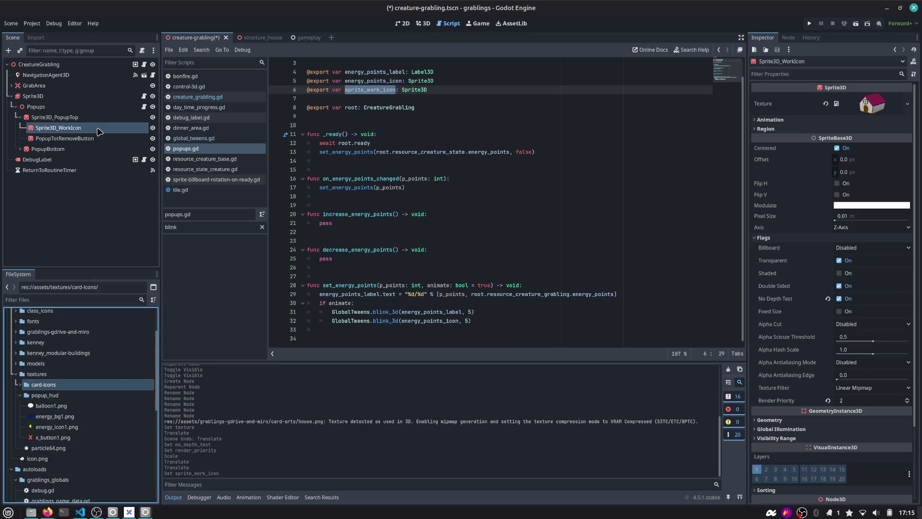
Launch GIMP from the application launcher.
key("alt+Tab")
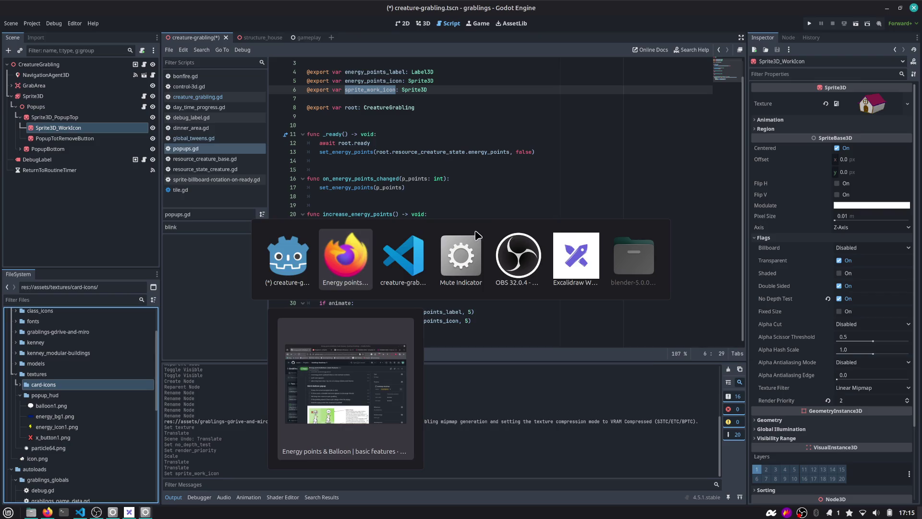
key("Escape")
key("alt+space")
type("gimp")
key("Return")
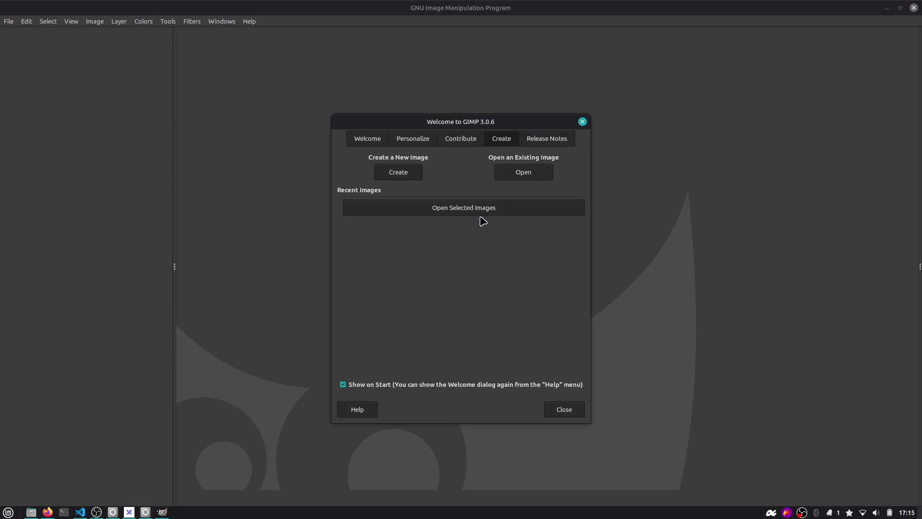
Dismiss the GIMP welcome screen, create a new 64×64 image and zoom in on it.
left_click(547, 409)
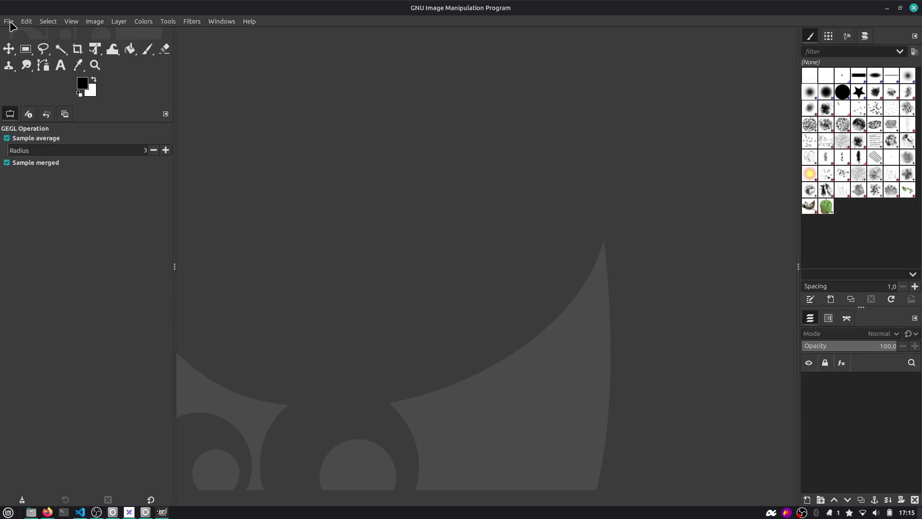
left_click(10, 25)
left_click(19, 35)
double_click(56, 61)
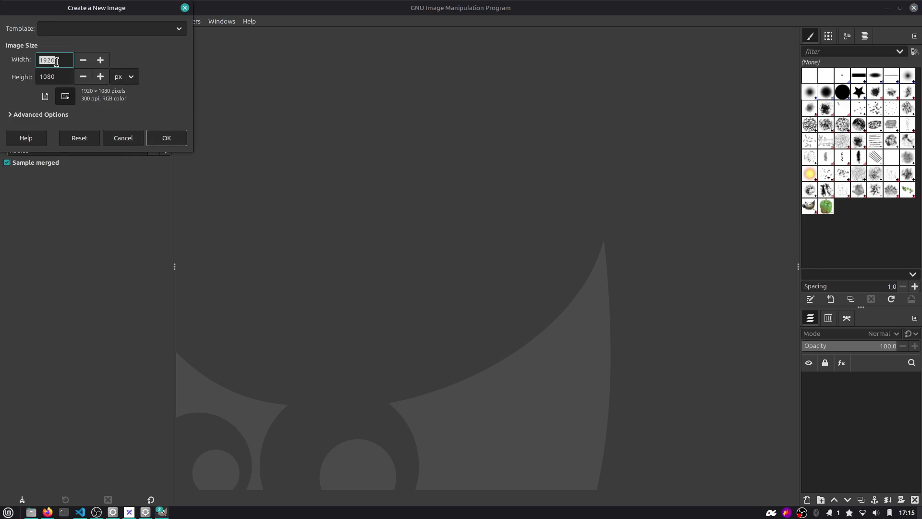
type("64")
key("Tab")
type("64")
key("Return")
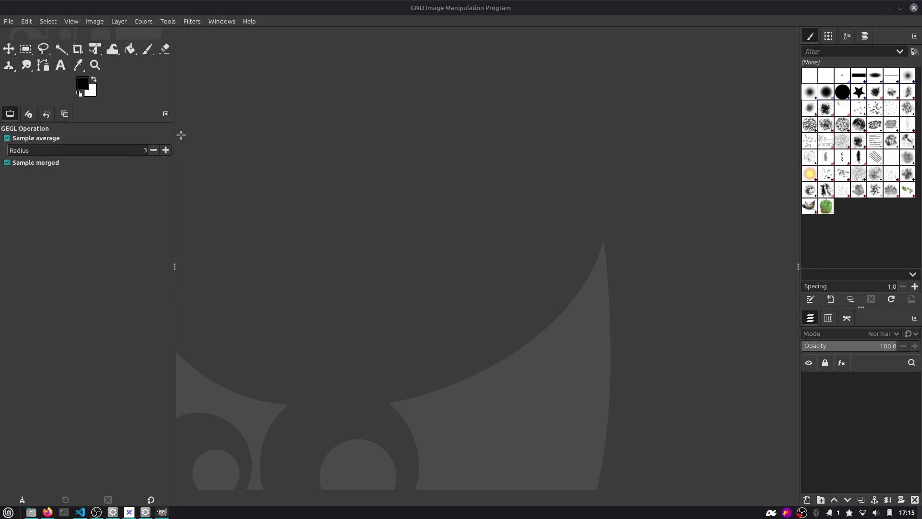
scroll(433, 224, "up", 5)
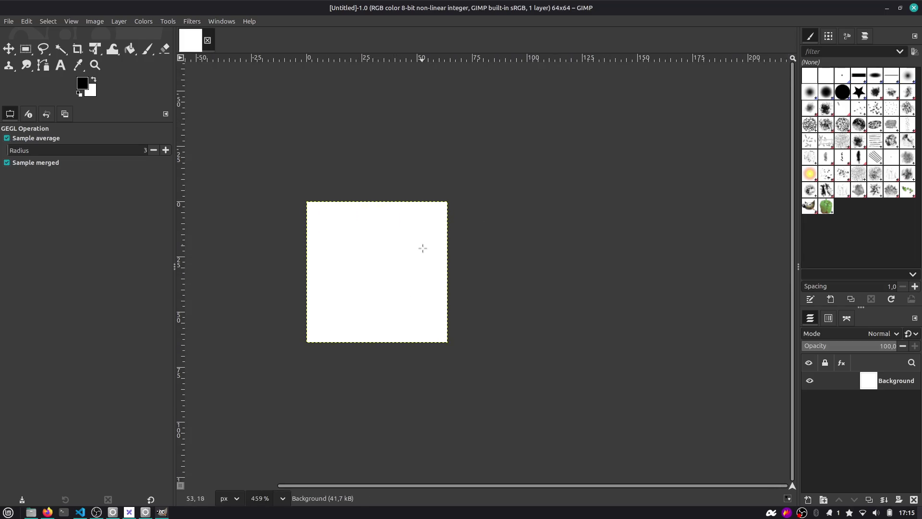
scroll(388, 169, "down", 1)
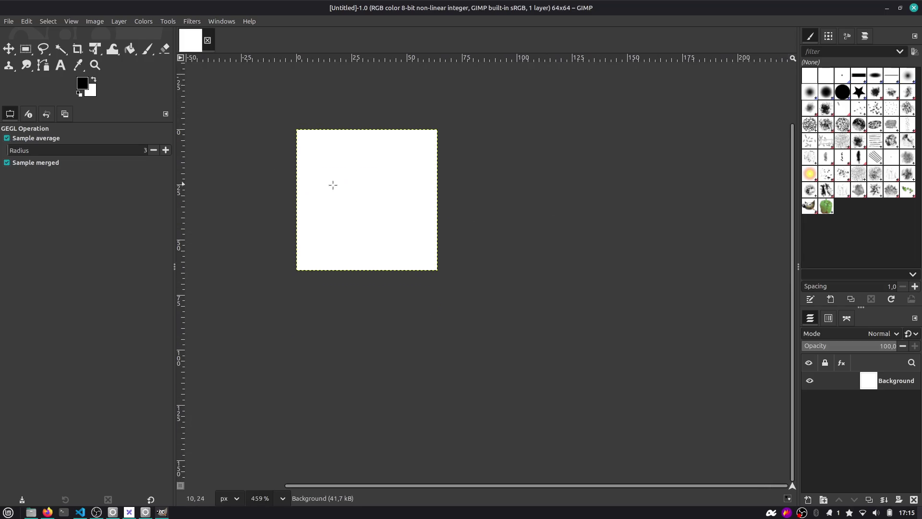
scroll(331, 188, "up", 2)
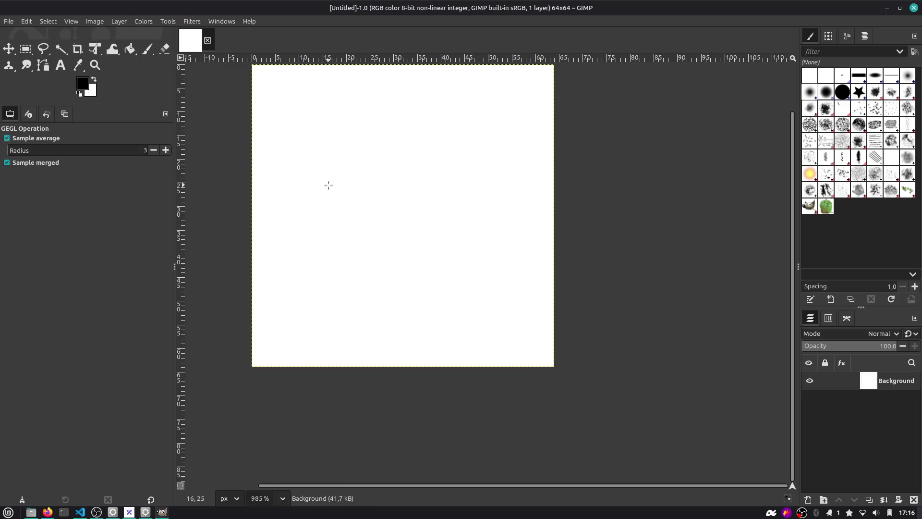
Try rectangle and ellipse selections, locking the ellipse to a fixed aspect ratio.
key("shift+c")
key("r")
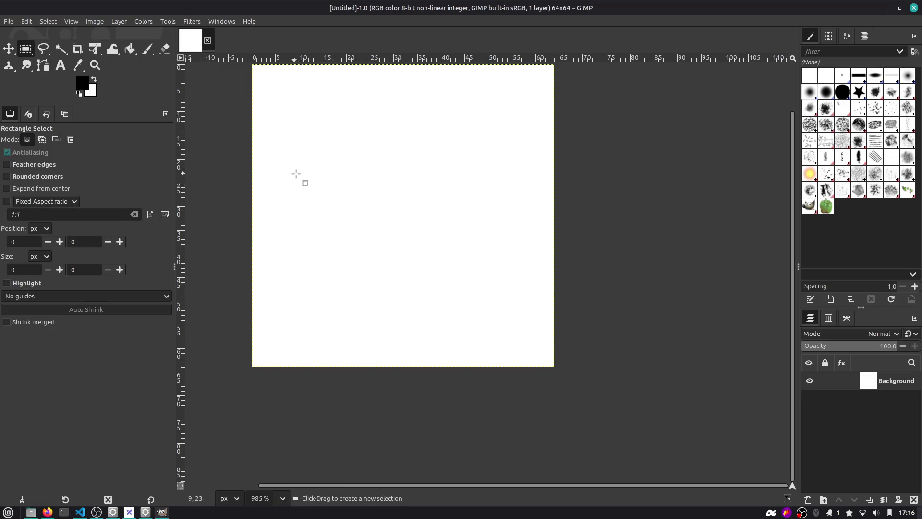
mouse_move(303, 164)
left_mouse_down()
mouse_move(330, 224)
mouse_move(363, 221)
left_mouse_up()
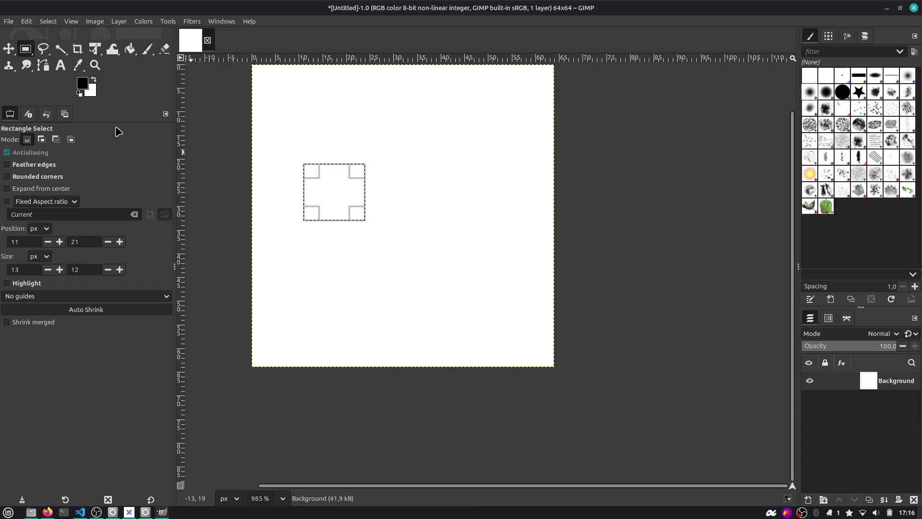
key("Escape")
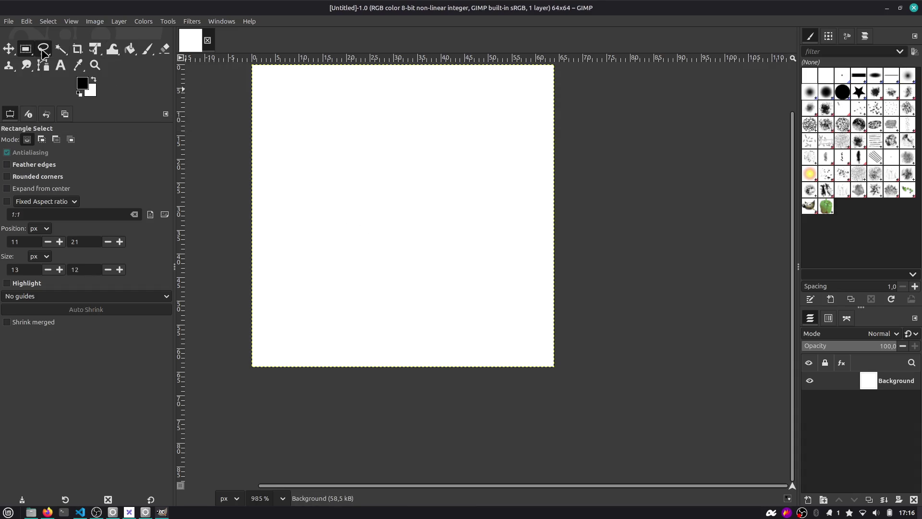
key("e")
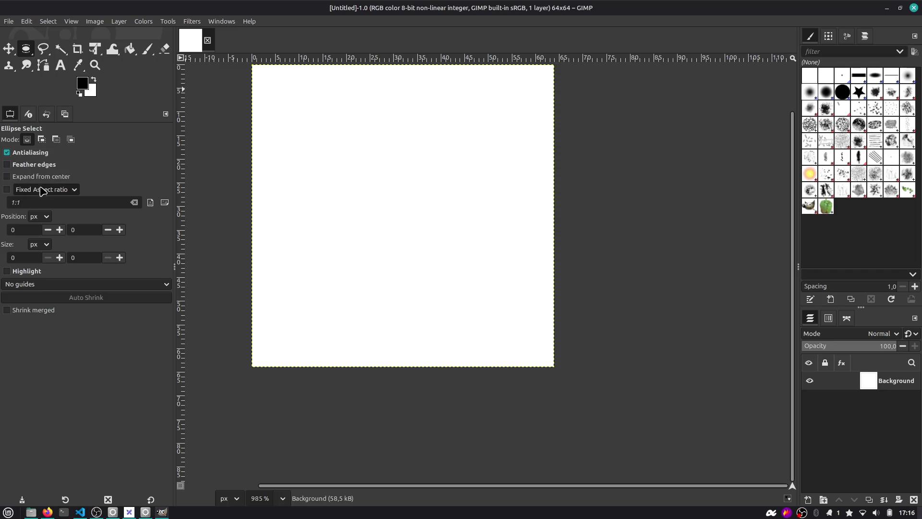
left_click(7, 189)
left_click_drag(384, 183, 322, 255)
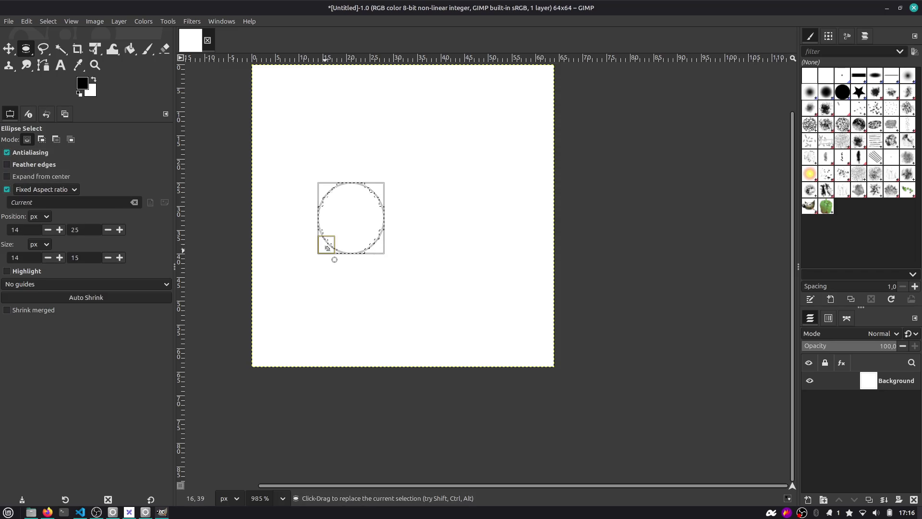
mouse_move(445, 164)
left_mouse_down()
mouse_move(404, 196)
mouse_move(286, 219)
mouse_move(344, 169)
mouse_move(354, 80)
mouse_move(379, 176)
mouse_move(400, 173)
mouse_move(389, 192)
mouse_move(313, 211)
left_mouse_up()
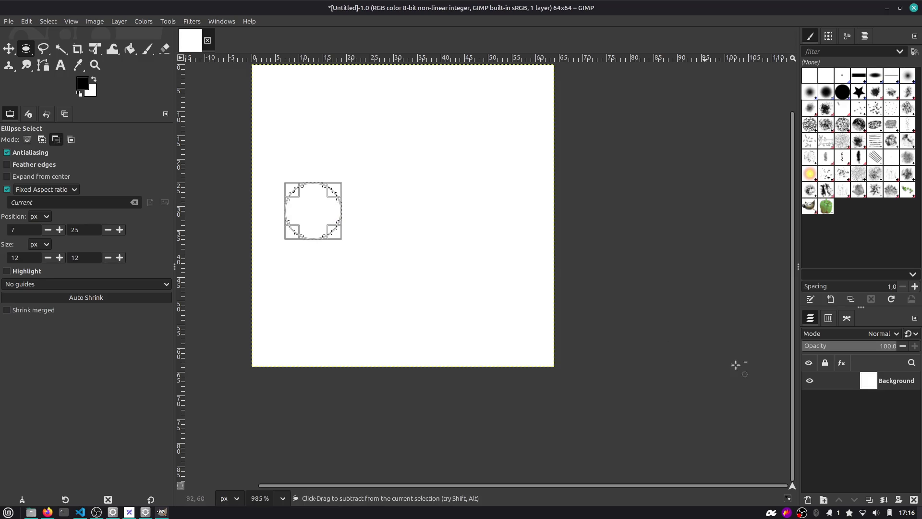
left_click(735, 364)
Add a transparent layer, hide the white Background and select a 12-pixel circle left of centre.
left_click(808, 499)
left_click(595, 393)
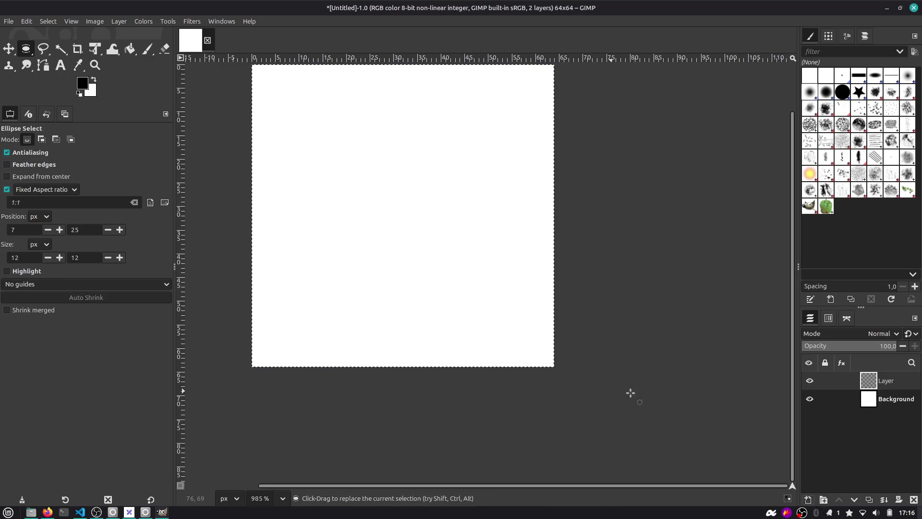
left_click(809, 399)
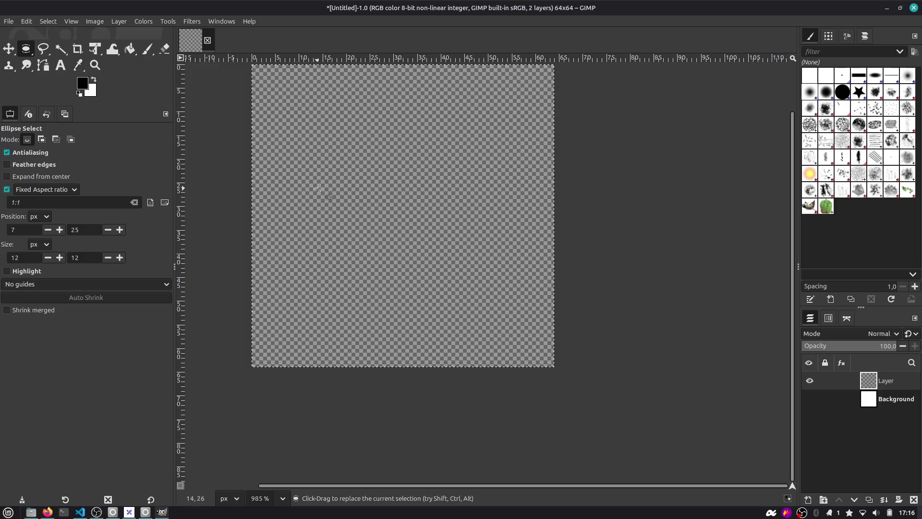
left_click_drag(320, 188, 276, 235)
Bucket-fill the circle black, then rectangle-select a square around the dot.
key("shift+b")
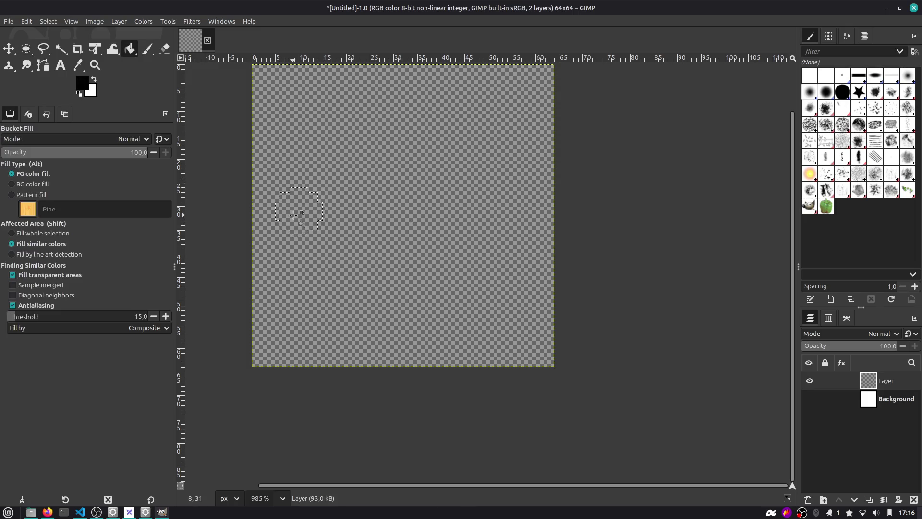
left_click(301, 212)
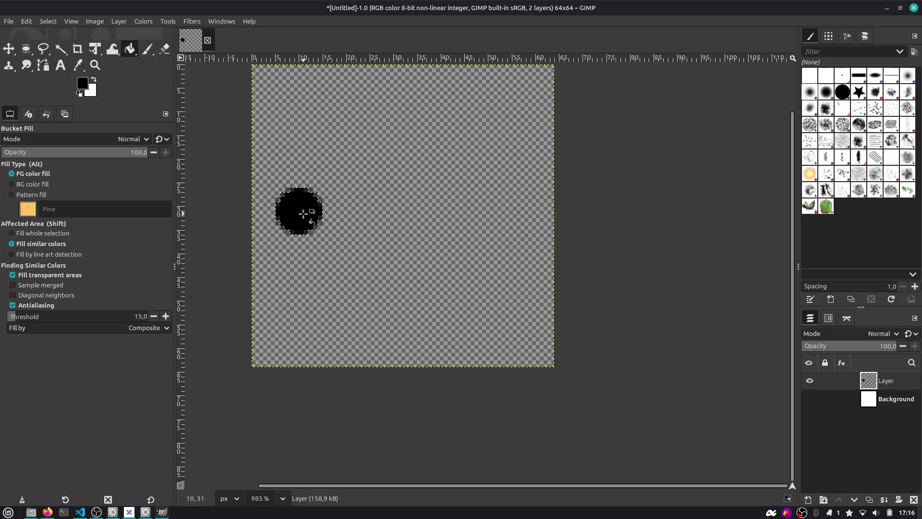
key("ctrl+shift+a")
key("e")
mouse_move(351, 193)
left_mouse_down()
mouse_move(408, 240)
mouse_move(411, 229)
left_mouse_up()
key("Escape")
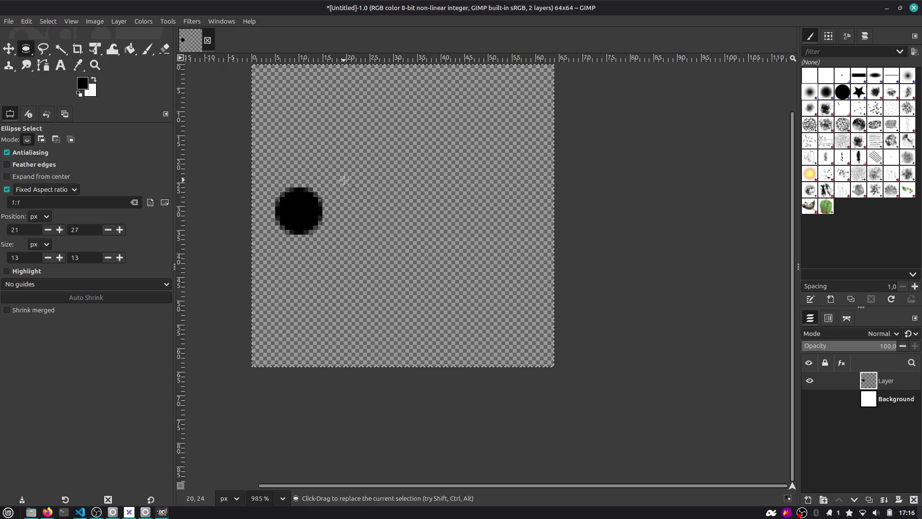
key("r")
left_click_drag(346, 173, 263, 255)
Copy and paste the dot as new layers, moving copies right into a row of three.
key("ctrl+c")
key("ctrl+v")
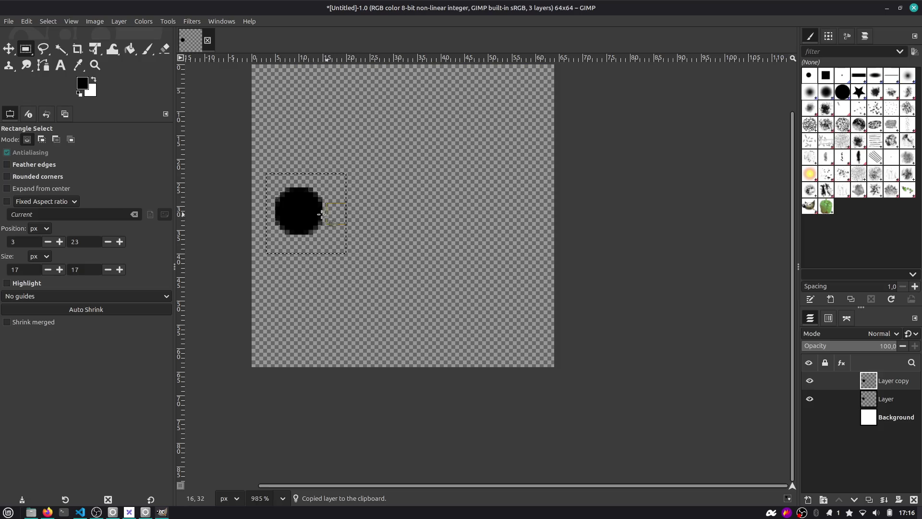
key("m")
left_click_drag(299, 207, 464, 208)
key("ctrl+c")
key("ctrl+v")
scroll(466, 208, "down", 1)
key("shift+d")
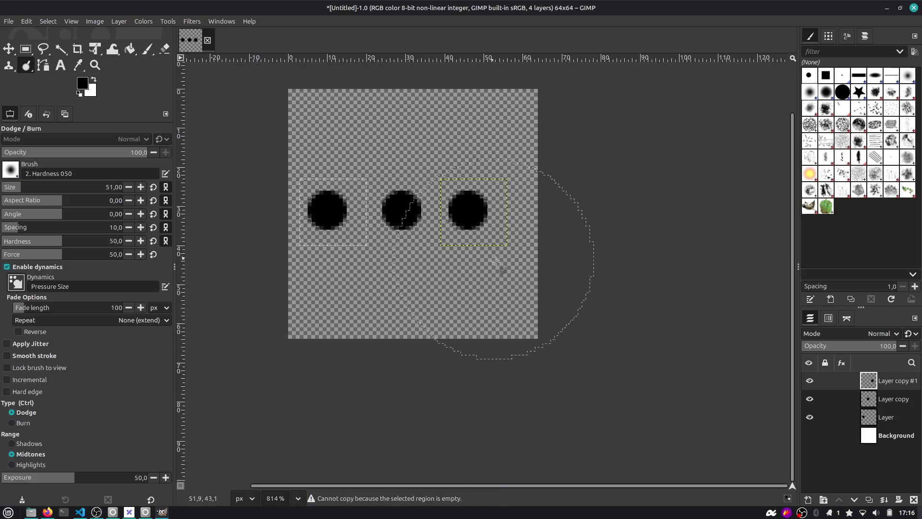
Draw a 52×16 crop rectangle framing the three dots.
key("shift+c")
mouse_move(507, 264)
left_mouse_down()
mouse_move(386, 171)
mouse_move(289, 133)
left_mouse_up()
mouse_move(493, 169)
left_mouse_down()
mouse_move(298, 250)
mouse_move(478, 196)
mouse_move(503, 179)
left_mouse_up()
mouse_move(312, 248)
left_mouse_down()
mouse_move(305, 224)
mouse_move(319, 233)
mouse_move(324, 225)
left_mouse_up()
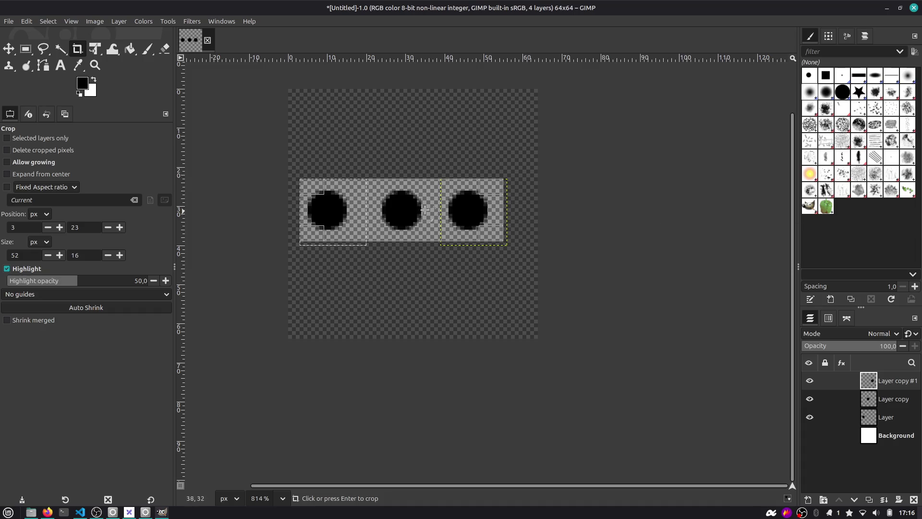
Redraw the crop box around the three dots, trim its corners and apply a 50×16 crop.
scroll(605, 203, "up", 2)
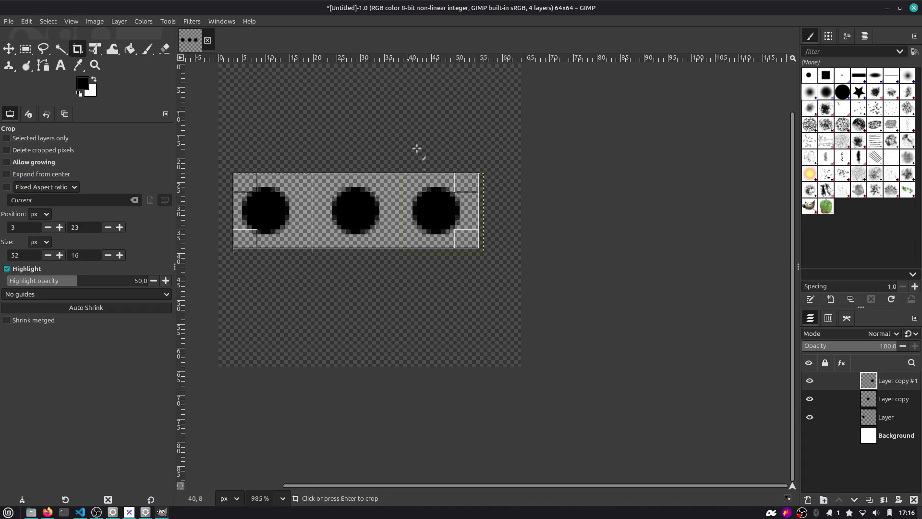
key("Escape")
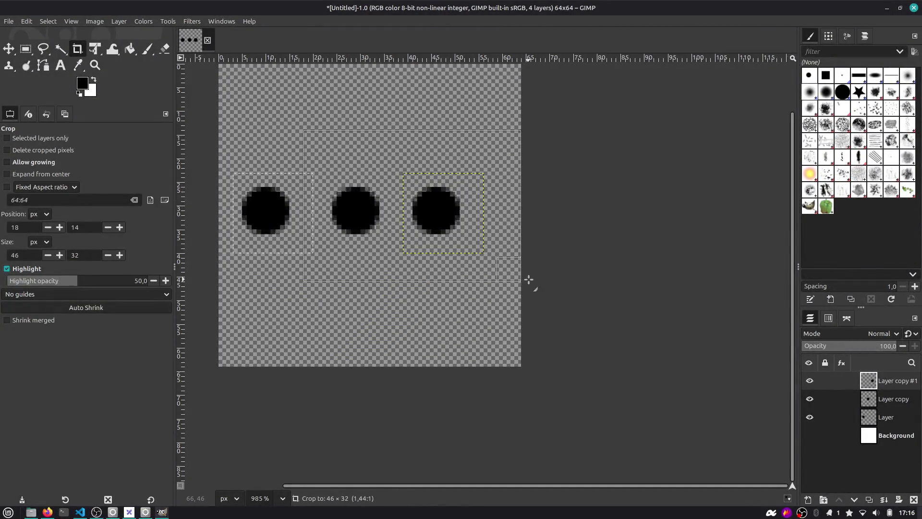
mouse_move(529, 278)
left_mouse_down()
mouse_move(305, 253)
mouse_move(365, 248)
left_mouse_up()
left_click(431, 144)
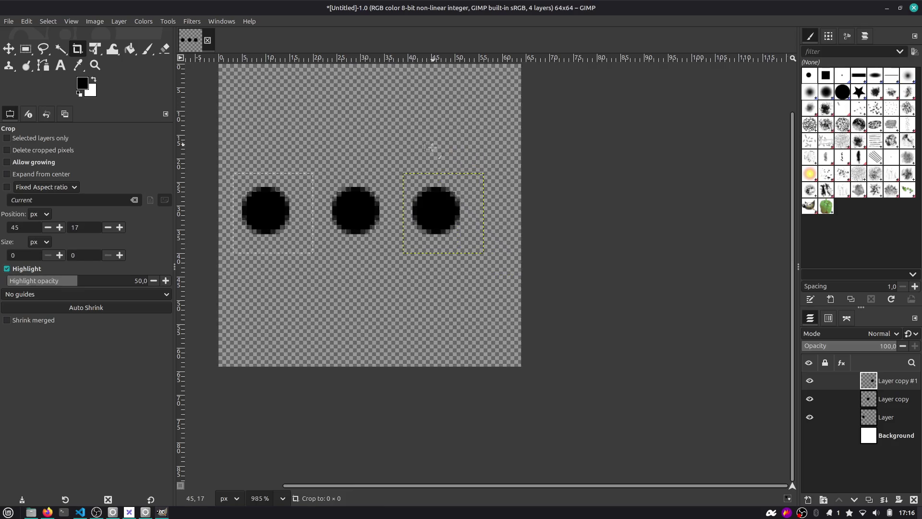
left_click_drag(242, 154, 479, 258)
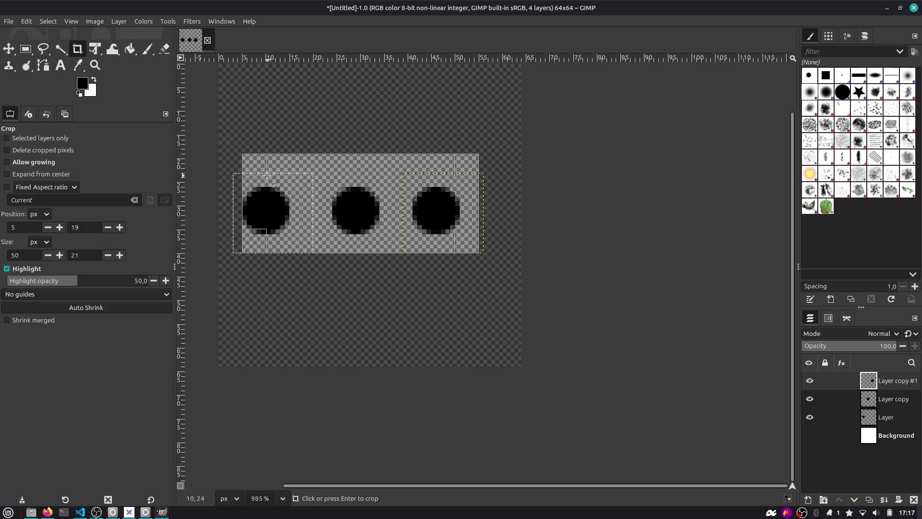
mouse_move(265, 176)
left_mouse_down()
mouse_move(227, 171)
mouse_move(248, 195)
left_mouse_up()
mouse_move(469, 242)
left_mouse_down()
mouse_move(447, 231)
mouse_move(457, 240)
left_mouse_up()
key("Return")
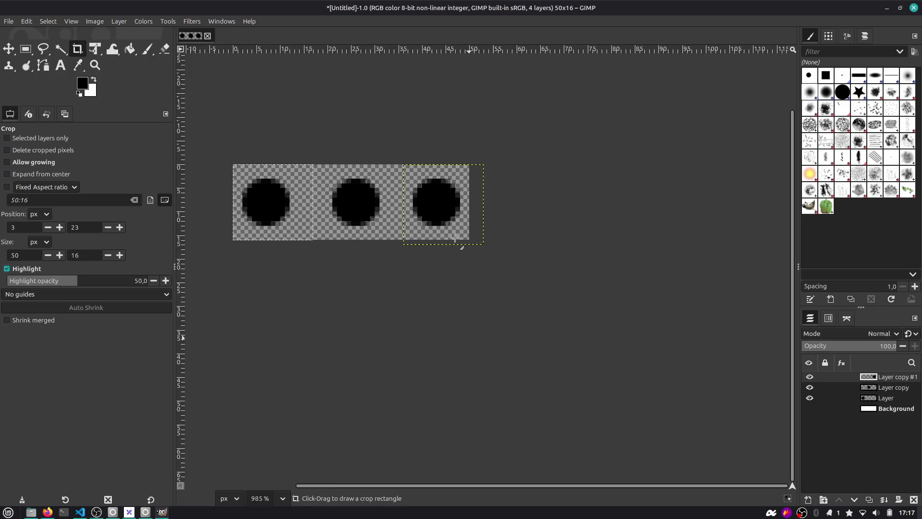
Export the image as dots.png into grablings-src/assets/textures/popup_hud as a PNG.
left_click(8, 21)
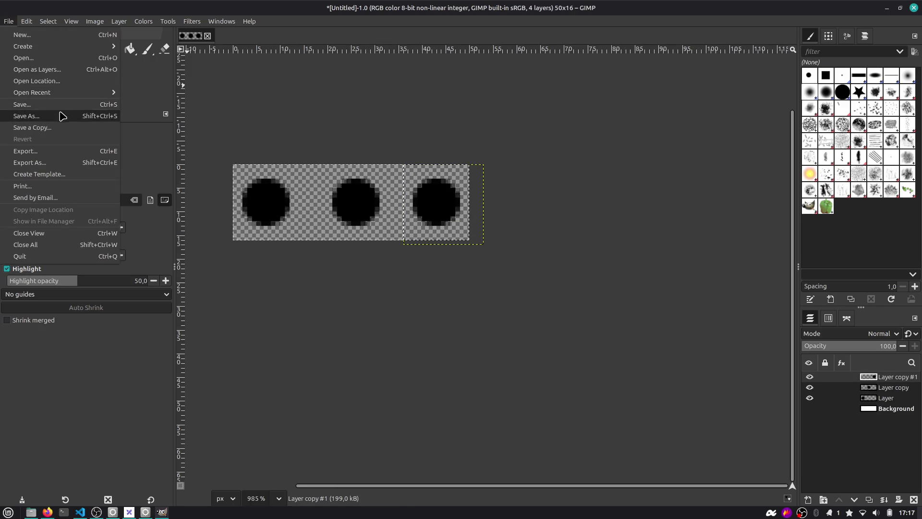
left_click(64, 162)
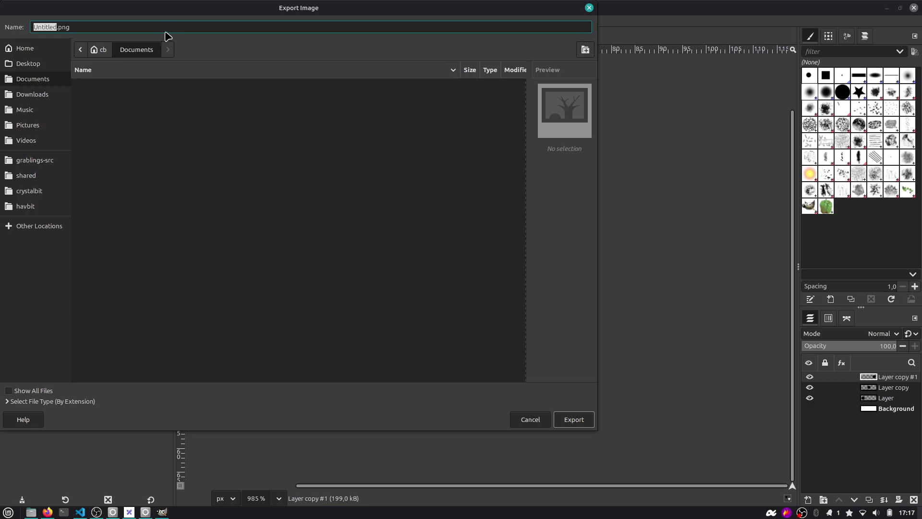
left_click(34, 160)
left_click(101, 95)
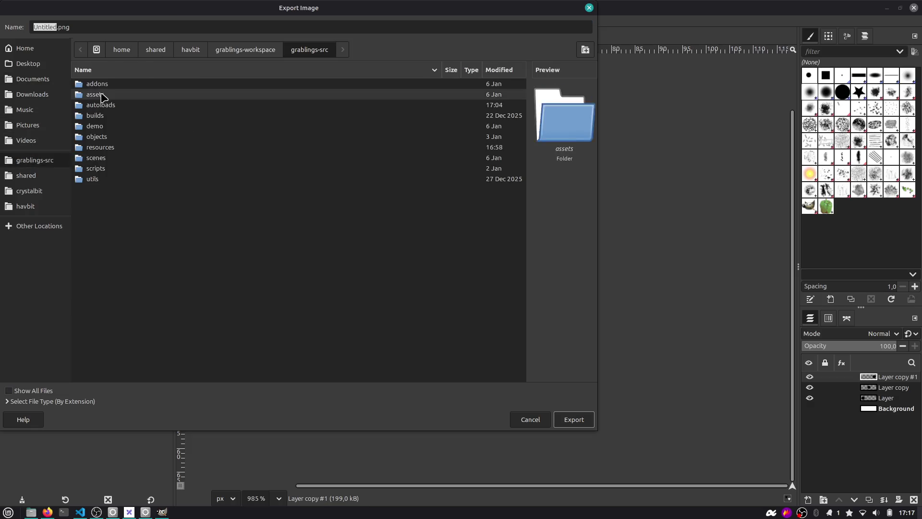
double_click(101, 96)
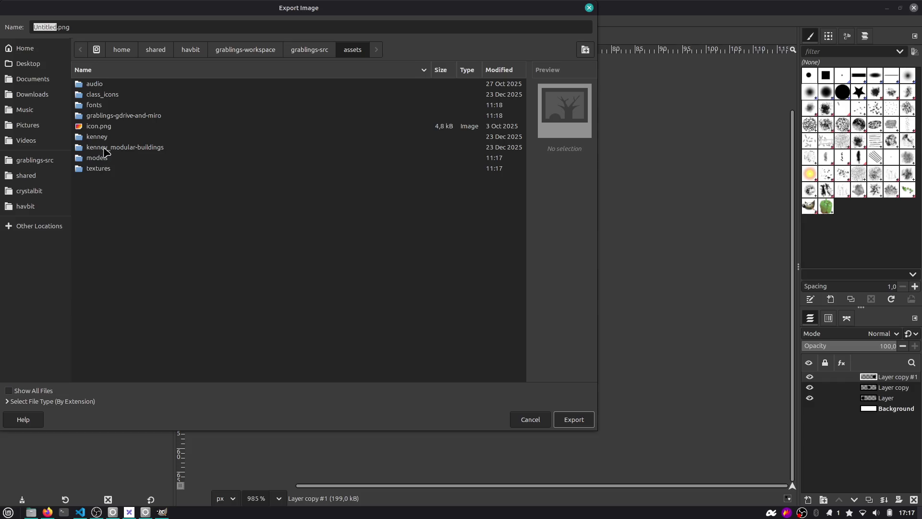
double_click(96, 168)
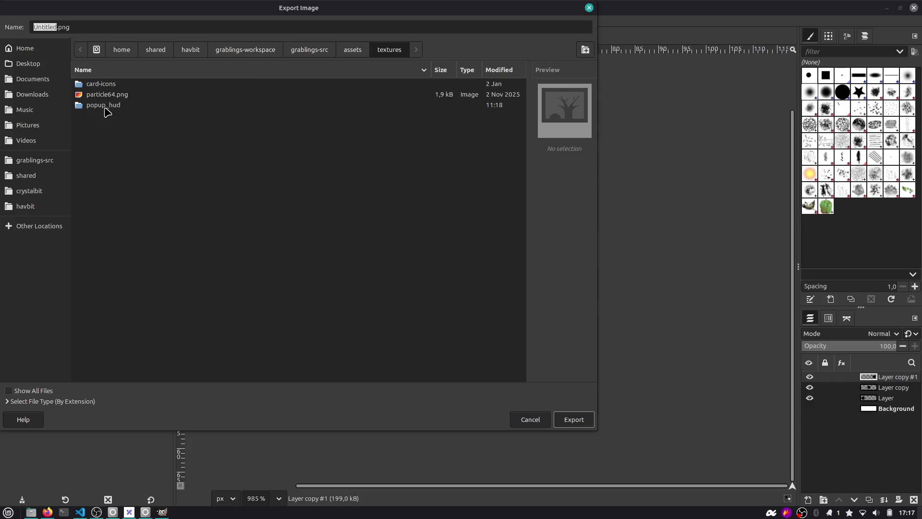
double_click(104, 106)
double_click(50, 26)
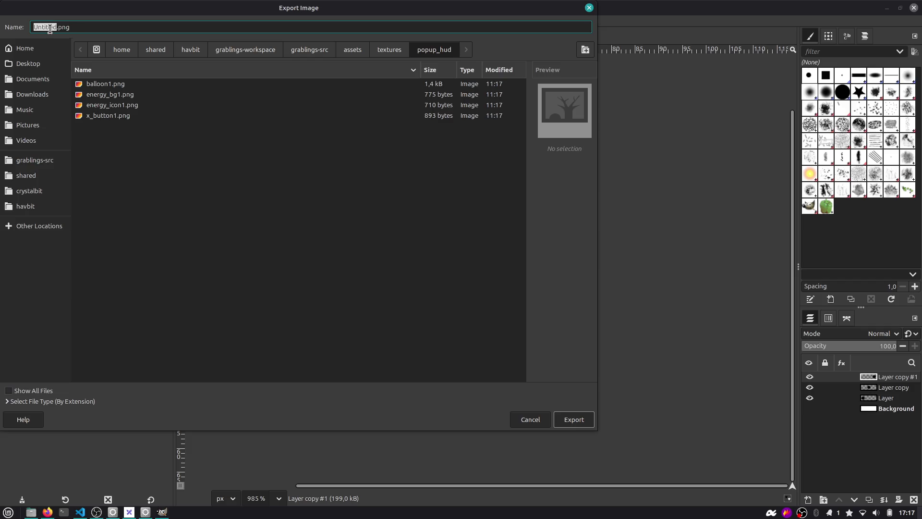
type("dots")
left_click(570, 423)
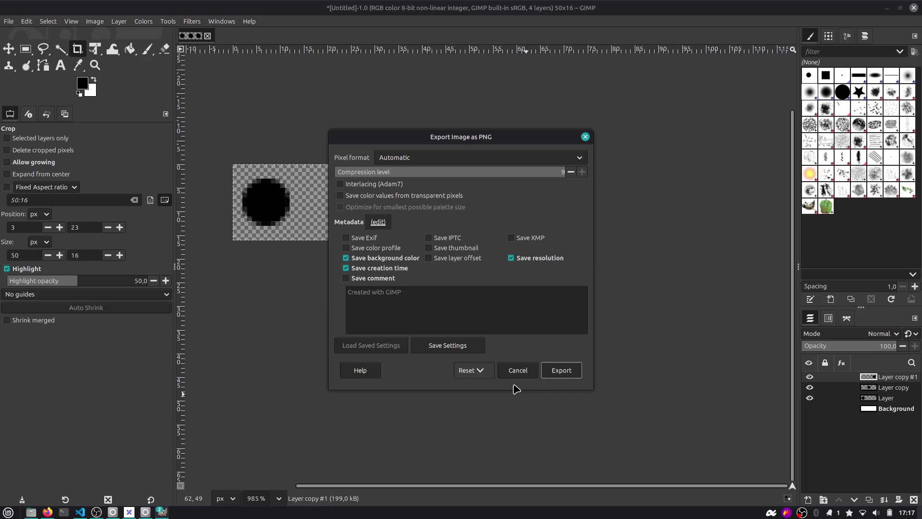
left_click(563, 369)
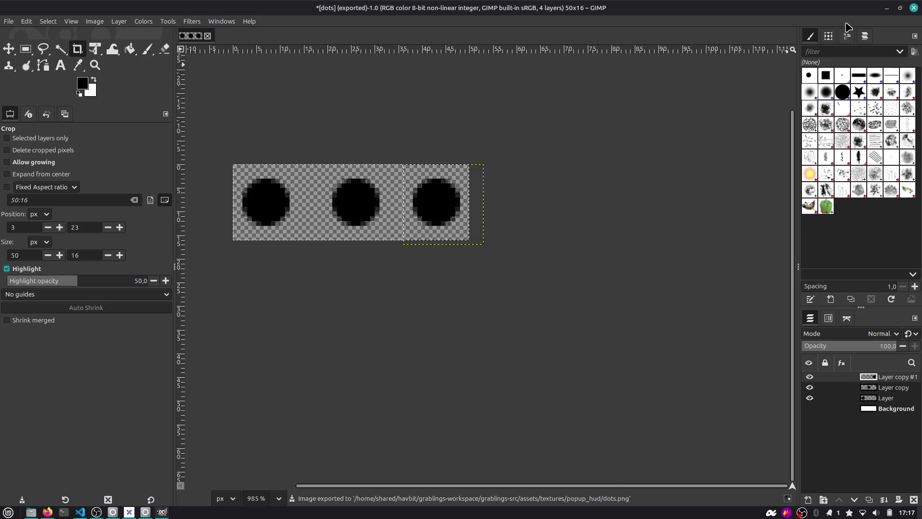
Drag dots.png from the FileSystem dock onto Sprite3D_WorkIcon's Texture property in the 3D scene.
left_click(886, 8)
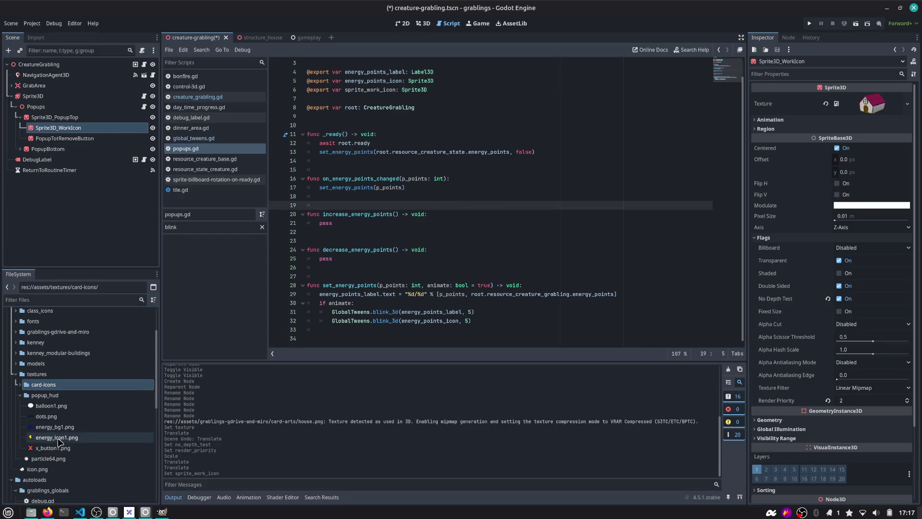
left_click(46, 416)
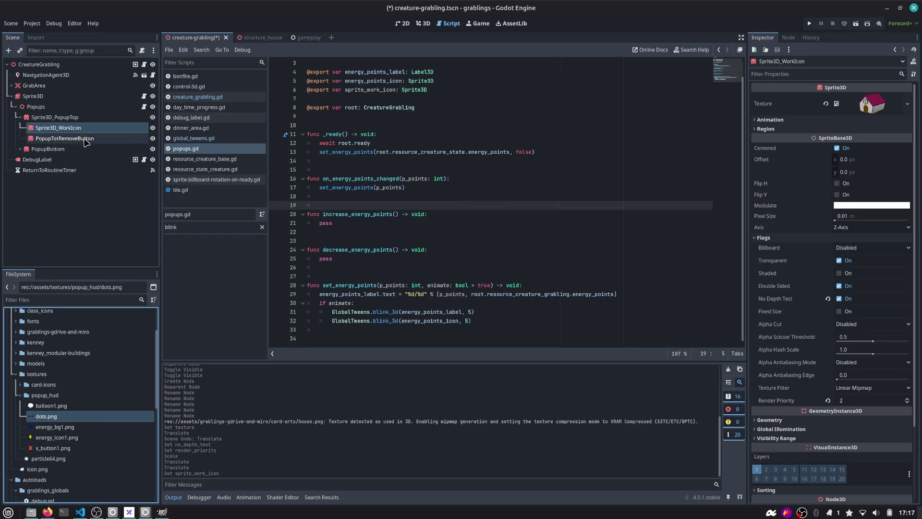
left_click(422, 23)
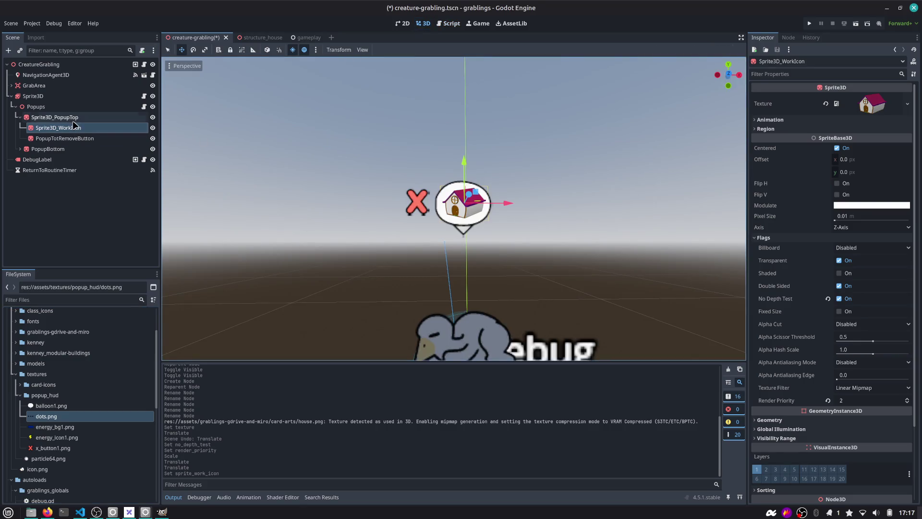
mouse_move(53, 416)
left_mouse_down()
mouse_move(384, 318)
mouse_move(854, 109)
left_mouse_up()
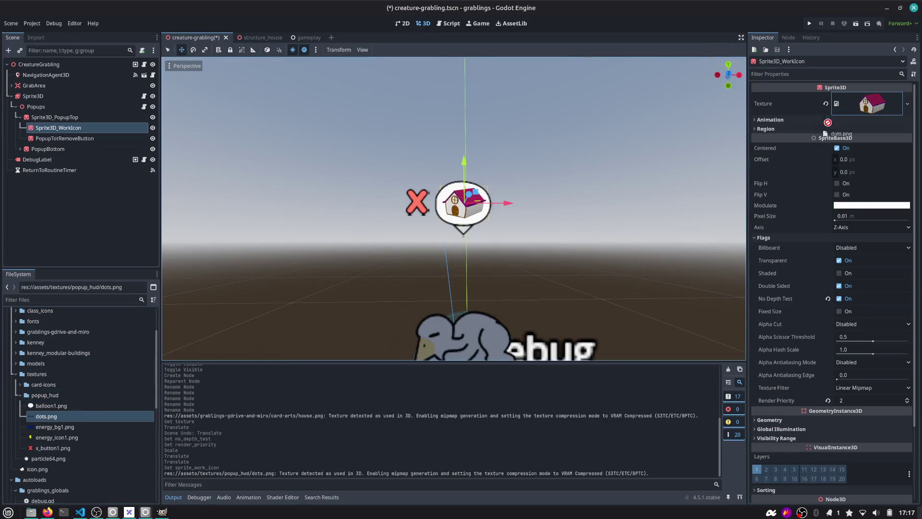
Orbit the view around the popup balloon and collapse the sprite's Flags section.
key("r")
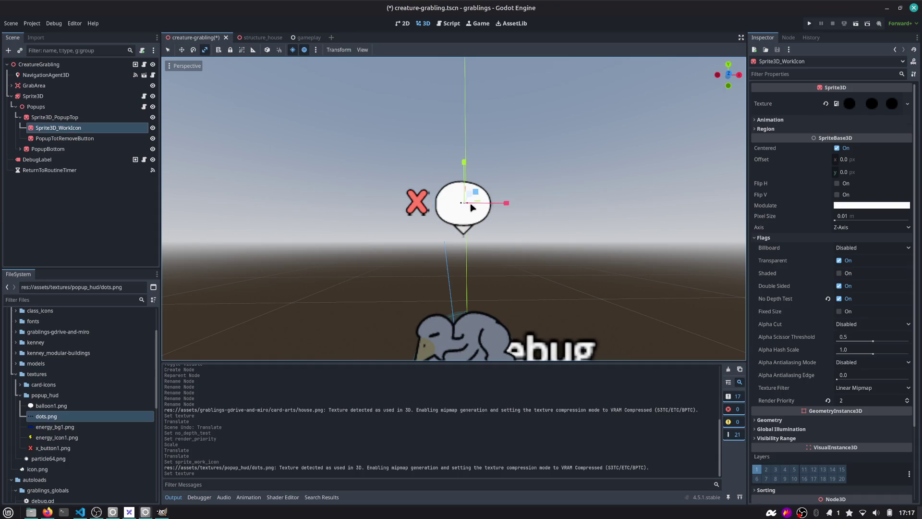
left_click_drag(498, 187, 496, 219)
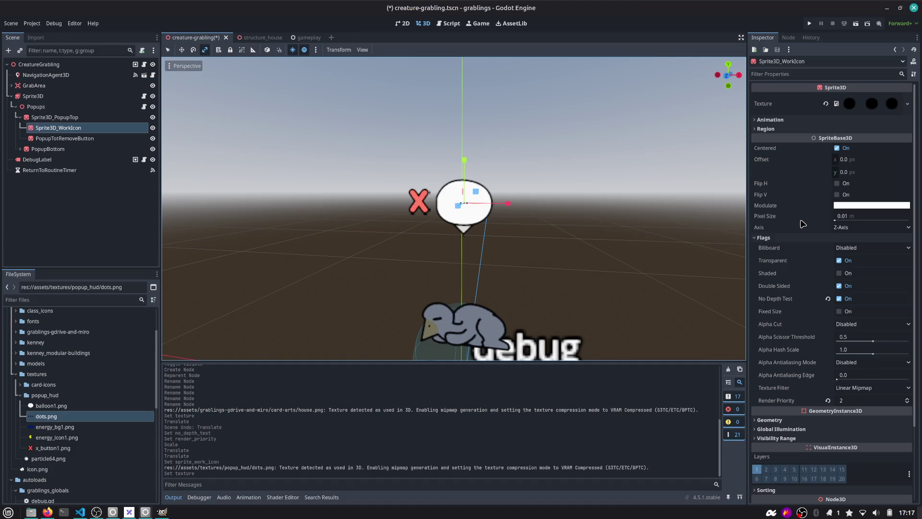
mouse_move(802, 224)
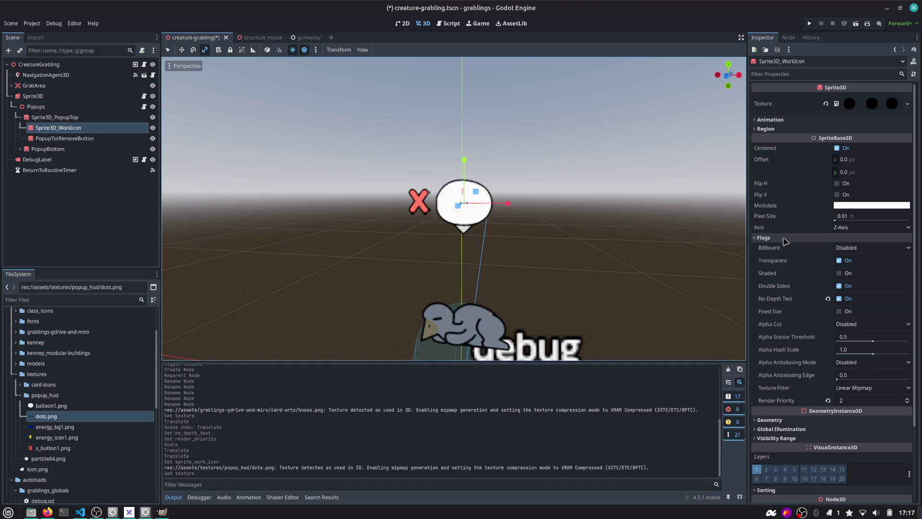
left_click(785, 238)
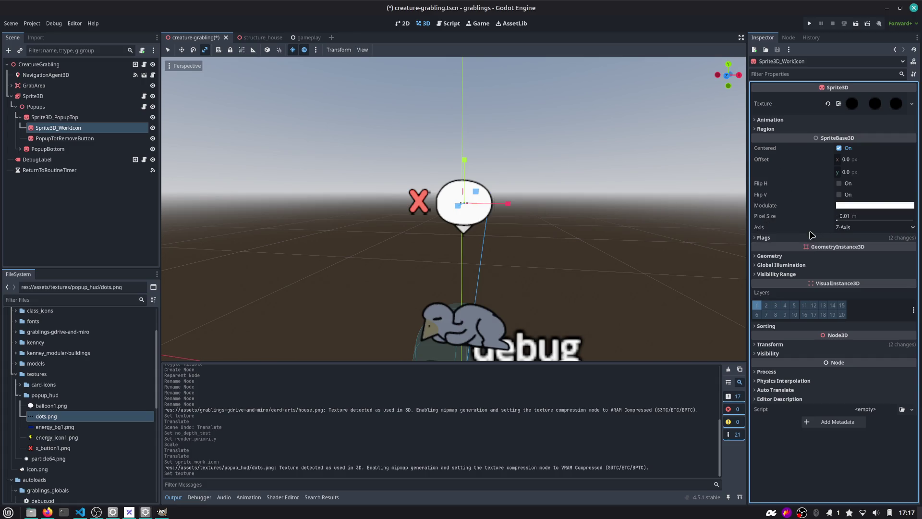
Expand Sprite3D_WorkIcon's Flags in the Inspector and tick Fixed Size.
left_click(781, 238)
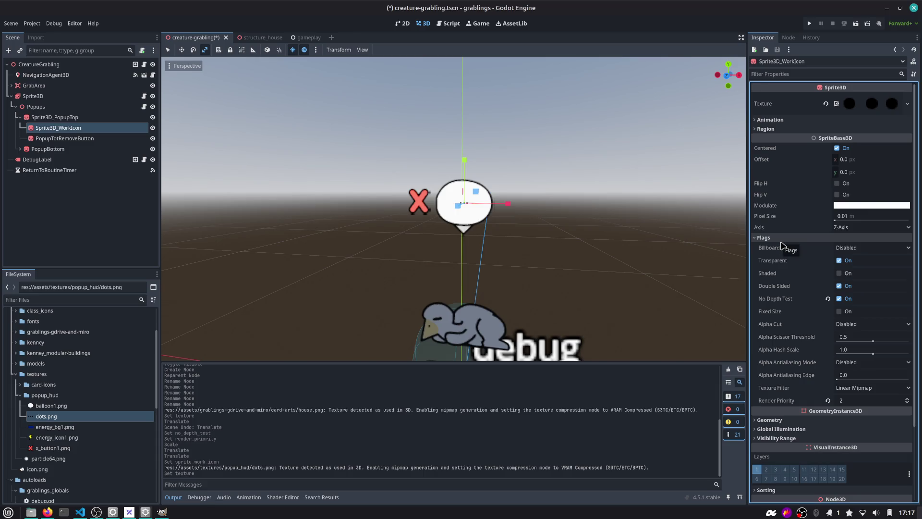
scroll(524, 224, "up", 4)
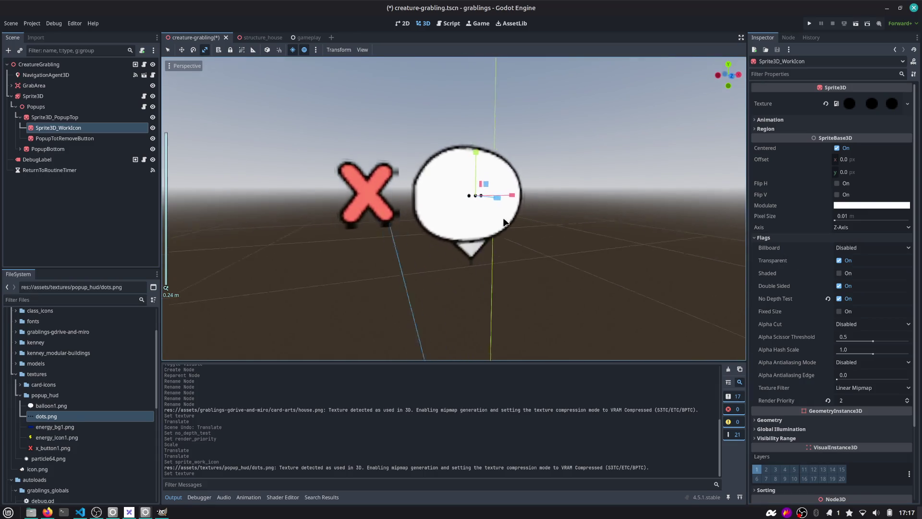
scroll(519, 225, "down", 1)
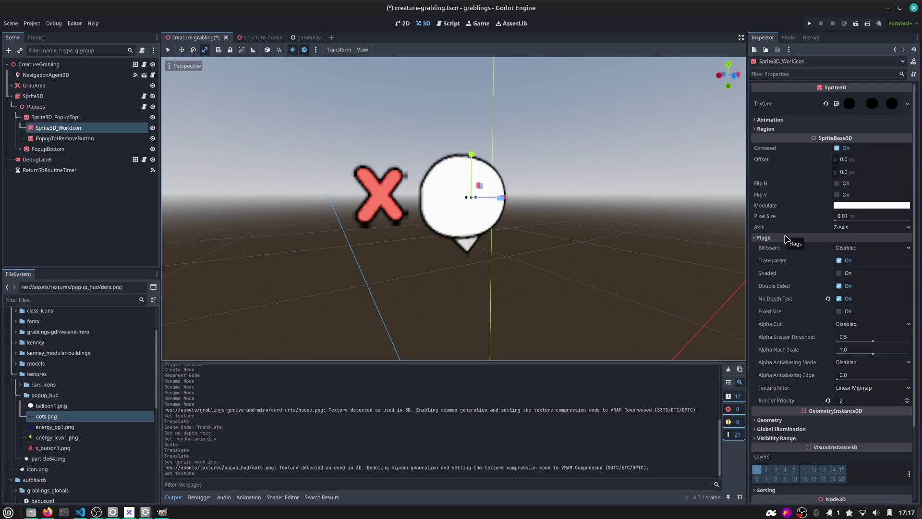
scroll(786, 239, "down", 3)
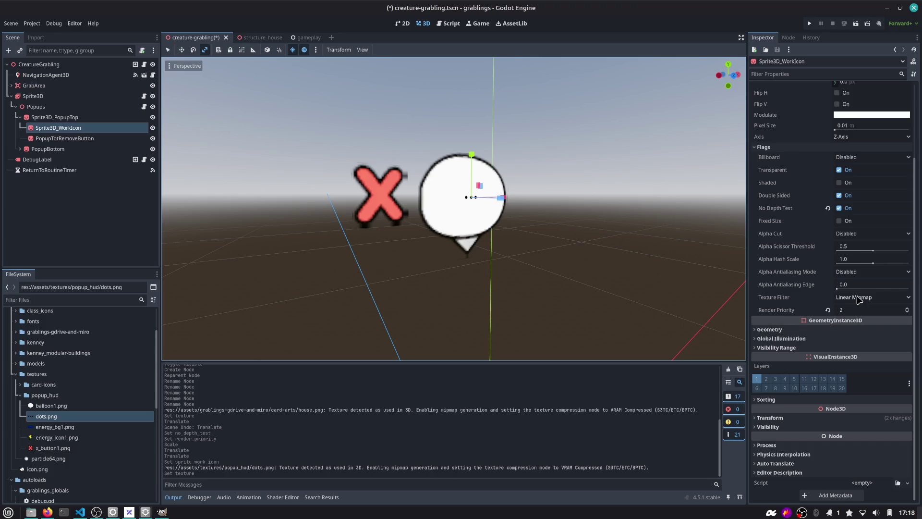
scroll(827, 248, "up", 3)
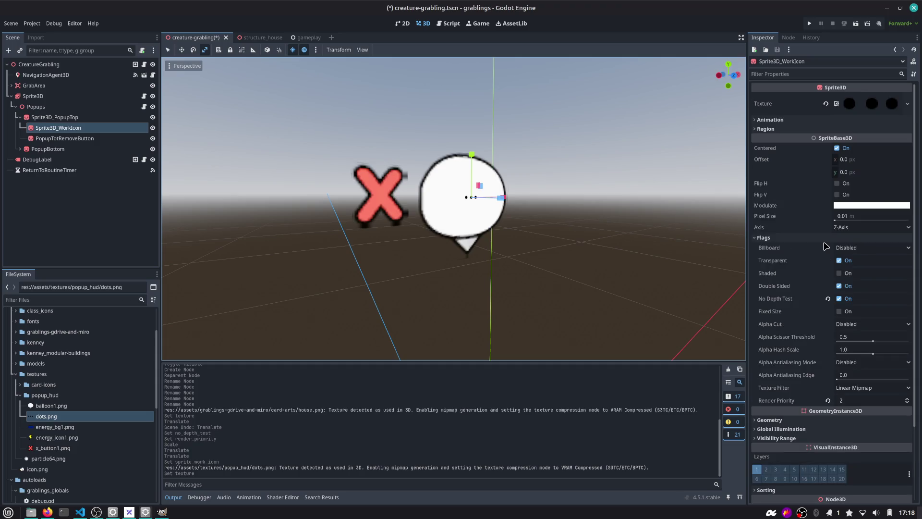
left_click(839, 312)
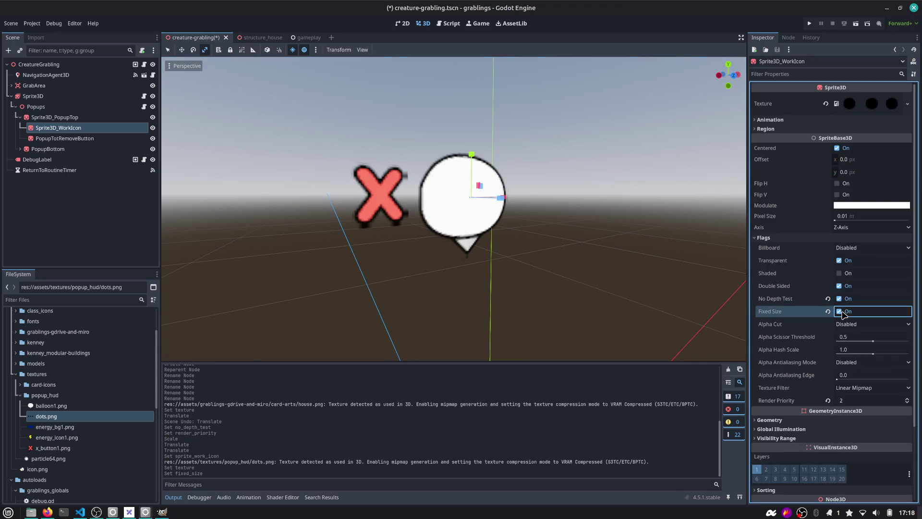
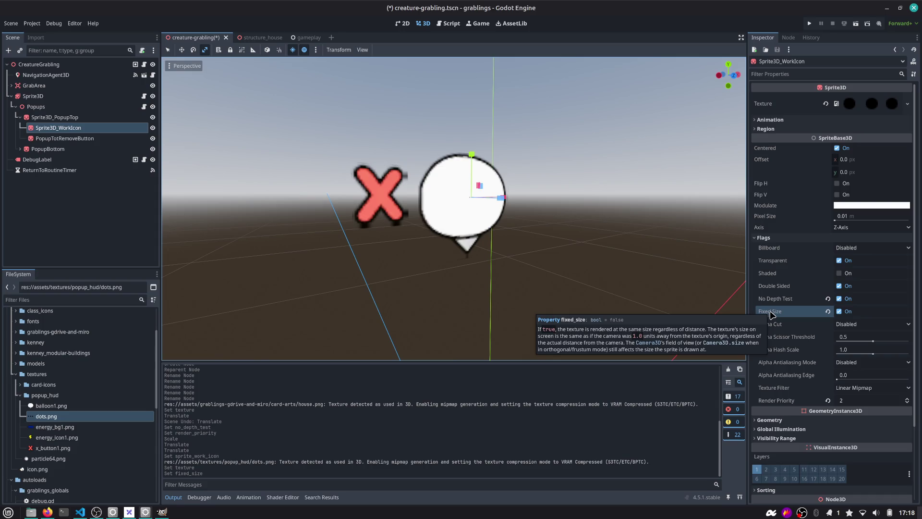
Turn off Fixed Size on Sprite3D_WorkIcon and check its dots texture.
left_click(833, 314)
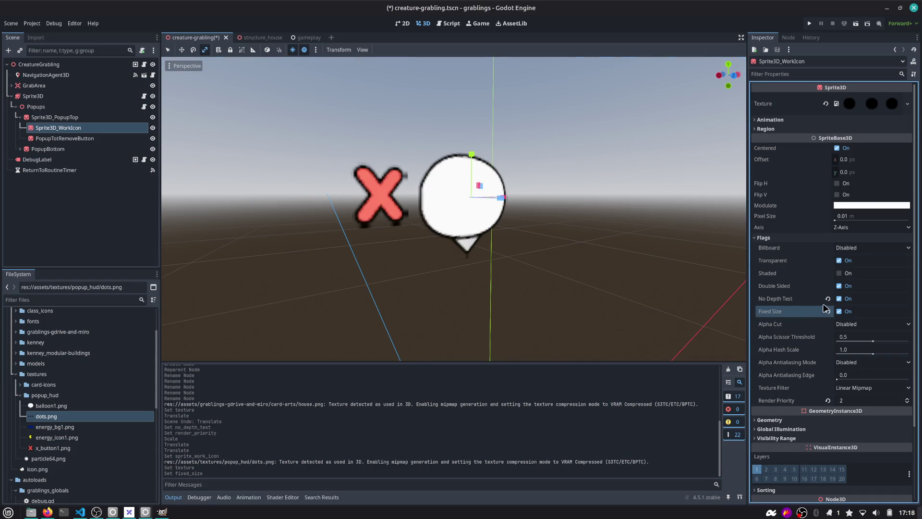
left_click(827, 311)
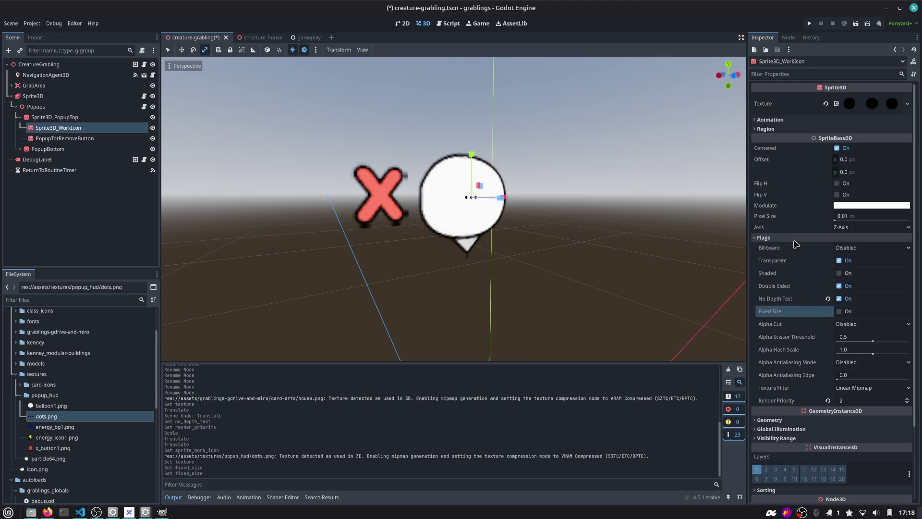
mouse_move(788, 220)
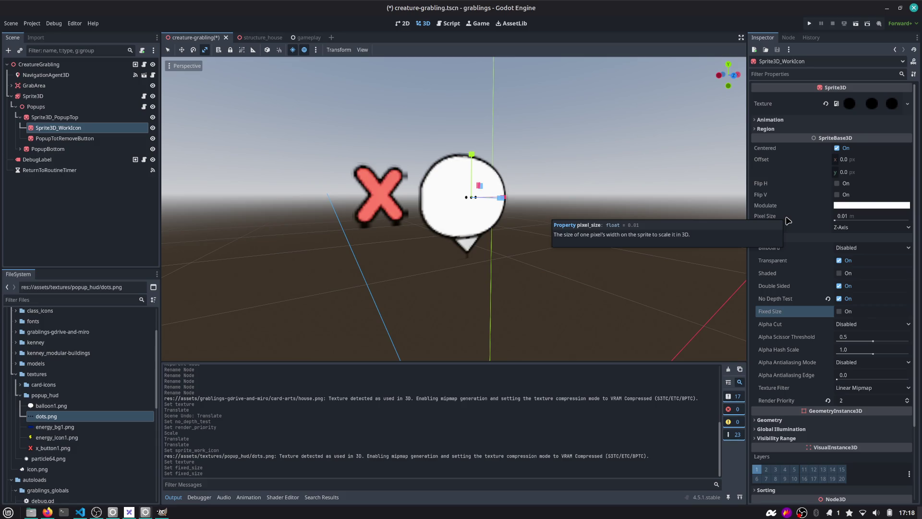
left_click(871, 105)
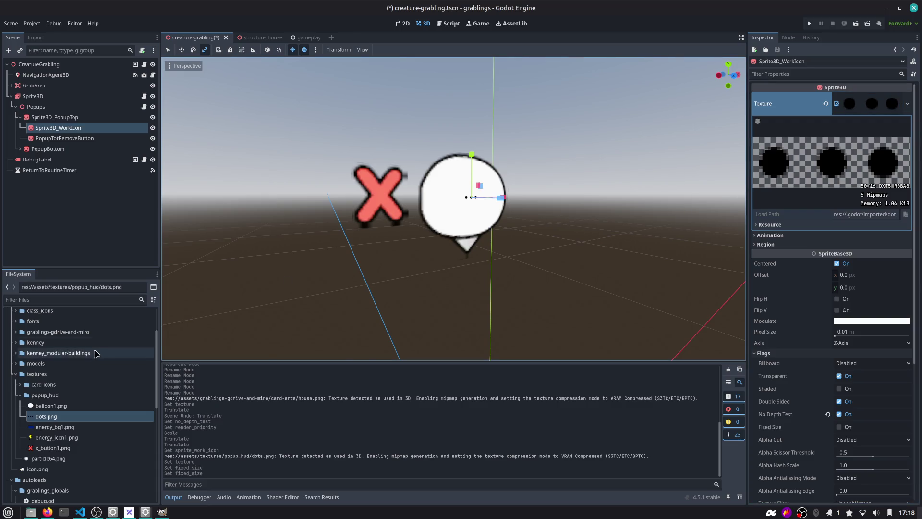
Reset Sprite3D_WorkIcon's Transform scale from 0.19 back to 1.0.
scroll(788, 346, "down", 5)
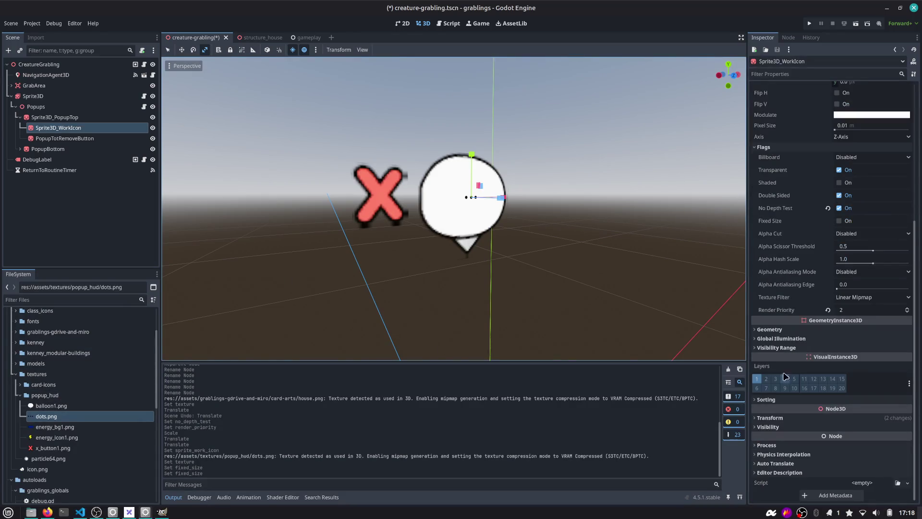
left_click(771, 418)
scroll(781, 454, "down", 1)
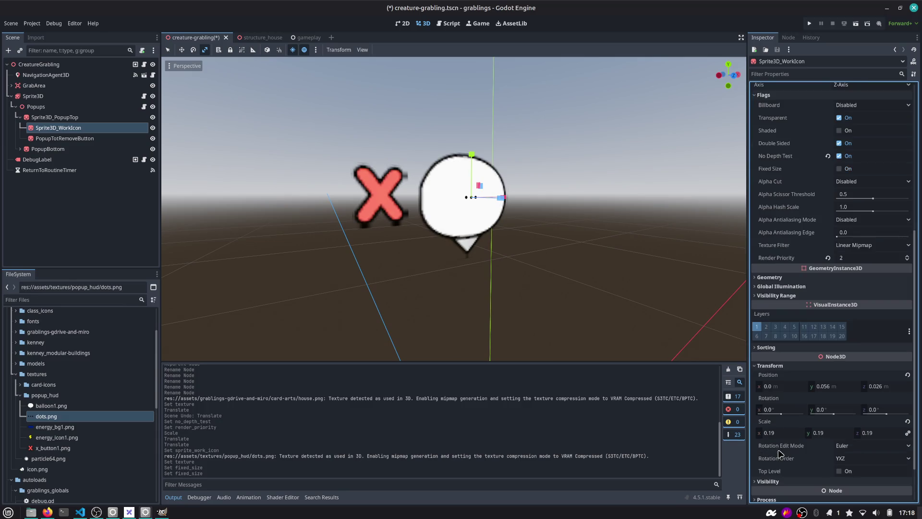
left_click(907, 421)
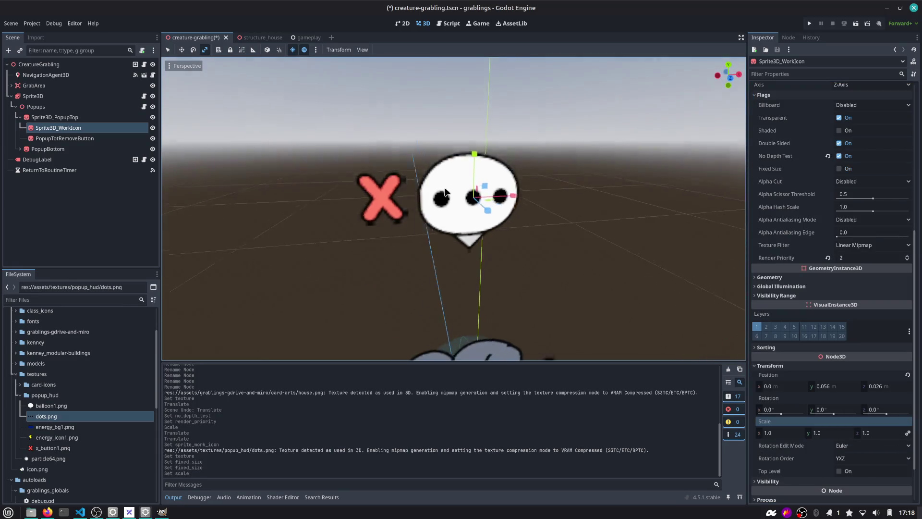
scroll(456, 155, "down", 1)
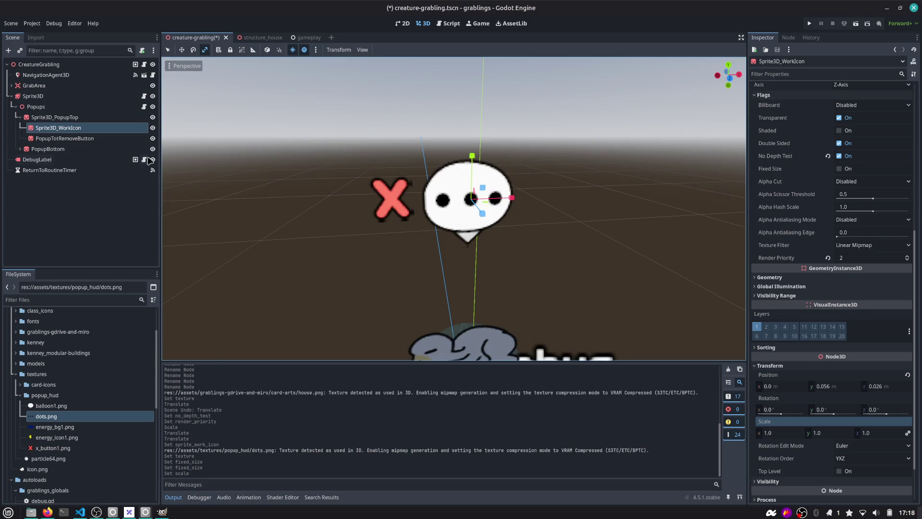
Duplicate Sprite3D_WorkIcon, name the copy Sprite3D_Dots, and reselect Sprite3D_WorkIcon.
key("ctrl+d")
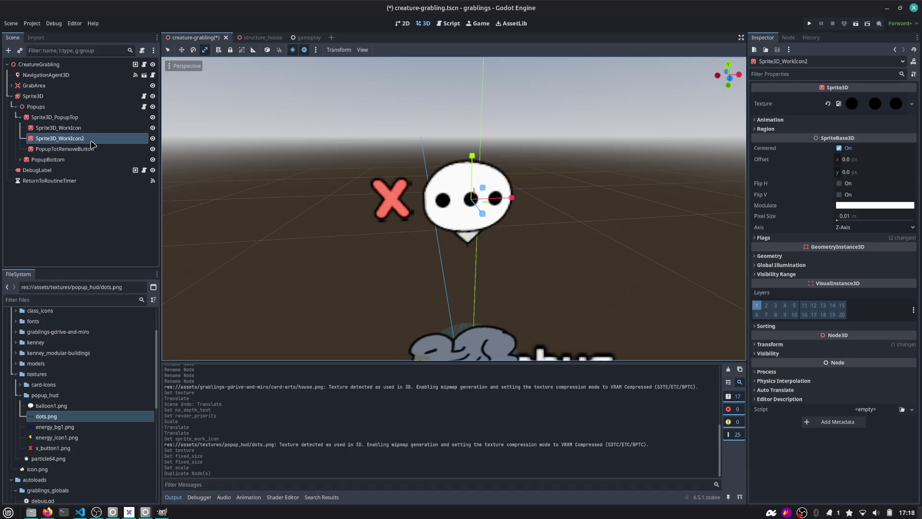
key("F2")
left_click(125, 135)
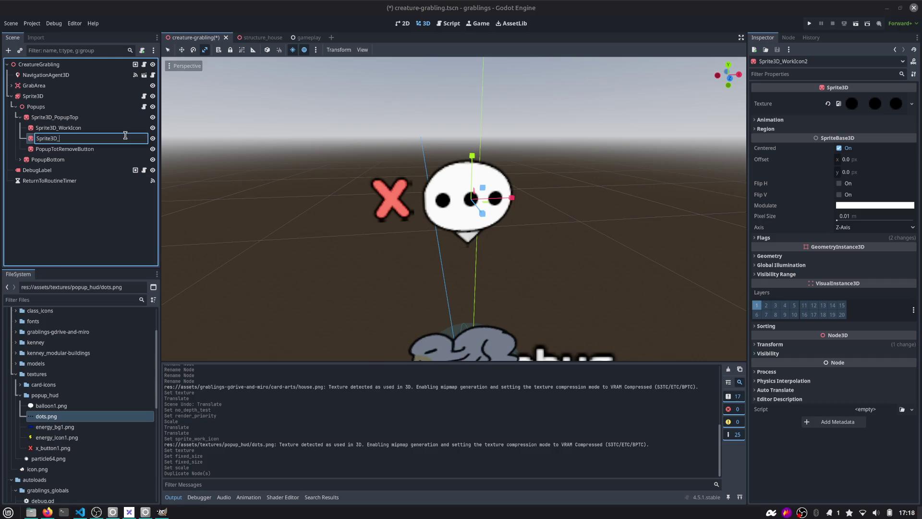
type("Dots")
key("Return")
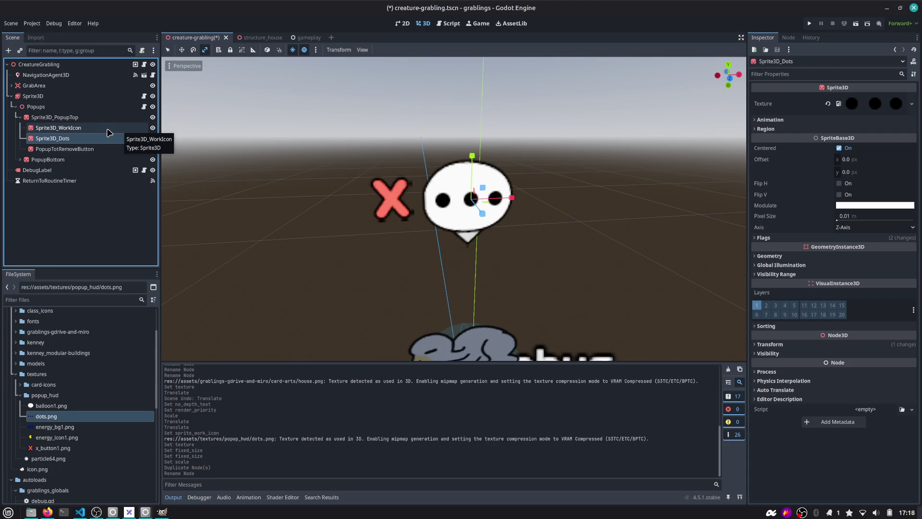
left_click(107, 129)
left_click(103, 138)
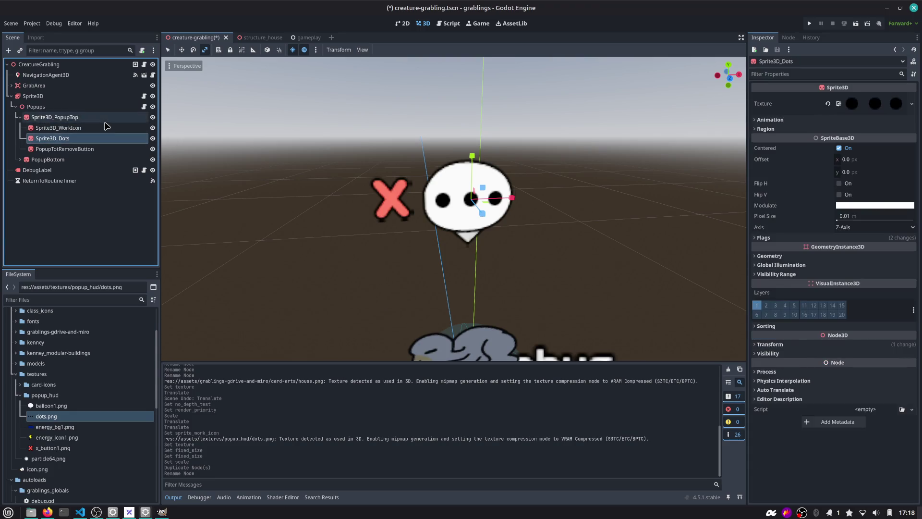
left_click(107, 129)
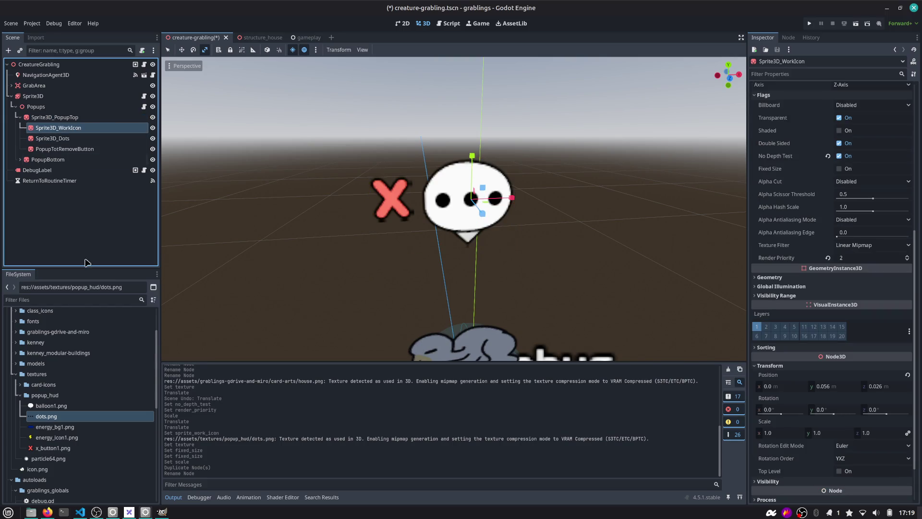
Filter the FileSystem for 'card' and browse the card art files.
left_click(66, 300)
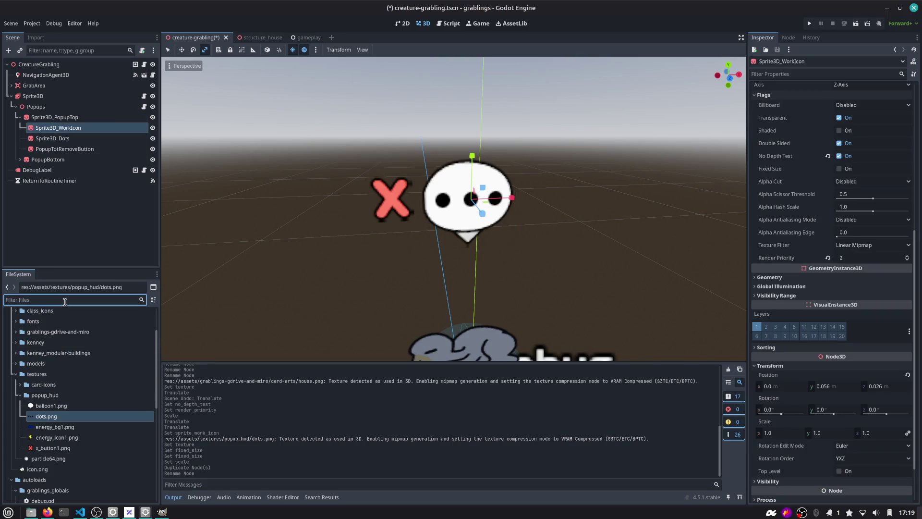
type("card")
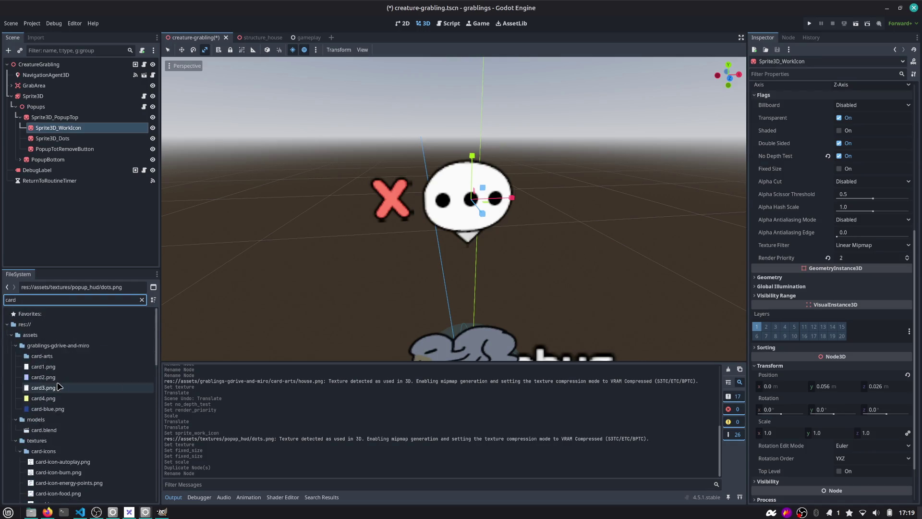
scroll(58, 387, "down", 10)
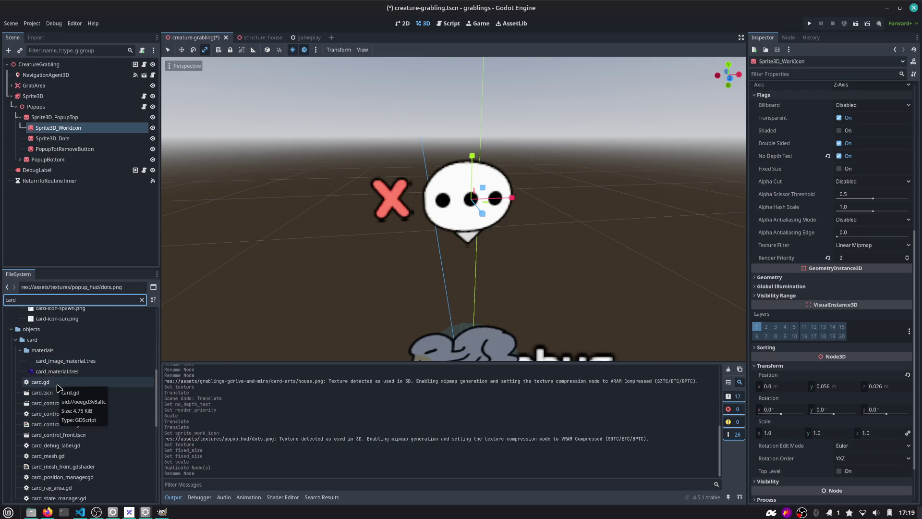
scroll(58, 386, "down", 3)
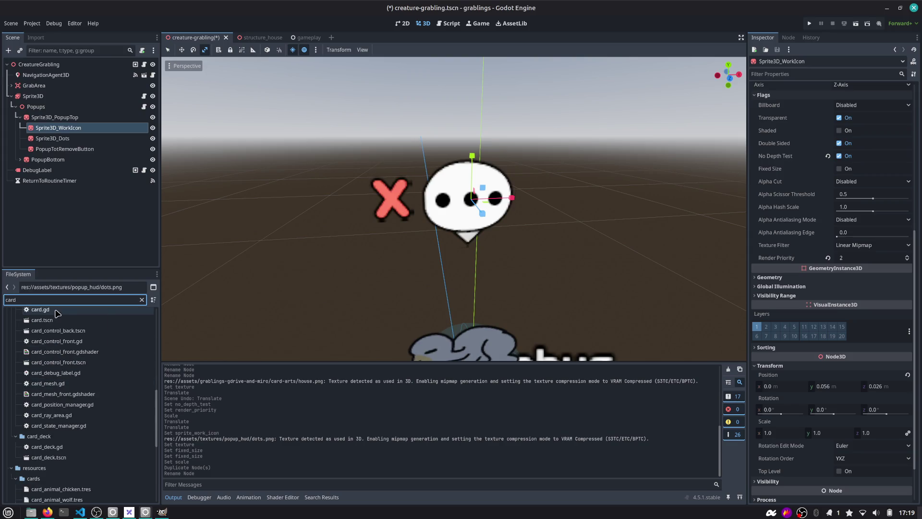
Refilter for 'house', try house.png as the work icon texture, then undo it.
key("ctrl+a")
type("house")
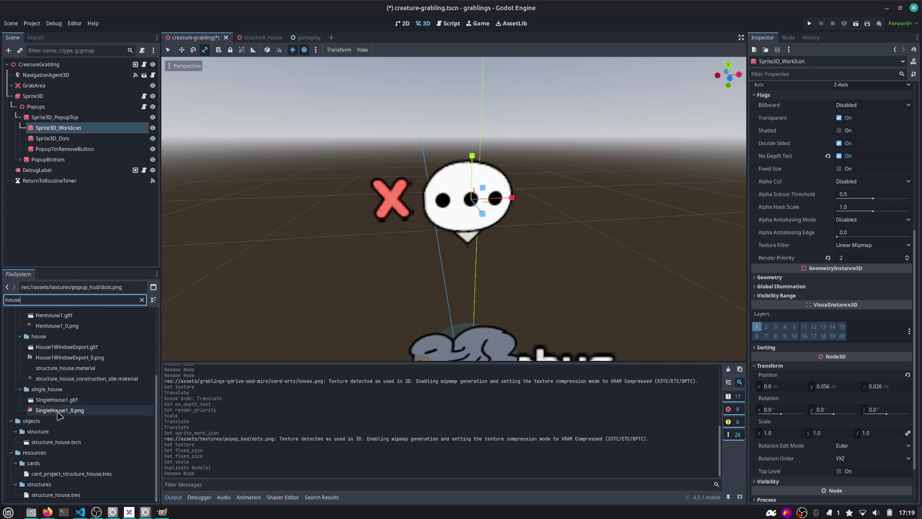
scroll(66, 416, "up", 1)
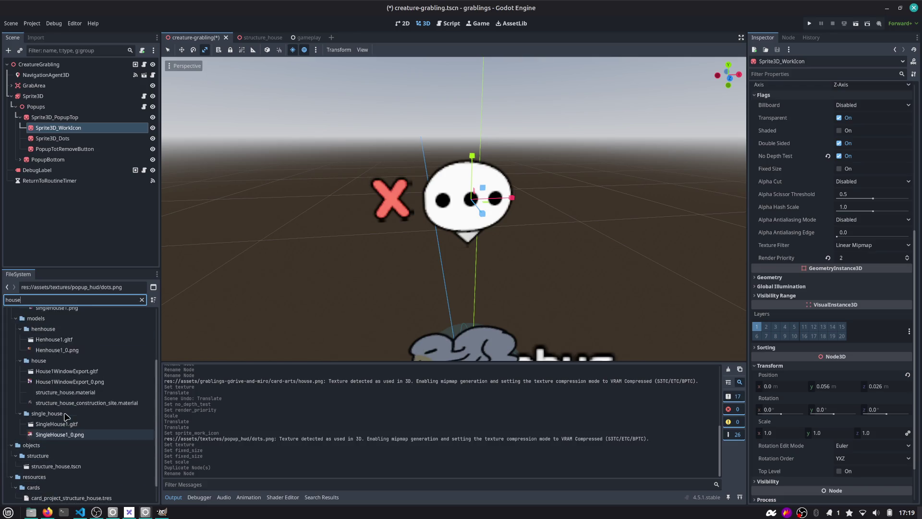
scroll(65, 417, "up", 2)
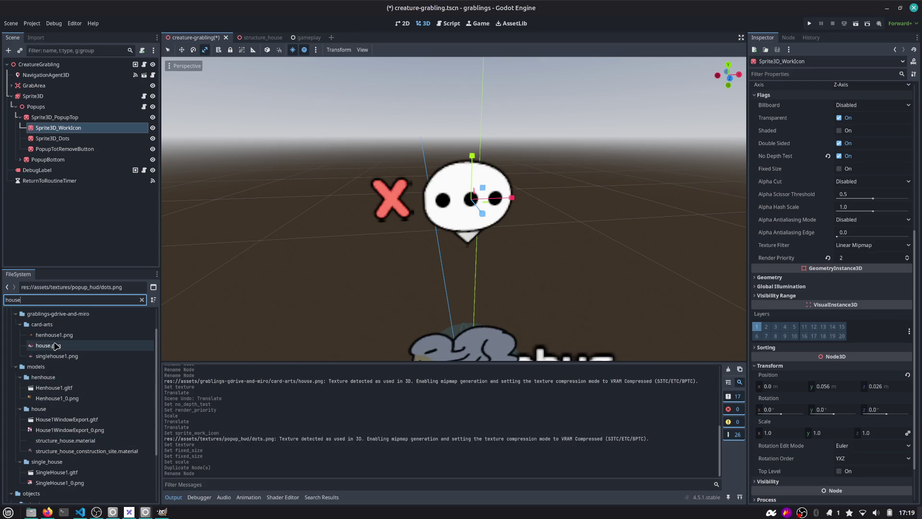
mouse_move(56, 346)
left_mouse_down()
mouse_move(267, 318)
mouse_move(711, 226)
mouse_move(849, 106)
left_mouse_up()
key("ctrl+z")
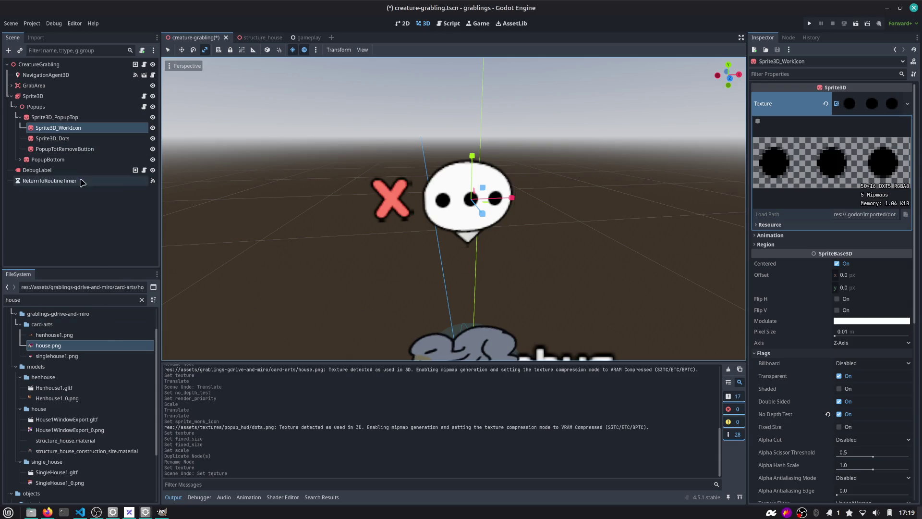
Give Sprite3D_WorkIcon the house.png texture and hide Sprite3D_Dots.
left_click(88, 138)
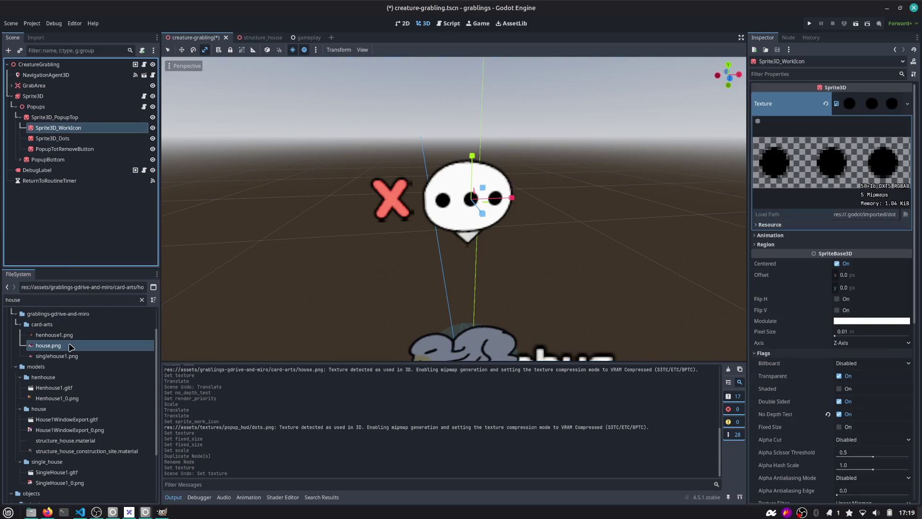
mouse_move(72, 345)
left_mouse_down()
mouse_move(269, 336)
mouse_move(481, 202)
mouse_move(530, 194)
mouse_move(336, 159)
left_mouse_up()
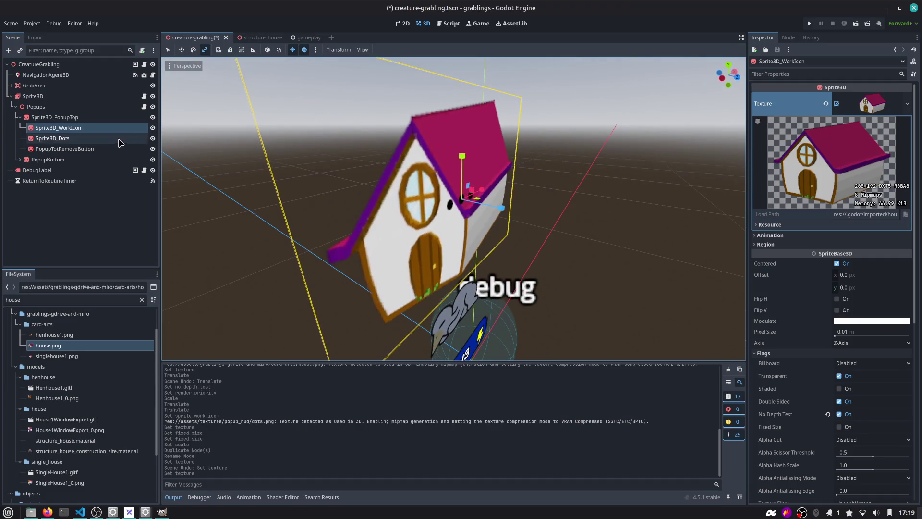
left_click(152, 138)
Scale the house sprite down to 0.165 to fit the bubble and save the scene.
left_click_drag(503, 176, 473, 196)
key("w")
mouse_move(552, 189)
left_mouse_down()
mouse_move(485, 185)
mouse_move(488, 194)
left_mouse_up()
key("e")
key("r")
key("w")
scroll(458, 182, "up", 5)
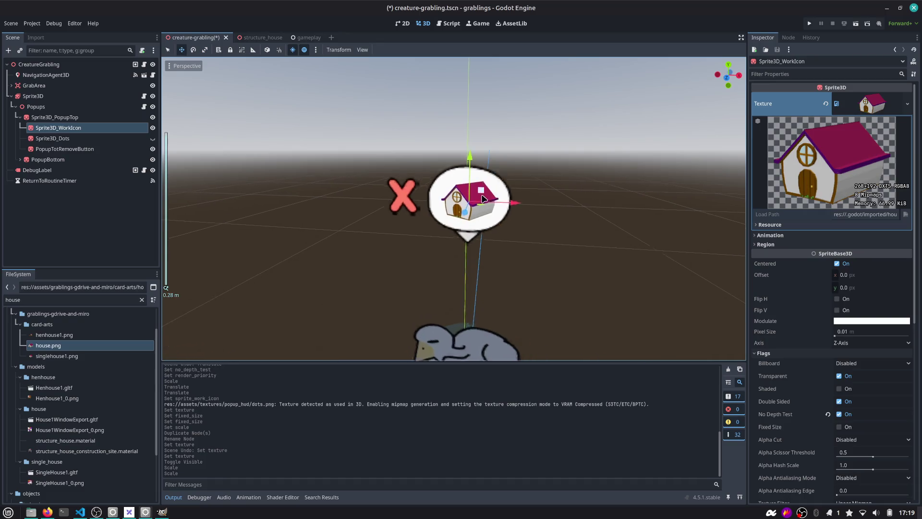
key("ctrl+s")
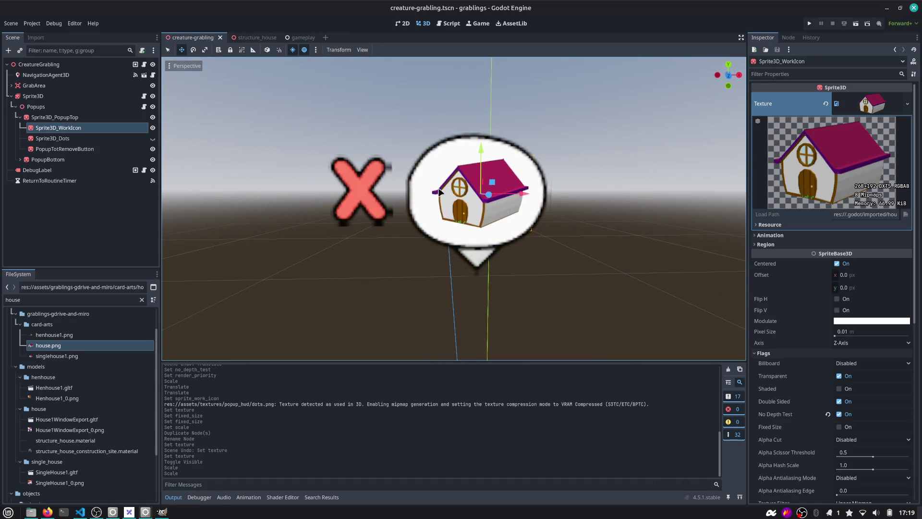
Orbit around the house sprite, view it front-on, and review its Inspector properties.
key("KP_4")
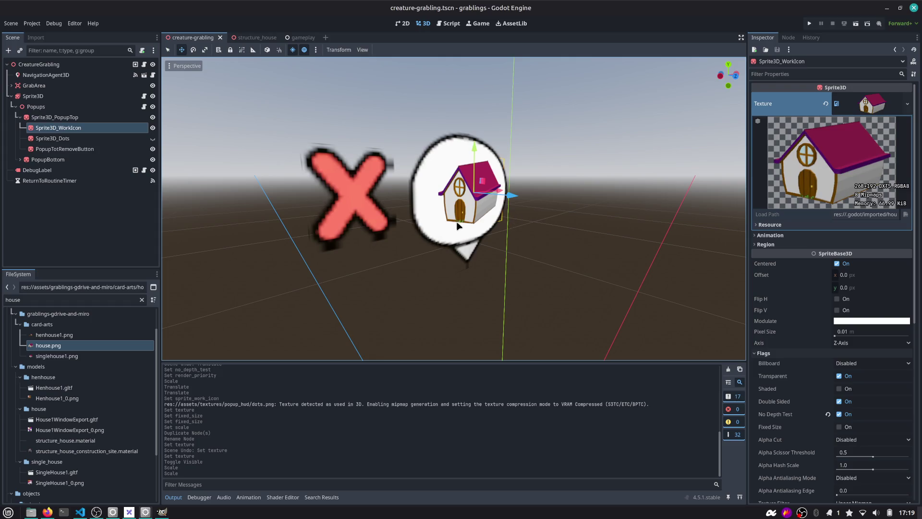
left_click_drag(427, 234, 350, 251)
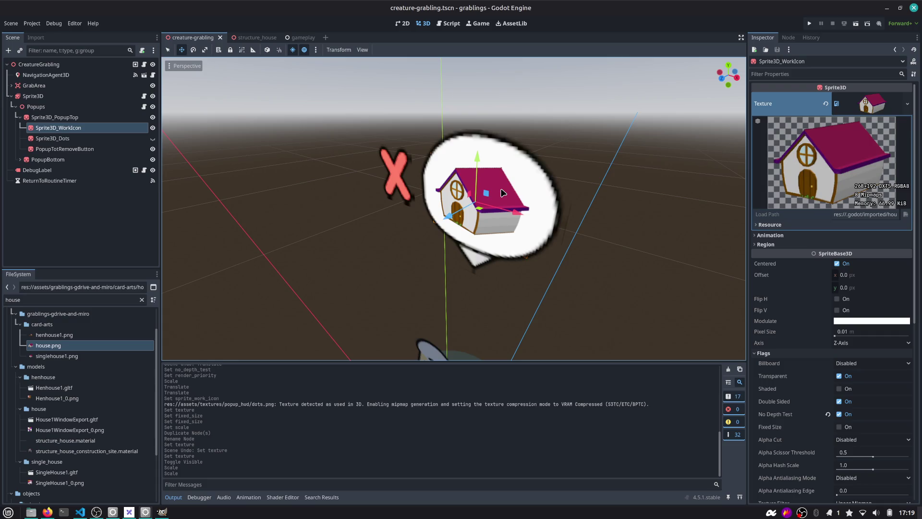
key("KP_1")
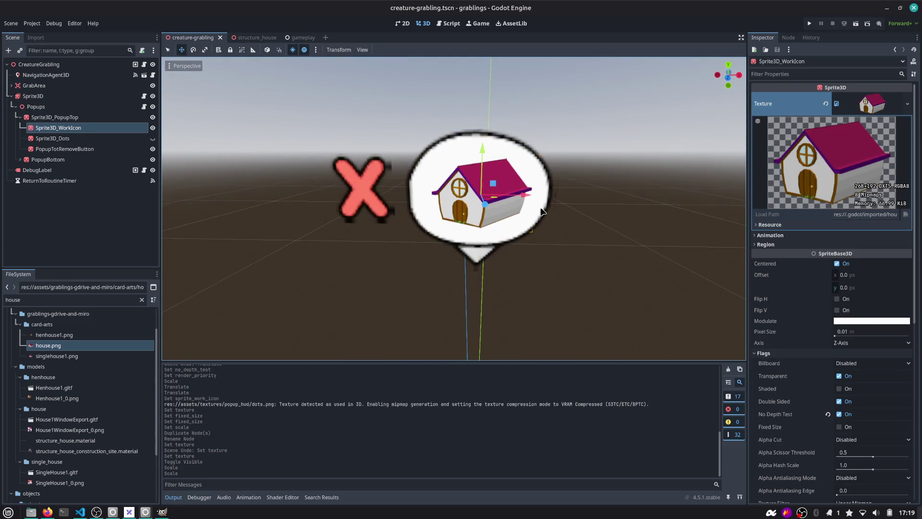
scroll(542, 212, "down", 3)
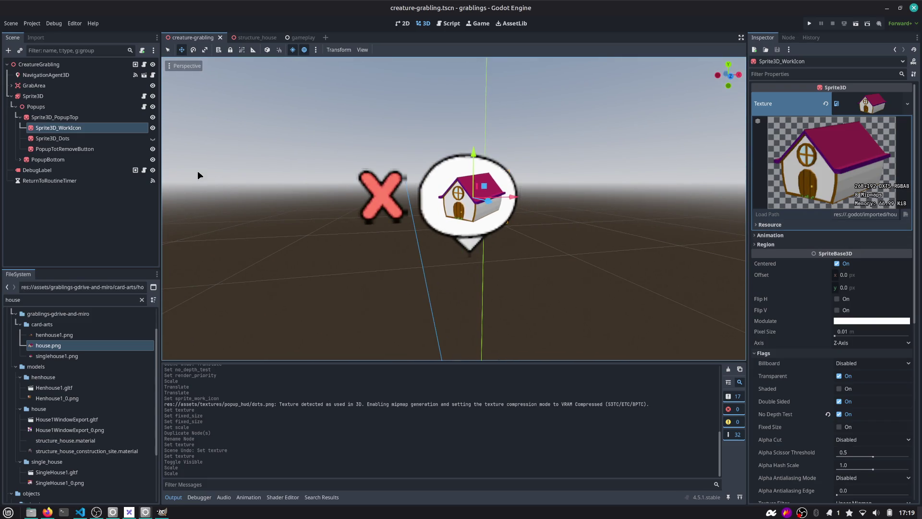
scroll(835, 178, "down", 2)
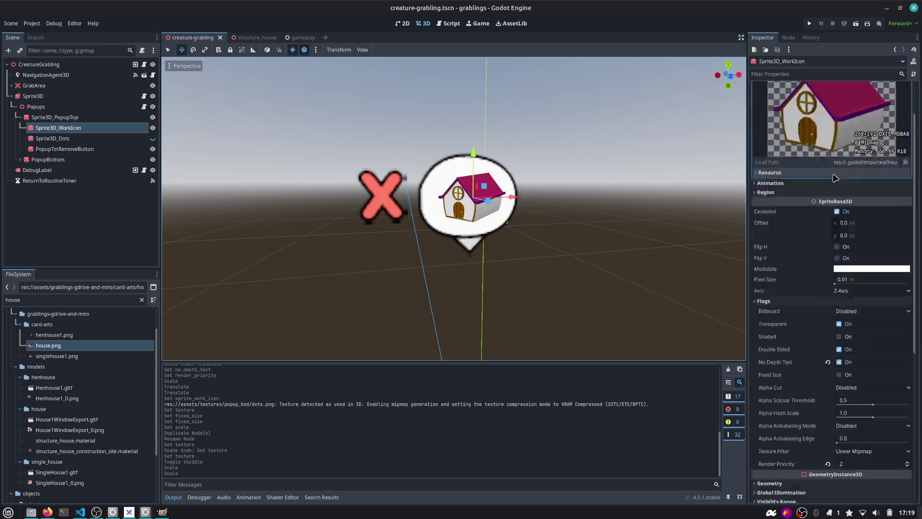
scroll(835, 177, "down", 10)
scroll(833, 178, "up", 2)
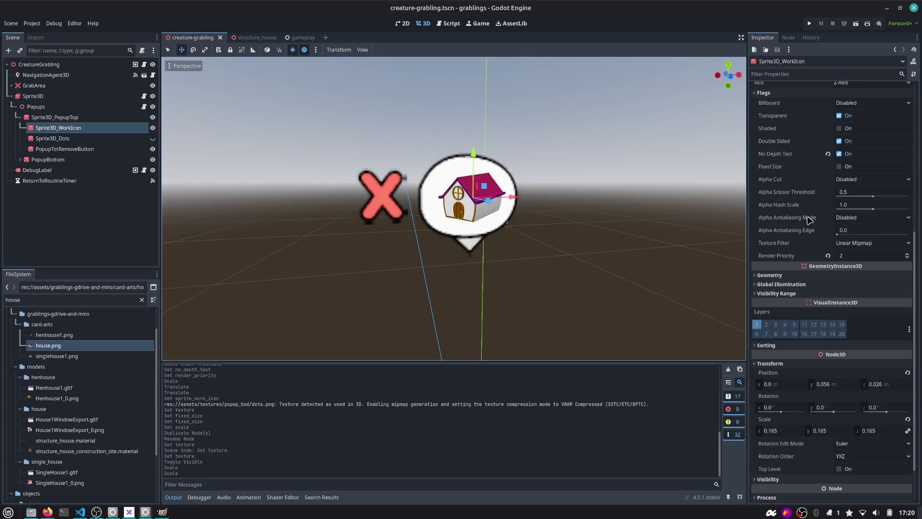
scroll(809, 220, "up", 12)
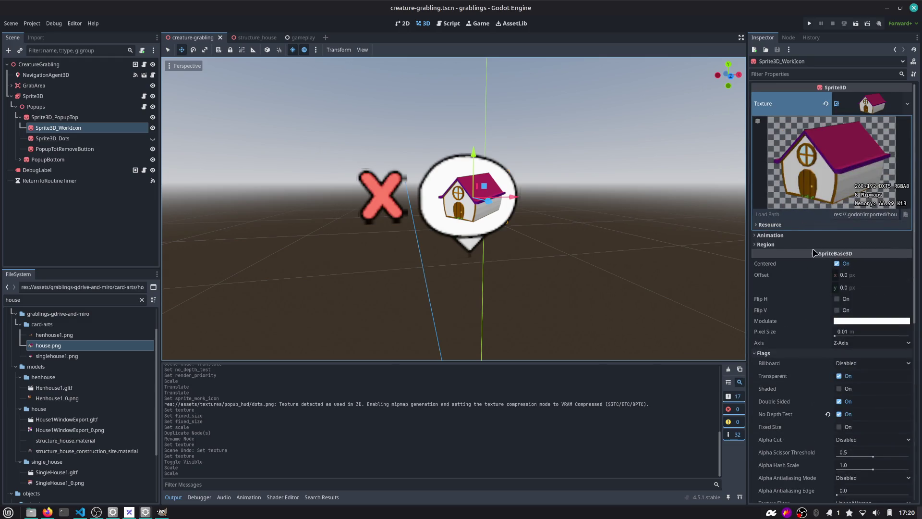
left_click(786, 307)
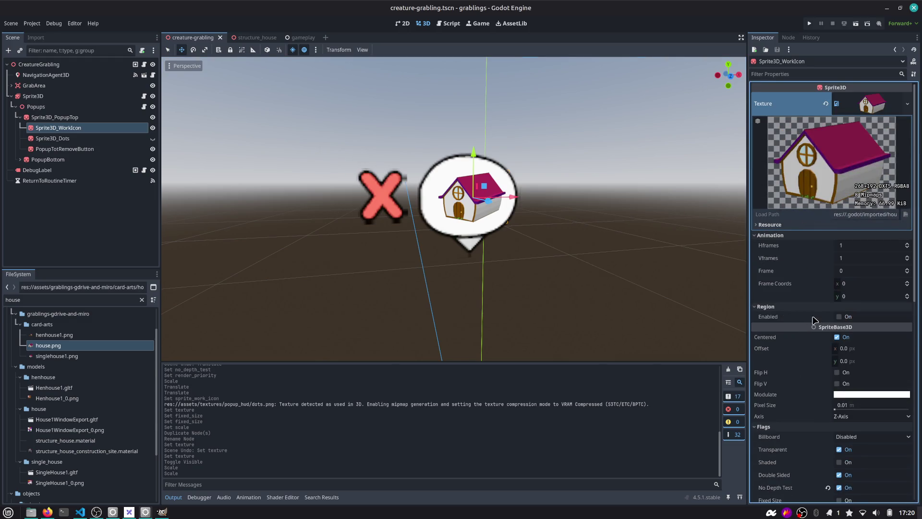
left_click(840, 317)
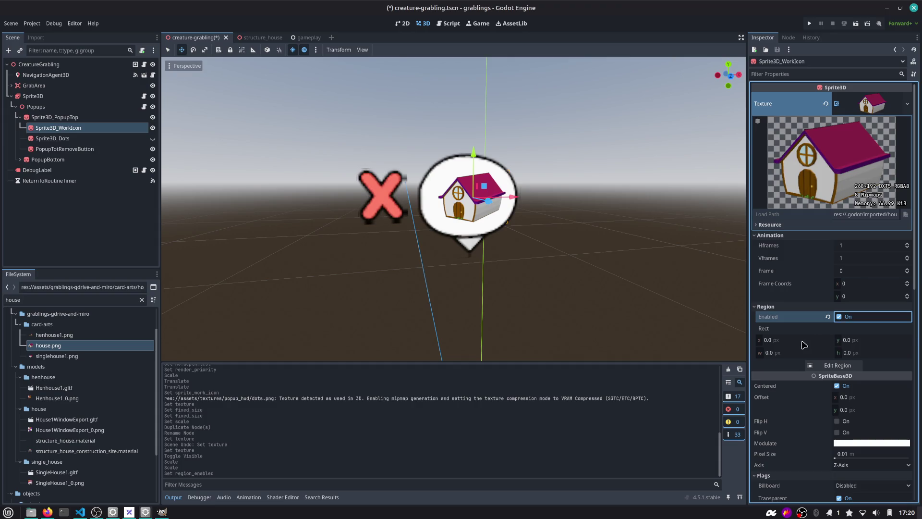
left_click(837, 365)
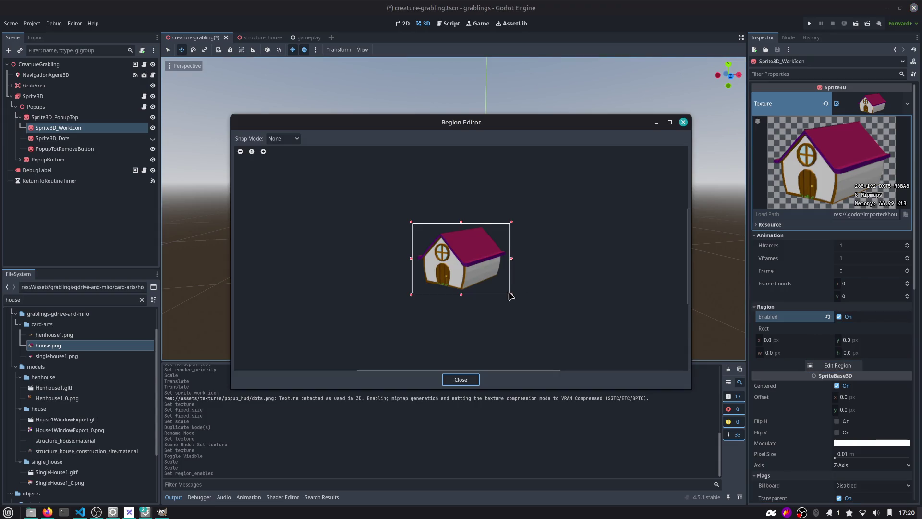
left_click_drag(509, 292, 458, 262)
left_click(682, 122)
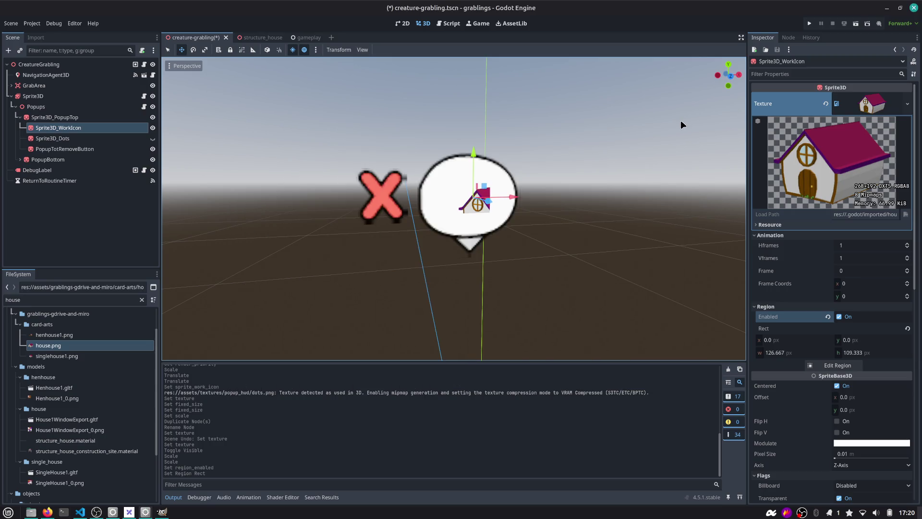
left_click(839, 316)
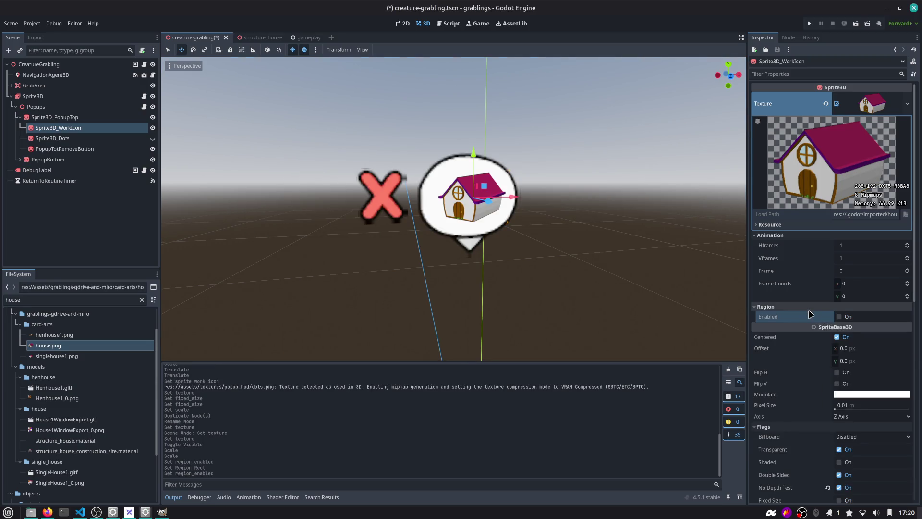
left_click(812, 307)
scroll(809, 371, "down", 2)
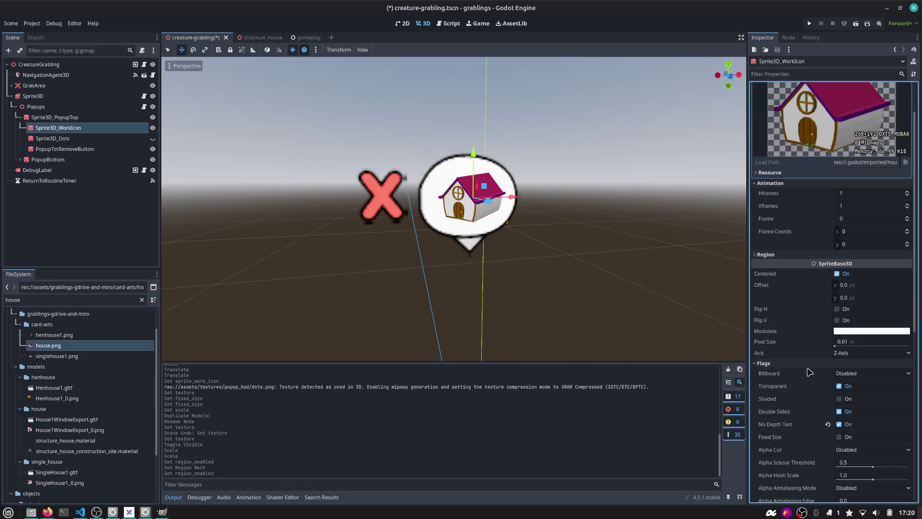
Browse the sprite's Global Illumination, Visibility Range and Transform sections in the Inspector.
scroll(791, 367, "down", 2)
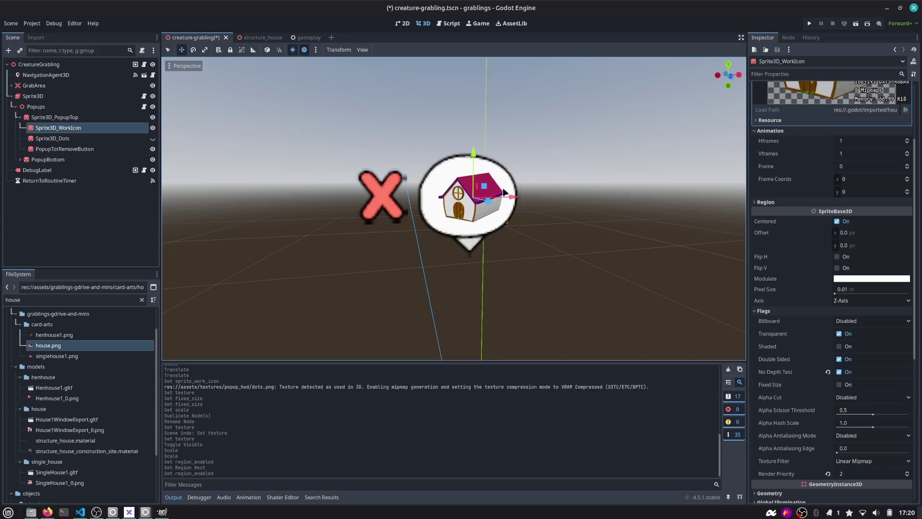
scroll(803, 246, "up", 3)
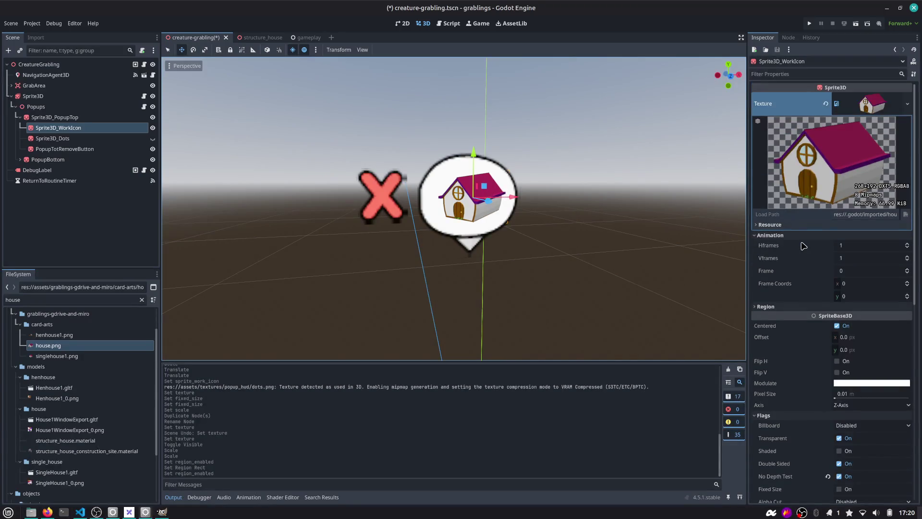
scroll(803, 246, "down", 3)
scroll(788, 299, "down", 2)
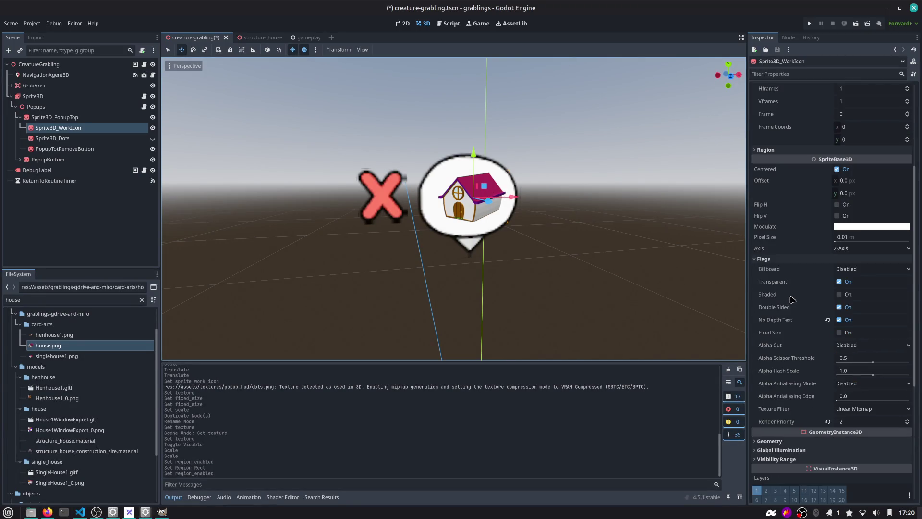
scroll(792, 300, "down", 1)
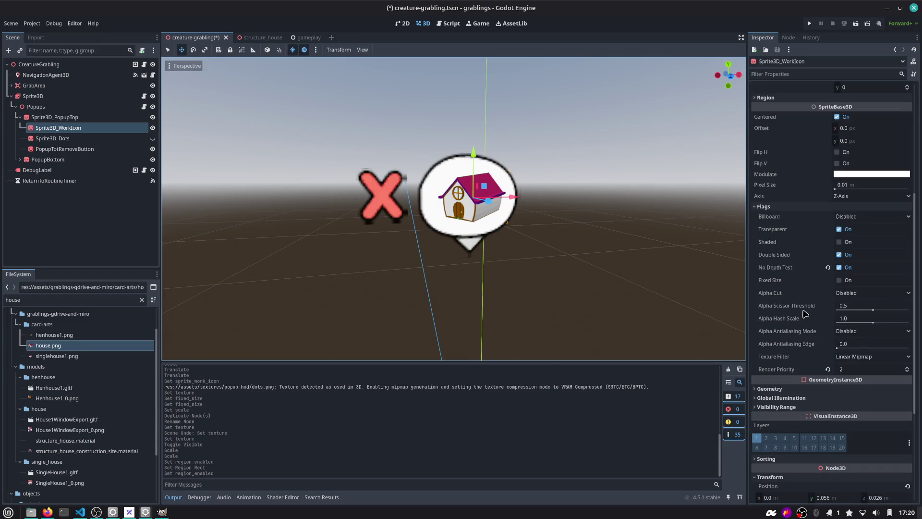
scroll(805, 313, "down", 2)
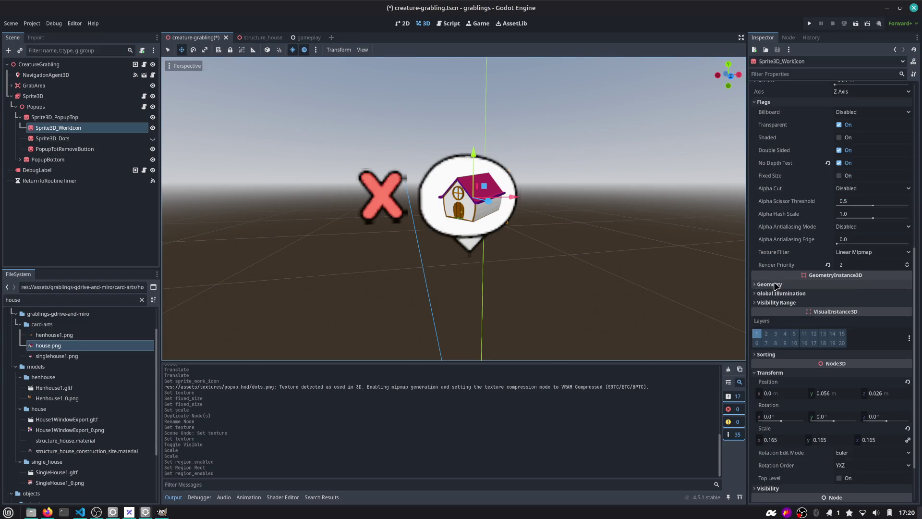
left_click(795, 293)
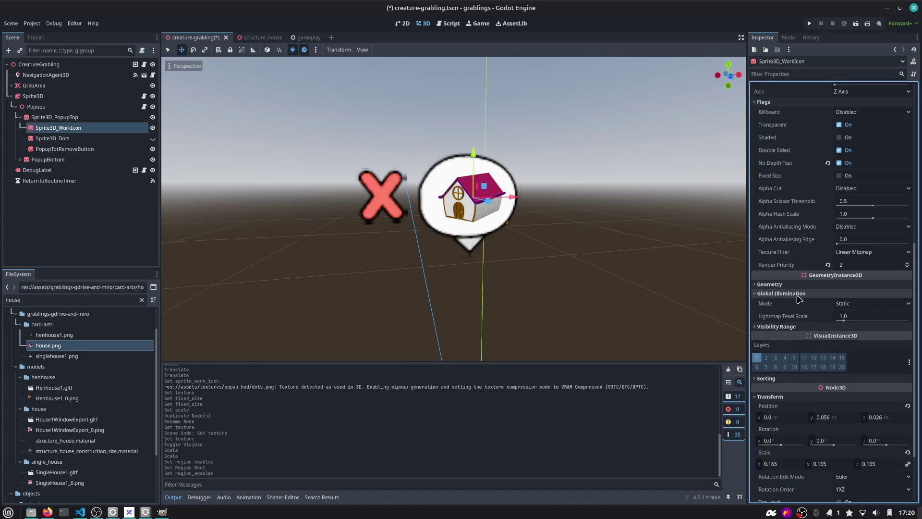
left_click(798, 297)
left_click(798, 301)
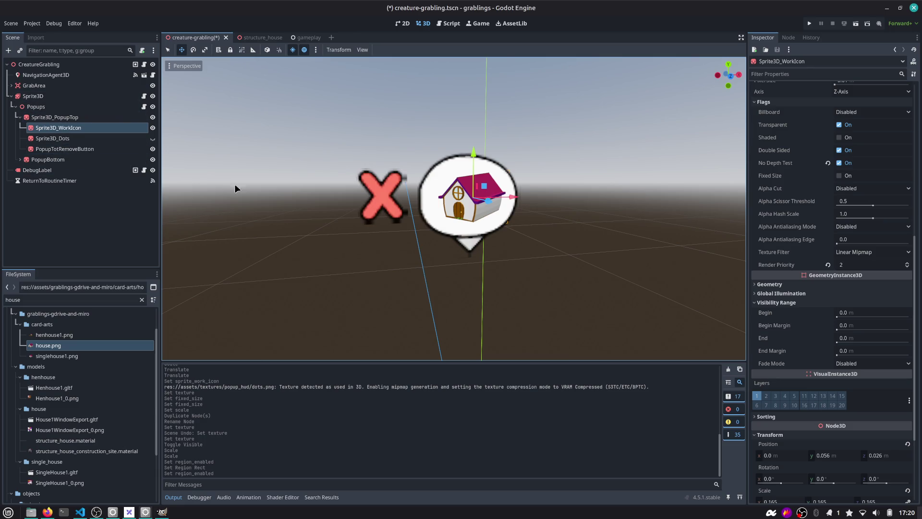
scroll(823, 294, "down", 4)
left_click(763, 198)
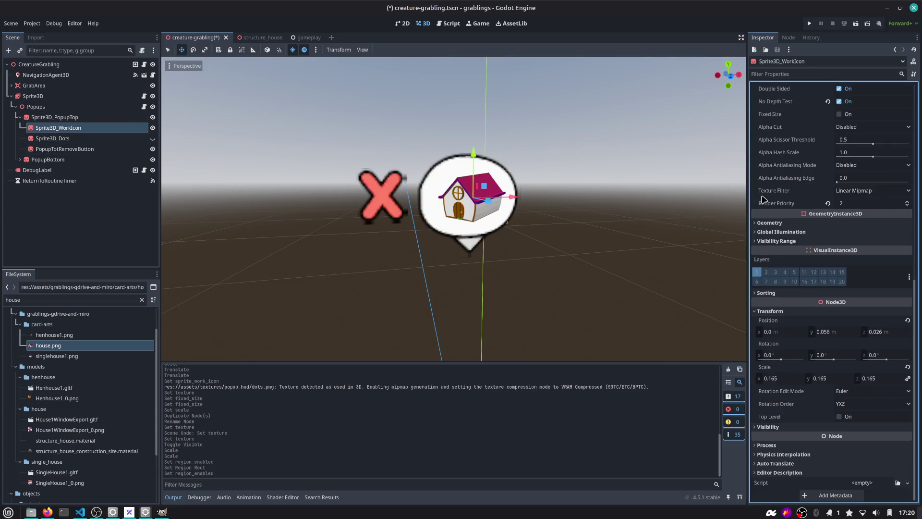
left_click(779, 310)
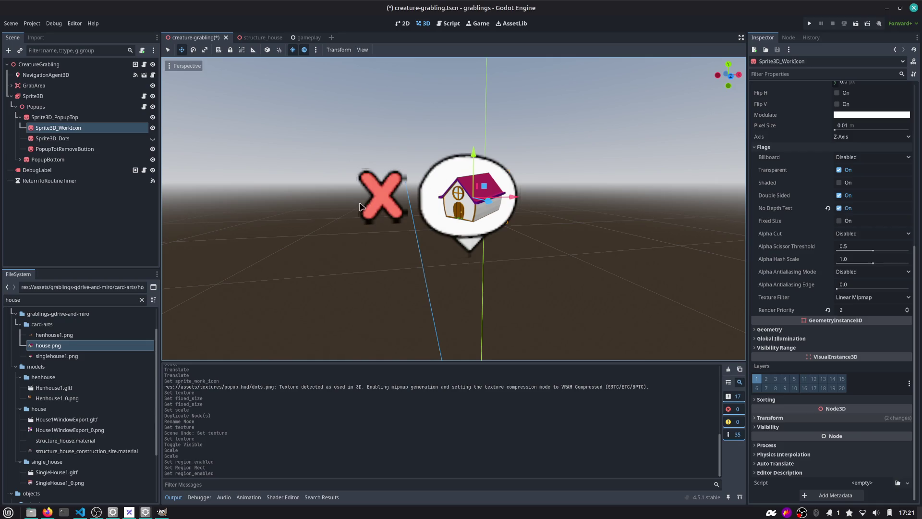
scroll(503, 186, "down", 5)
Save the scene and open the Popups node's popups.gd script.
left_click_drag(503, 191, 293, 175)
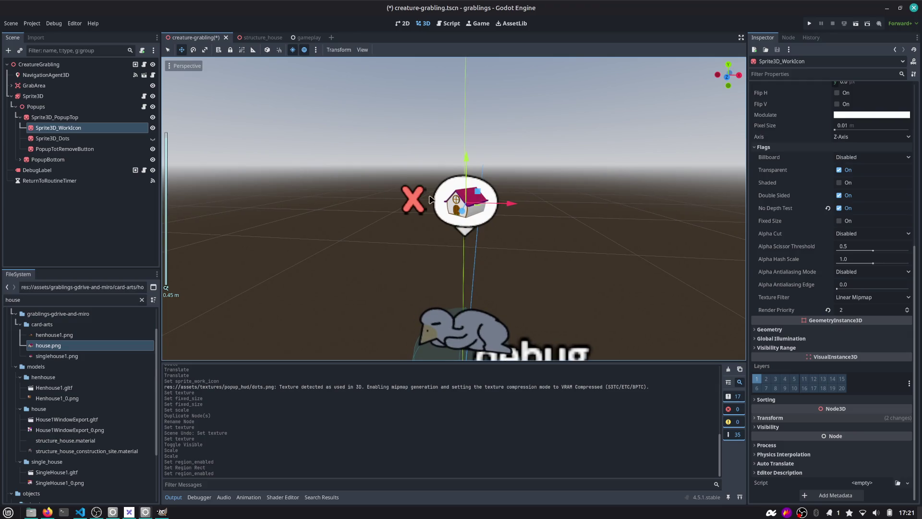
key("ctrl+s")
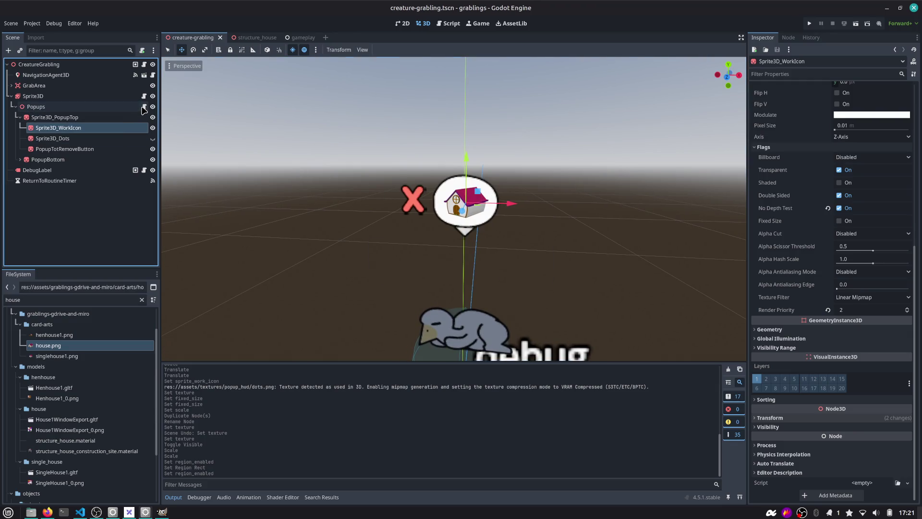
left_click(144, 107)
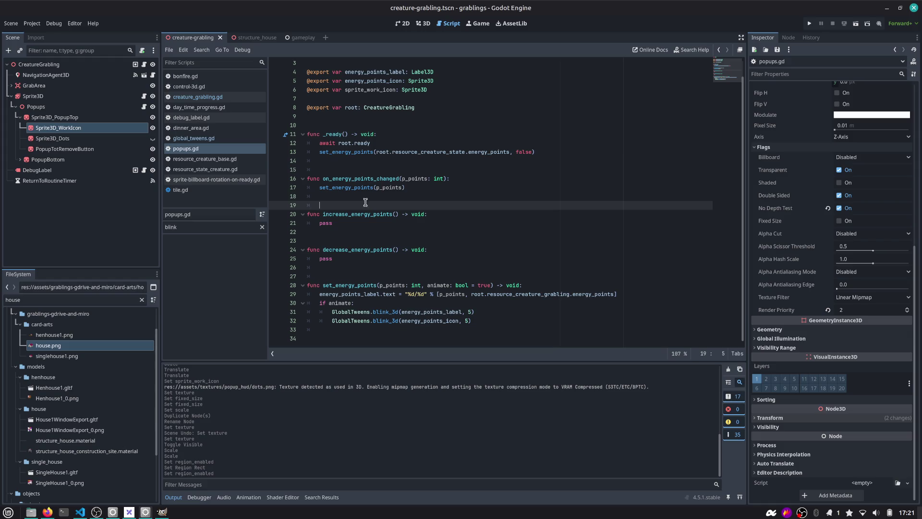
left_click(361, 222)
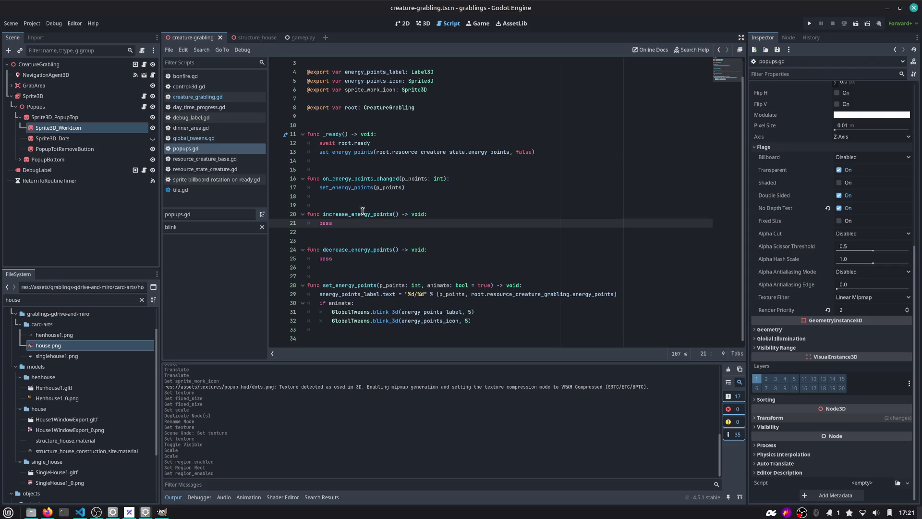
left_click(77, 143)
left_click(80, 128)
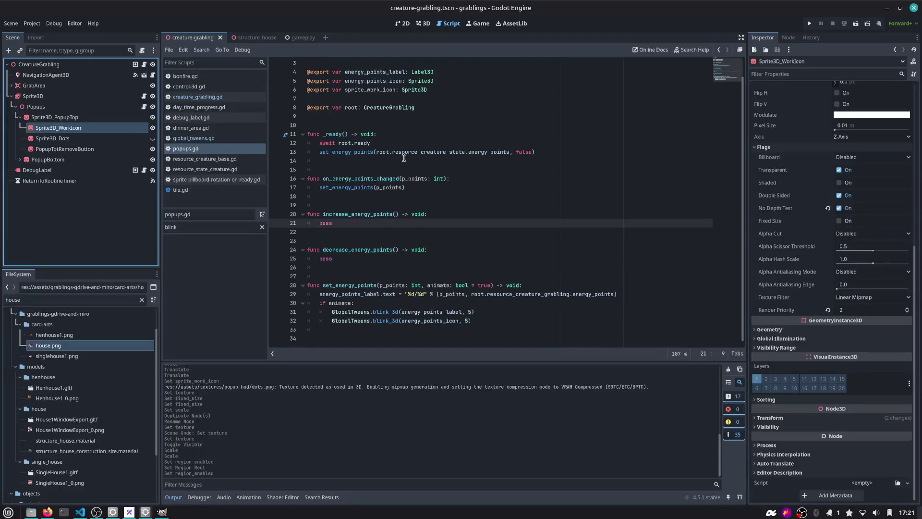
scroll(404, 158, "up", 1)
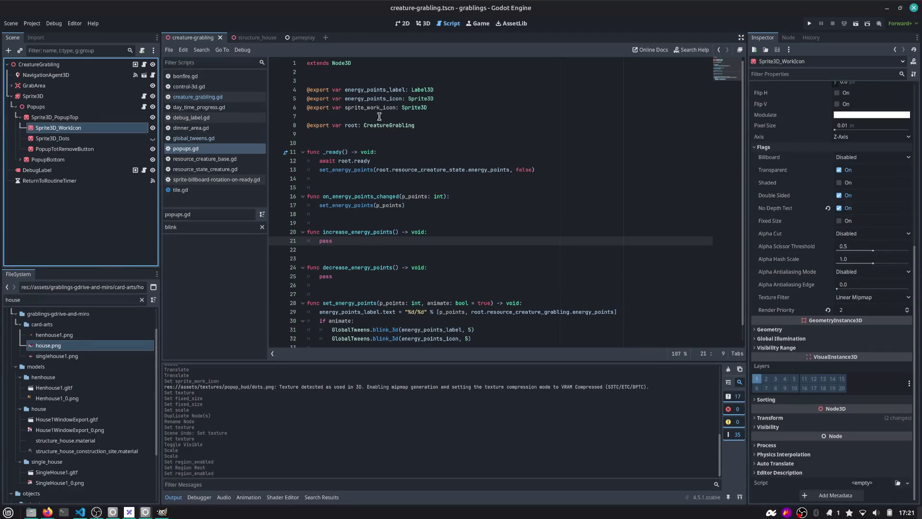
left_click(453, 110)
key("Return")
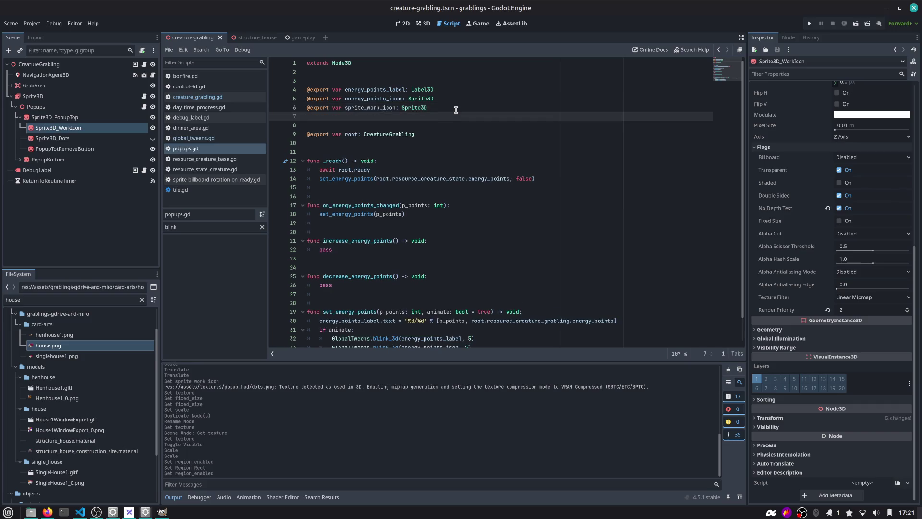
type("@export var sprite_dots: Sprite3D")
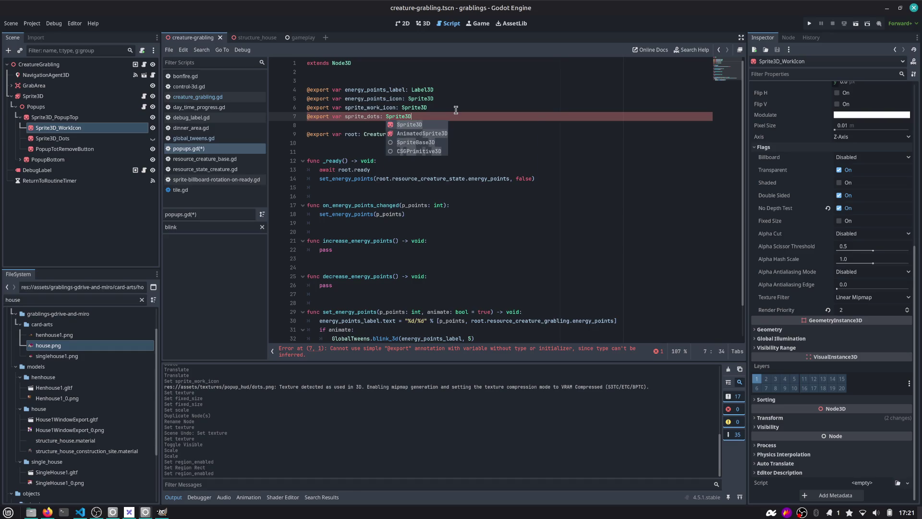
key("Return")
key("ctrl+s")
left_click(369, 117)
double_click(369, 116)
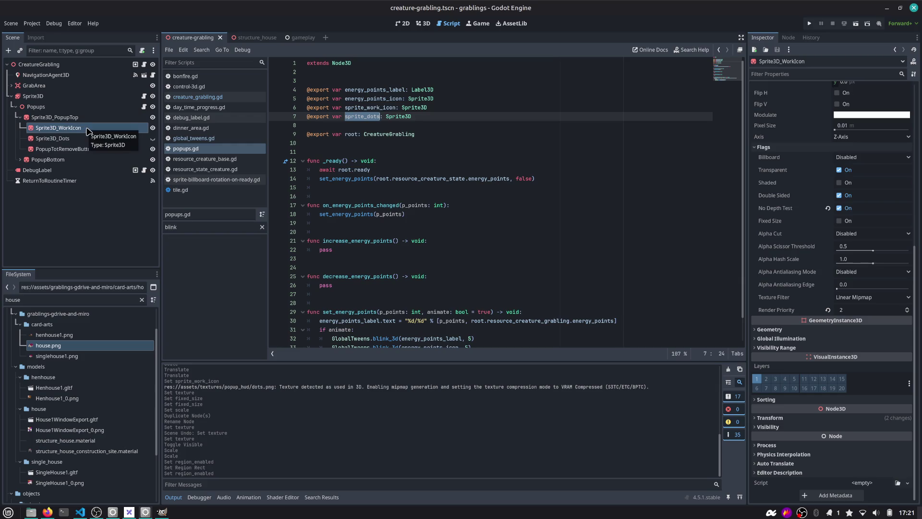
Assign Sprite3D_Dots to the Popups node's Sprite Dots export.
left_click(139, 112)
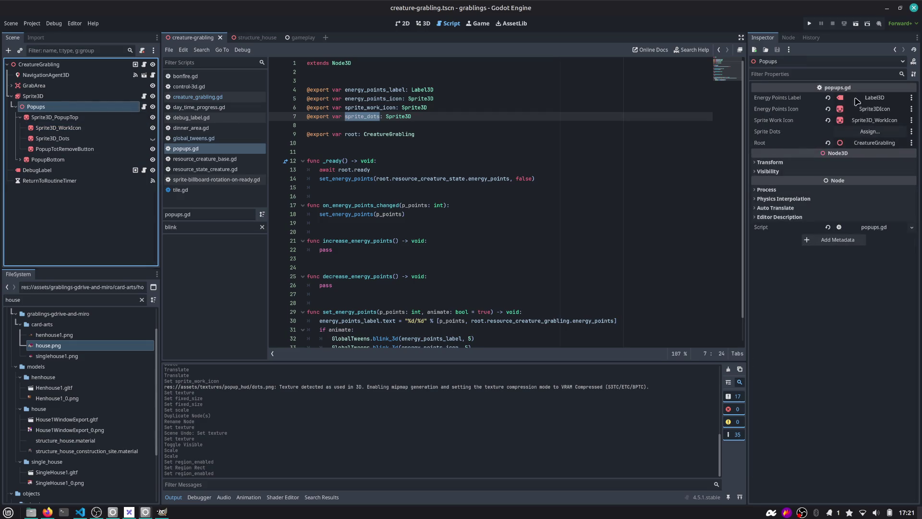
left_click(870, 133)
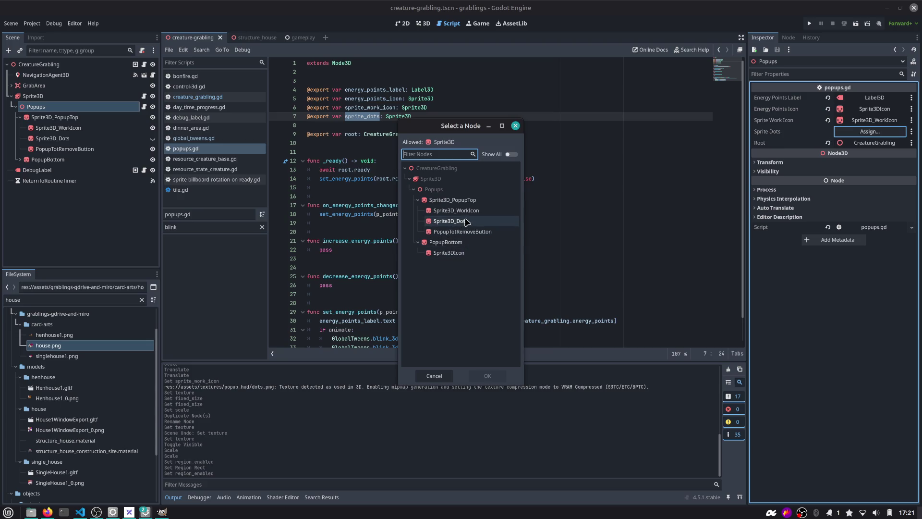
left_click(465, 222)
double_click(465, 222)
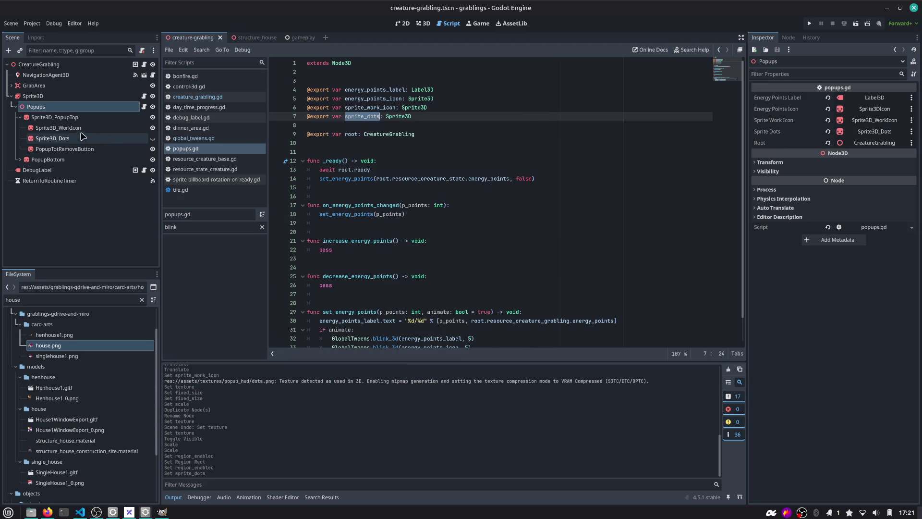
double_click(362, 107)
Remove the unfinished function at the script's end, add a line inside _ready(), and save.
scroll(373, 133, "down", 1)
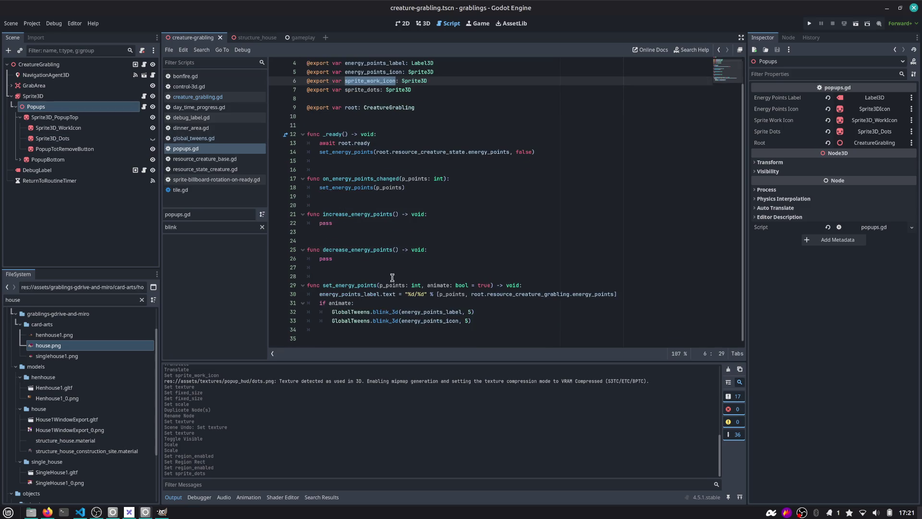
left_click(368, 329)
key("BackSpace")
key("Return")
key("Return")
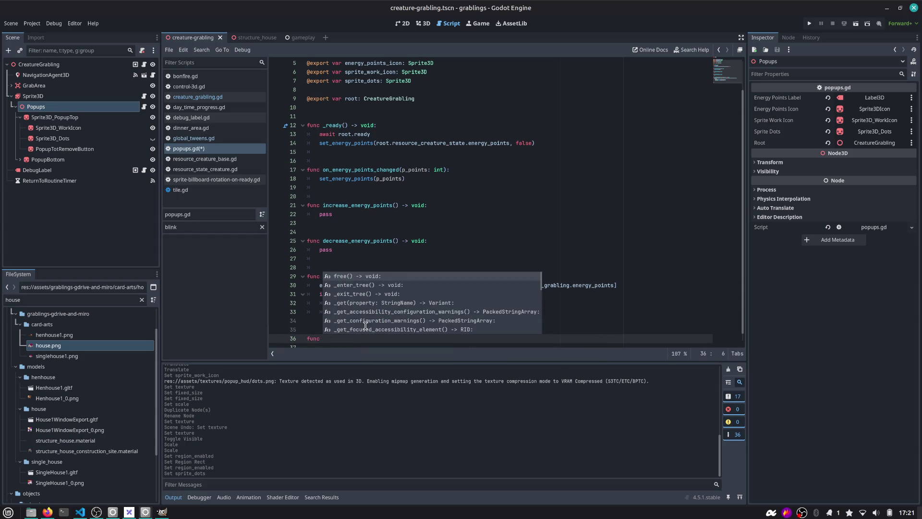
key("ctrl+z")
key("Up")
key("Up")
key("Up")
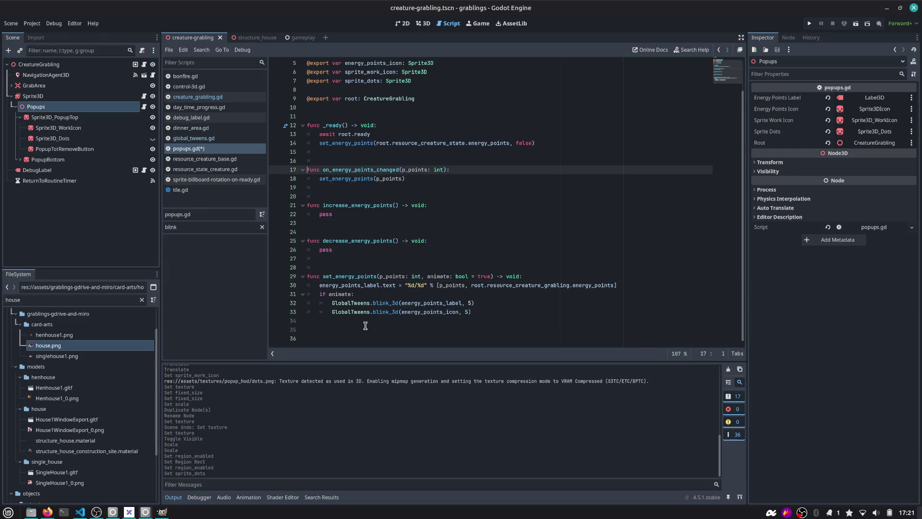
key("Up")
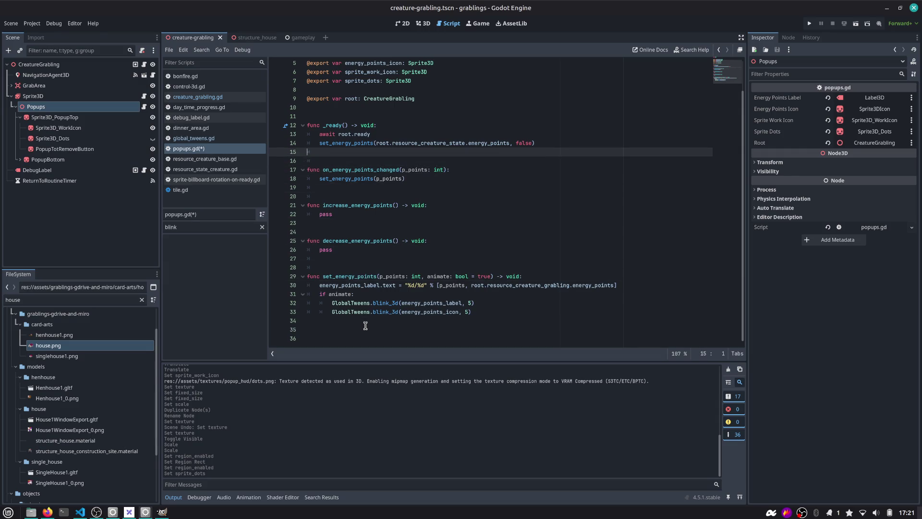
key("Up")
key("End")
key("Return")
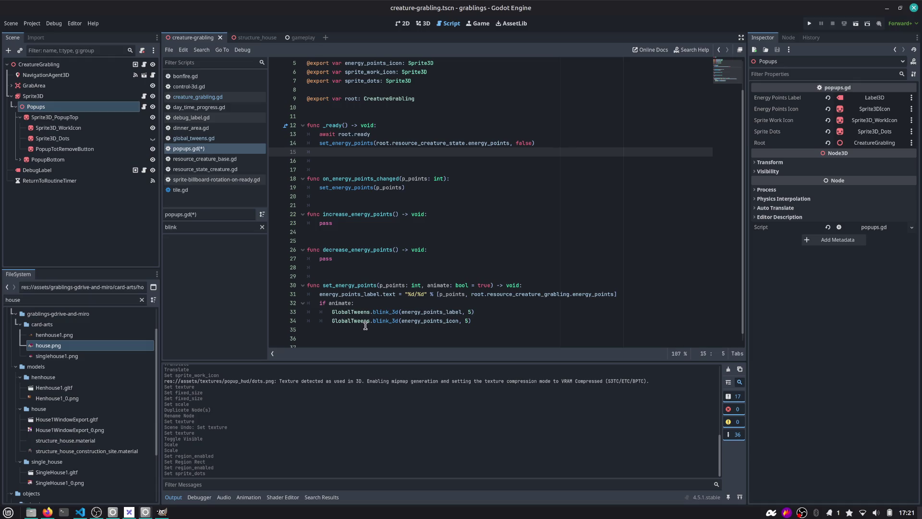
key("ctrl+s")
Write an on_assigned_work_changed() -> void handler with a pass body below _ready().
key("Down")
key("Return")
key("Return")
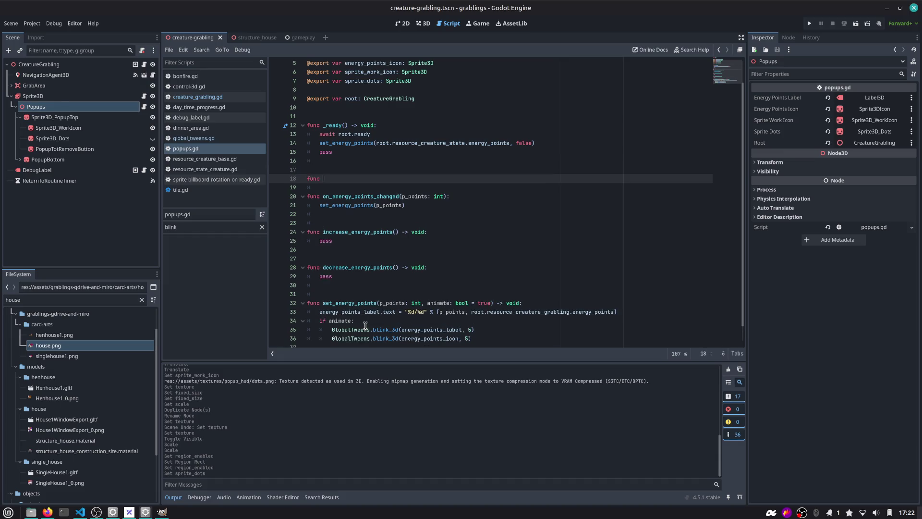
type("work_changed() -> void:")
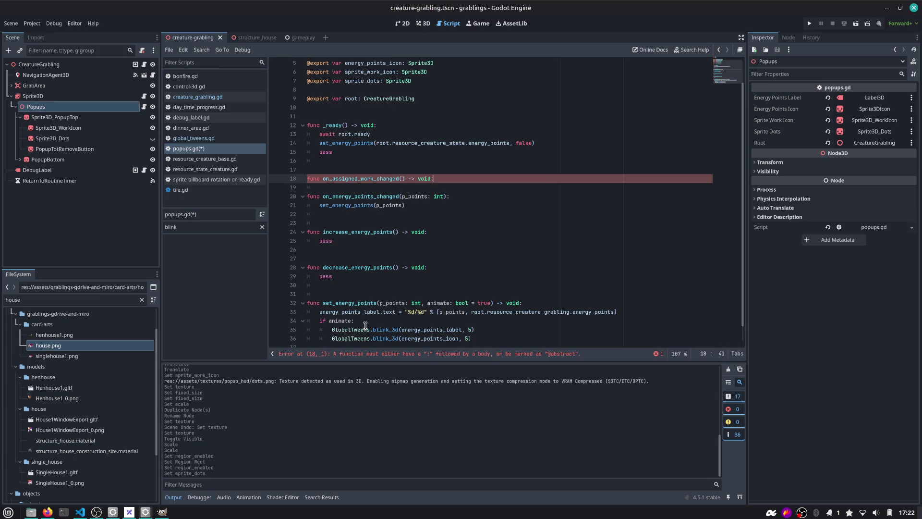
key("Return")
type("pass")
key("Up")
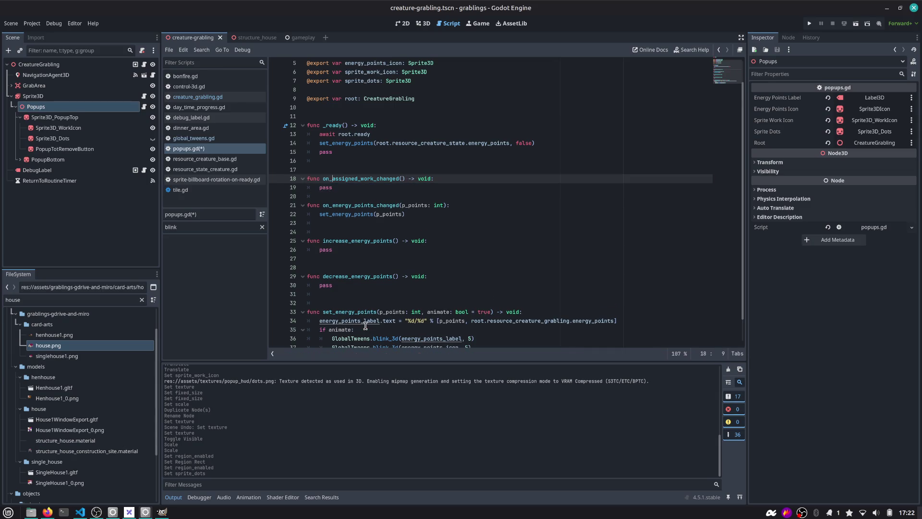
key("ctrl+d")
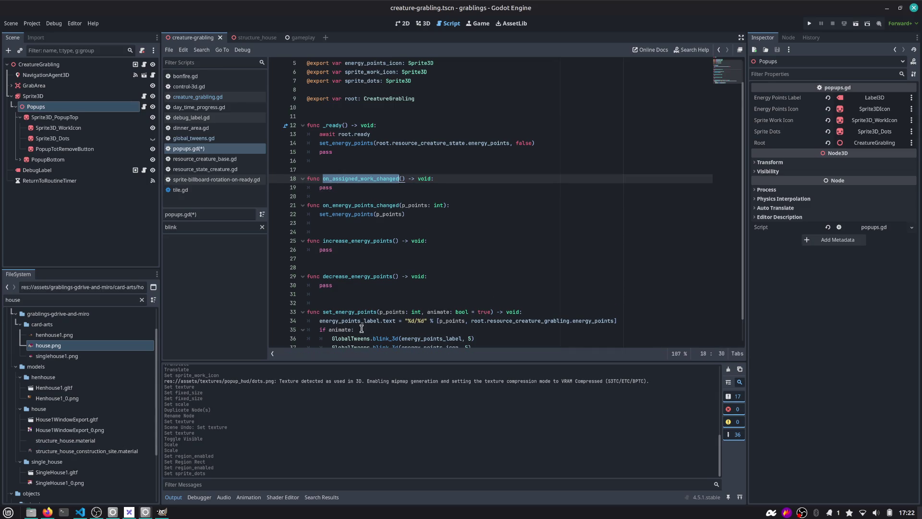
left_click(374, 191)
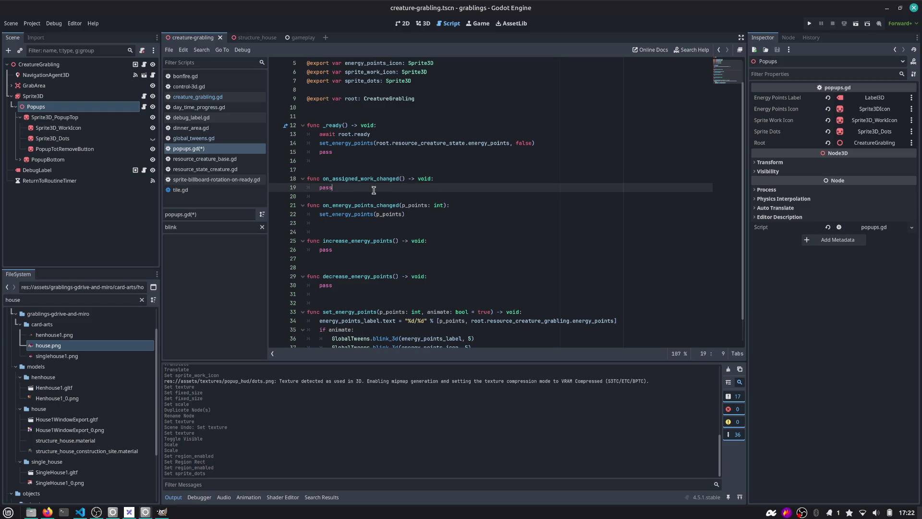
key("Return")
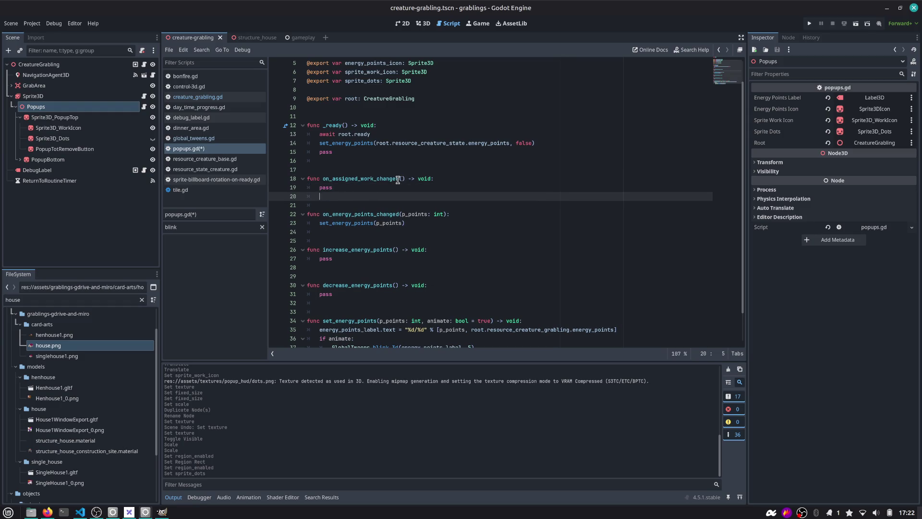
double_click(380, 179)
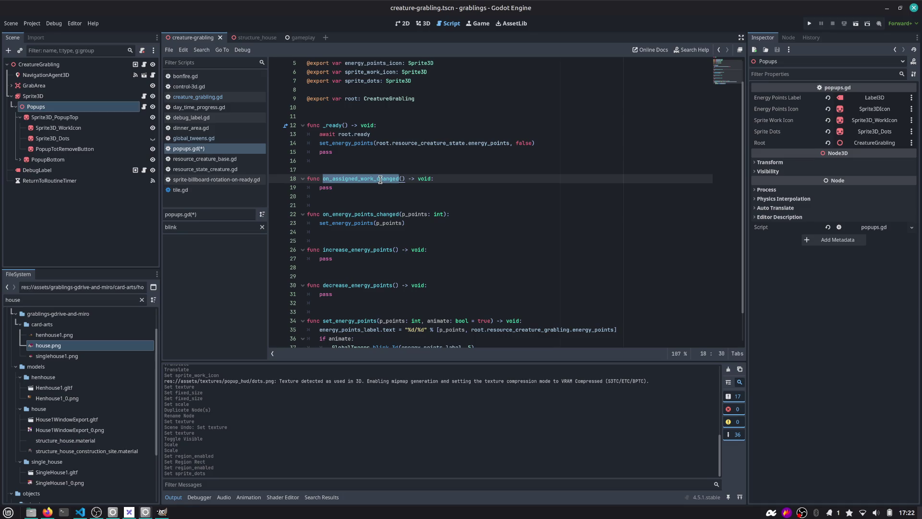
Filter the FileSystem for 'card_pro' and inspect card_project_structure_house.tres.
left_click(421, 24)
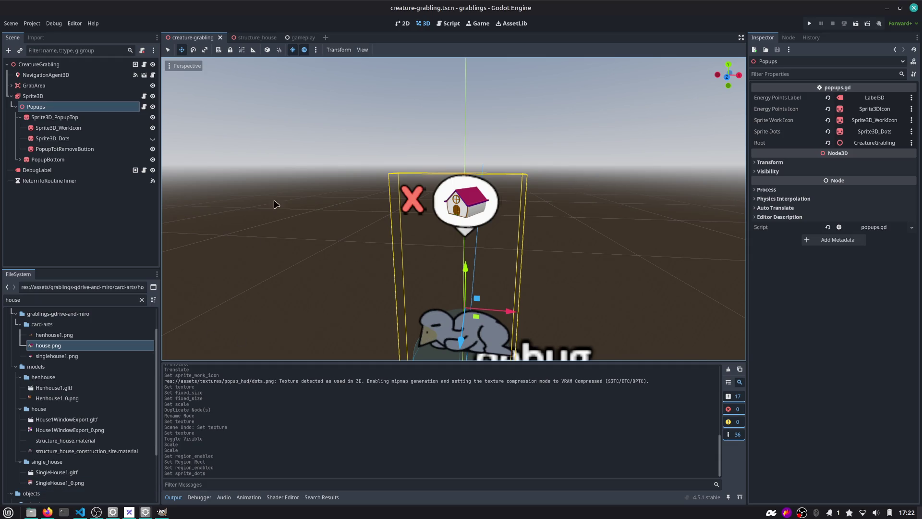
double_click(58, 299)
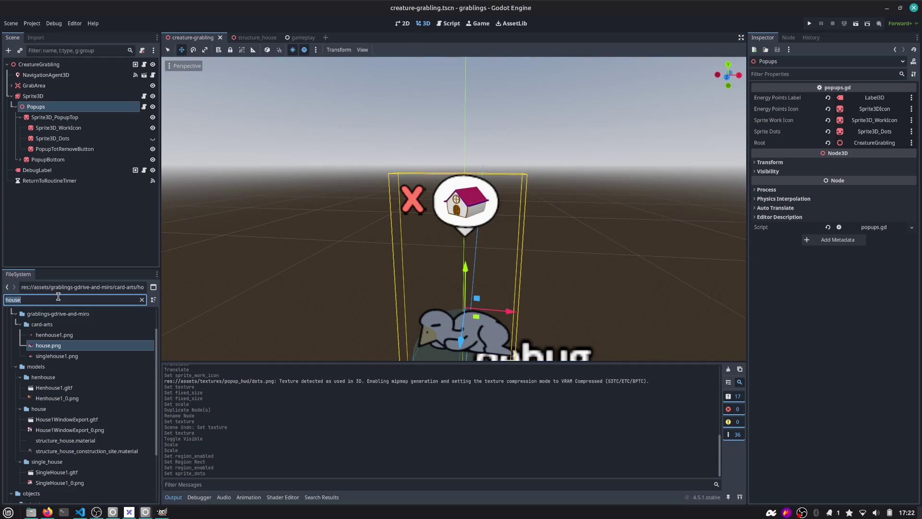
type("card_s")
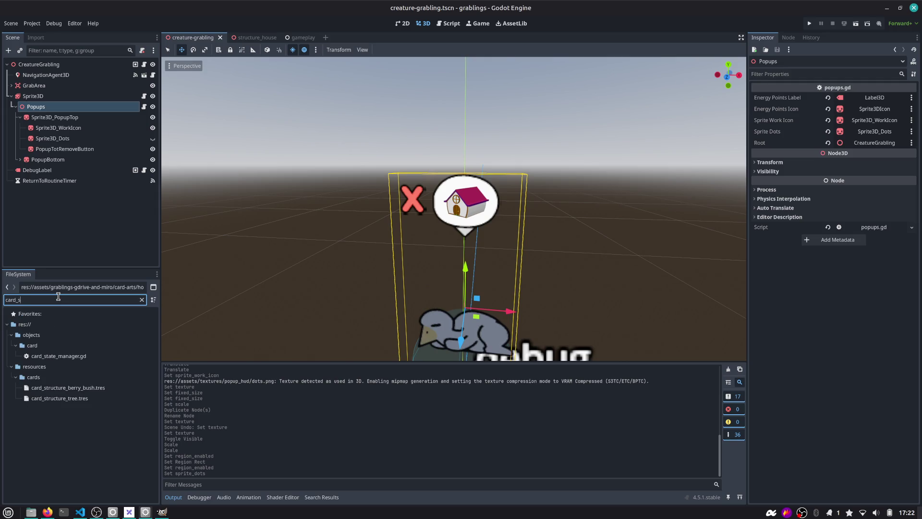
key("BackSpace")
type("h")
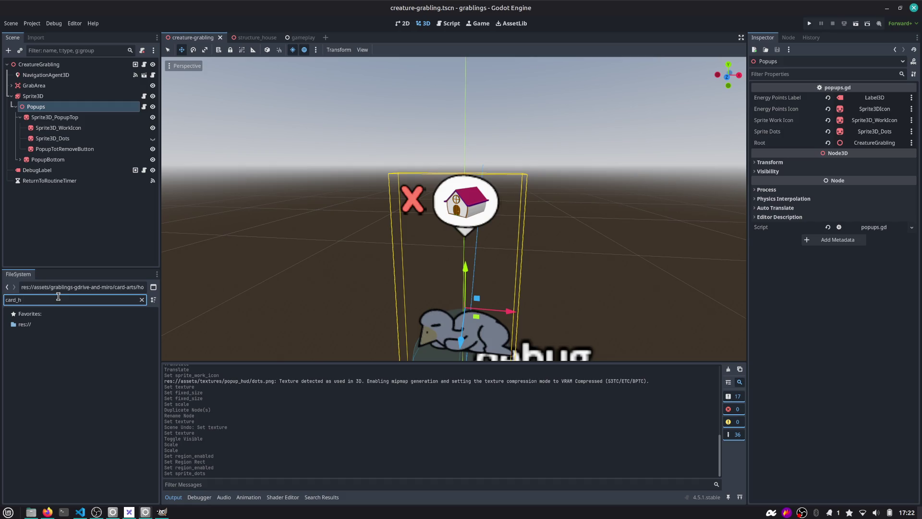
key("BackSpace")
type("pro")
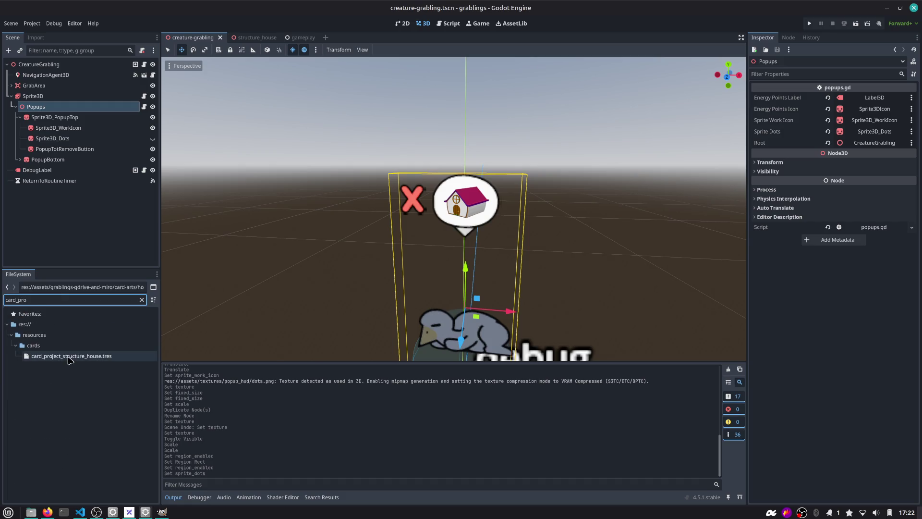
left_click(70, 358)
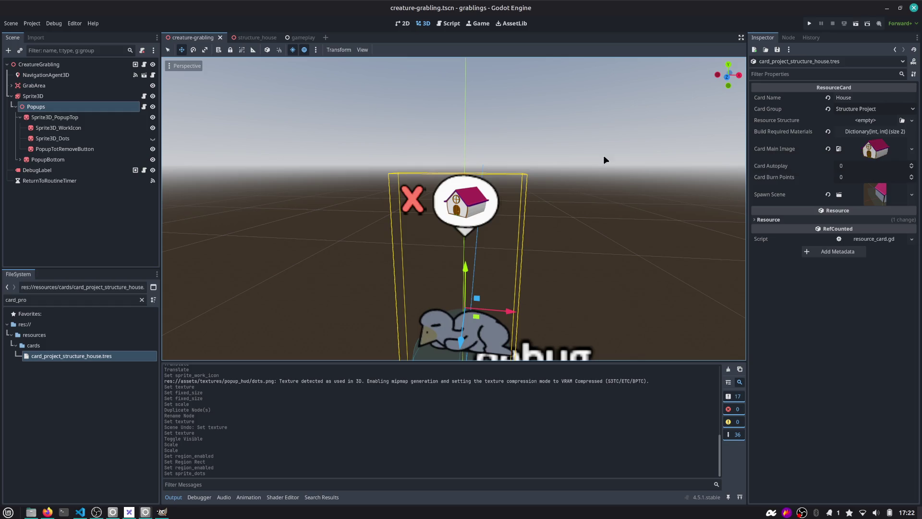
Run the game, place a House with Wood and Rock, pause, and open structure_house.
left_click(810, 23)
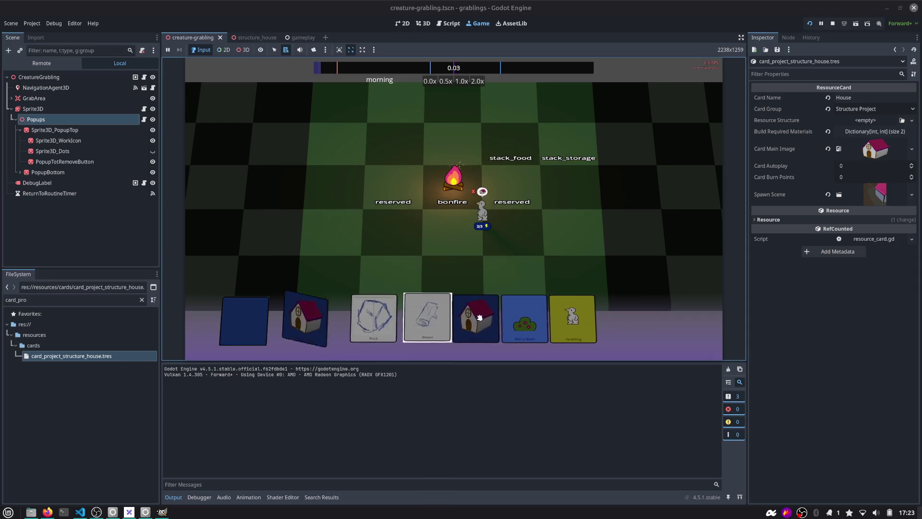
left_click_drag(425, 232, 392, 230)
left_click_drag(405, 317, 391, 231)
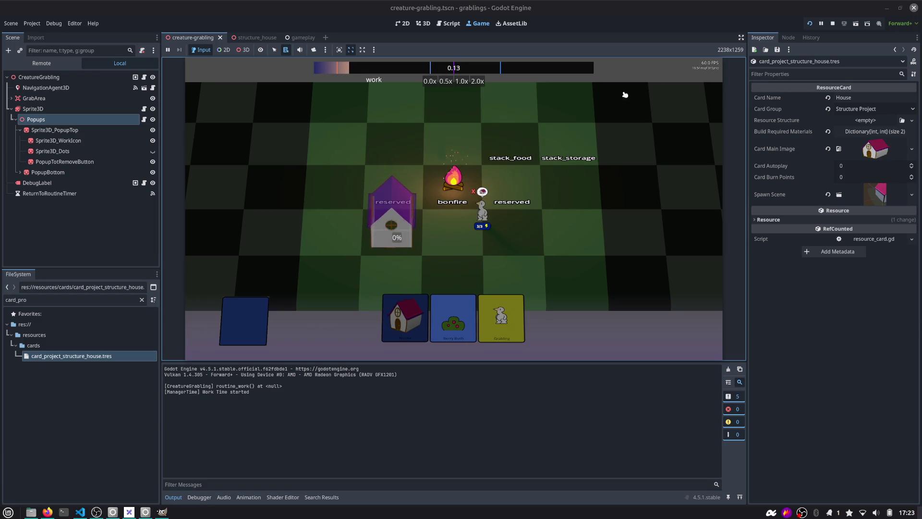
left_click(819, 23)
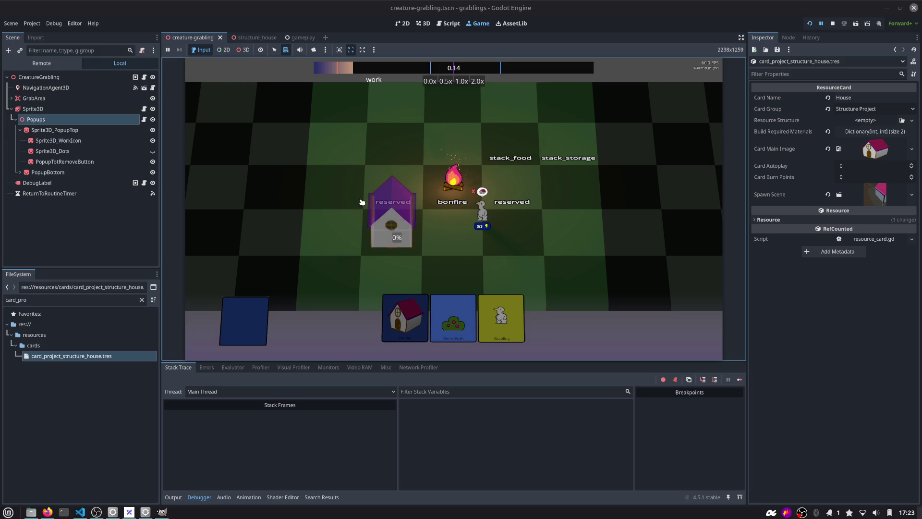
left_click(248, 38)
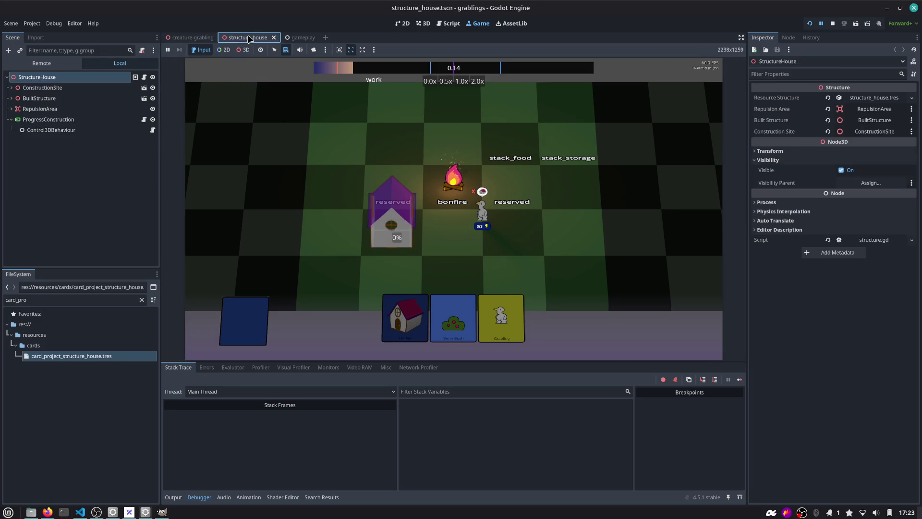
Expand the house's Resource Structure, drag the grabling onto the construction site, and pause.
left_click(877, 98)
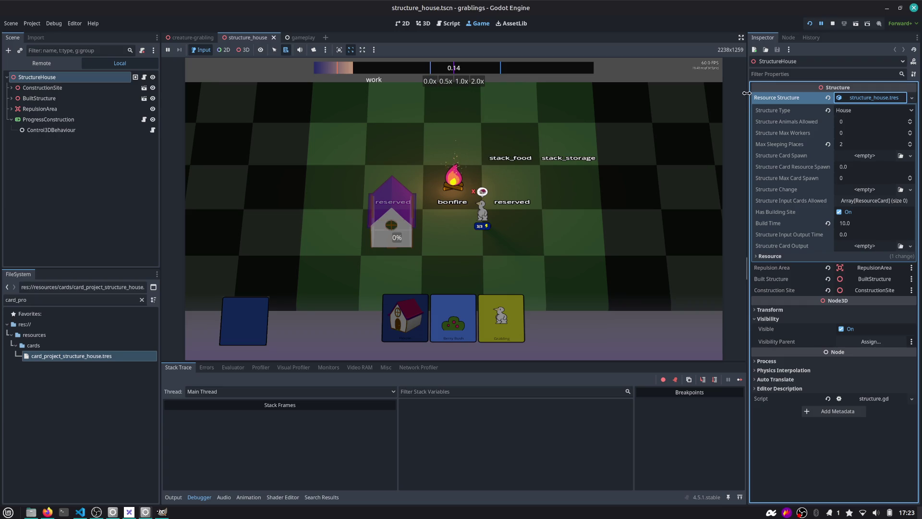
left_click_drag(747, 94, 716, 94)
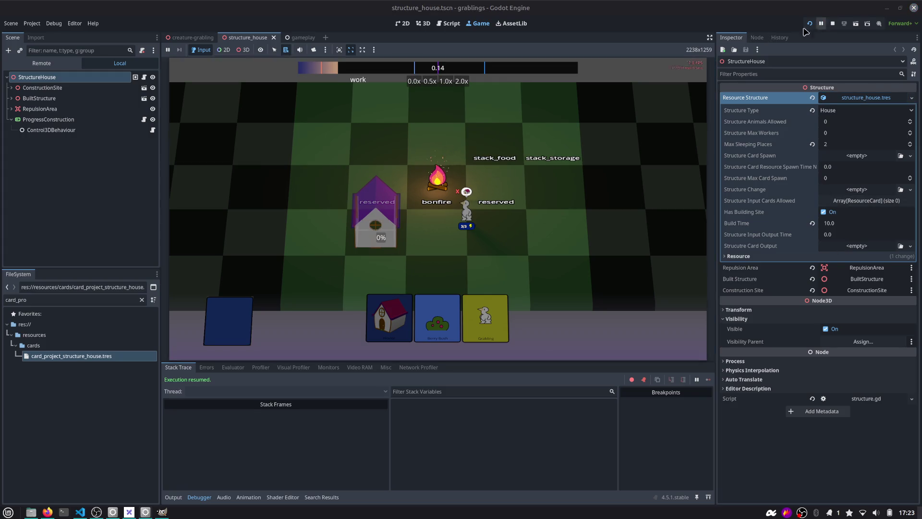
mouse_move(466, 211)
left_mouse_down()
mouse_move(442, 232)
mouse_move(382, 226)
left_mouse_up()
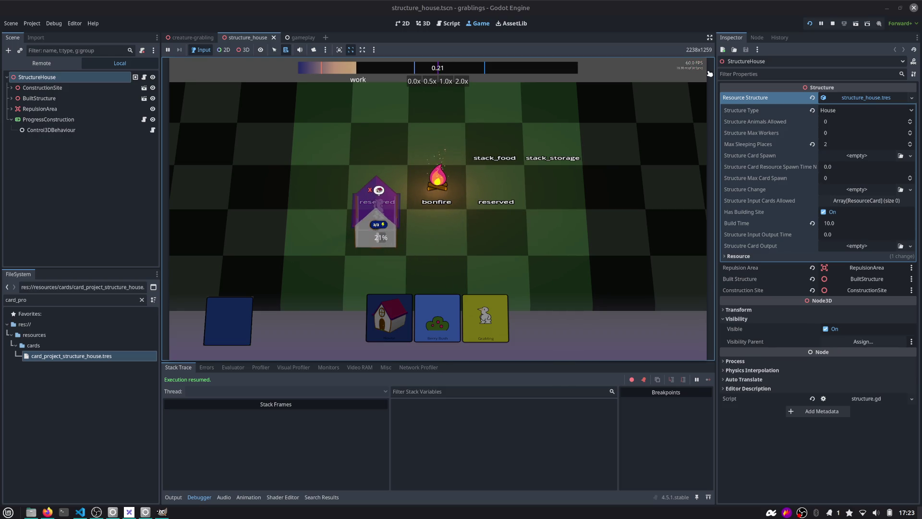
key("F7")
left_click(379, 190)
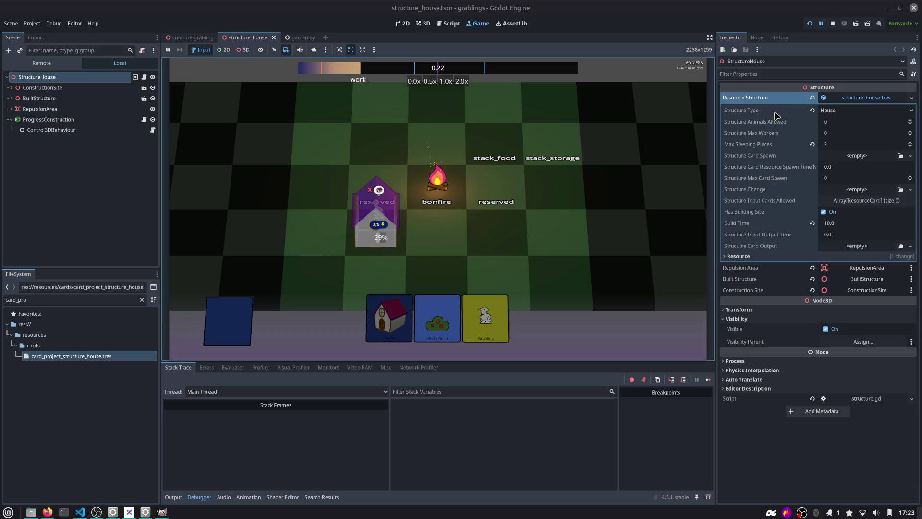
mouse_move(776, 113)
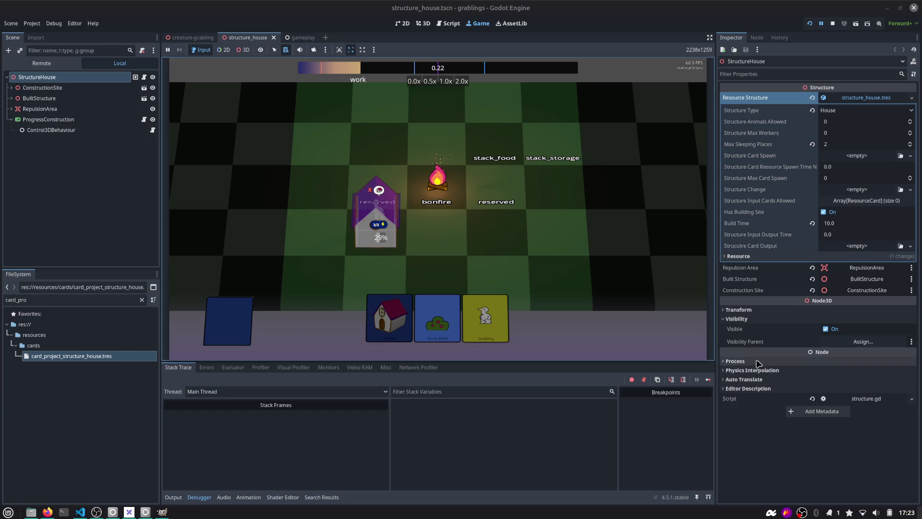
left_click(758, 319)
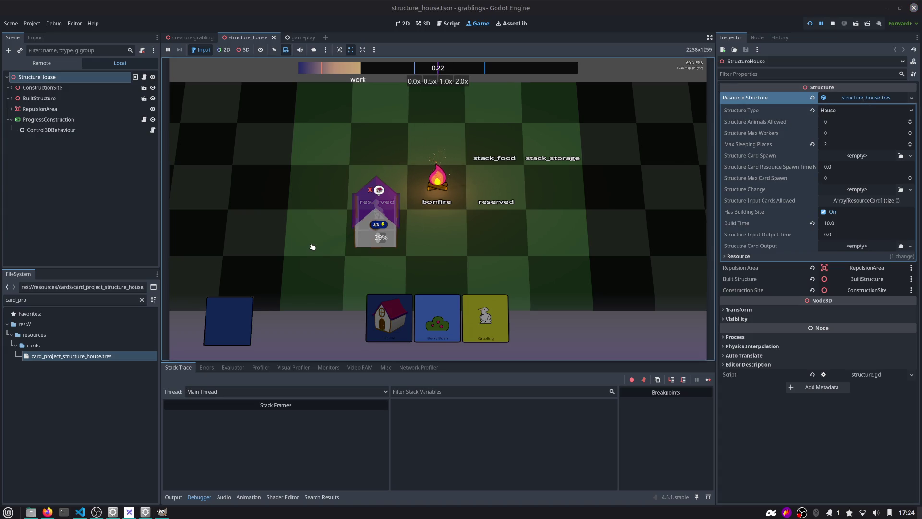
Open the house card resource from the FileSystem and expand its spawn scene value.
left_click(141, 300)
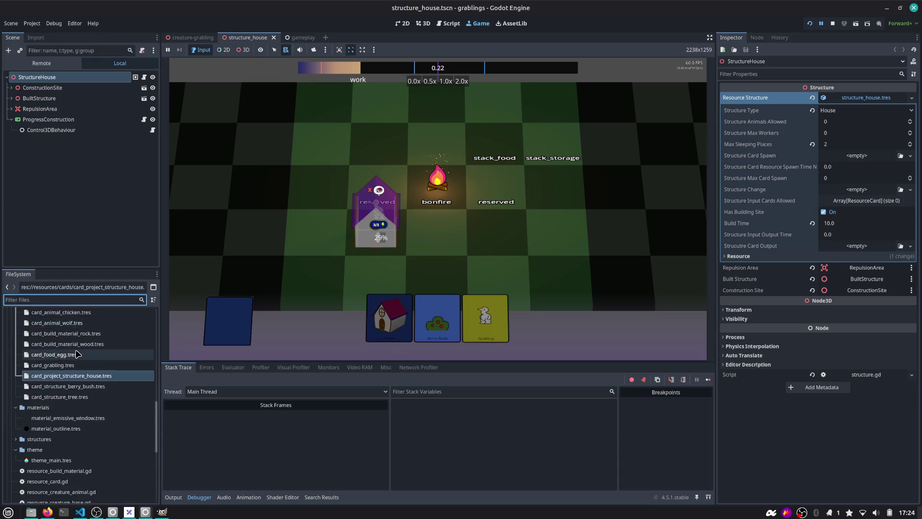
scroll(77, 354, "up", 2)
double_click(68, 400)
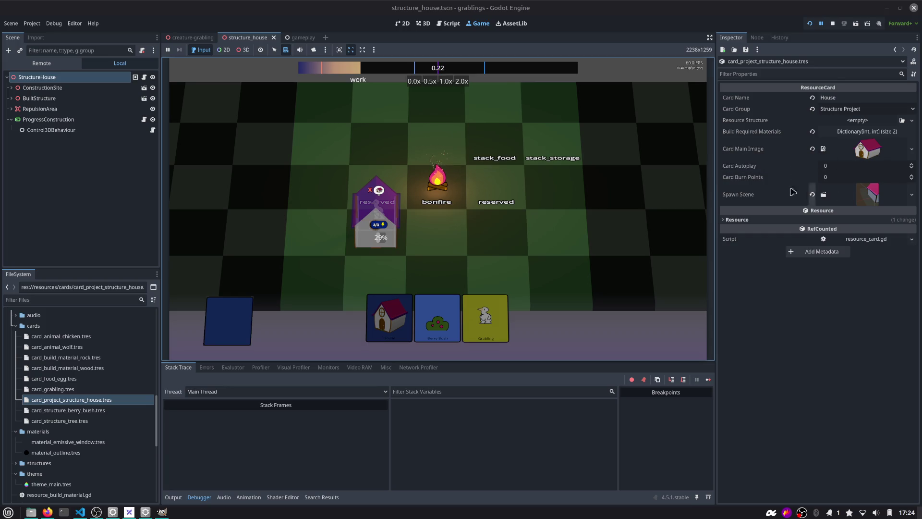
left_click(863, 198)
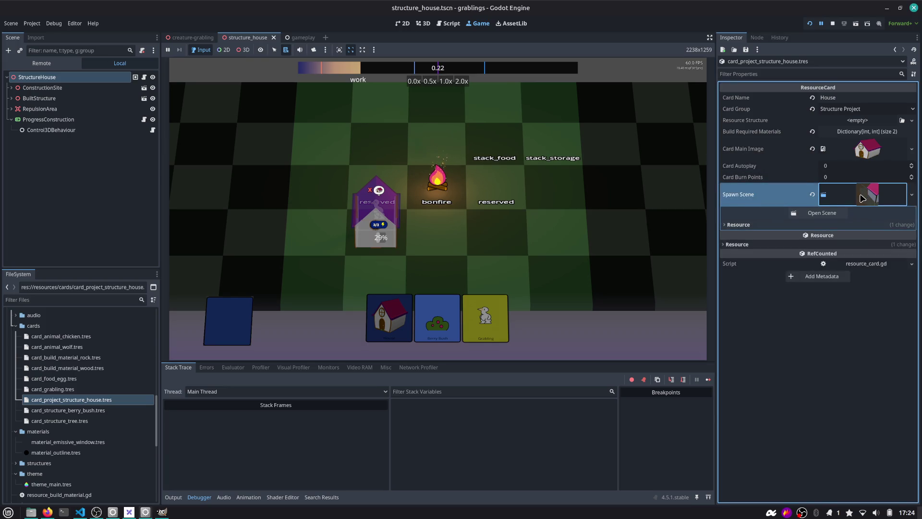
left_click(647, 227)
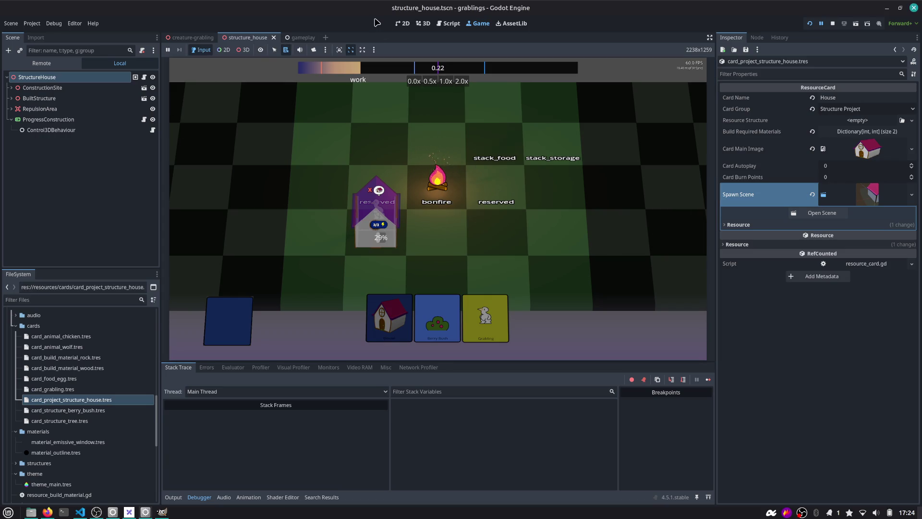
Close the 'structure_' scene picker and select the StructureHouse node in the Scene dock.
key("ctrl+shift+o")
type("structure_")
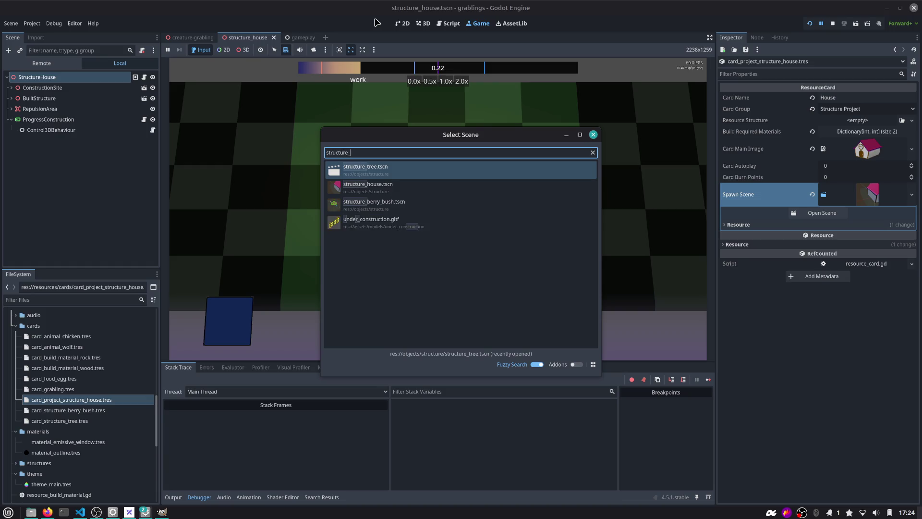
key("Escape")
left_click(110, 77)
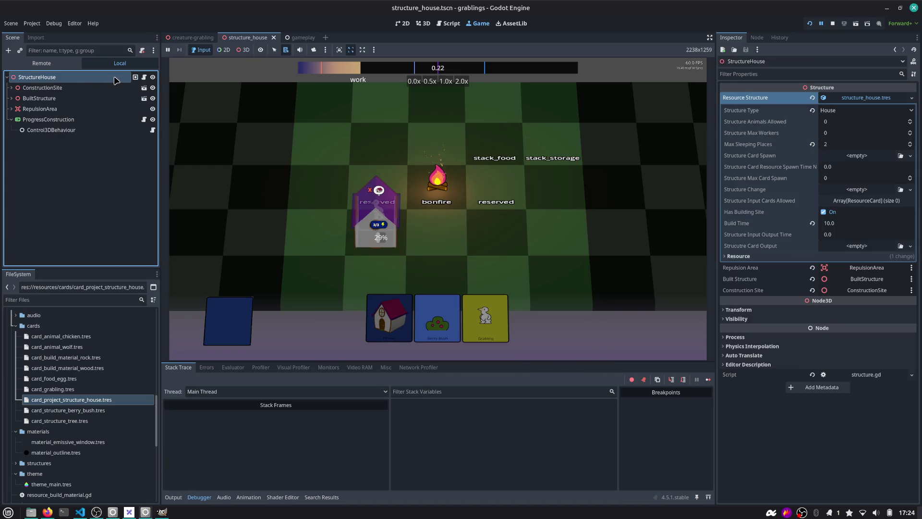
Open structure.gd from the StructureHouse node and scroll to its top.
left_click(144, 77)
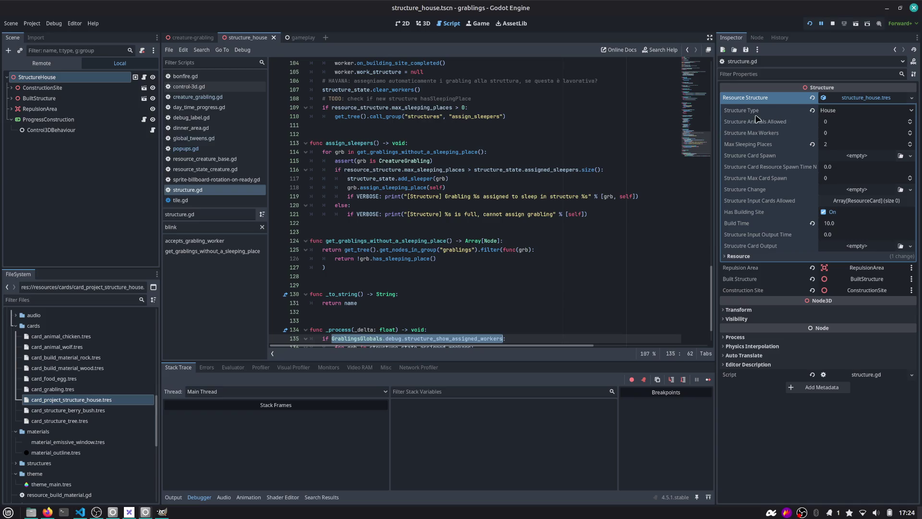
scroll(481, 121, "up", 9)
scroll(480, 122, "up", 15)
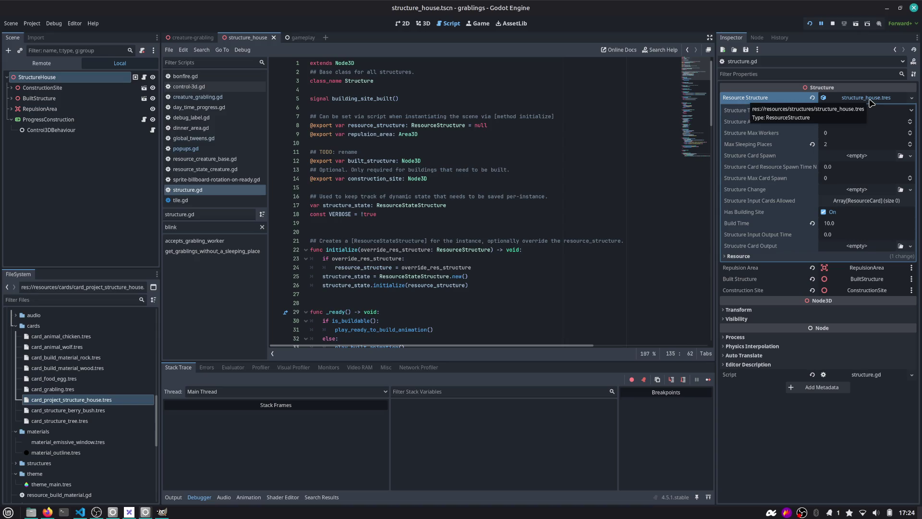
left_click(583, 135)
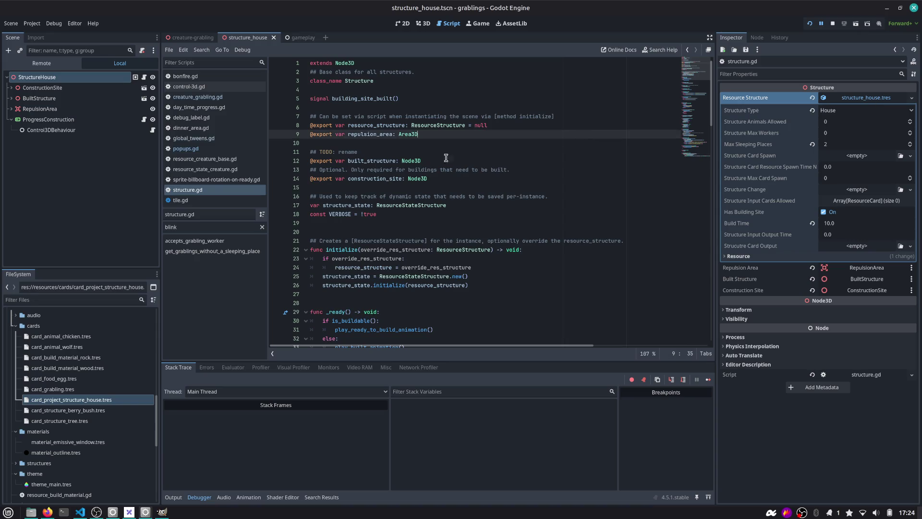
Filter the script list by 'structure' and reopen structure.gd.
left_click(214, 62)
type("resource_")
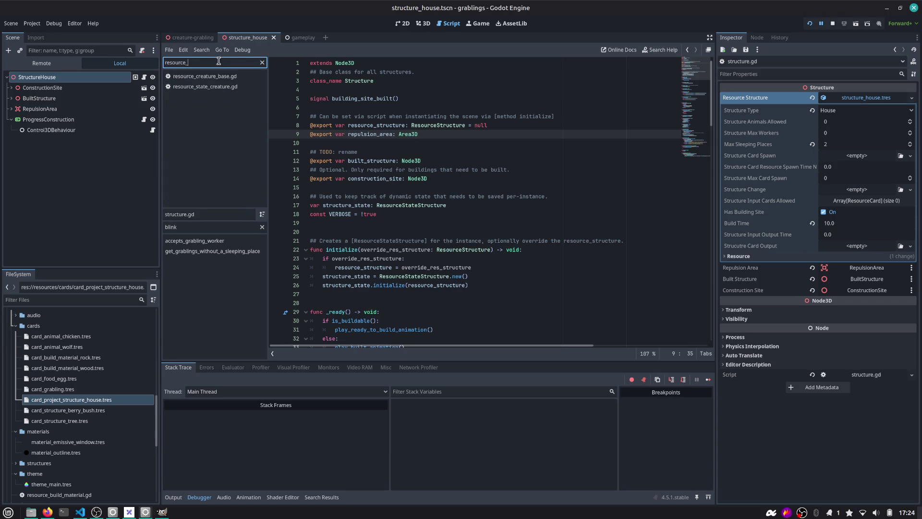
key("BackSpace")
key("BackSpace")
key("BackSpace")
type("structure")
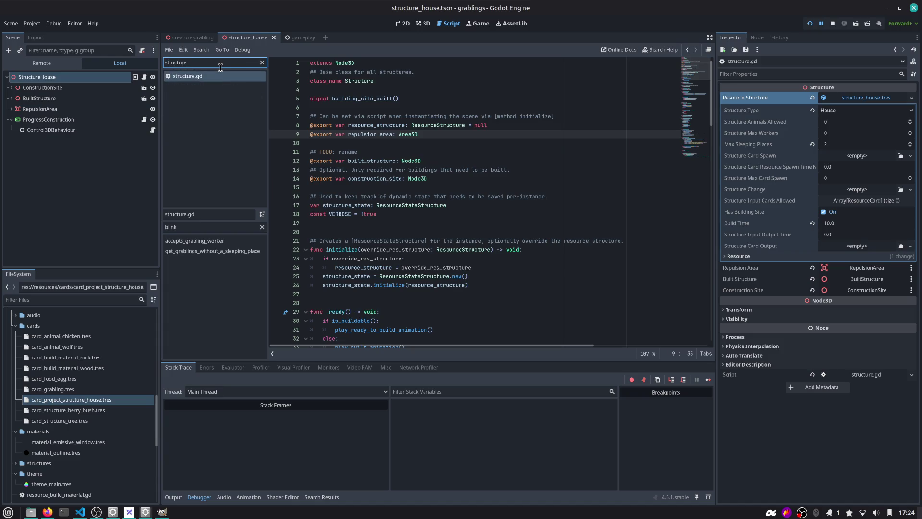
left_click(221, 76)
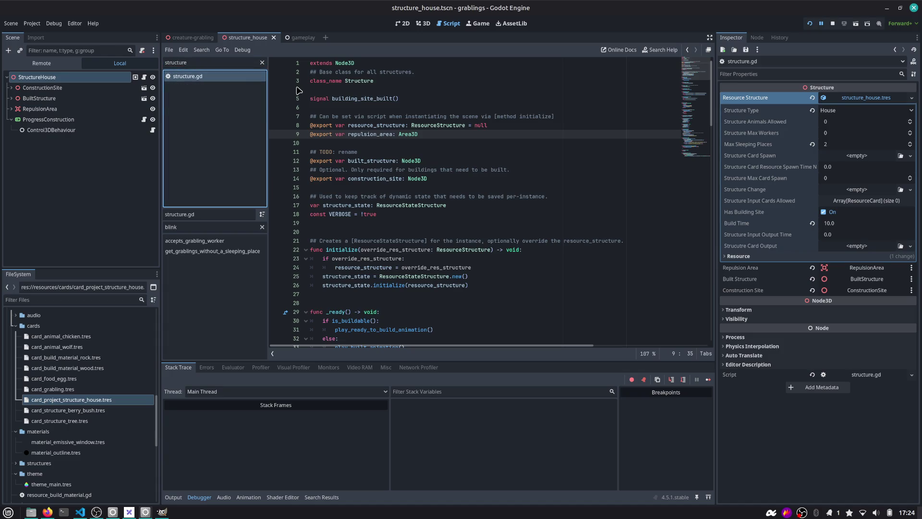
key("ctrl+a")
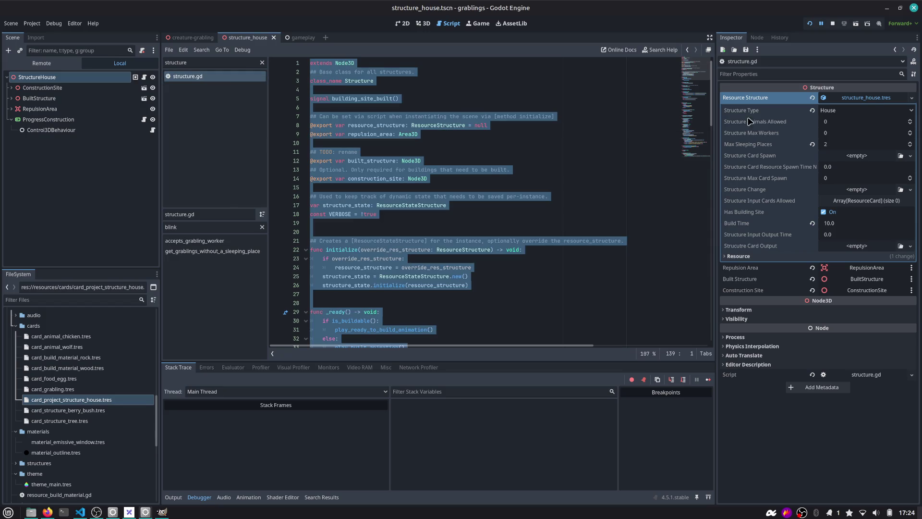
Filter scripts by 'resource_stru' and view resource_state_creature.gd's class header.
double_click(230, 63)
type("resource_s")
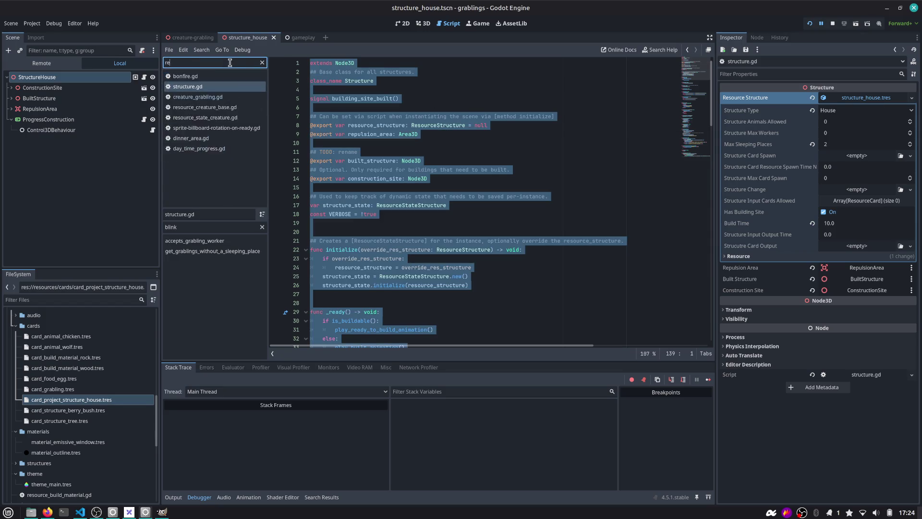
type("tru")
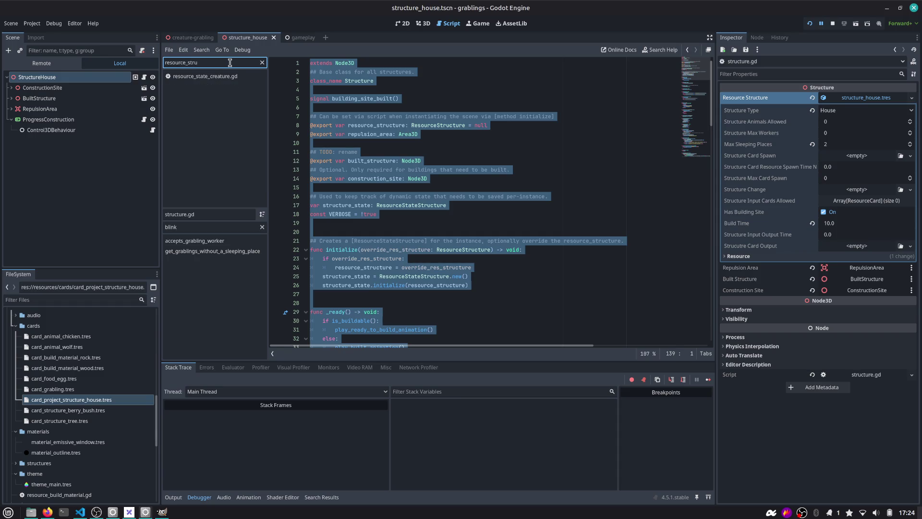
left_click(226, 77)
left_click(368, 72)
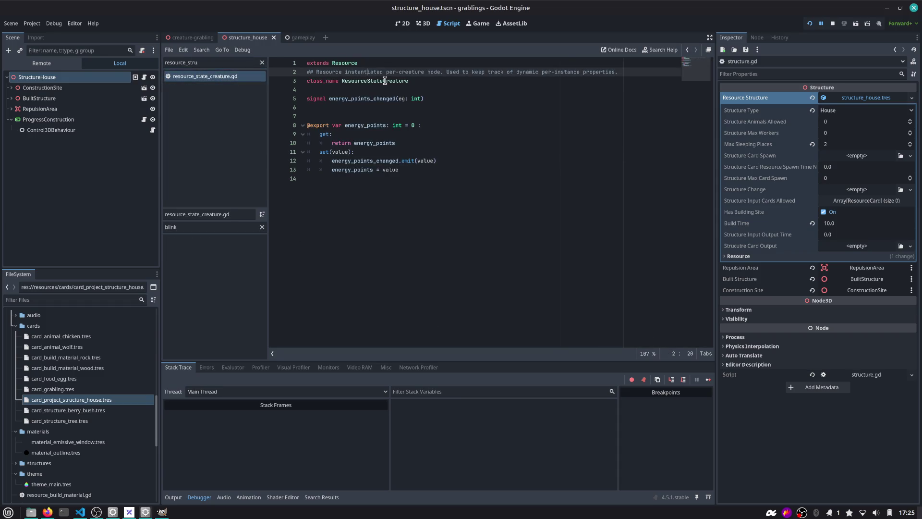
left_click(380, 81)
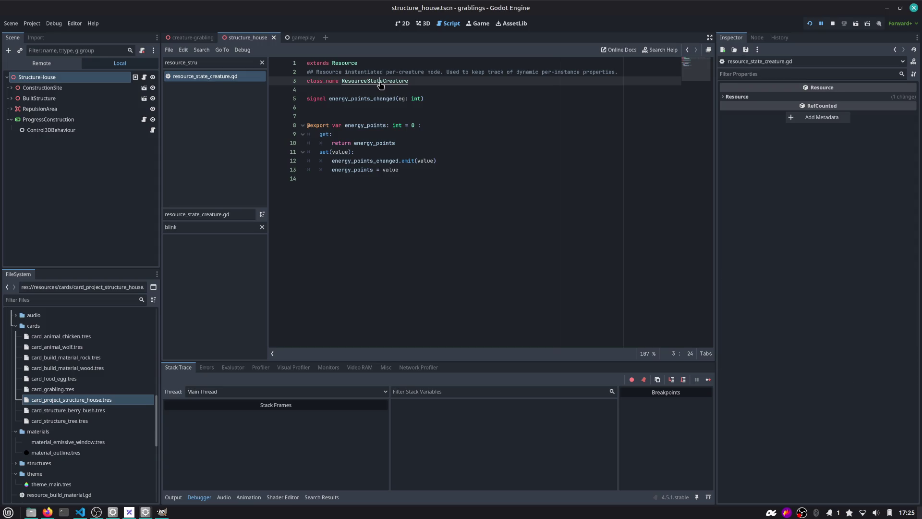
Return to structure.gd via the 'structure' filter, highlight the Structure class name, and reselect StructureHouse.
double_click(205, 63)
type("structure")
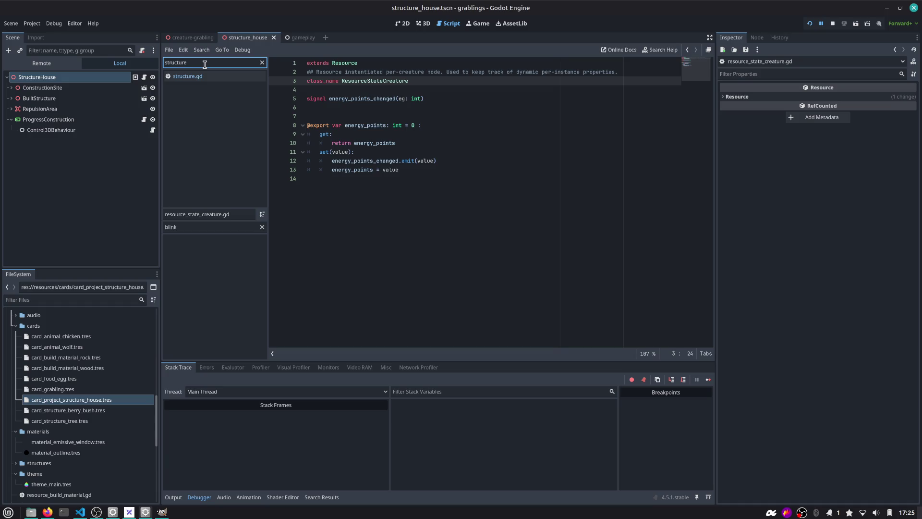
left_click(190, 75)
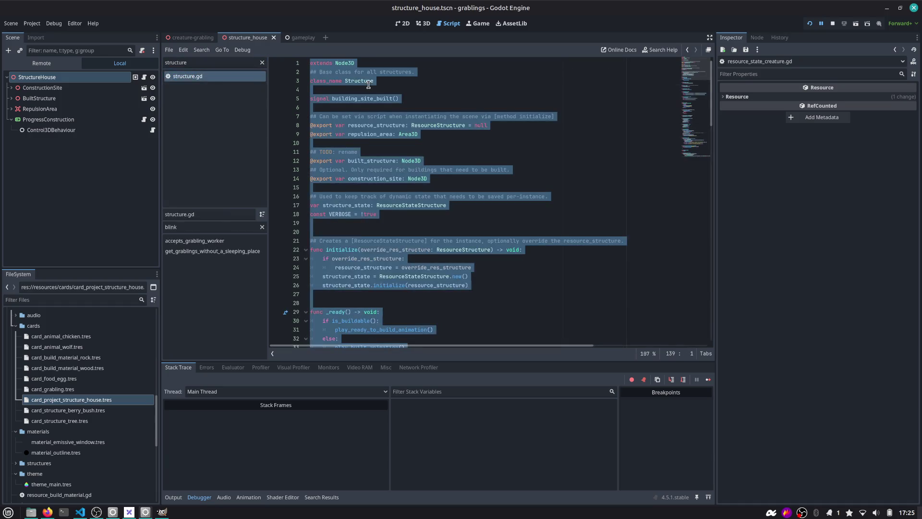
double_click(367, 81)
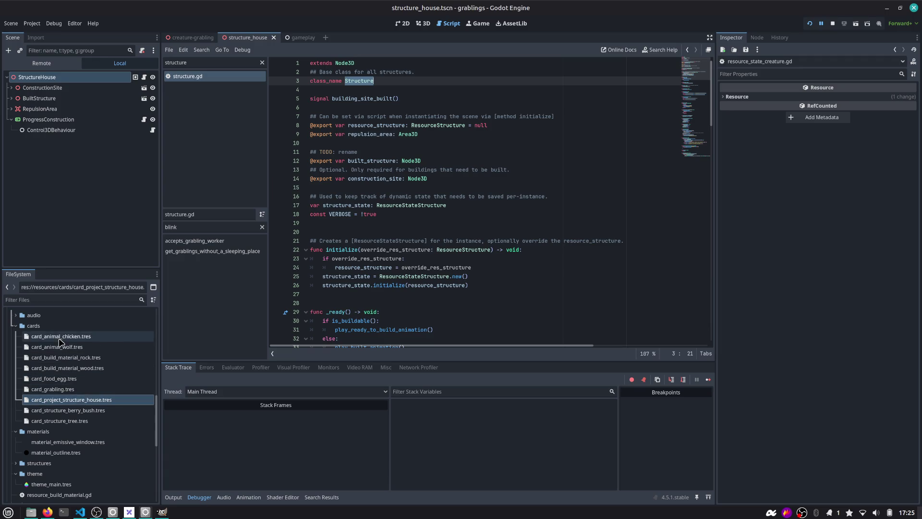
scroll(87, 343, "up", 1)
left_click(87, 78)
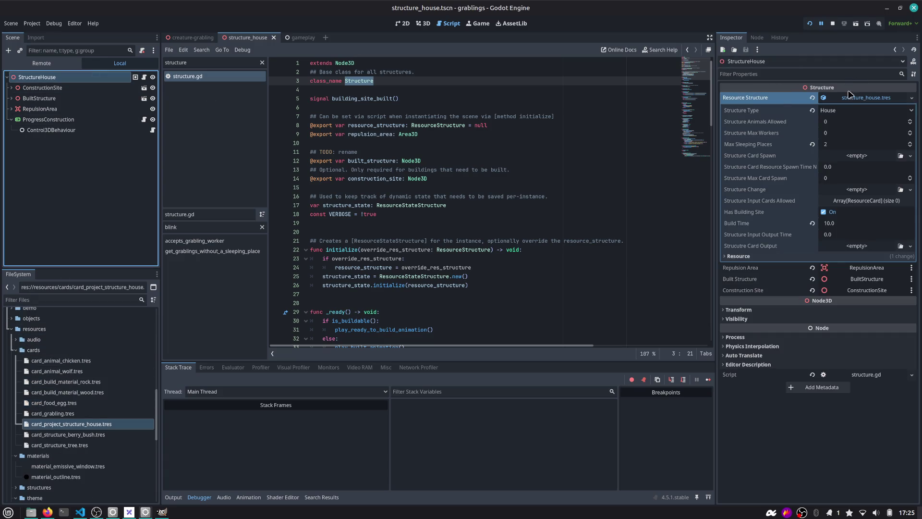
Filter the script list by 'resource_' and clear the method filter to browse resource scripts.
mouse_move(780, 101)
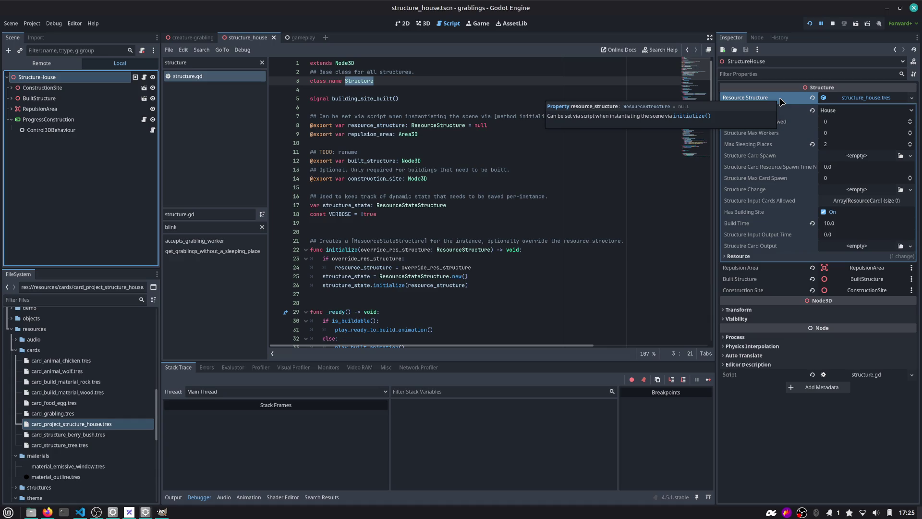
left_click(228, 65)
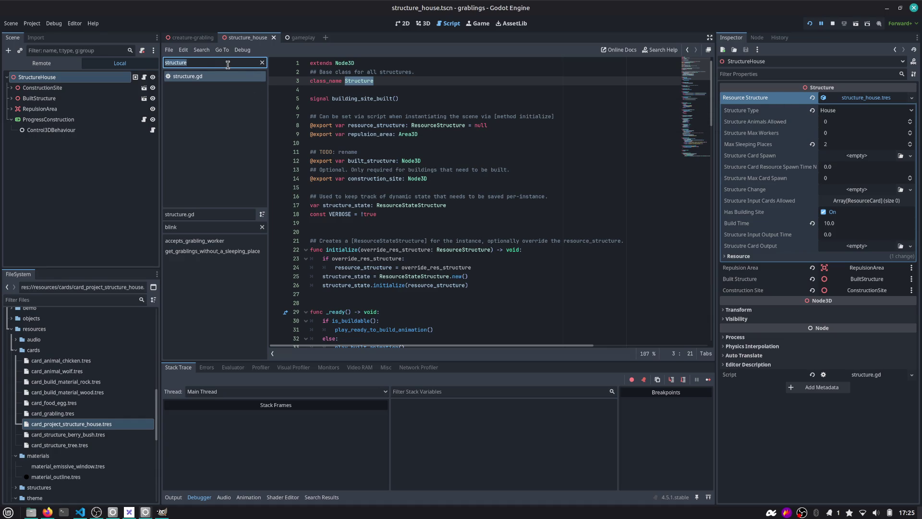
type("resource_")
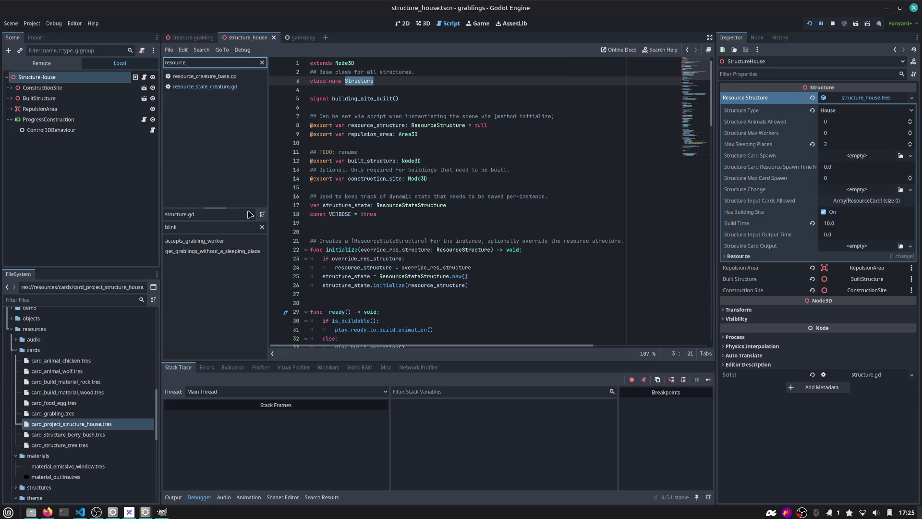
left_click(262, 227)
left_click(226, 144)
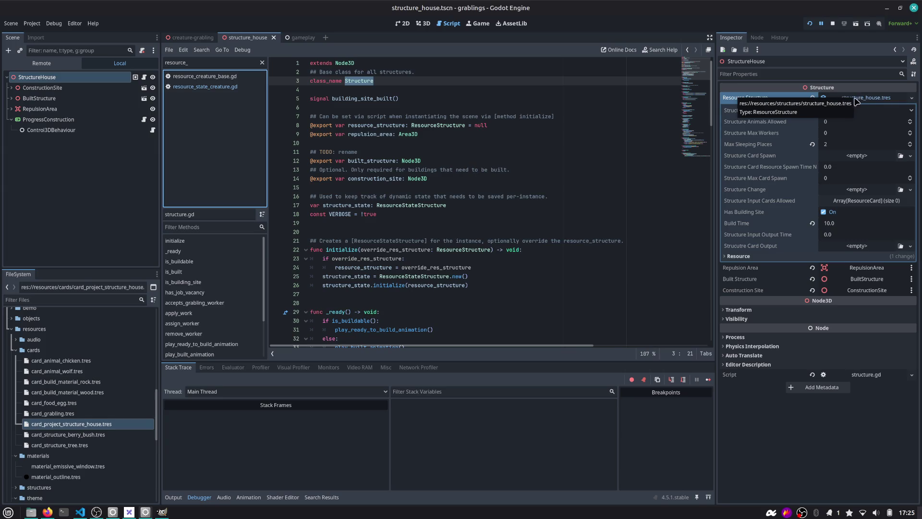
left_click(493, 101)
key("ctrl+shift+f")
type("ResourceS")
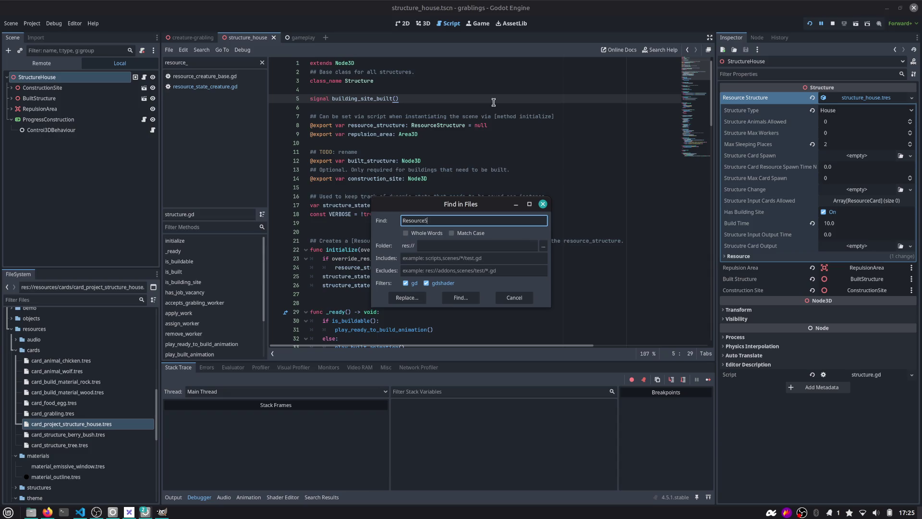
type("tructure")
key("Return")
left_click(283, 394)
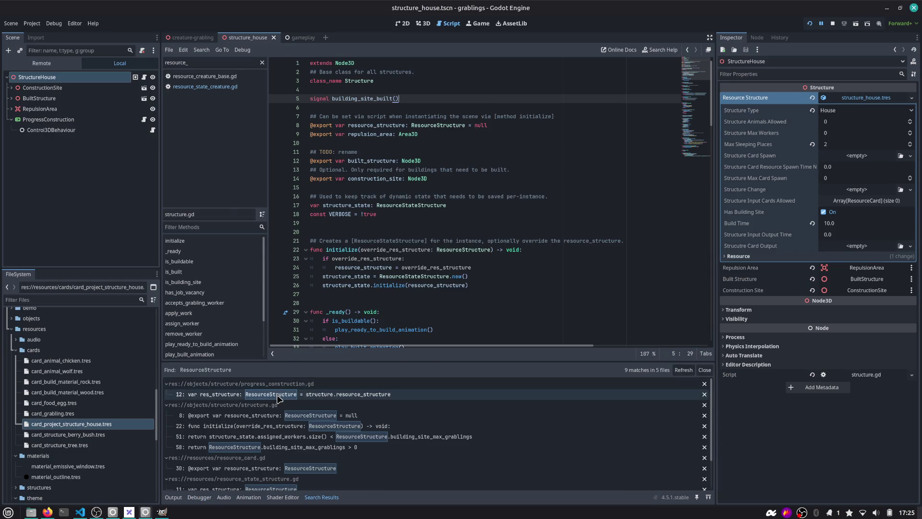
left_click(393, 169, "ctrl")
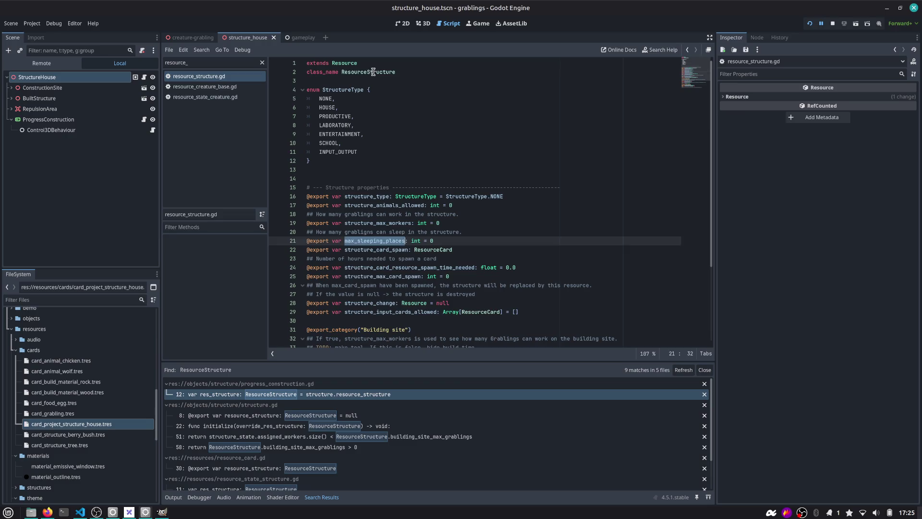
double_click(373, 71)
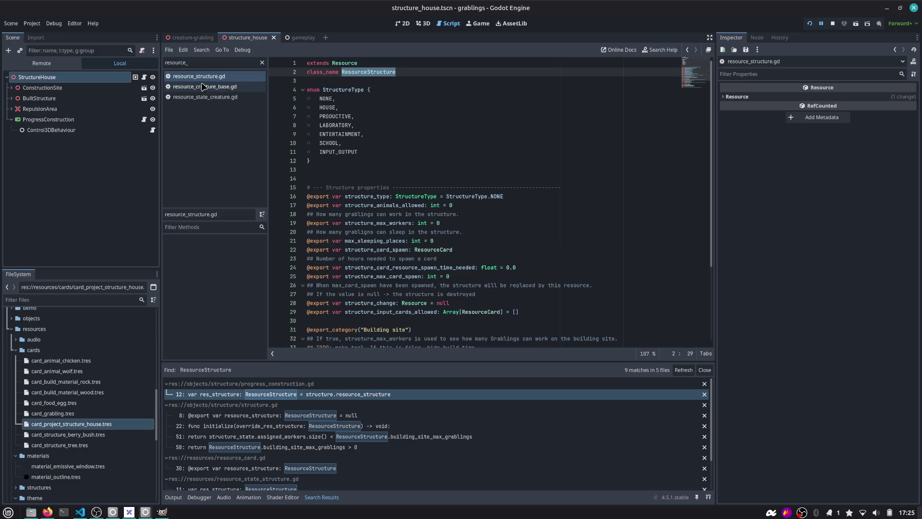
double_click(205, 63)
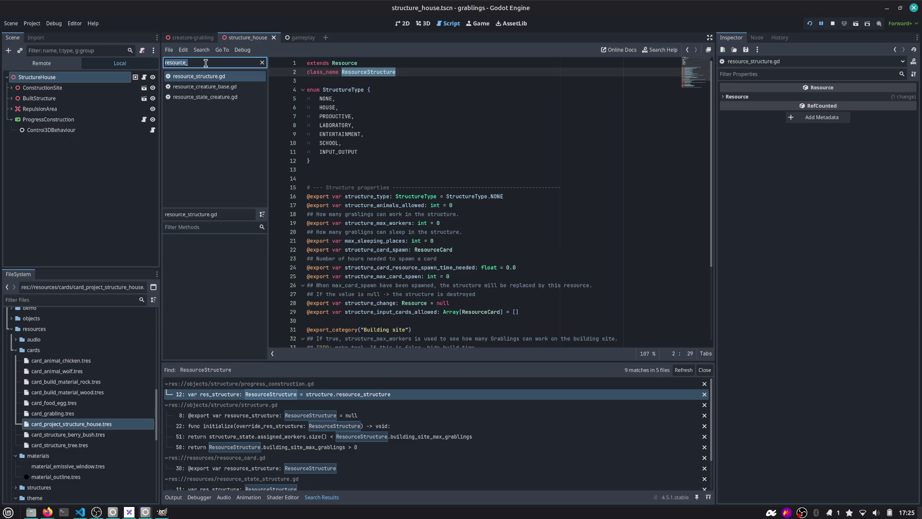
type("re")
type("source")
type("_structure")
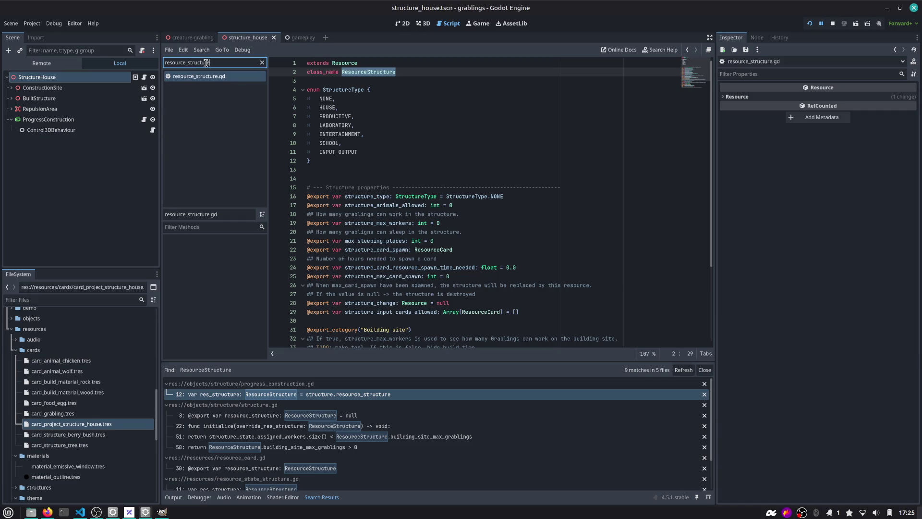
double_click(205, 63)
key("BackSpace")
left_click(362, 81)
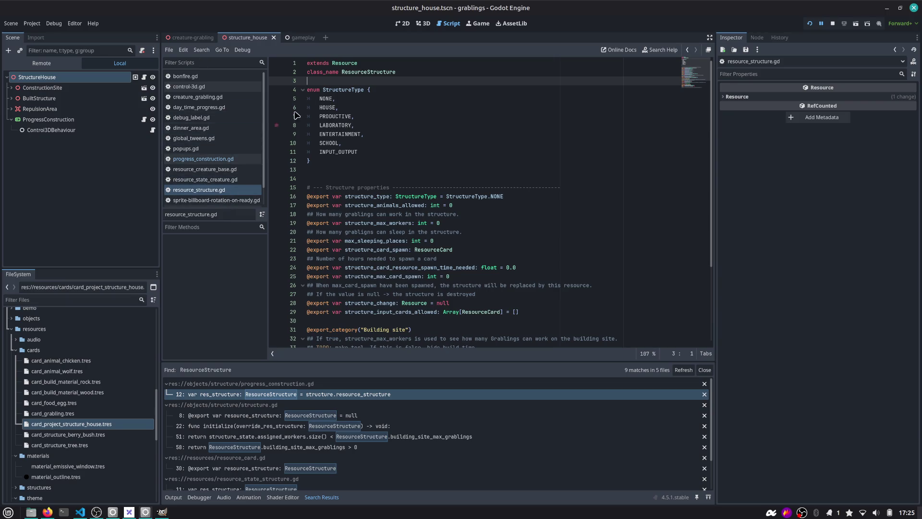
left_click(388, 97)
key("ctrl+alt+o")
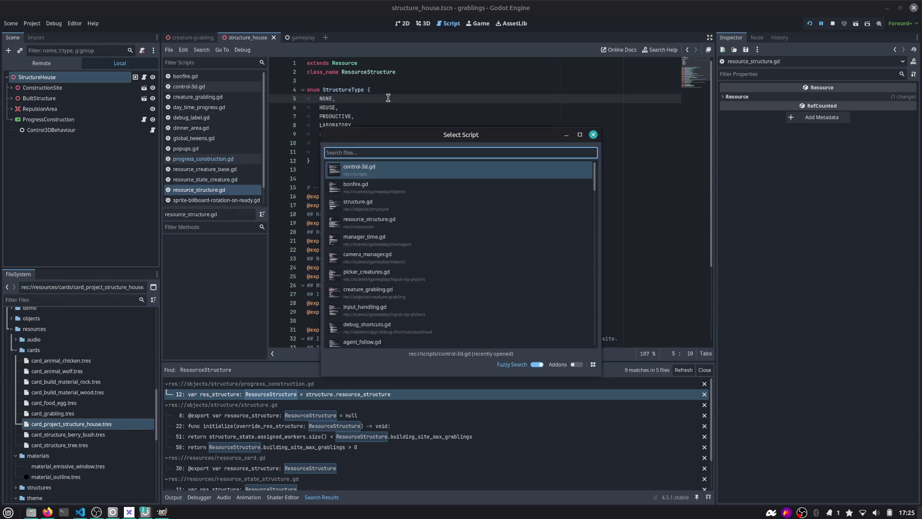
key("Escape")
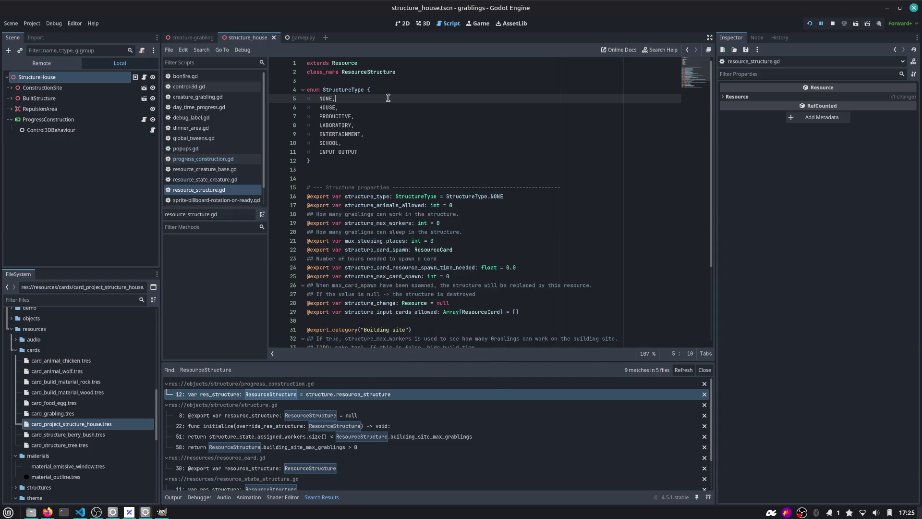
double_click(367, 74)
scroll(409, 186, "down", 3)
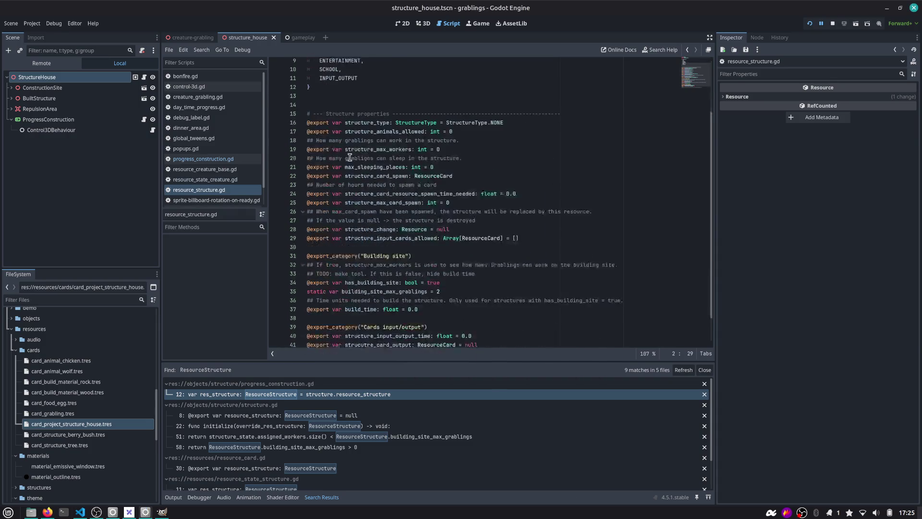
scroll(385, 187, "down", 1)
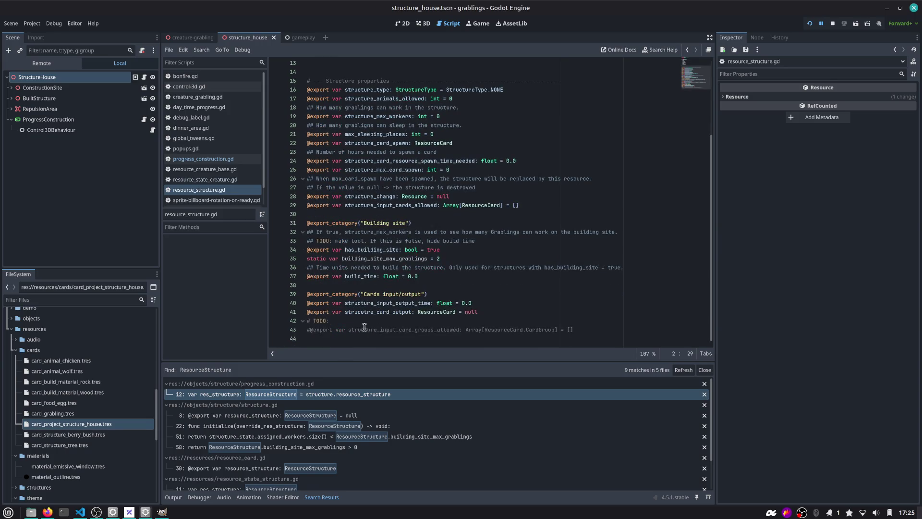
double_click(377, 223)
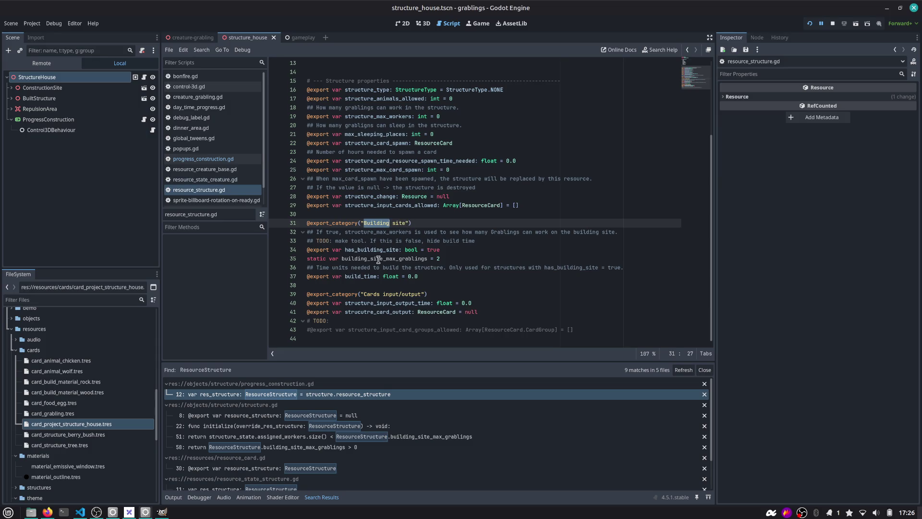
scroll(402, 233, "up", 1)
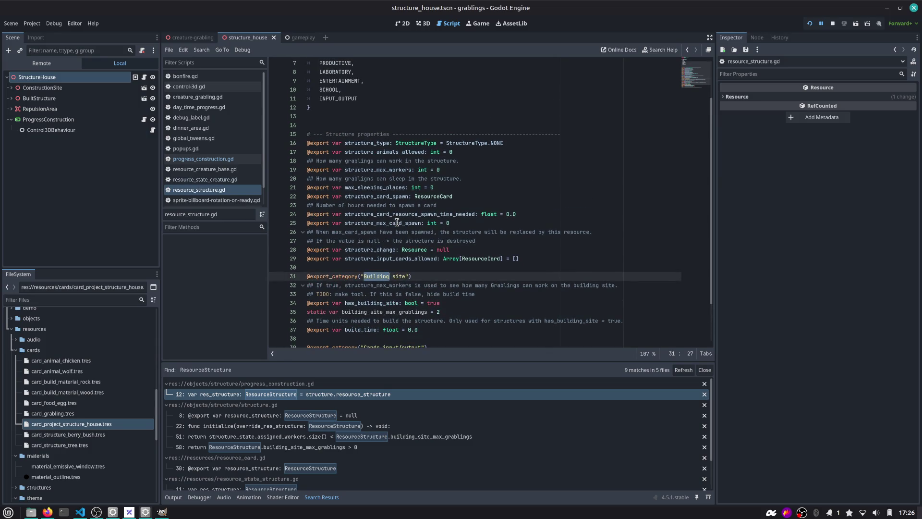
scroll(397, 223, "down", 2)
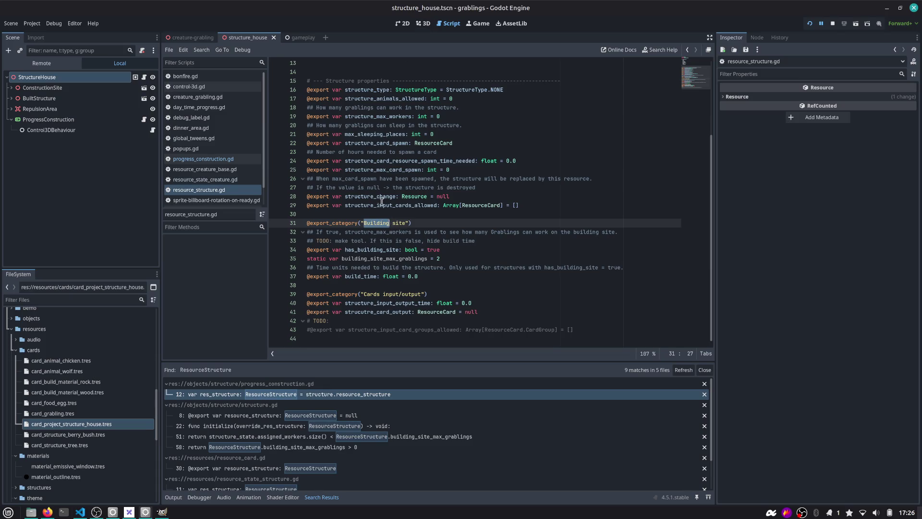
double_click(366, 90)
Run the game with F5, play the berry bush card onto the board, stop, and return to the script editor.
left_click(422, 21)
key("F5")
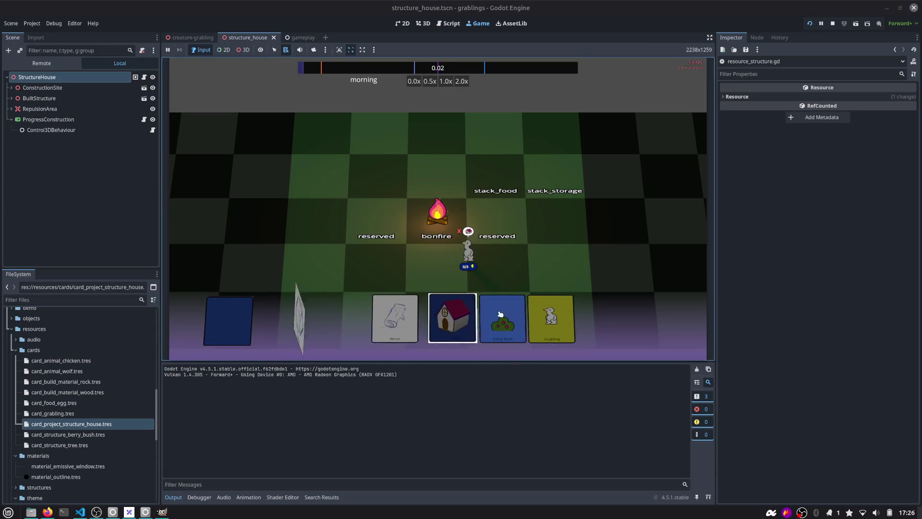
mouse_move(499, 319)
left_mouse_down()
mouse_move(523, 253)
mouse_move(557, 259)
left_mouse_up()
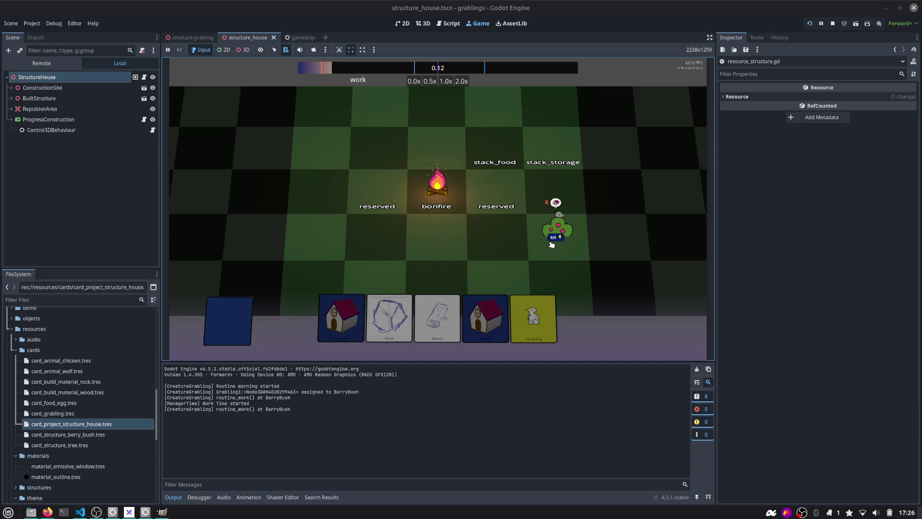
left_click(832, 24)
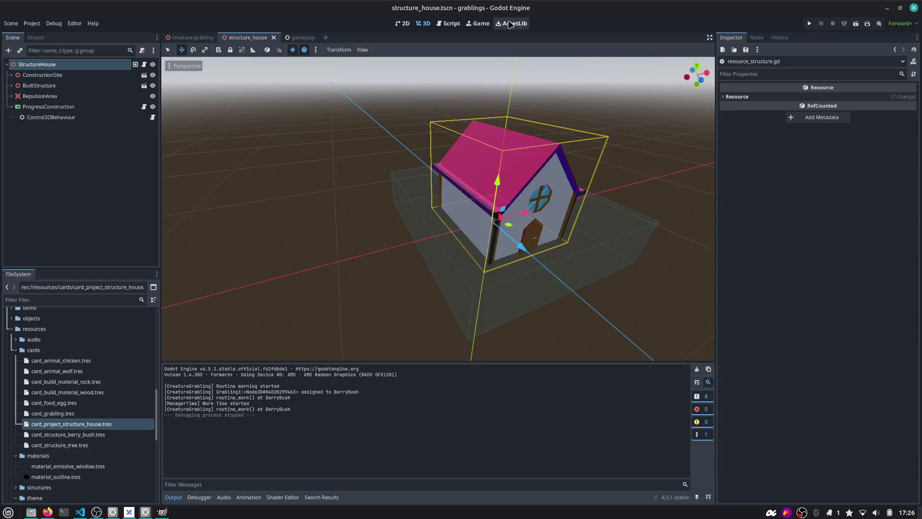
left_click(451, 23)
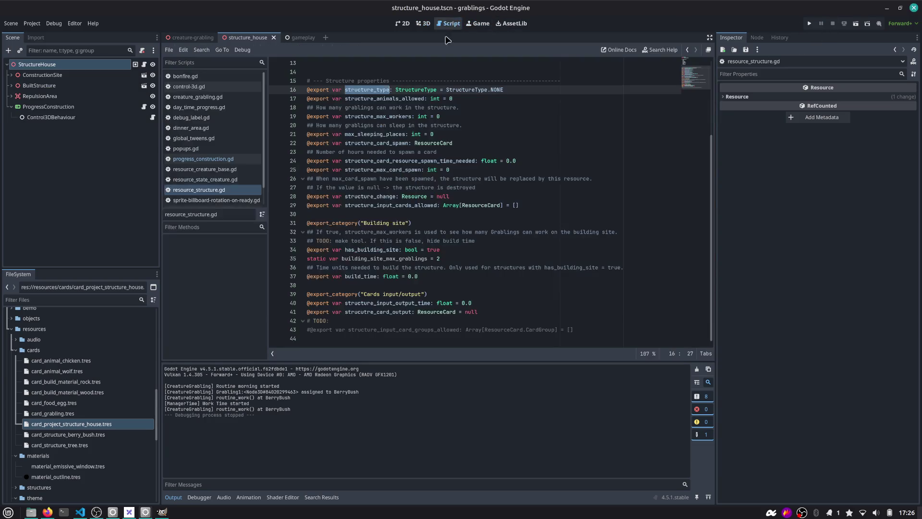
Start a new exported texture_work variable on the line after line 29.
left_click(364, 99)
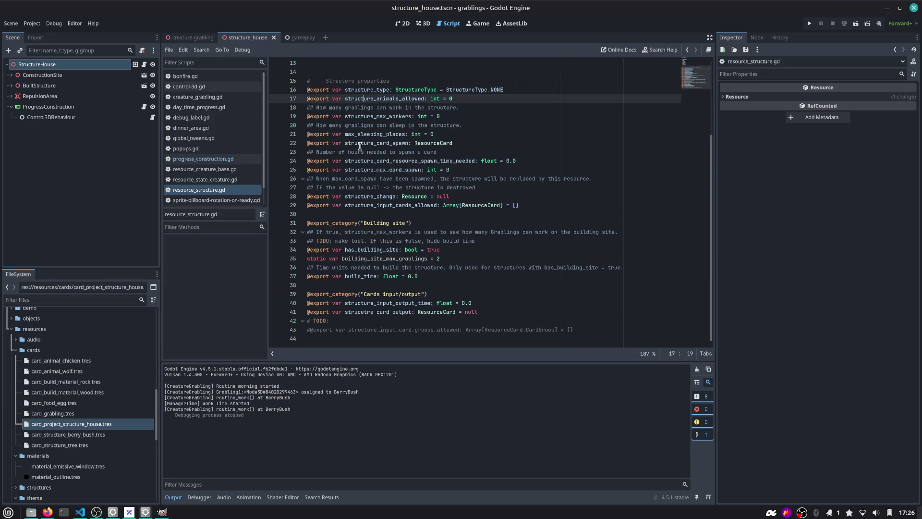
left_click(362, 205)
key("End")
key("Return")
type("export var")
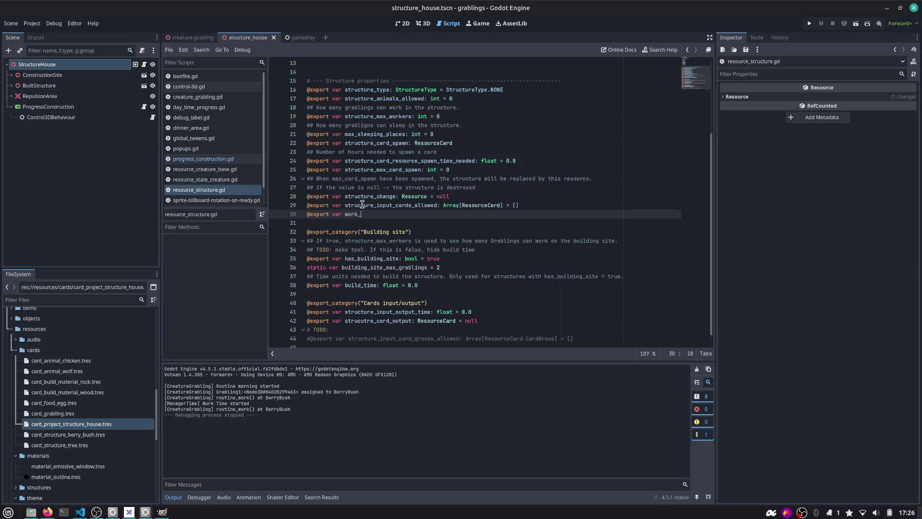
key("ctrl+BackSpace")
type("texture_")
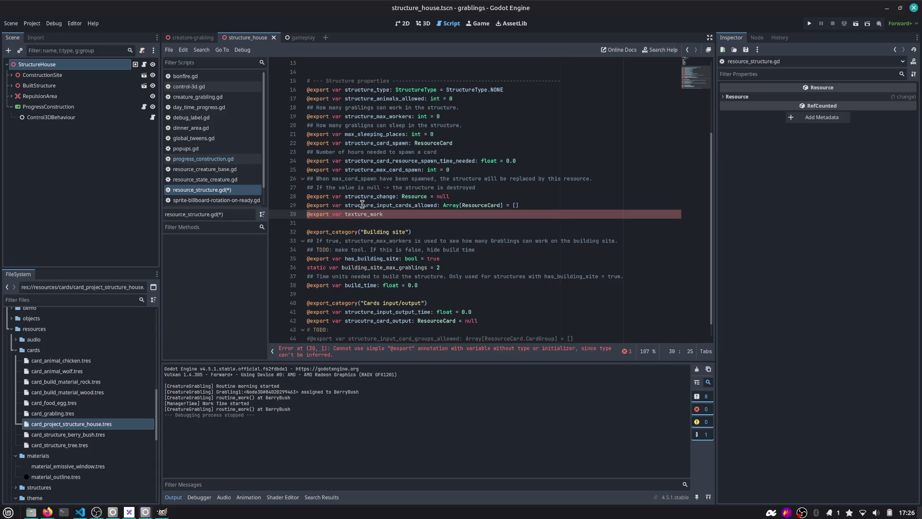
Document it as '## Texture shown in the Grabling work popup.', type it Texture = null, and save.
key("ctrl+shift+Return")
type("# text")
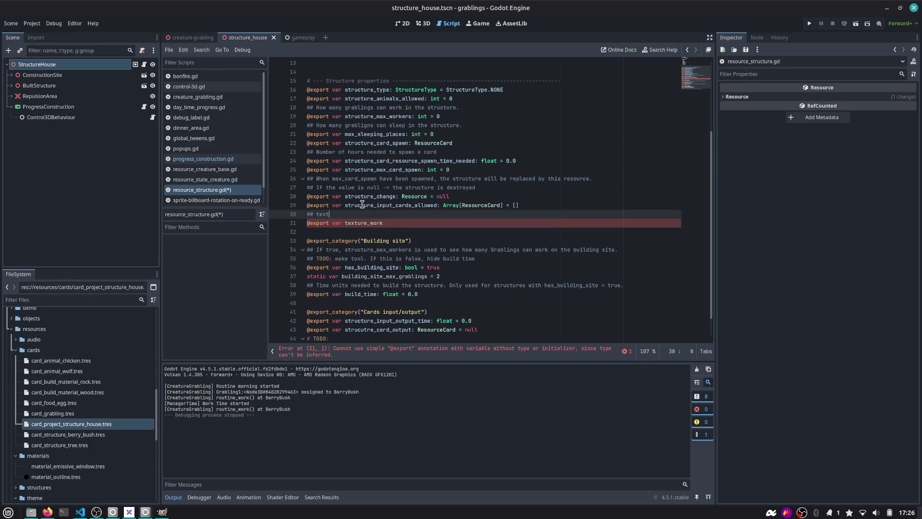
type("T")
key("End")
type("s")
type("pop")
type("Grabling")
key("End")
key("BackSpace")
key("Down")
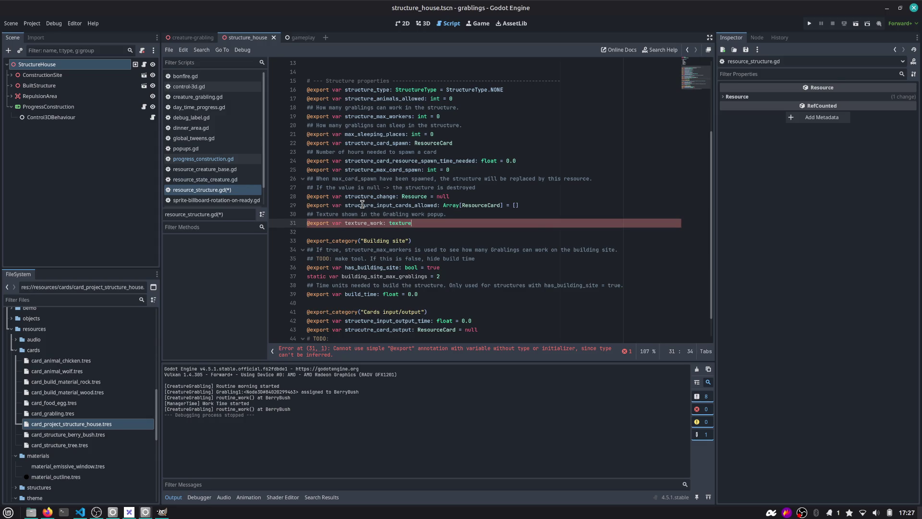
key("Return")
type("= null")
key("ctrl+s")
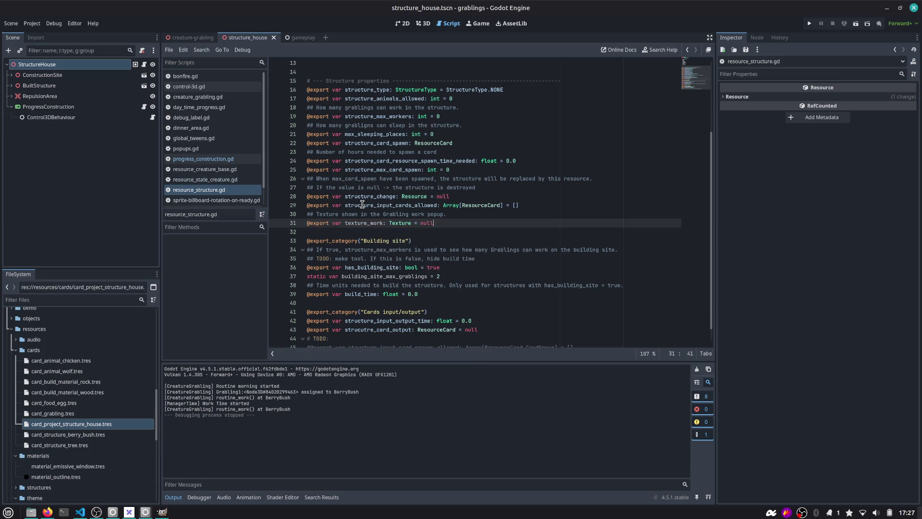
left_click(362, 204)
double_click(367, 223)
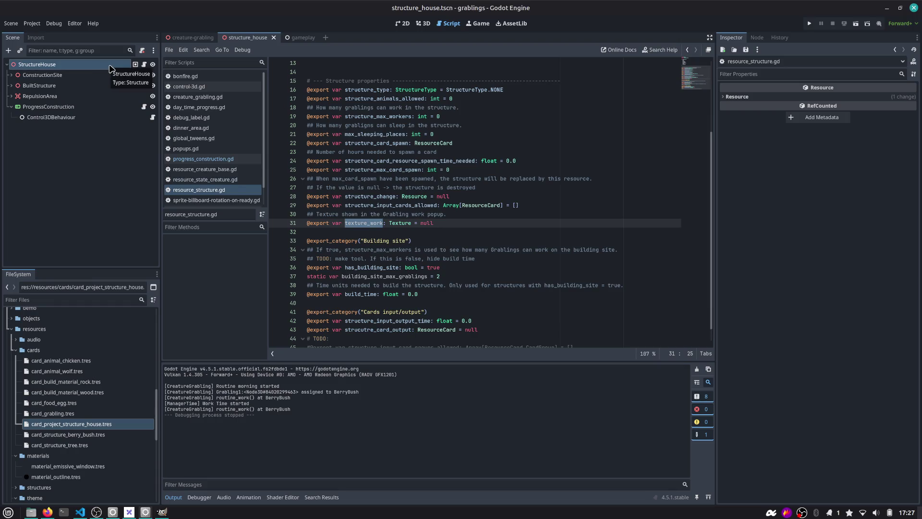
left_click(144, 65)
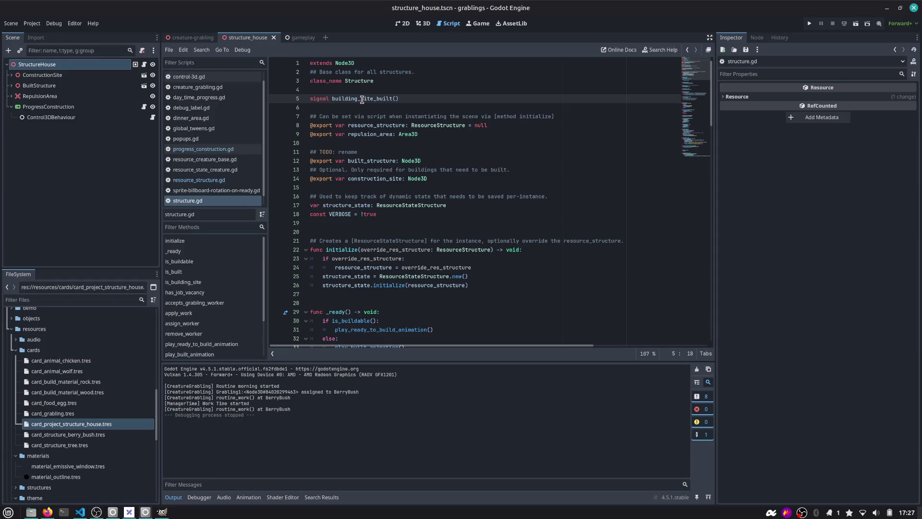
key("ctrl+alt+o")
type("tile")
key("Return")
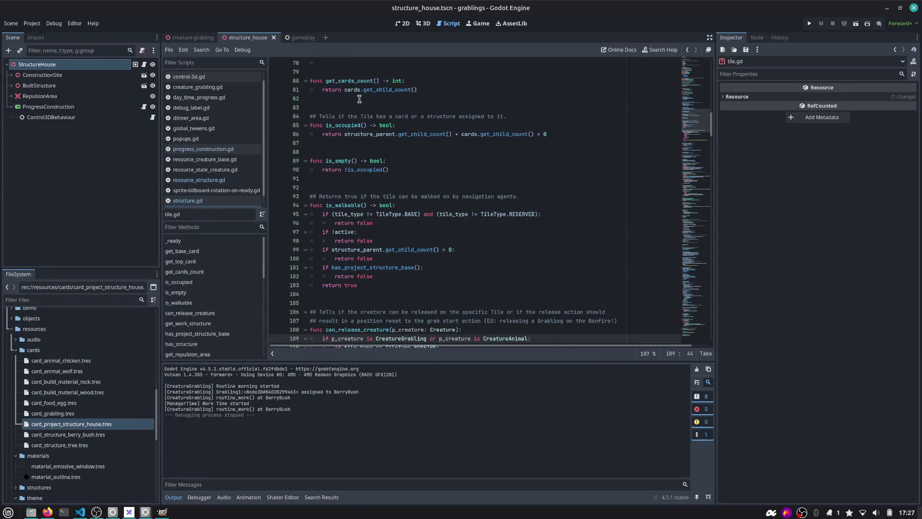
left_click(192, 251)
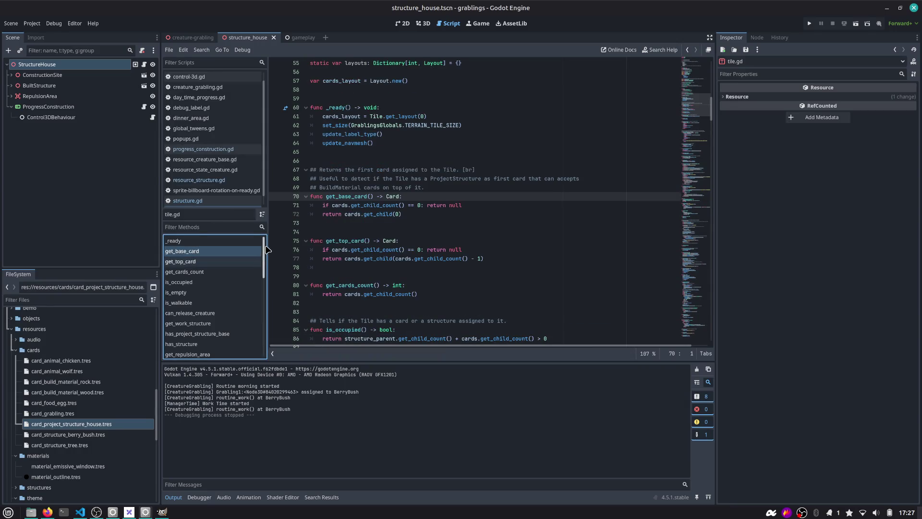
scroll(216, 250, "down", 10)
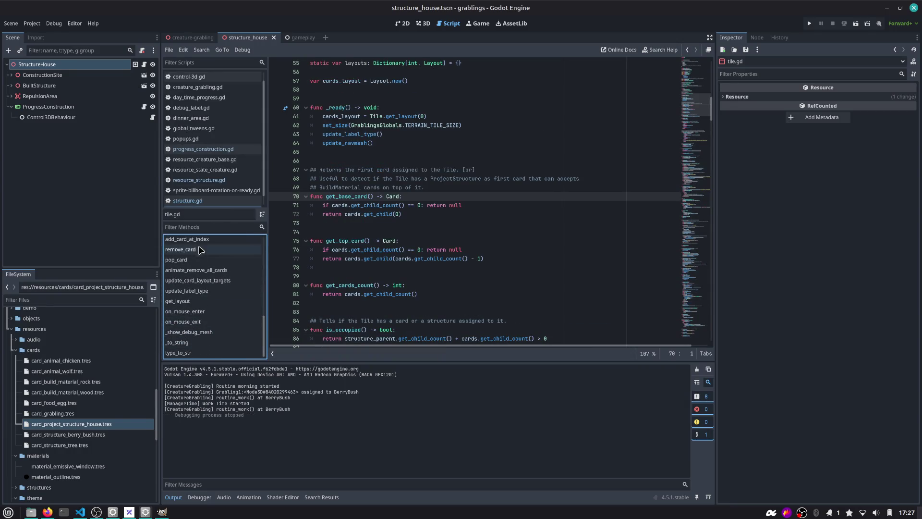
left_click(201, 224)
type("structure")
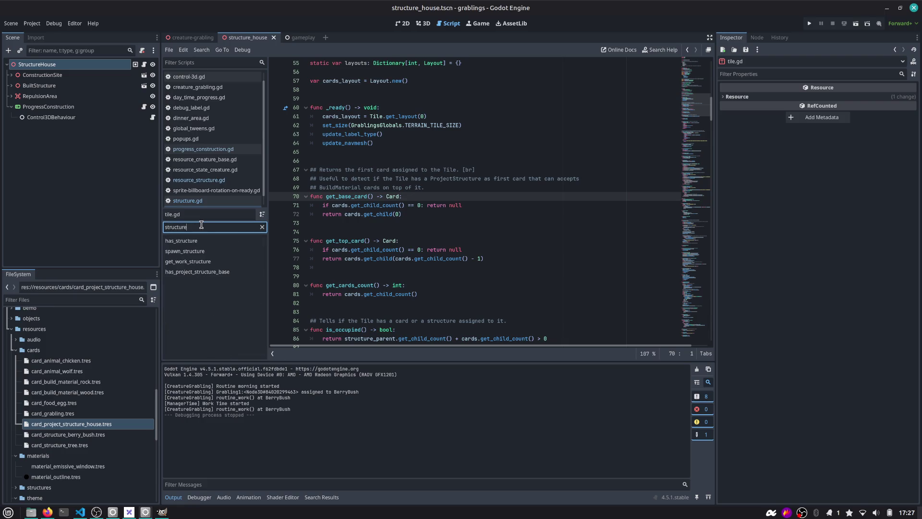
left_click(206, 251)
double_click(364, 198)
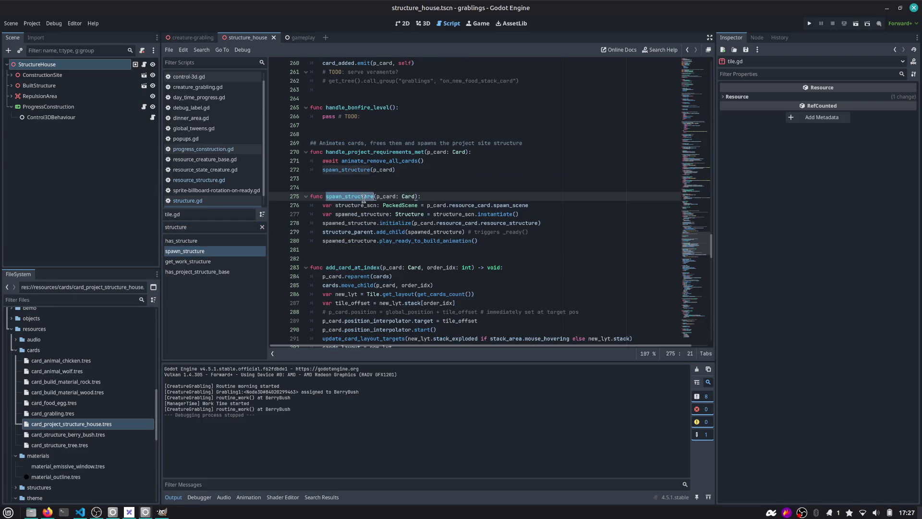
double_click(356, 205)
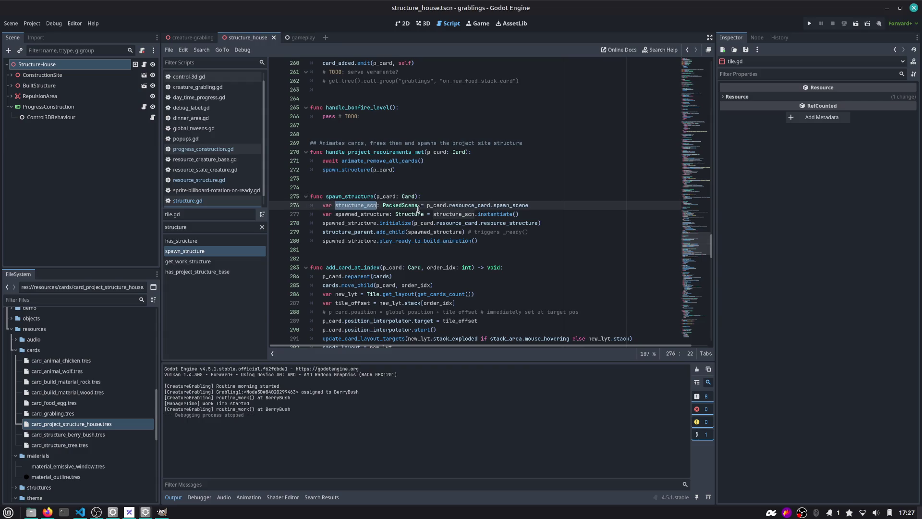
left_click(471, 214)
left_click_drag(520, 214, 320, 214)
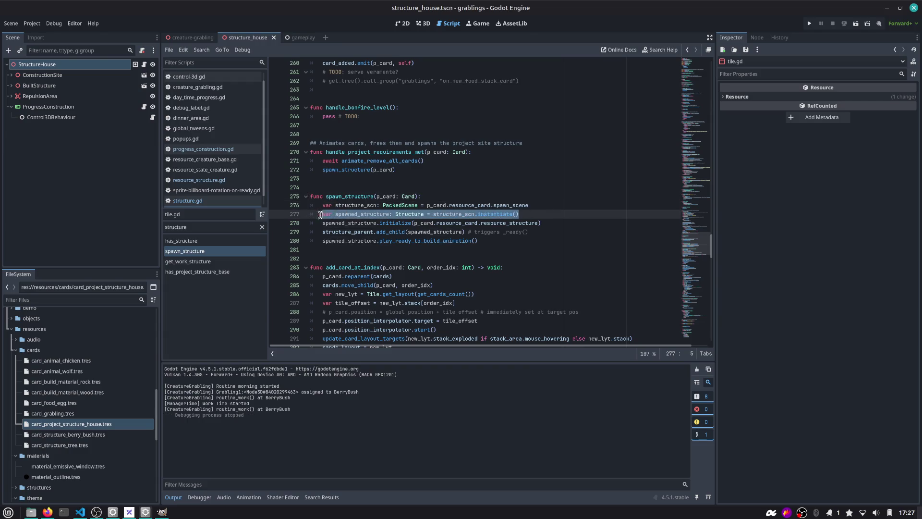
left_click(360, 223)
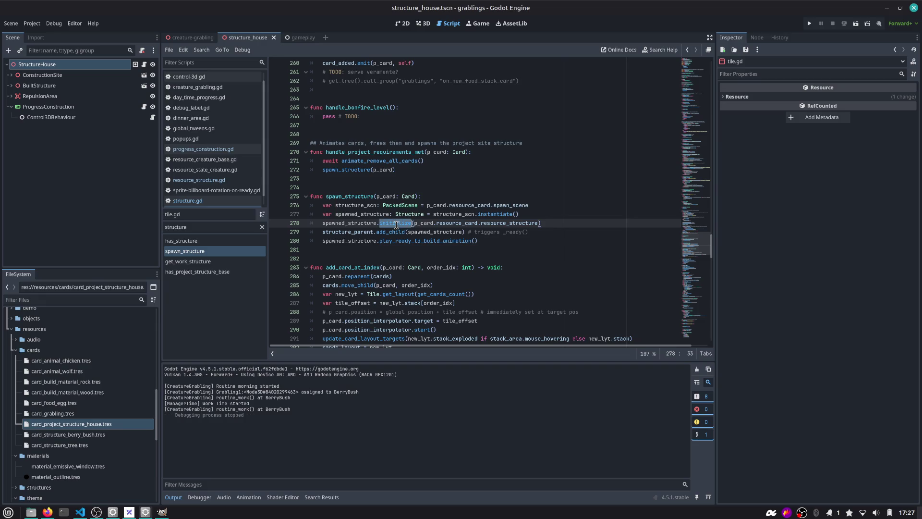
double_click(349, 232)
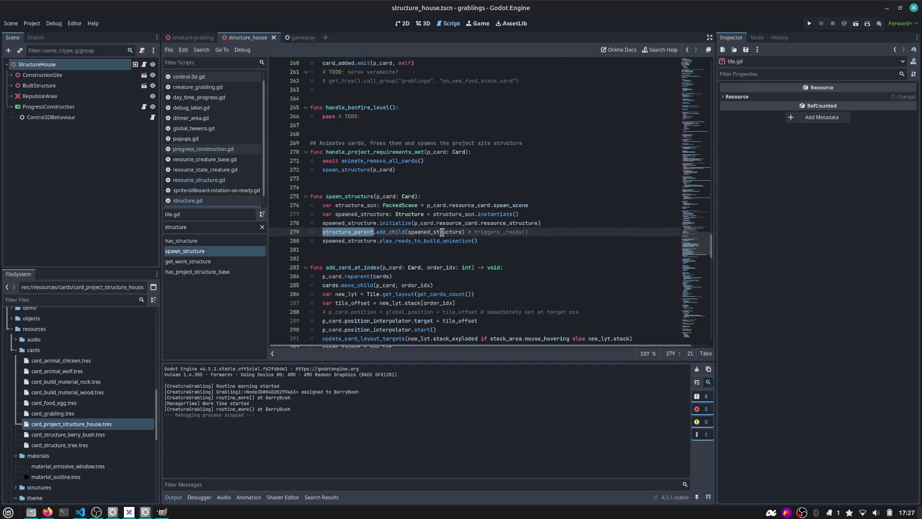
mouse_move(442, 232)
left_click_drag(351, 241, 479, 241)
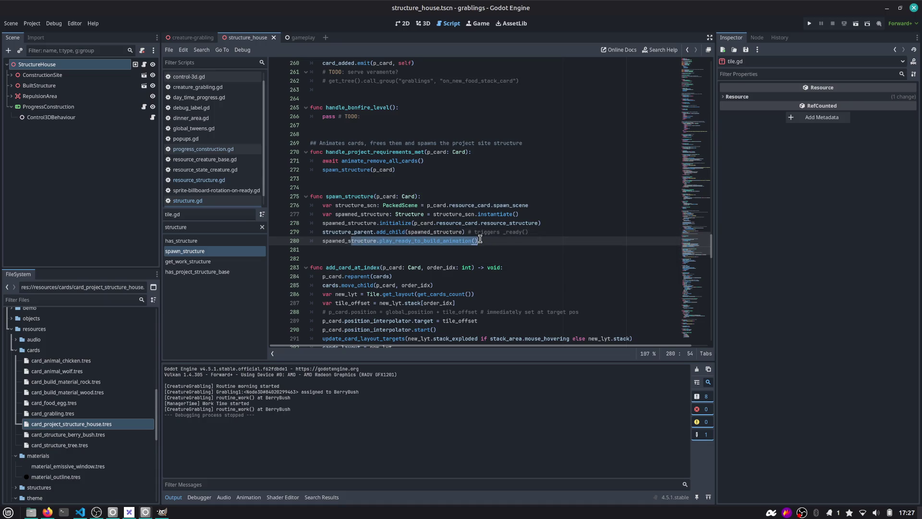
double_click(361, 240)
double_click(409, 240)
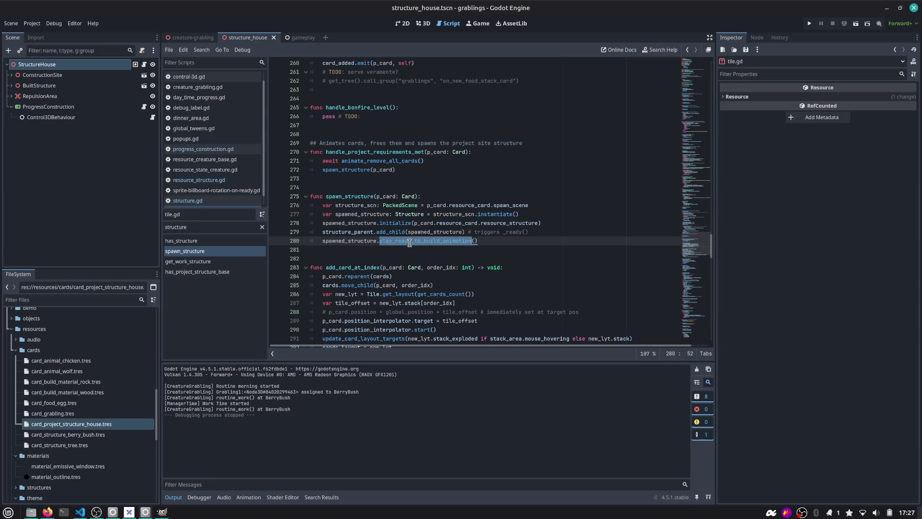
mouse_move(410, 241)
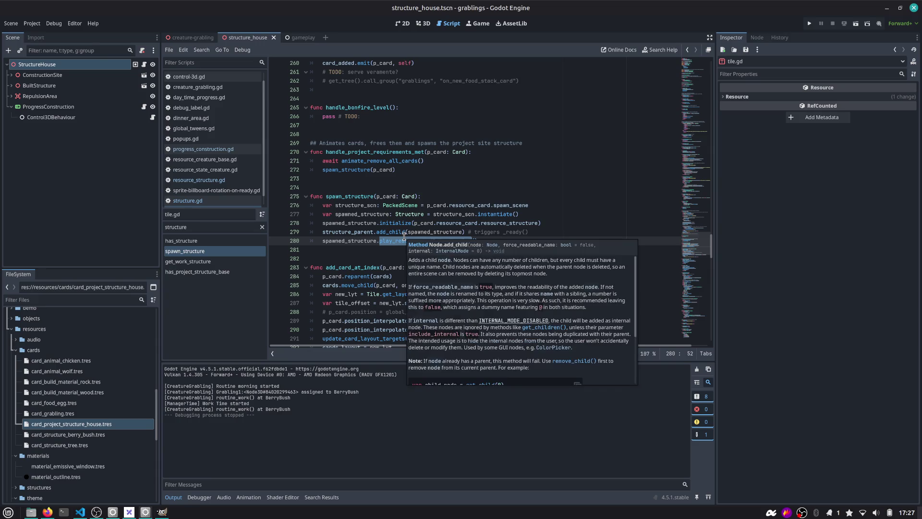
left_click(401, 223)
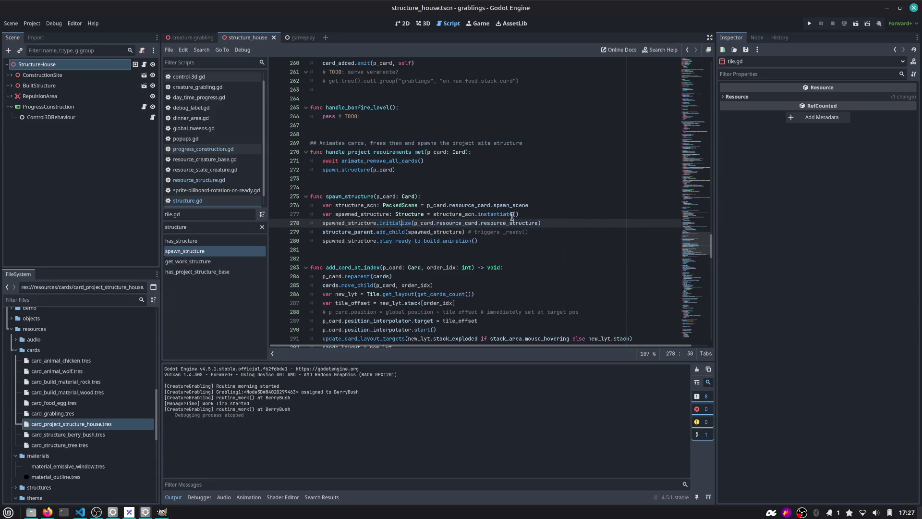
double_click(355, 231)
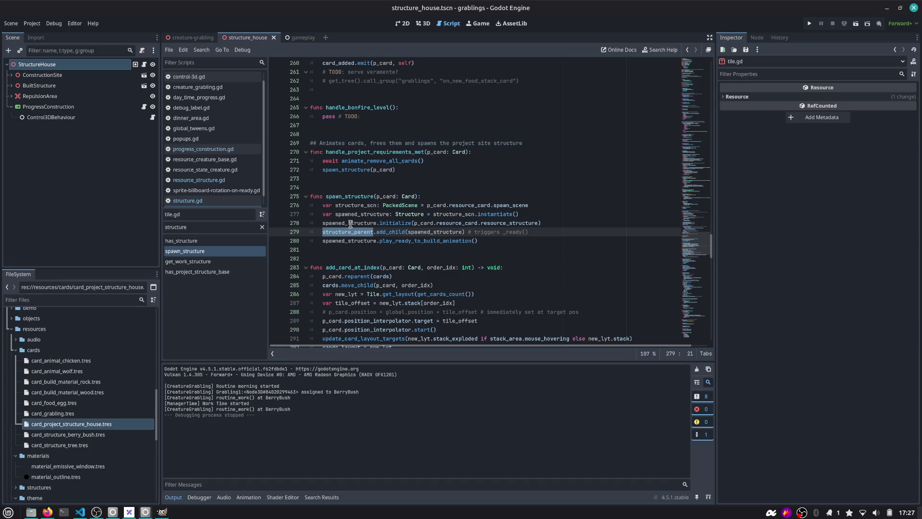
double_click(496, 214)
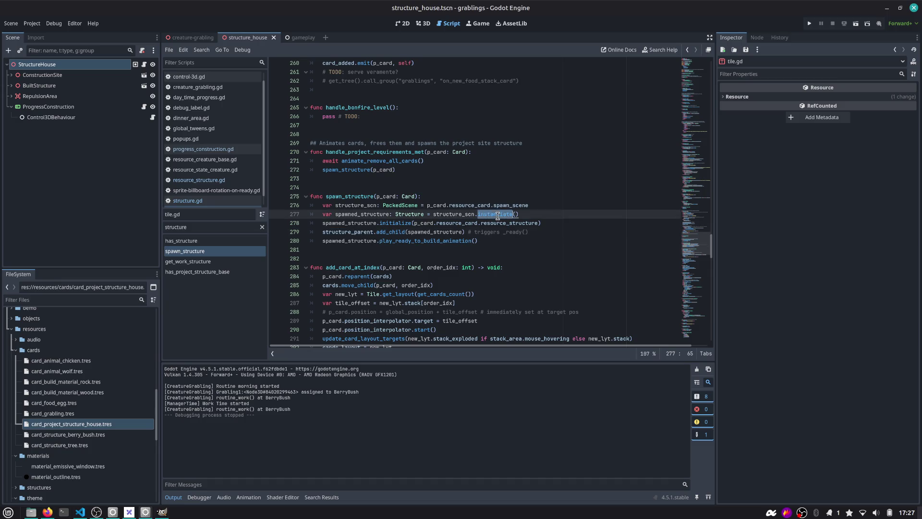
double_click(394, 223)
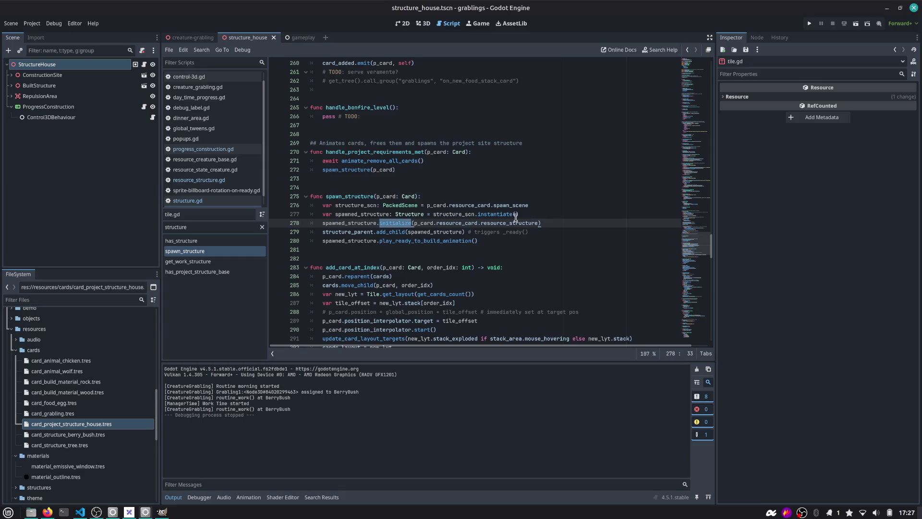
double_click(429, 206)
left_click(493, 205)
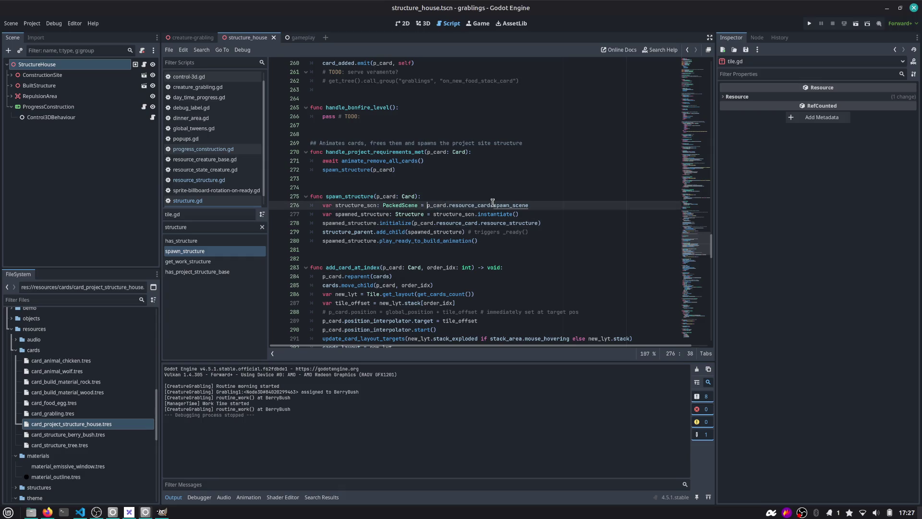
Add p_card.resource_card.card_main_image as a second argument to initialize() on line 278.
key("ctrl+shift+Right")
key("ctrl+shift+Right")
key("ctrl+shift+Right")
key("Down")
key("Down")
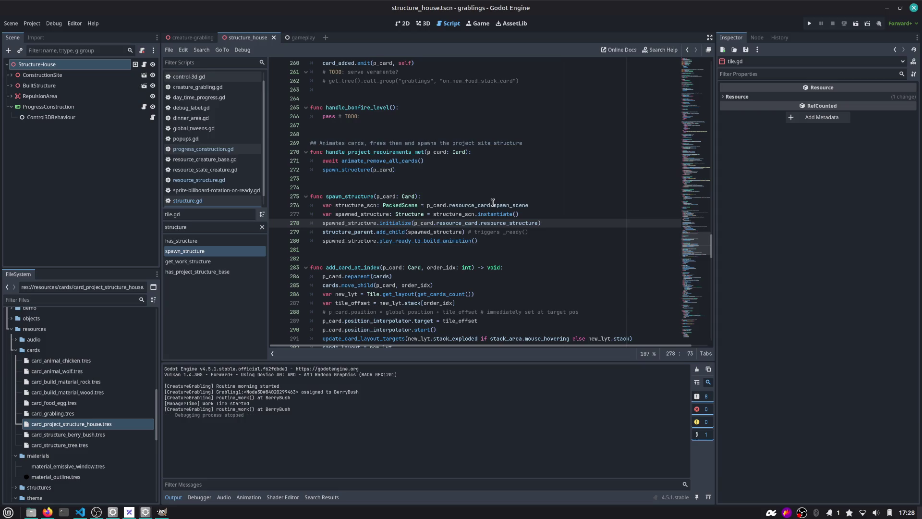
type("p_card.resource_card")
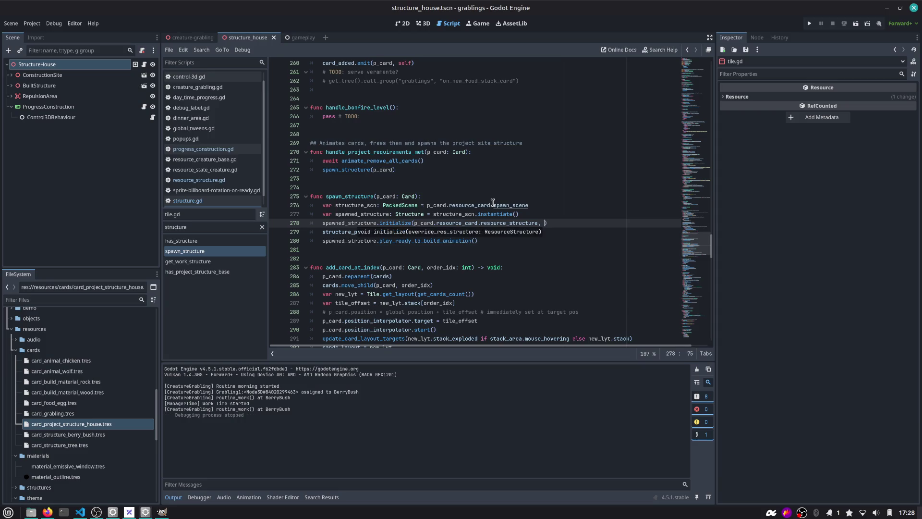
type(".")
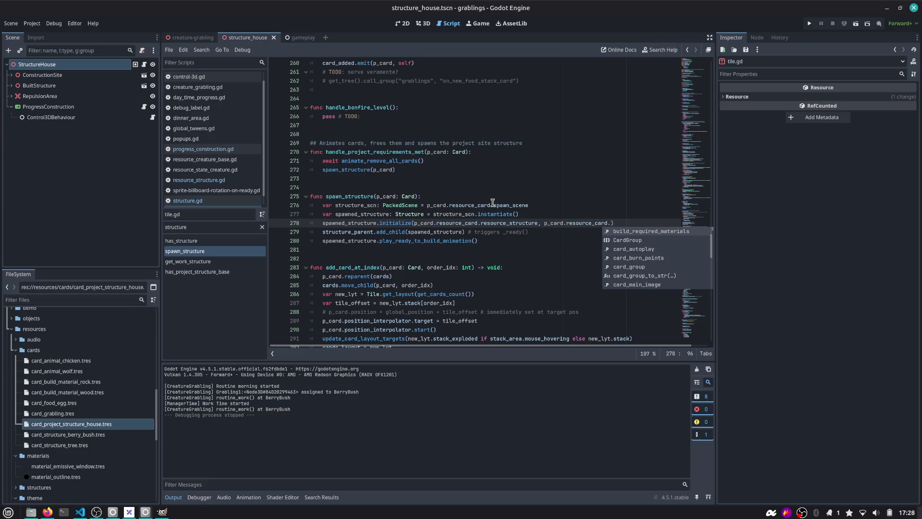
type("textu")
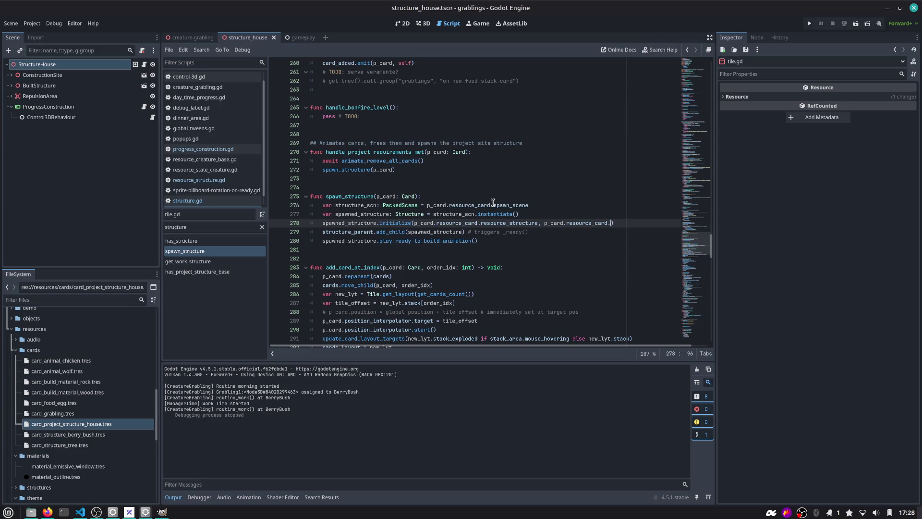
left_click(66, 420)
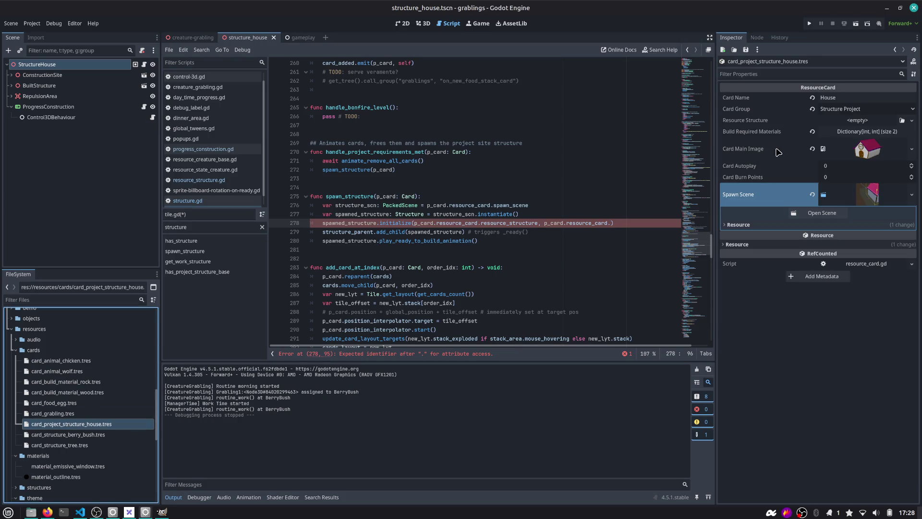
left_click(610, 224)
type("card_main")
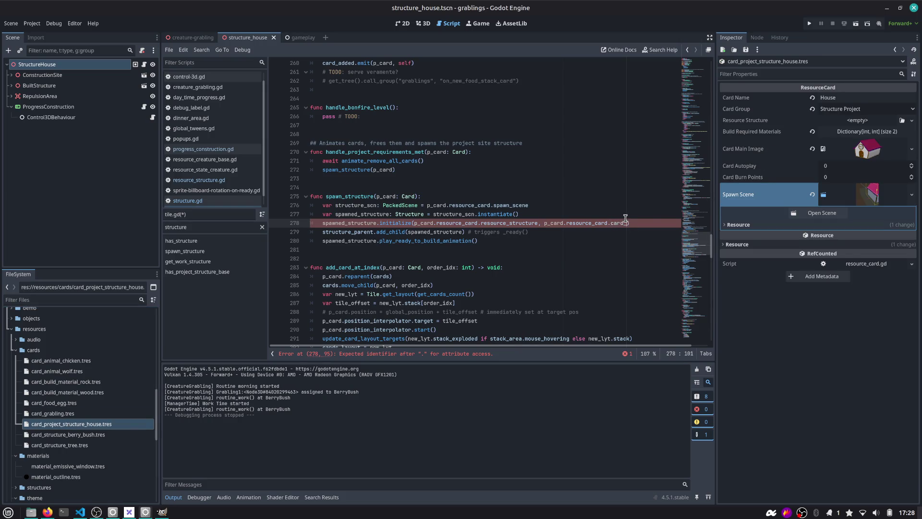
key("Return")
Select card_main_image and jump to Structure's initialize() definition.
scroll(626, 218, "down", 1)
double_click(631, 196)
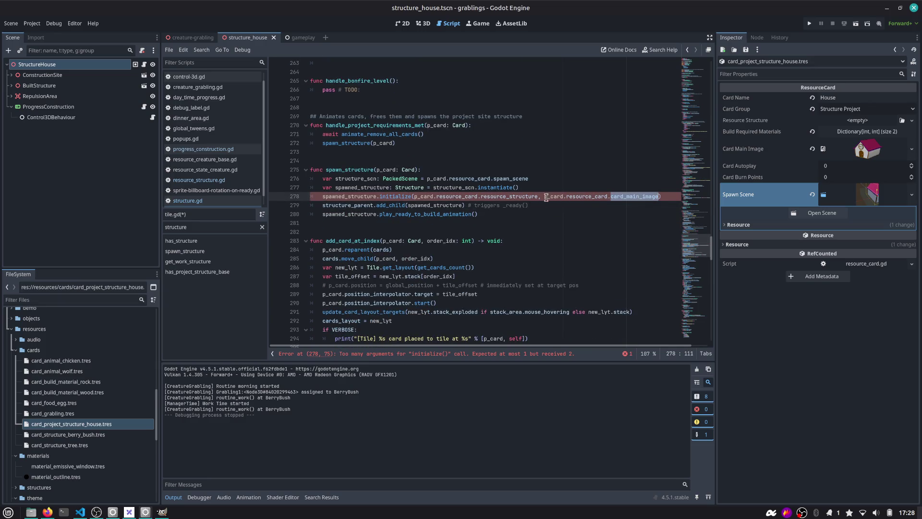
left_click(399, 198, "ctrl")
Add a new override texture parameter to initialize() and begin an if check below.
left_click(493, 196)
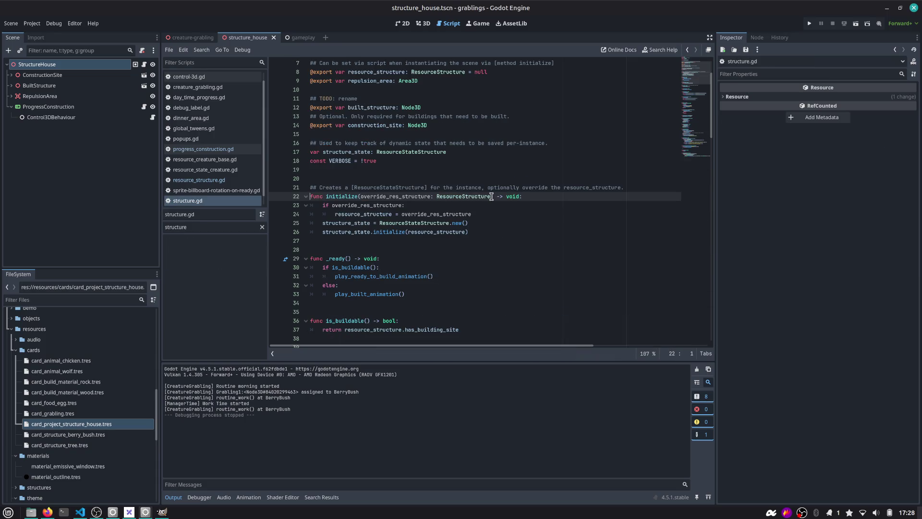
type(", override_res")
type("_")
type("world_texture")
key("Down")
Complete the check so the override texture is assigned to resource_structure.texture_work.
key("Down")
key("End")
key("Return")
key("BackSpace")
type("if overri")
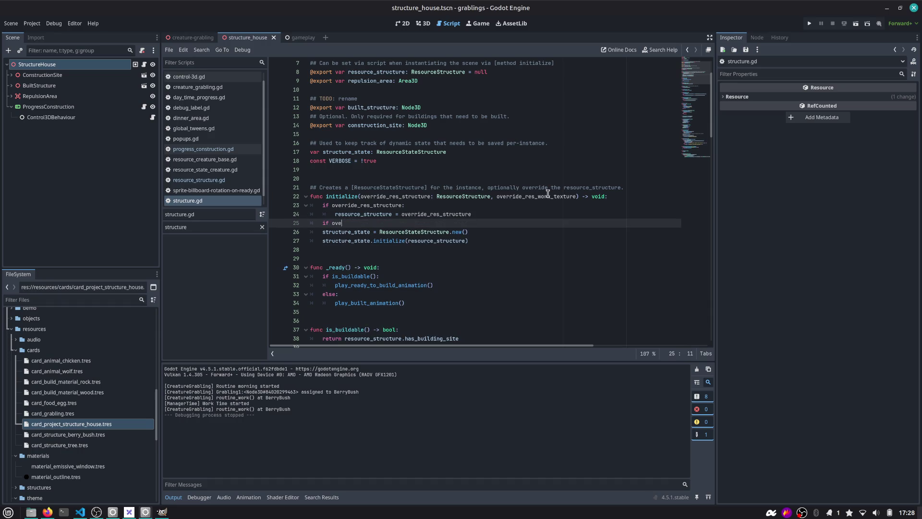
key("Down")
key("Return")
key("Return")
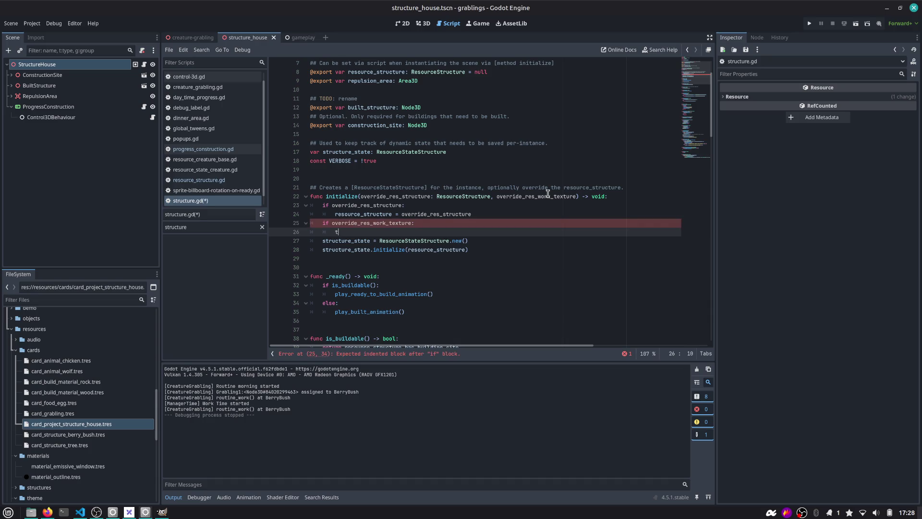
type("exture")
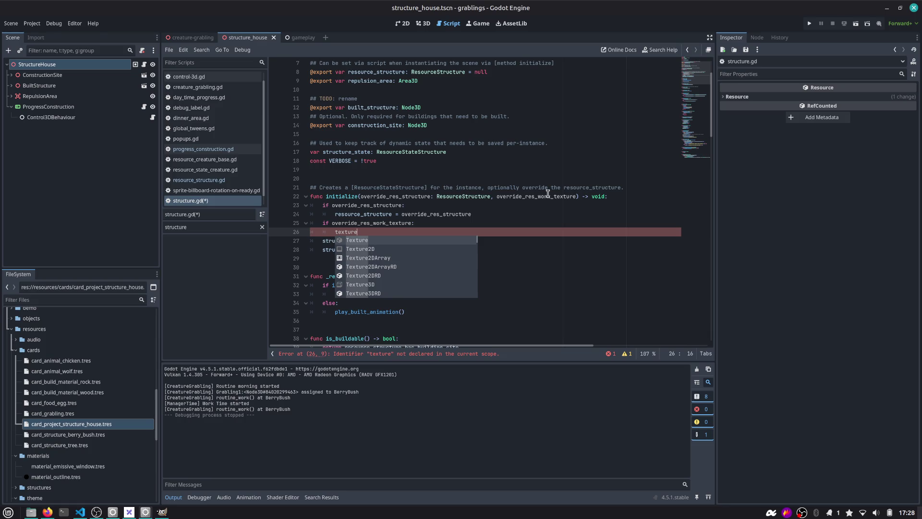
type("resou")
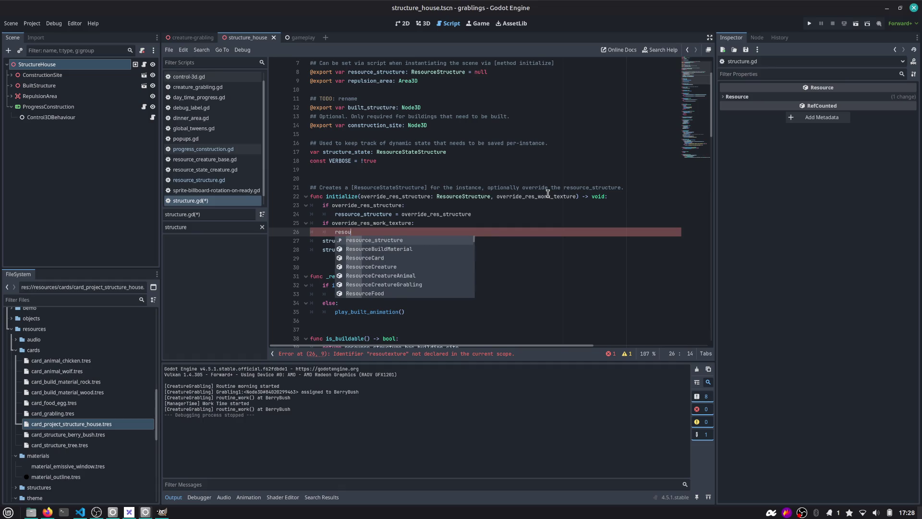
key("Return")
type(".tex")
key("Return")
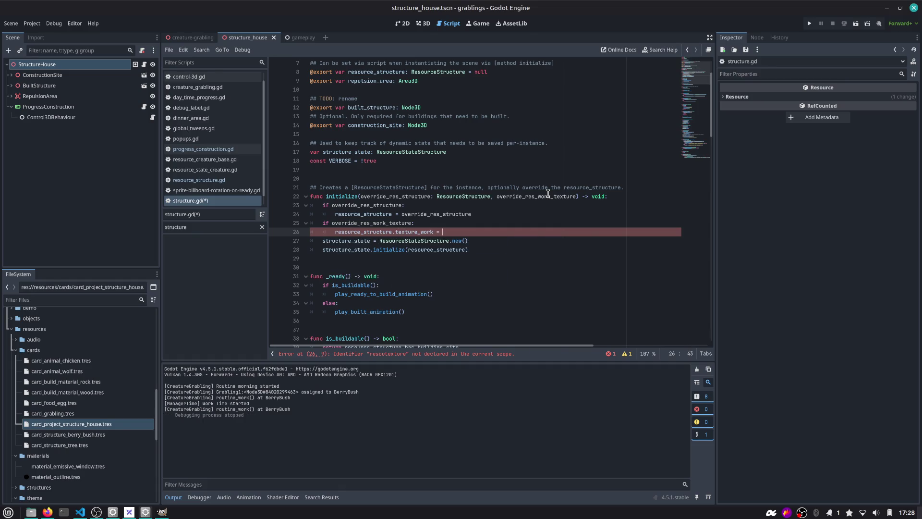
type("overri")
key("Return")
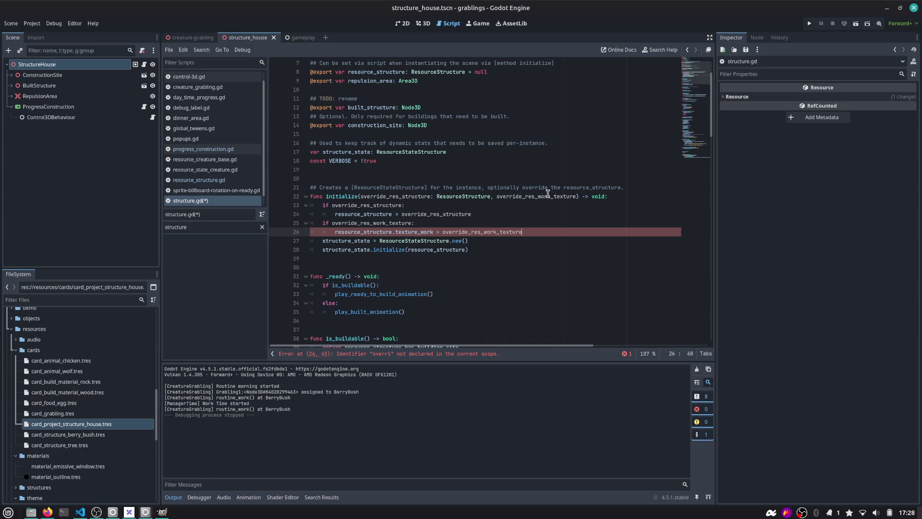
Rename the parameter to override_work_texture in all its uses and save structure.gd.
left_click(528, 196)
key("BackSpace")
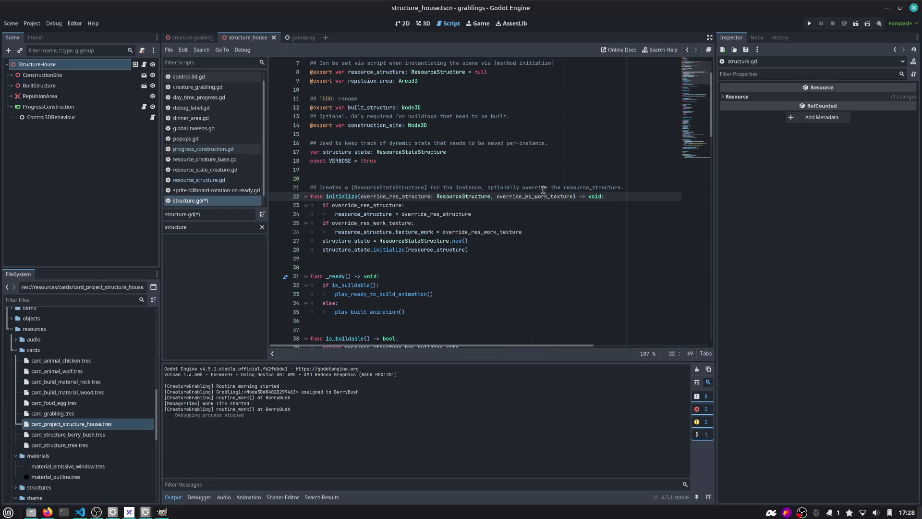
key("Delete")
key("Delete")
key("Delete")
double_click(543, 190)
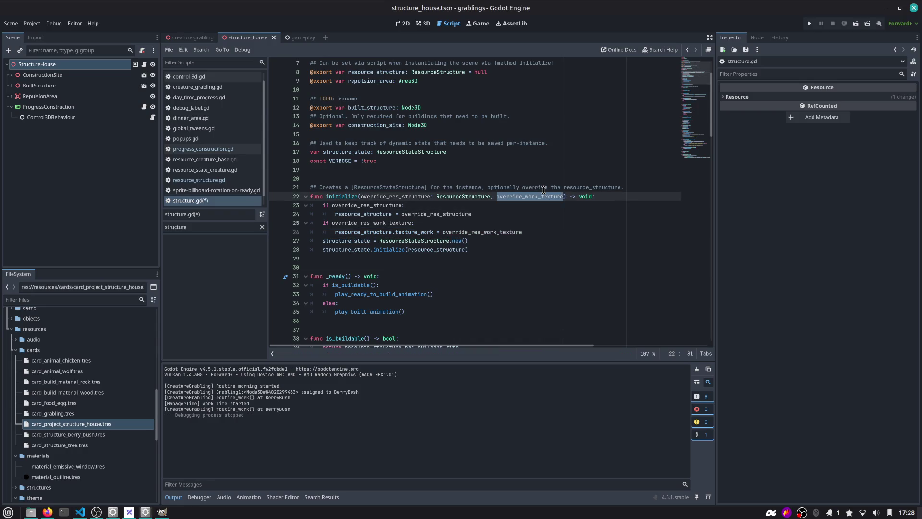
key("ctrl+c")
double_click(495, 231)
key("ctrl+v")
key("ctrl+s")
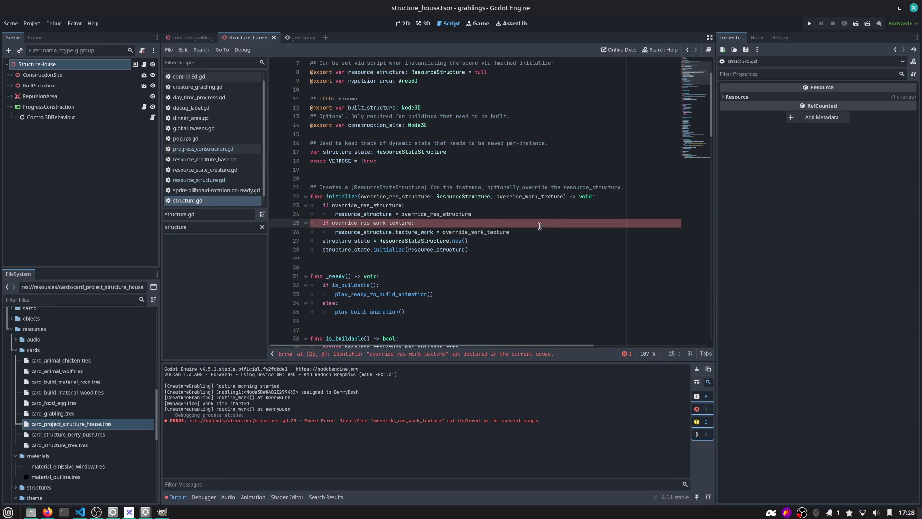
double_click(389, 223)
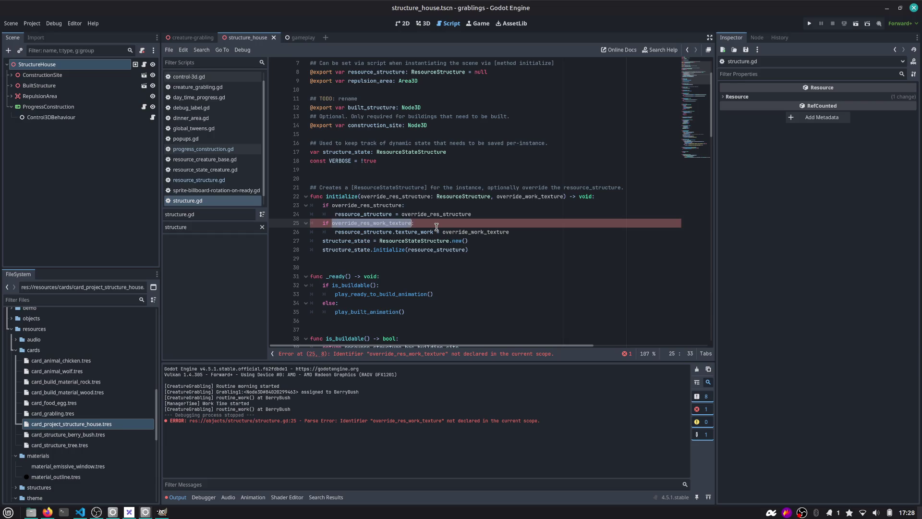
key("ctrl+v")
Review the new texture override block and the uses of override_work_texture.
left_click(489, 231)
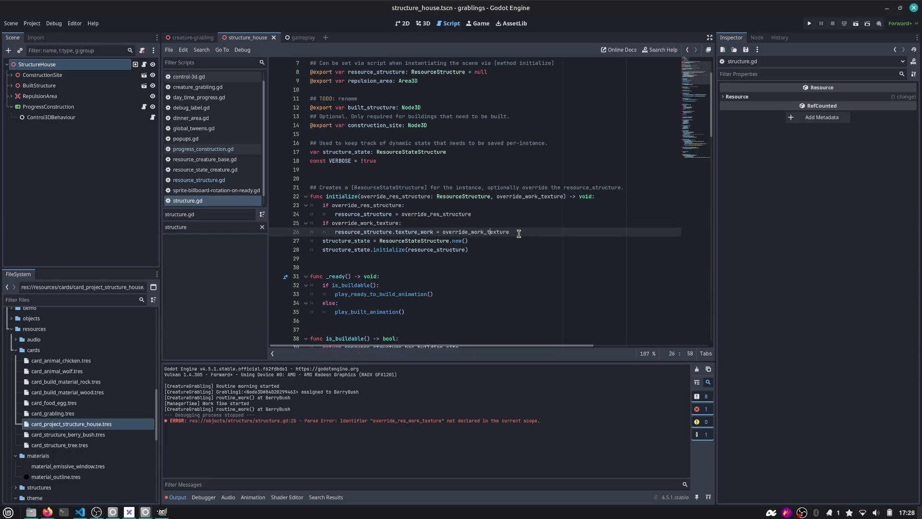
left_click(287, 224, "shift")
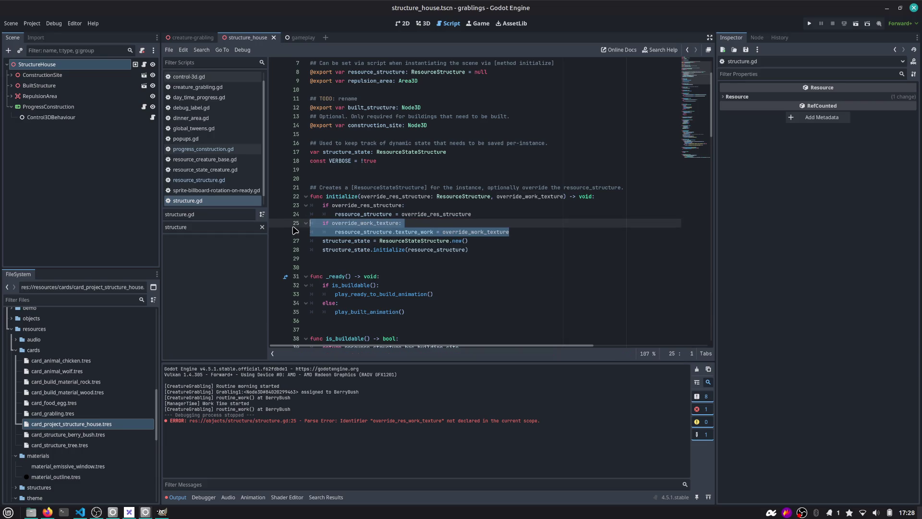
left_click(411, 233)
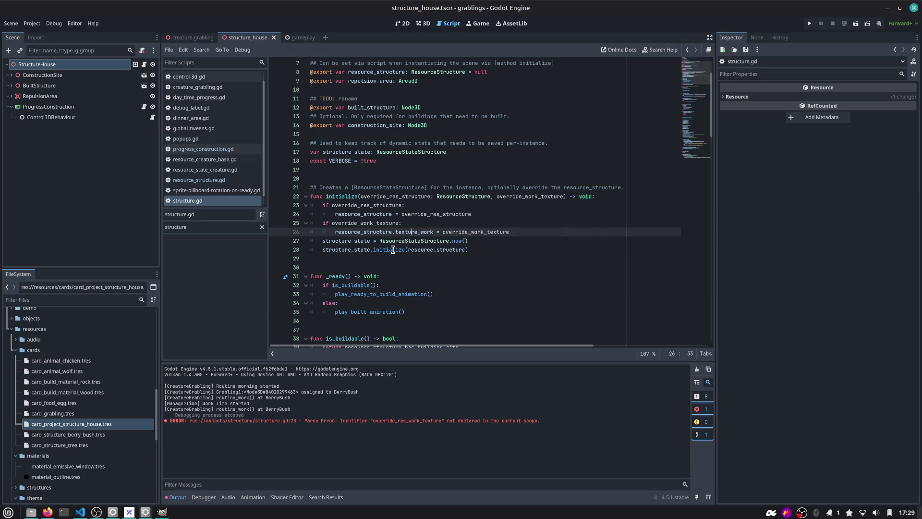
mouse_move(393, 249)
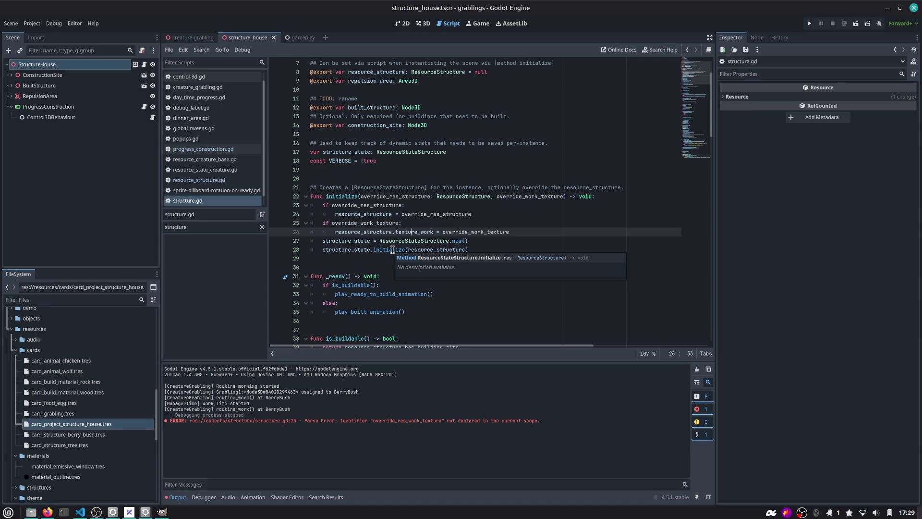
double_click(480, 232)
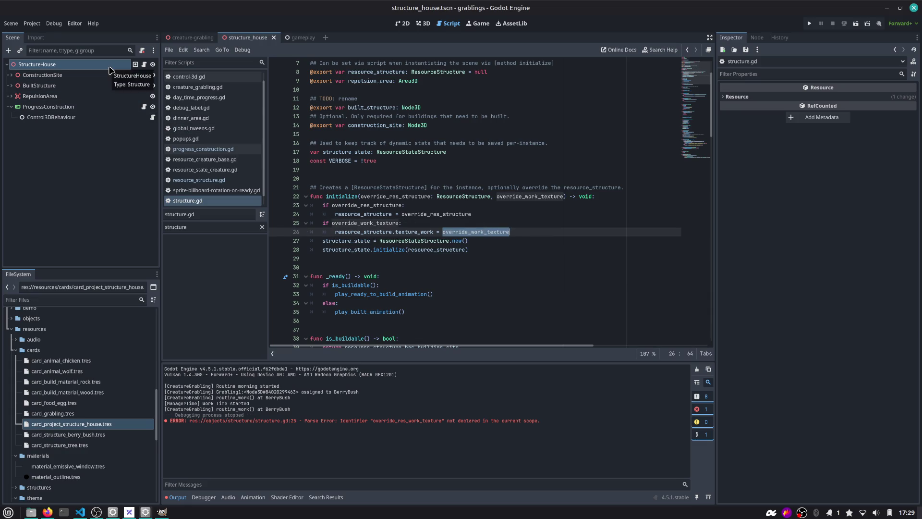
double_click(382, 223)
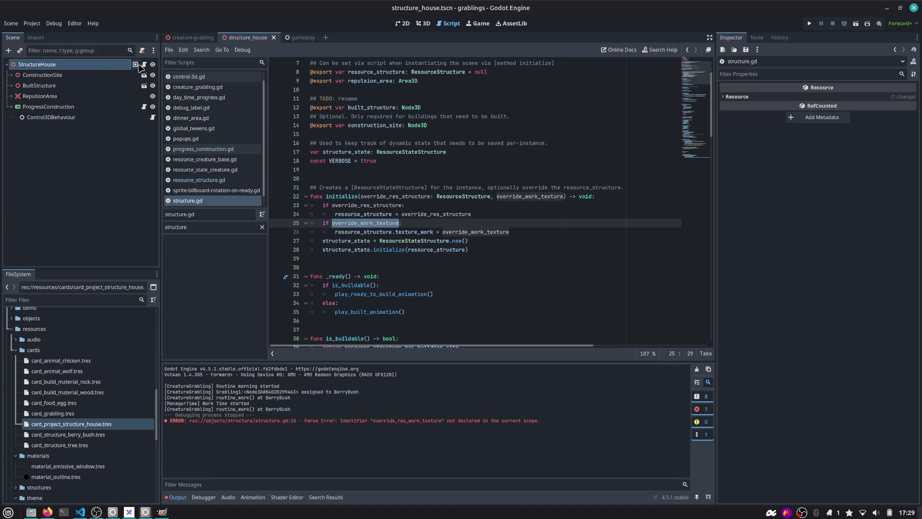
scroll(197, 160, "down", 1)
Review the card_main_image argument in tile.gd's initialize call on line 278.
left_click(195, 201)
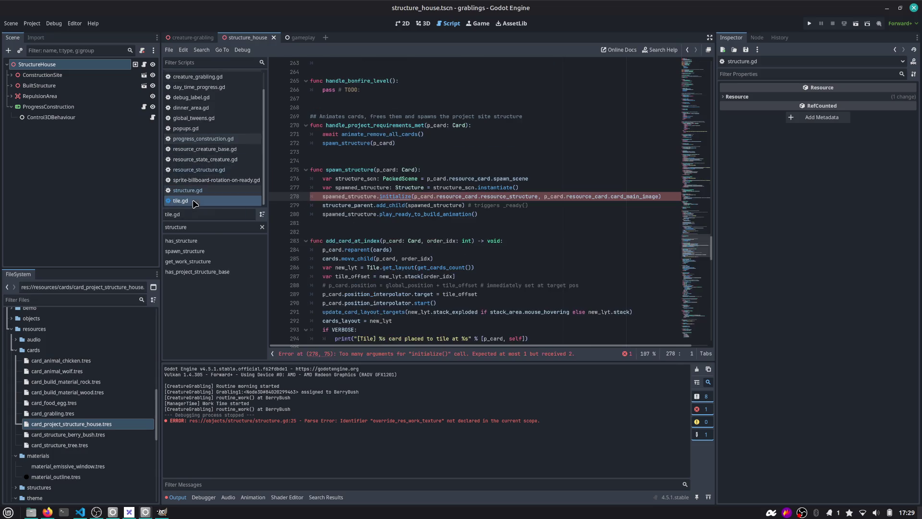
double_click(622, 197)
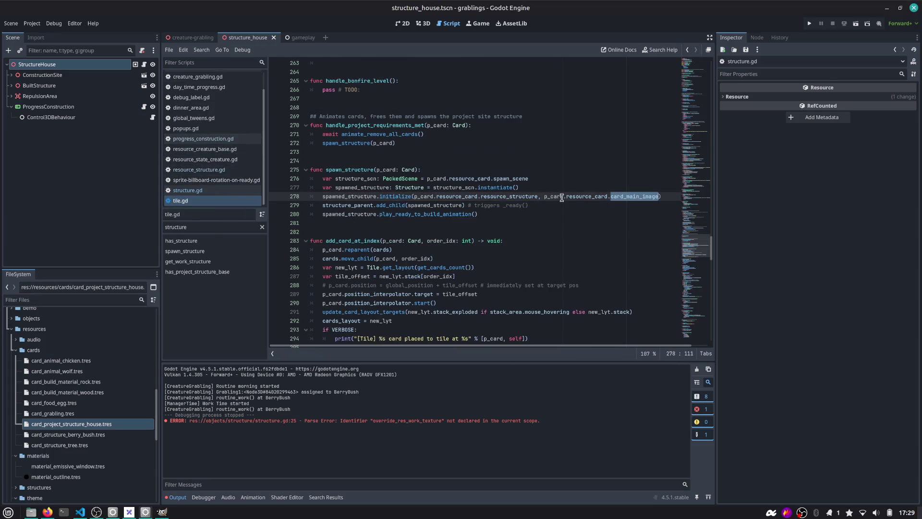
double_click(581, 197)
double_click(632, 197)
triple_click(368, 197)
left_click(379, 197)
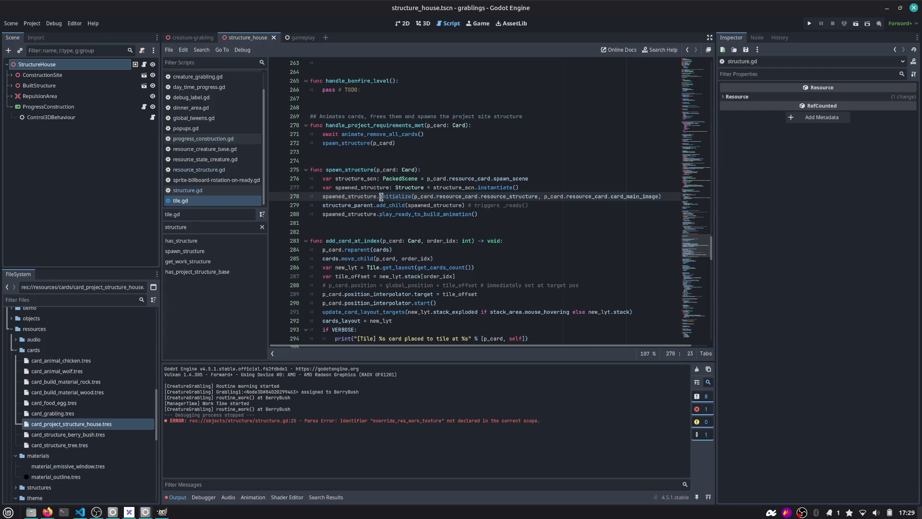
scroll(226, 120, "up", 2)
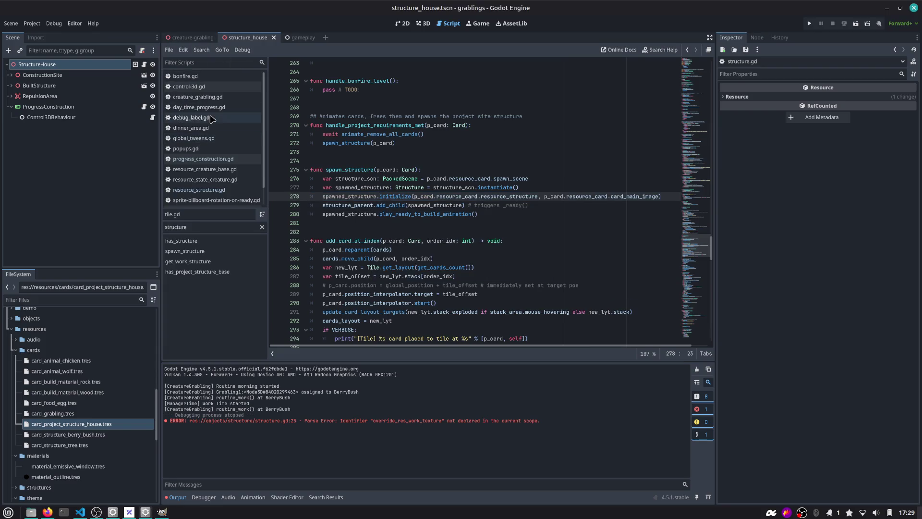
Open resource_structure.gd via the 'res' script filter, then switch to the gameplay scene.
left_click(209, 63)
type("res")
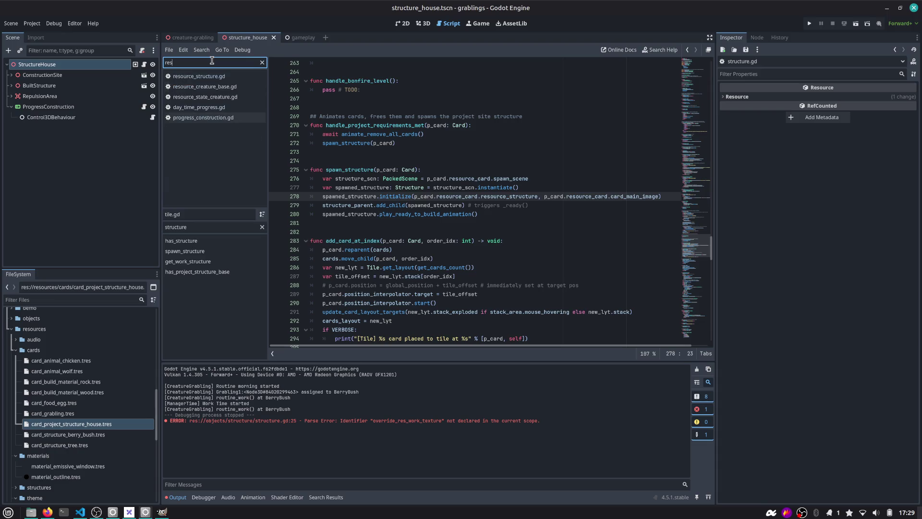
left_click(201, 77)
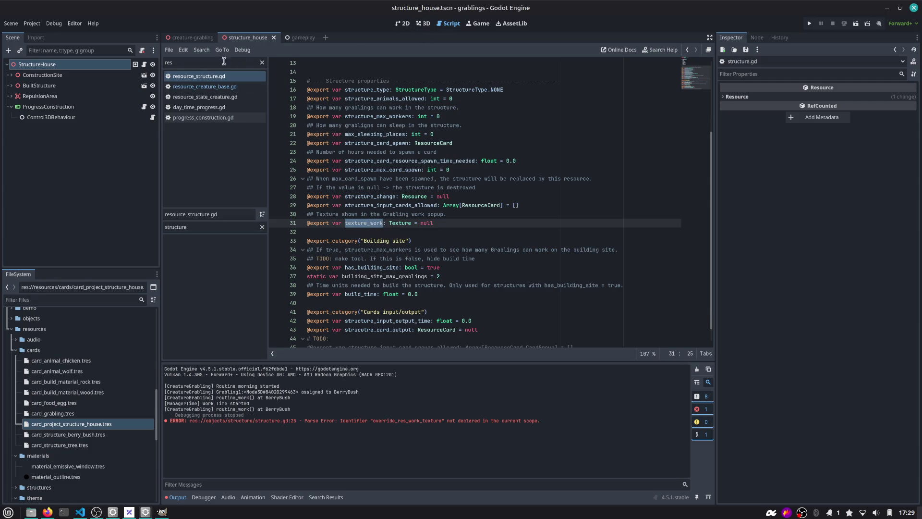
key("ctrl+shift+f")
key("Escape")
key("ctrl+Tab")
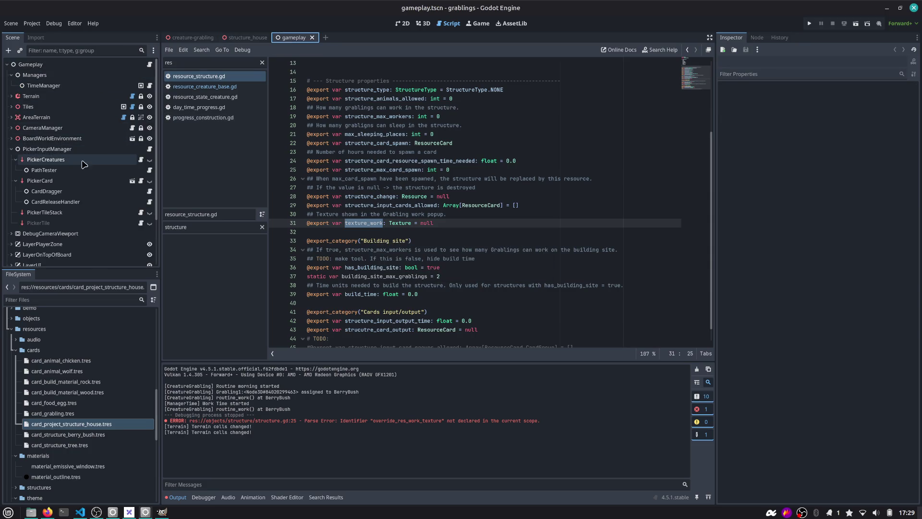
Open PickerCreatures' script at _handle_release_on_structure and check accepts_grabling_worker.
left_click(142, 160)
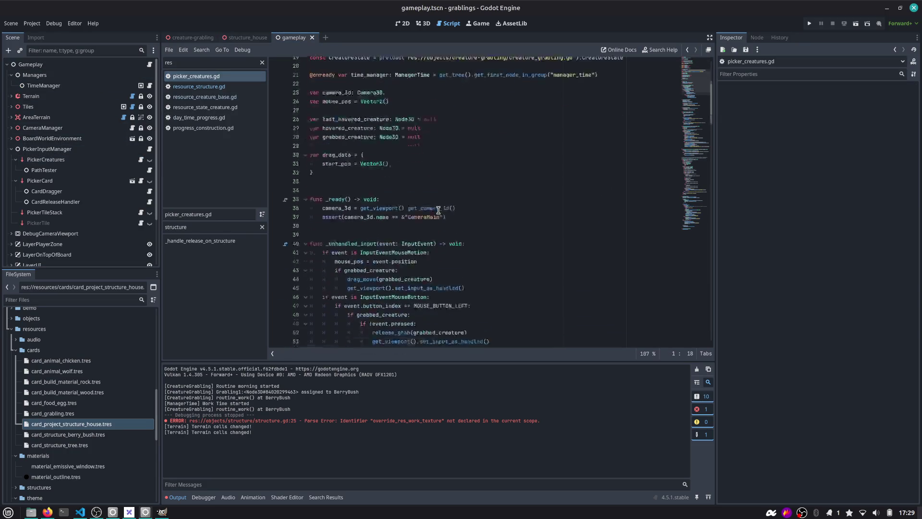
left_click(261, 228)
left_click(260, 228)
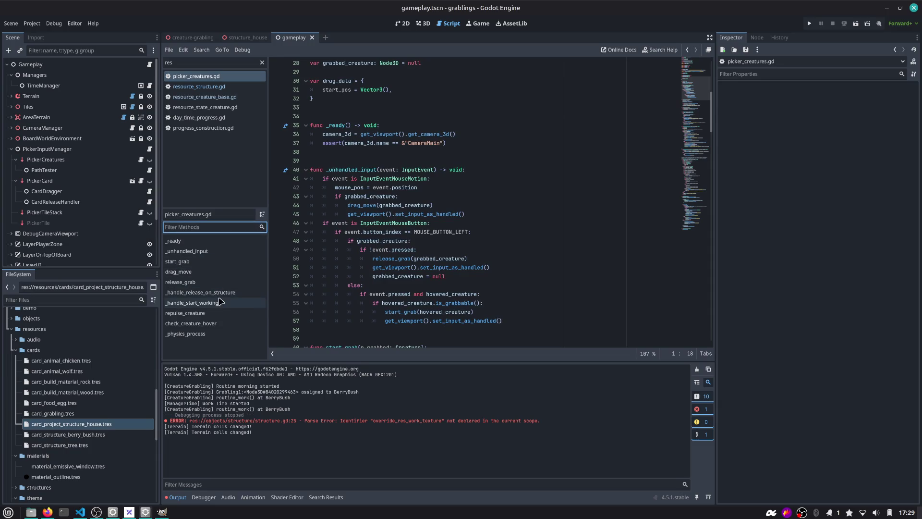
left_click(199, 292)
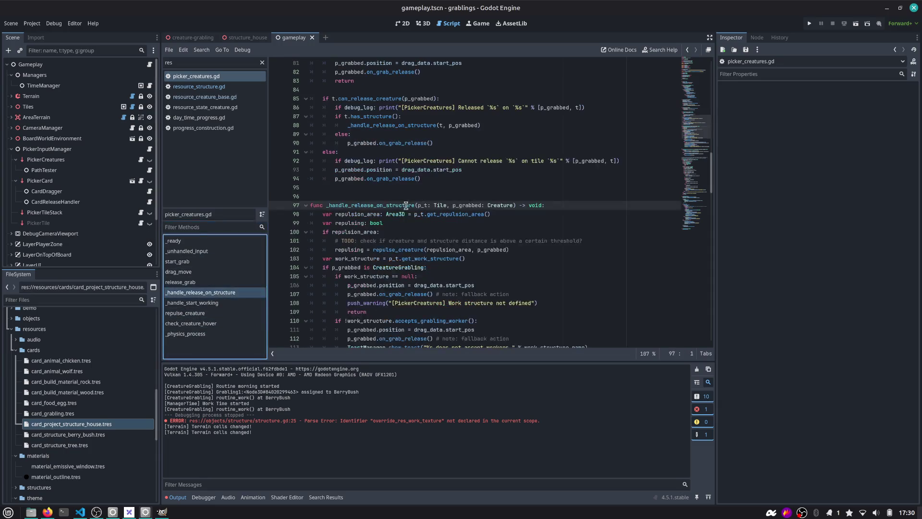
double_click(394, 206)
scroll(394, 205, "down", 3)
scroll(401, 218, "down", 2)
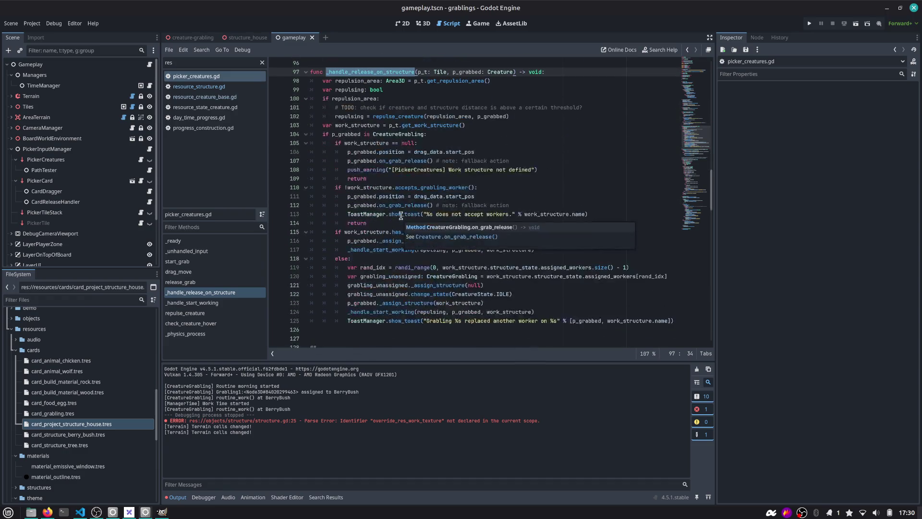
double_click(421, 188)
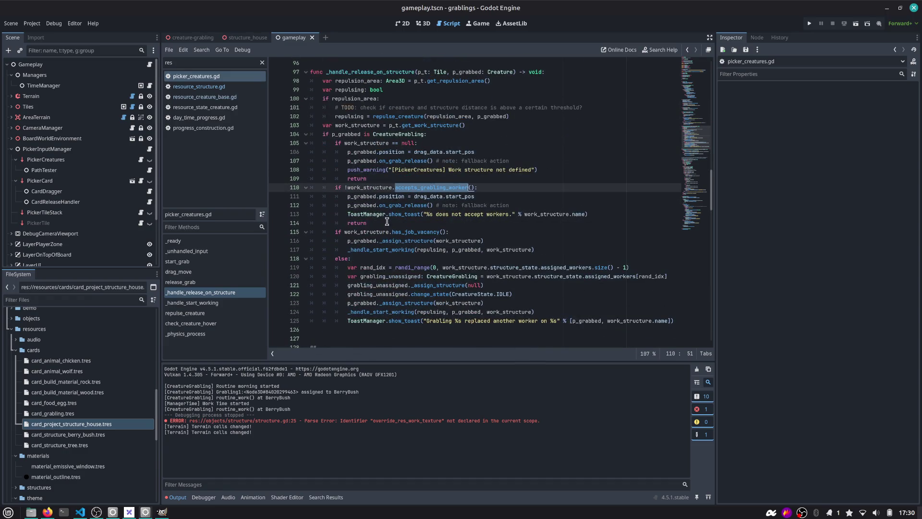
Follow _assign_structure into creature_grabling.gd, examine work_structure, and open the creature-grabbling scene.
left_click(383, 250)
double_click(408, 242)
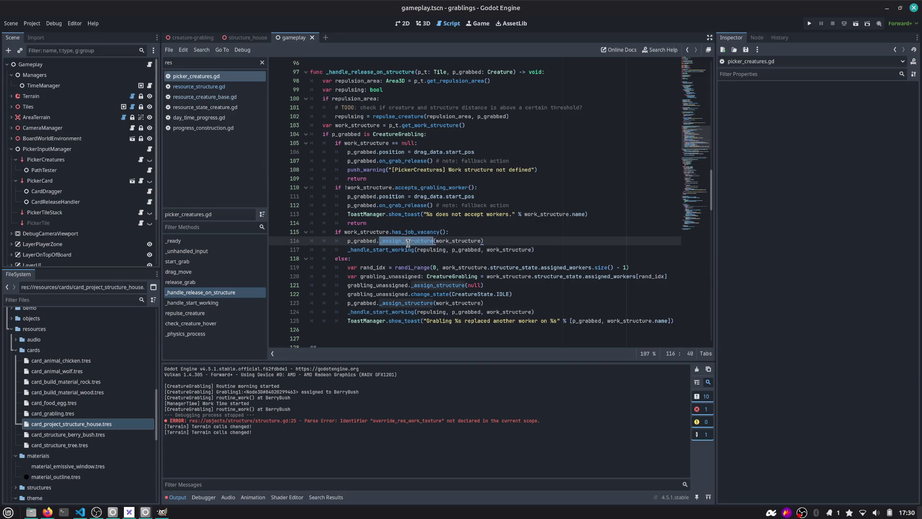
left_click(417, 240, "ctrl")
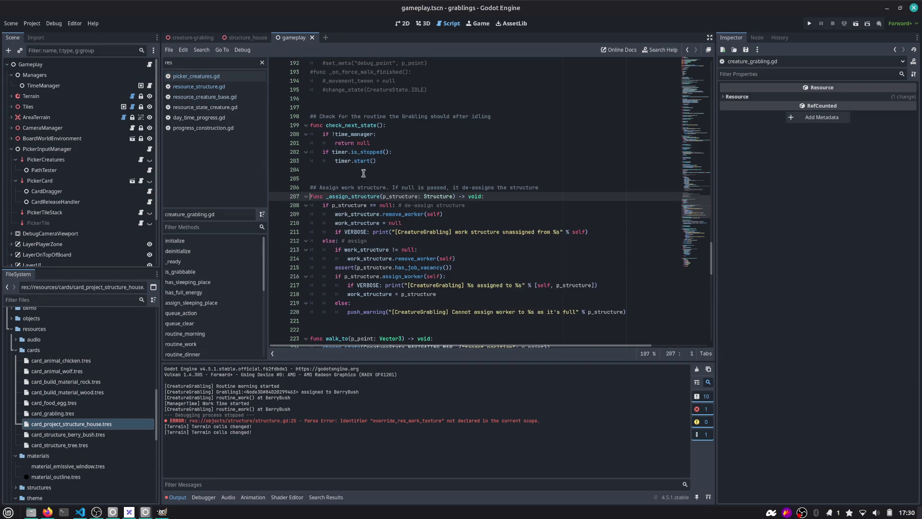
scroll(342, 209, "down", 2)
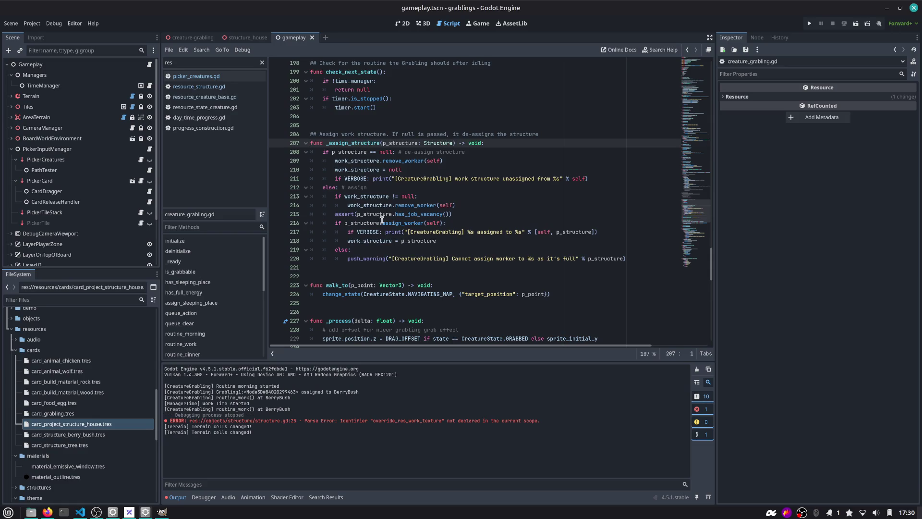
double_click(350, 161)
left_click(351, 170)
double_click(352, 169)
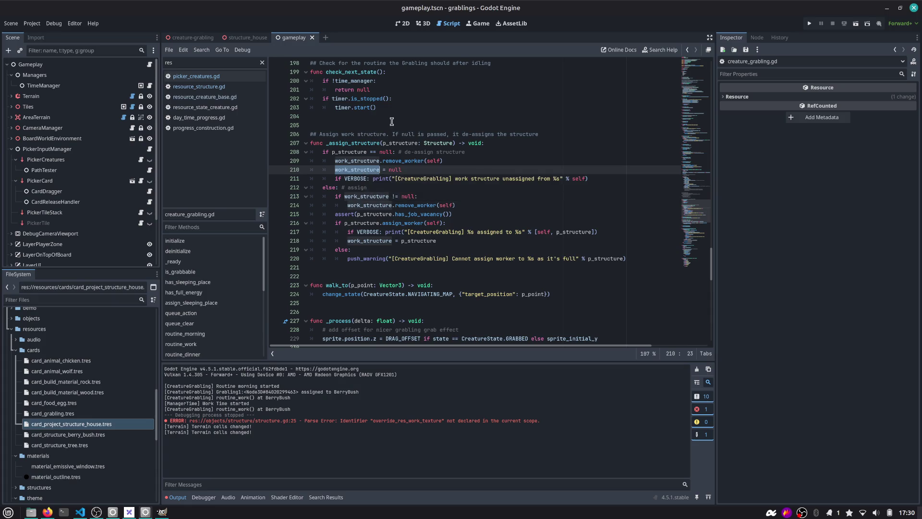
left_click(262, 63)
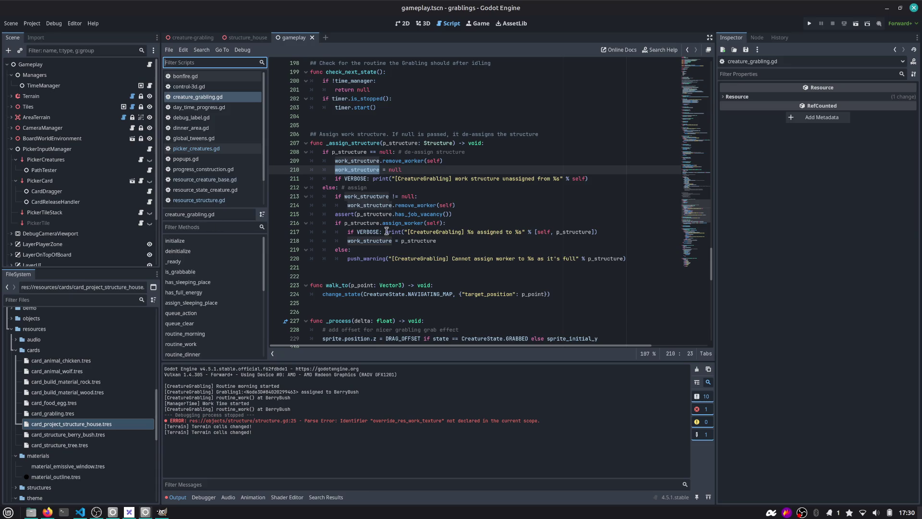
left_click(360, 170)
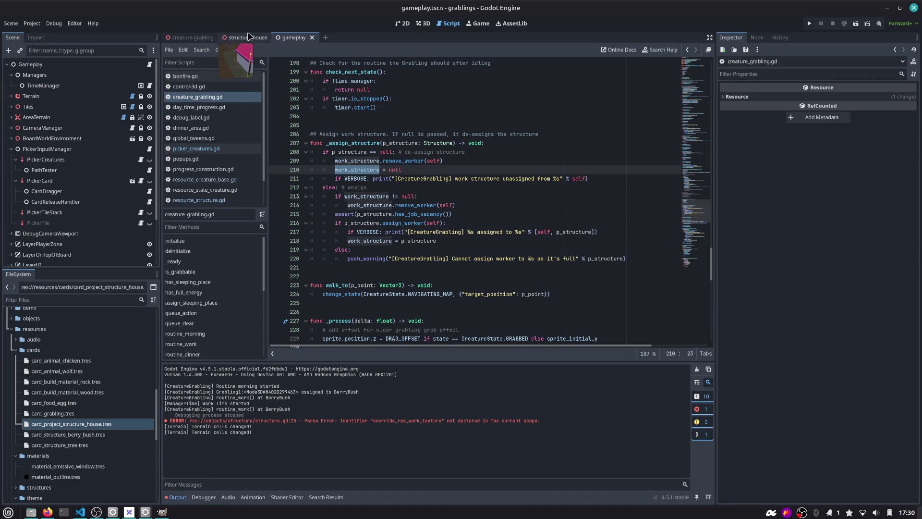
left_click(192, 38)
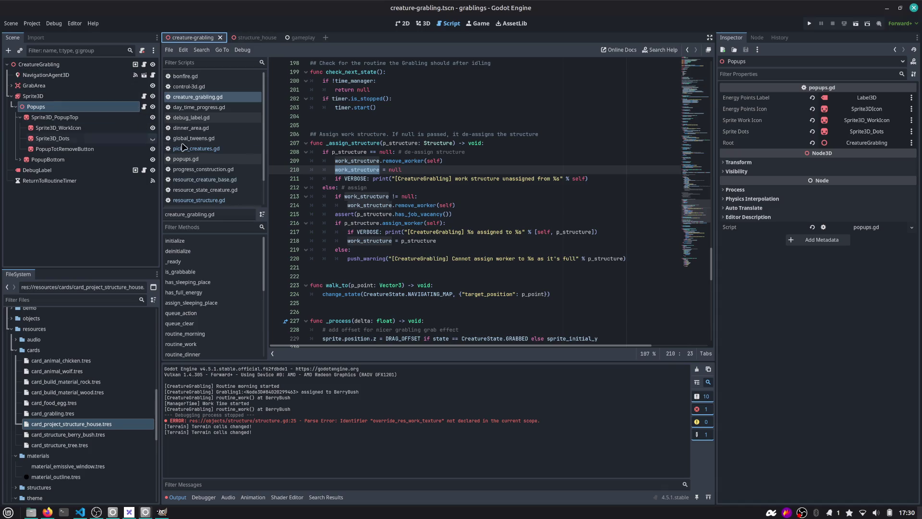
Locate the work_structure variable declared on line 29 of creature_grabling.gd.
scroll(693, 211, "up", 20)
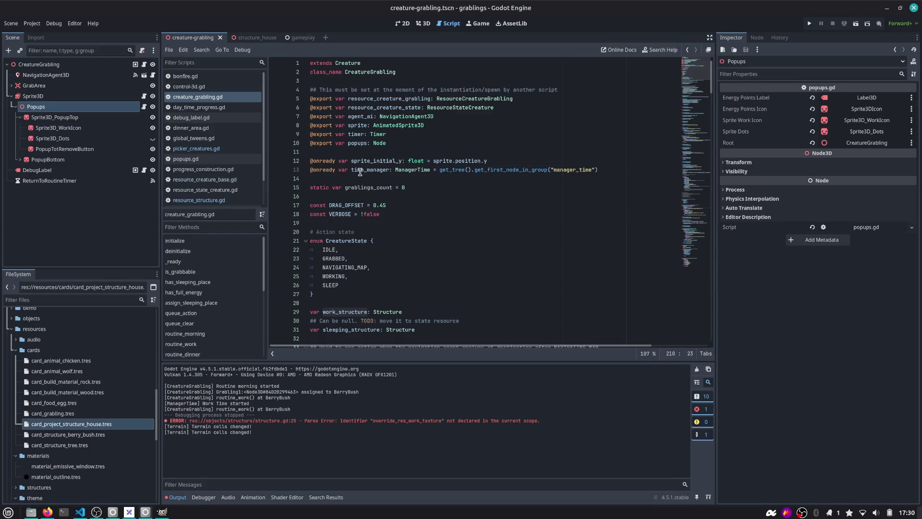
scroll(347, 219, "down", 2)
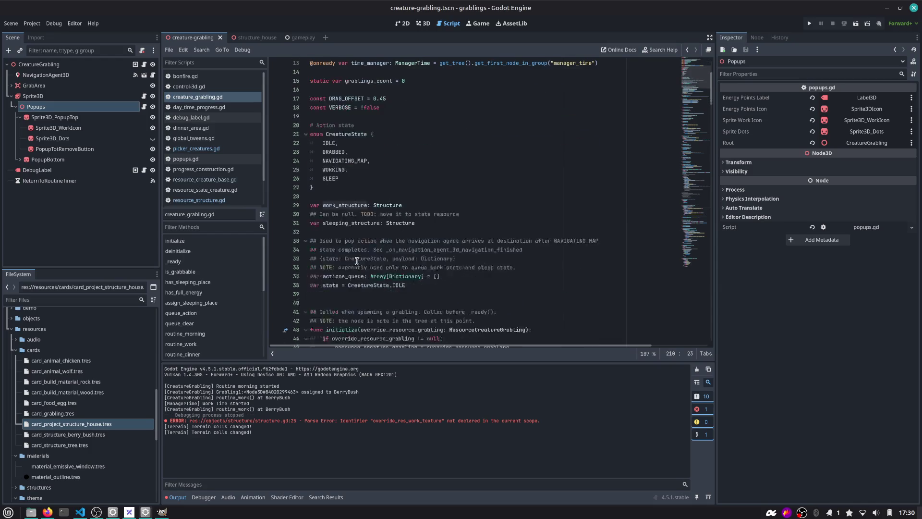
scroll(360, 248, "down", 2)
double_click(355, 205)
scroll(354, 202, "up", 3)
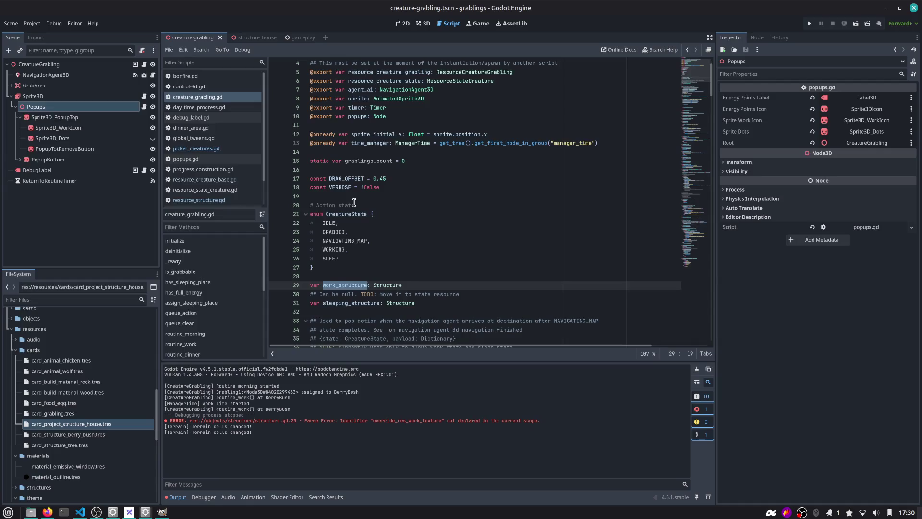
scroll(354, 202, "up", 1)
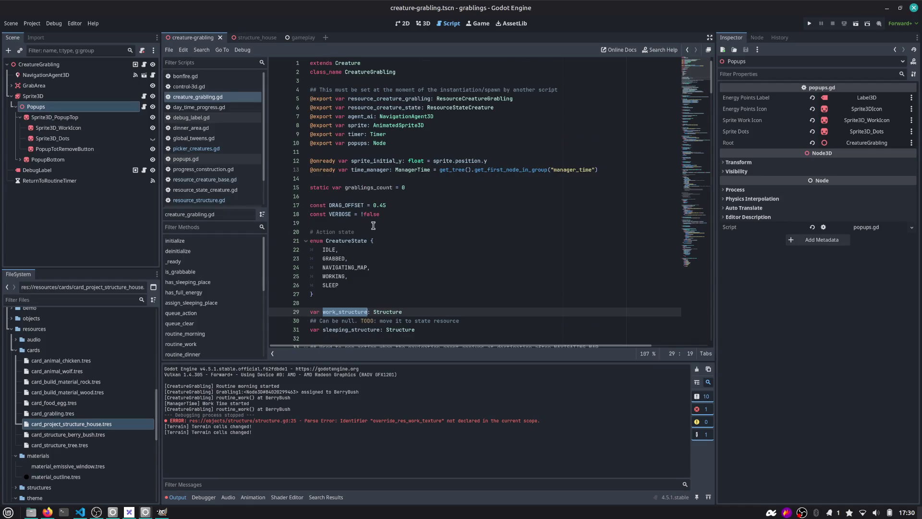
Add 'signal work_structure_changed(p_structure: Structure)' on line 4, below the class_name line.
left_click(398, 82)
key("Return")
type("signal work_structure_changed")
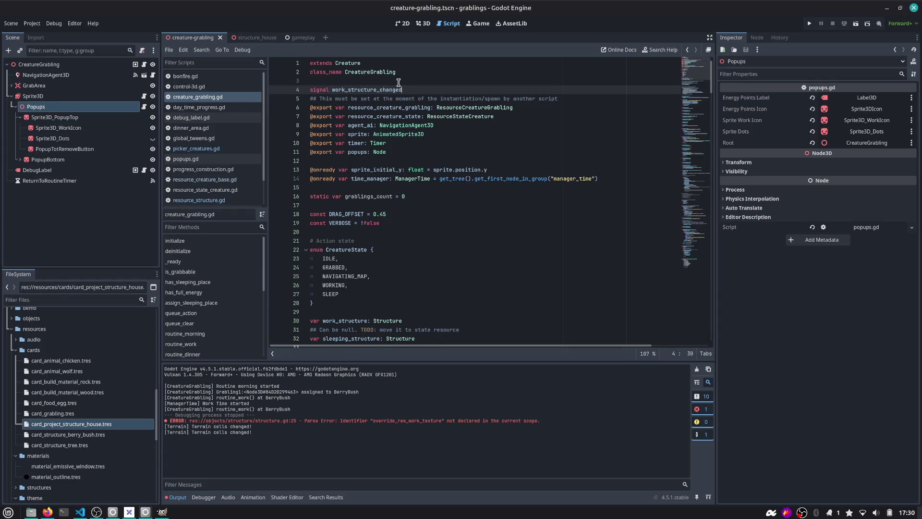
key("Return")
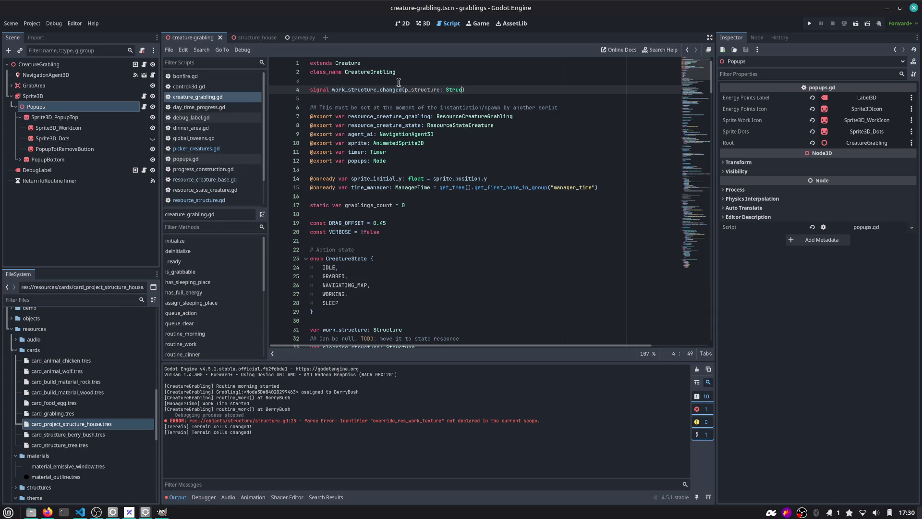
key("Left")
key("BackSpace")
key("BackSpace")
key("BackSpace")
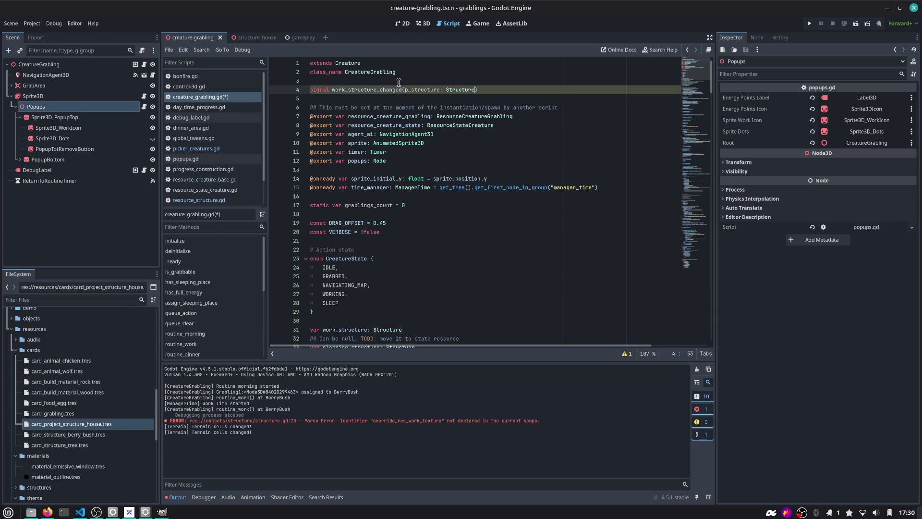
double_click(371, 89)
scroll(375, 105, "down", 10)
scroll(378, 184, "up", 8)
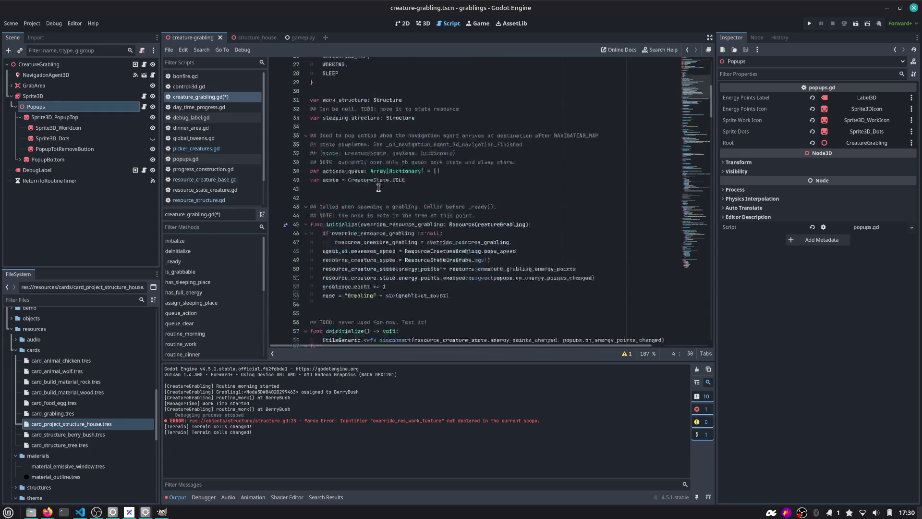
In _assign_structure, emit work_structure_changed(null) right after work_structure is cleared.
double_click(359, 278)
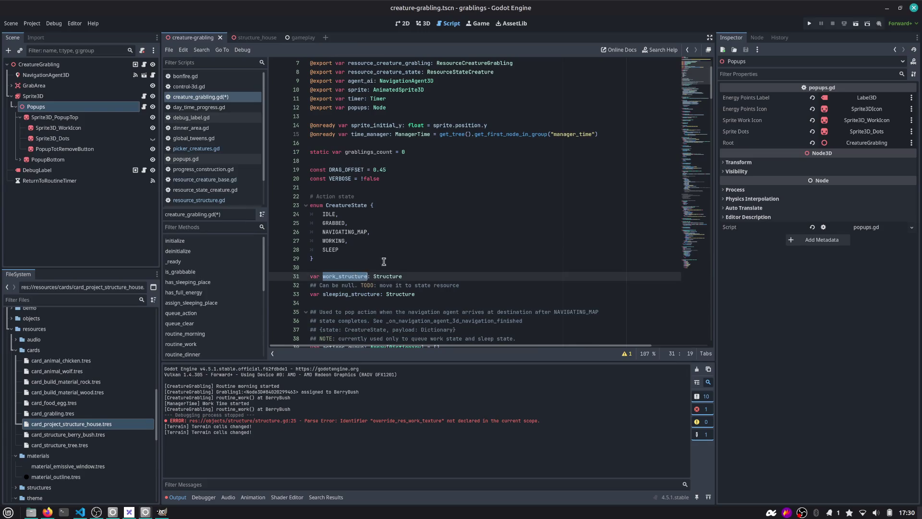
key("ctrl+f")
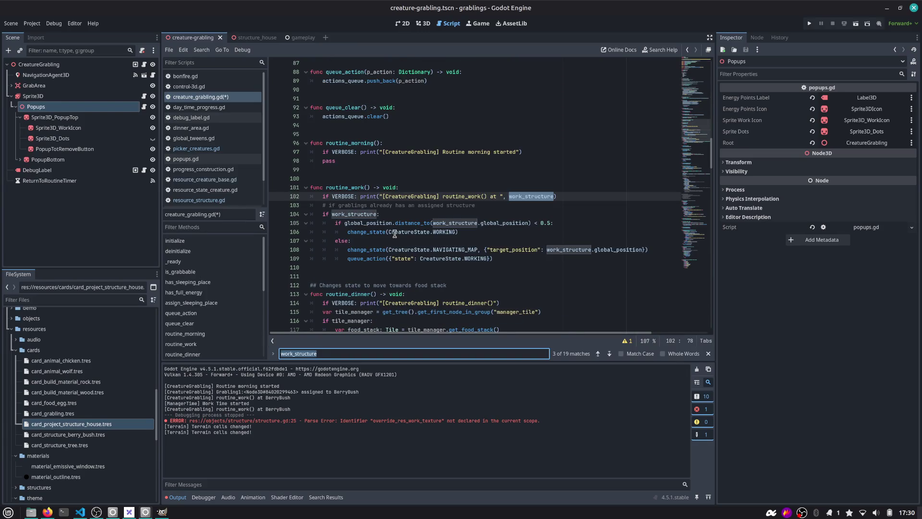
key("Return")
key("Return")
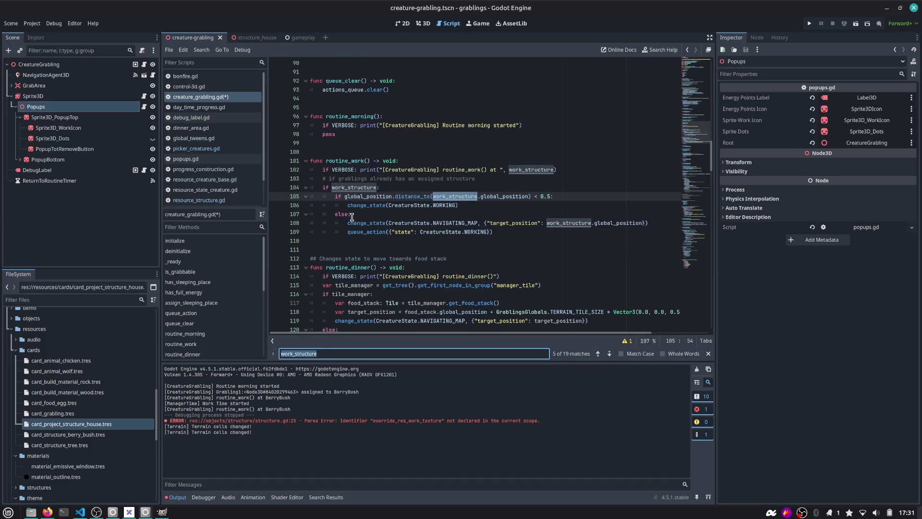
key("Return")
key("Return")
key("Return")
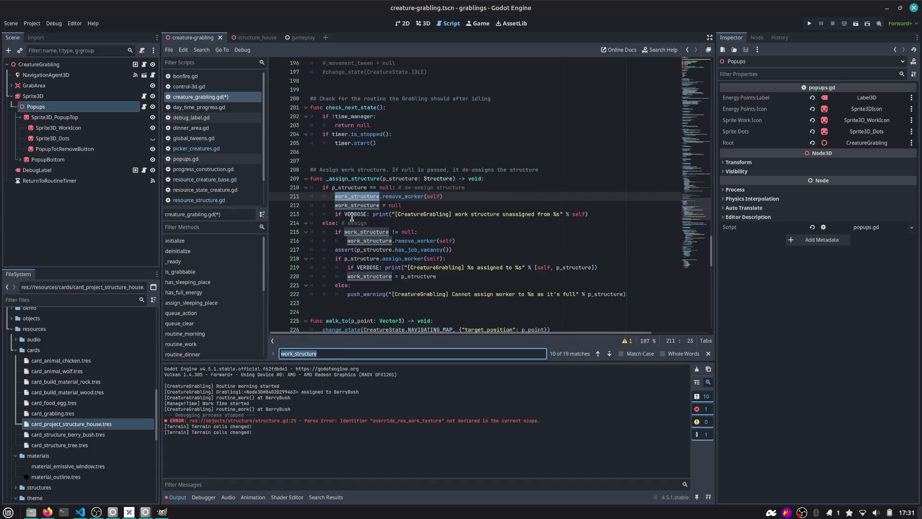
left_click(389, 205)
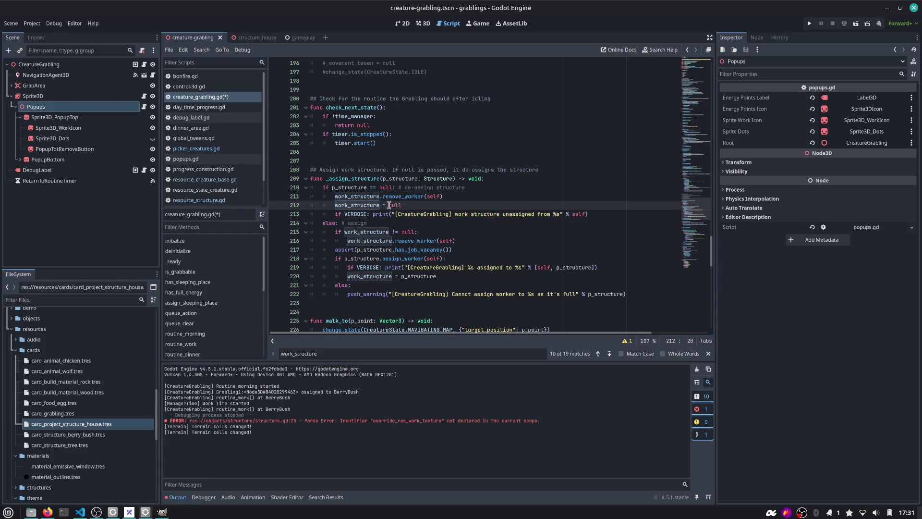
key("Return")
type("work_structure_changed(")
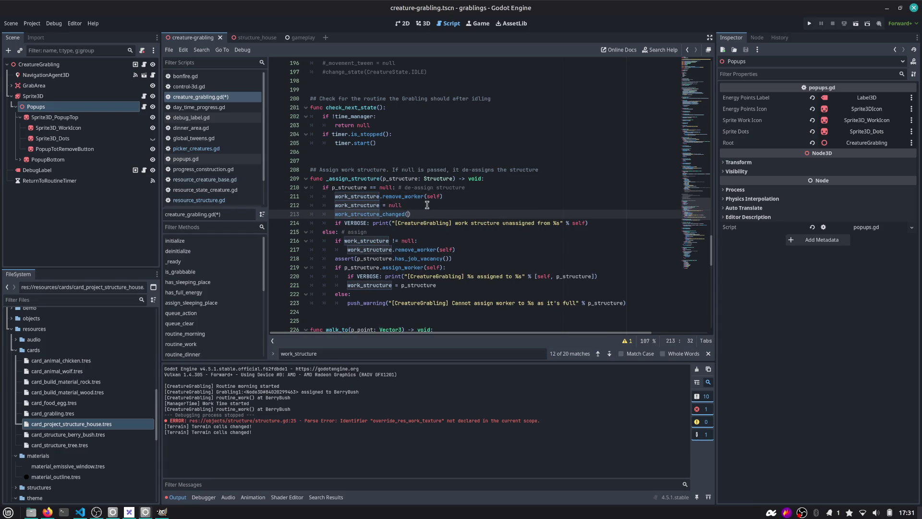
type("null")
key("ctrl+s")
scroll(427, 205, "down", 1)
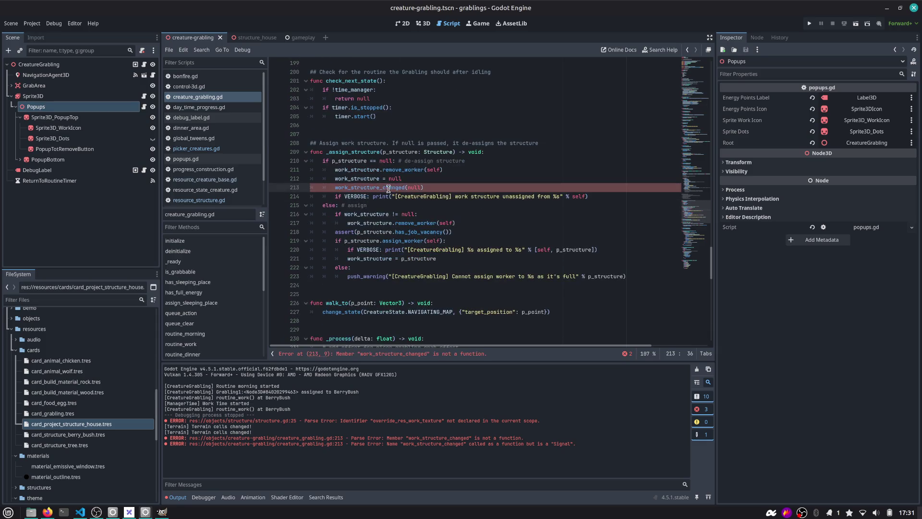
double_click(388, 187)
left_click(444, 190)
type(".emit")
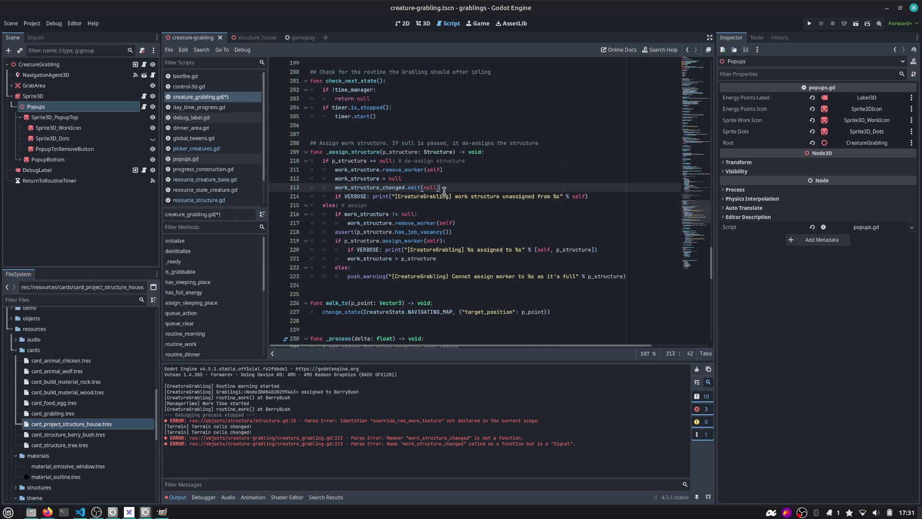
Emit work_structure_changed(p_structure) right after work_structure is assigned.
left_click(383, 213)
double_click(380, 223)
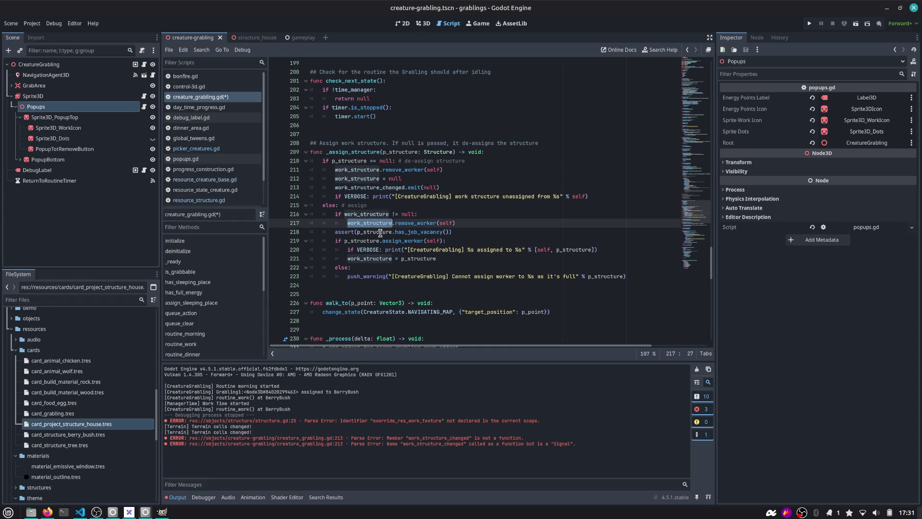
left_click(455, 259)
key("Return")
type("work_structure_changed.emit(null)")
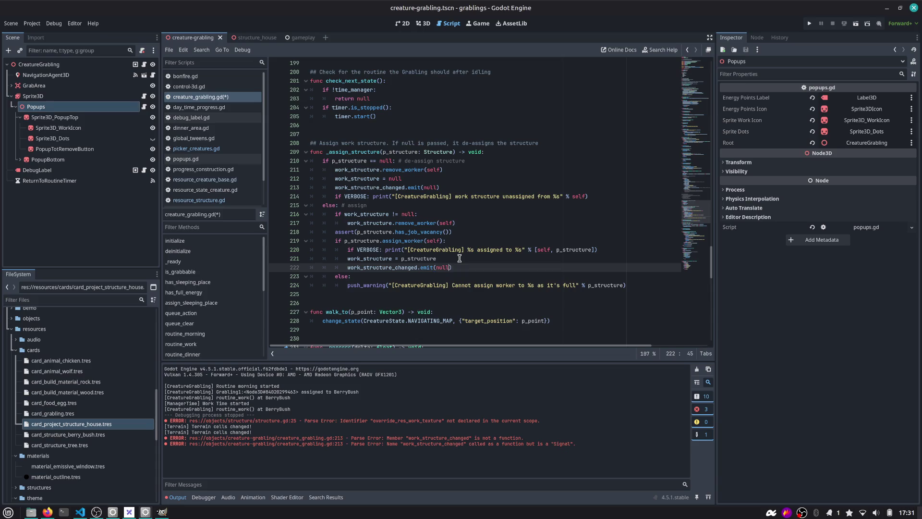
key("BackSpace")
key("BackSpace")
key("BackSpace")
type("p_structure")
mouse_move(410, 272)
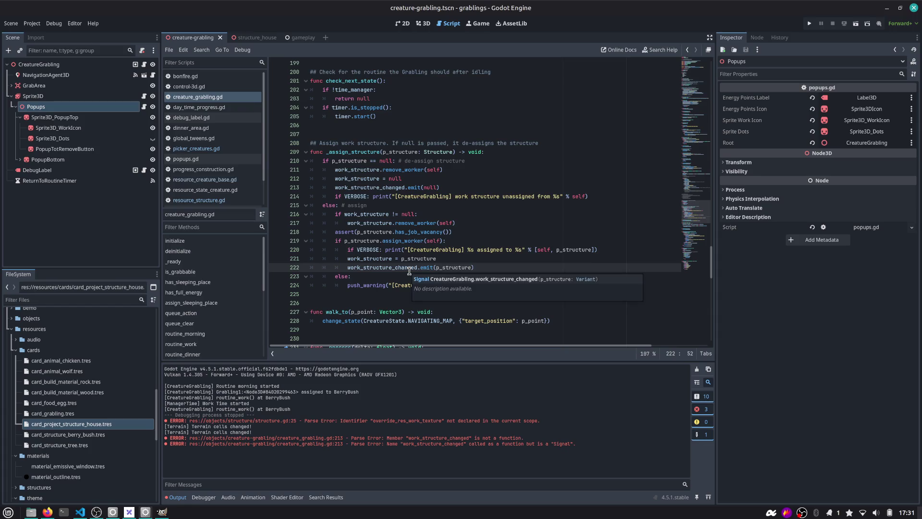
double_click(431, 268)
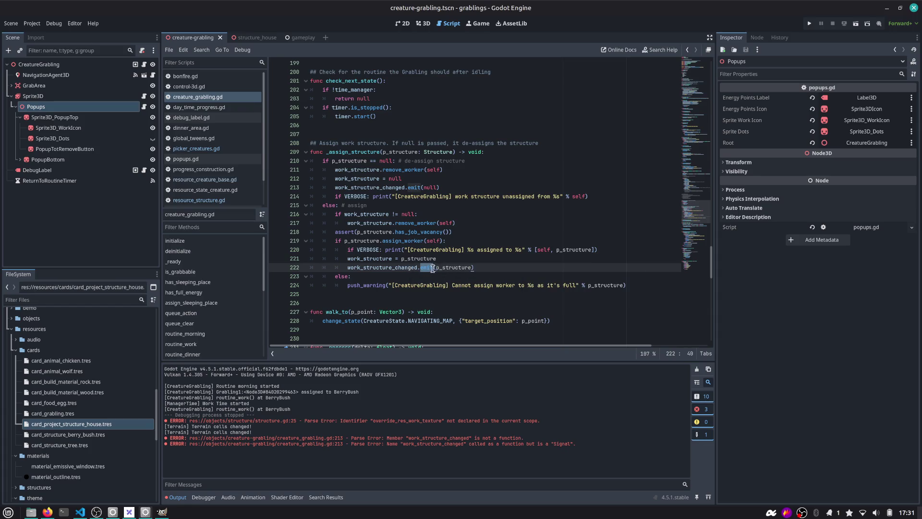
scroll(420, 270, "down", 2)
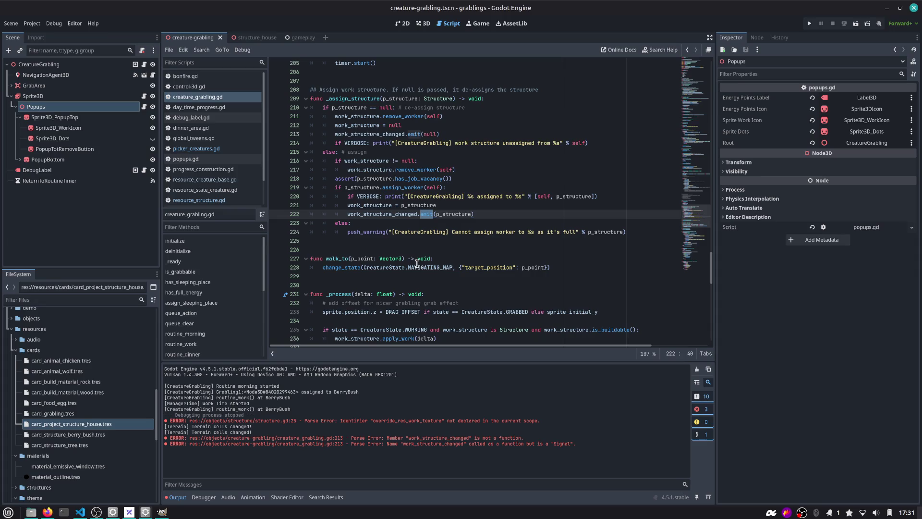
left_click(38, 65)
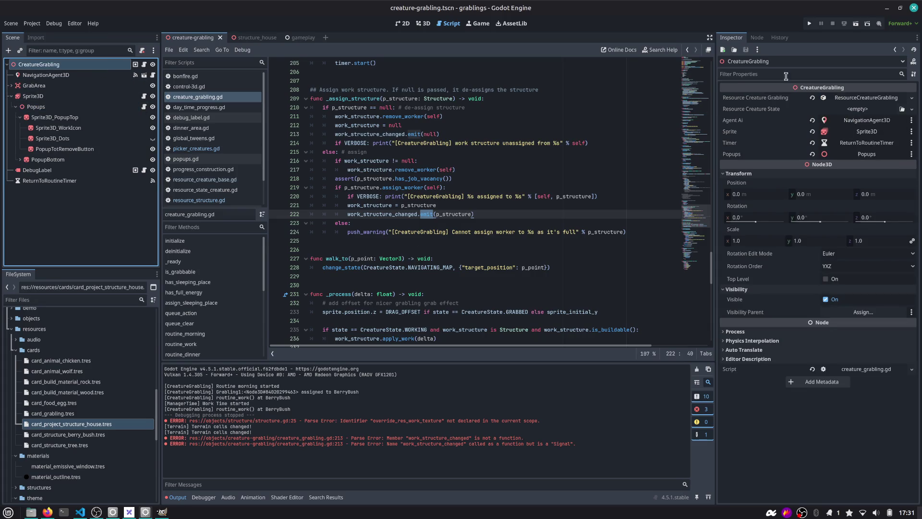
Connect work_structure_changed to the Popups node, creating _on_creature_grabling_work_structure_changed.
left_click(757, 37)
double_click(764, 88)
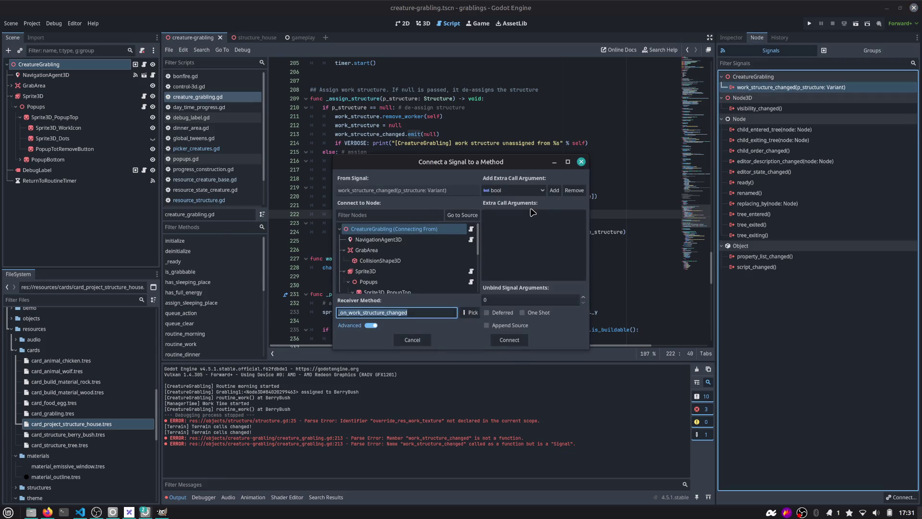
double_click(390, 277)
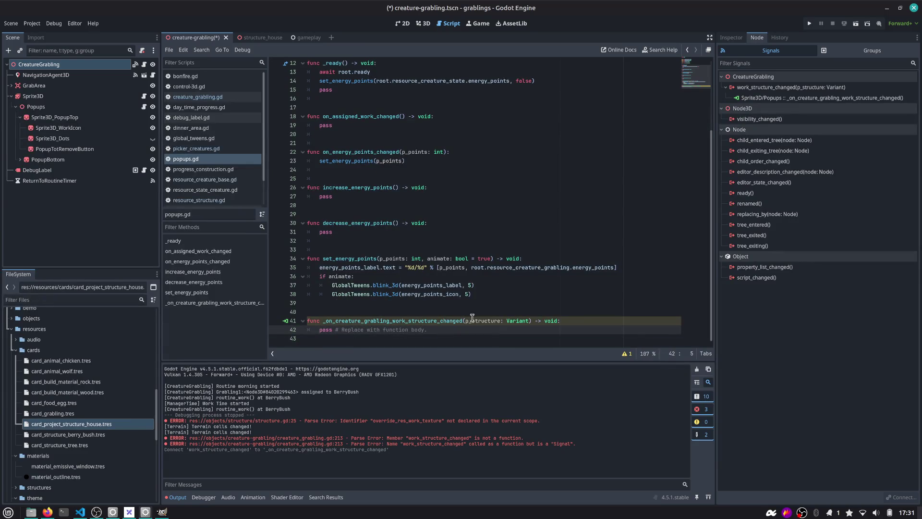
Select the old on_assigned_work_changed function in popups.gd.
scroll(472, 318, "up", 2)
double_click(375, 170)
left_click(366, 178)
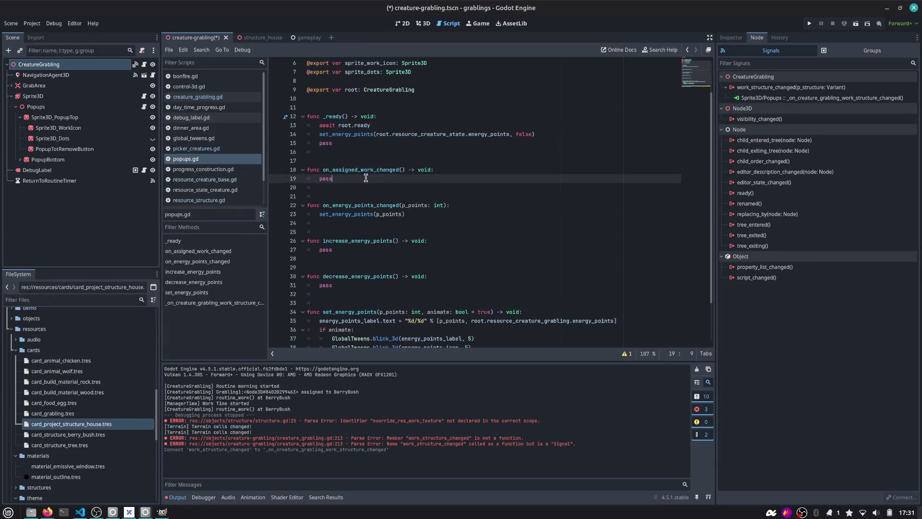
left_click_drag(366, 178, 291, 173)
left_click(292, 174)
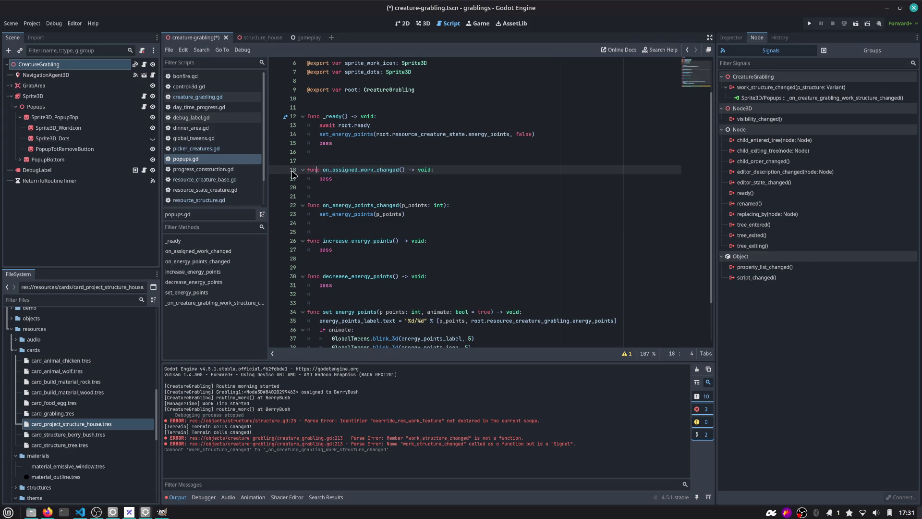
Confirm on_assigned_work_changed is unused project-wide and delete that function.
key("ctrl+Right")
key("ctrl+shift+Right")
key("ctrl+shift+f")
key("Return")
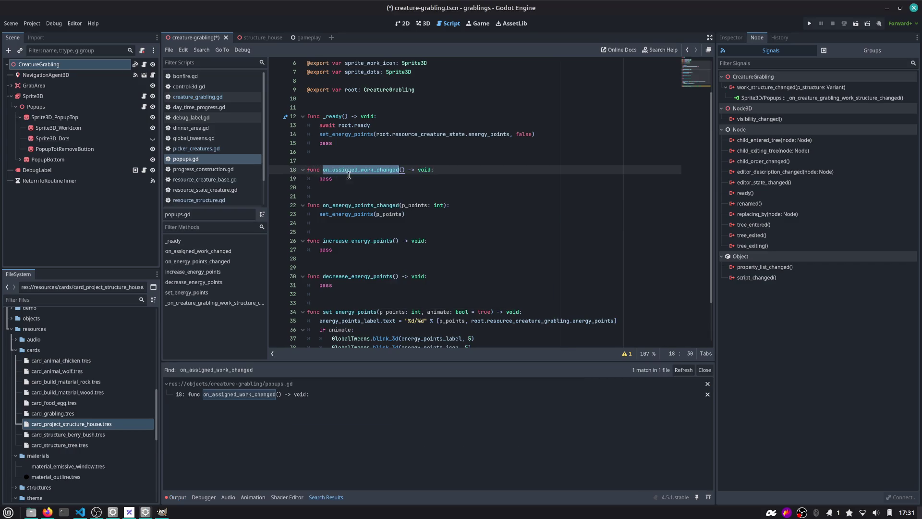
key("Up")
key("shift+Down")
key("shift+Down")
key("shift+Down")
key("Delete")
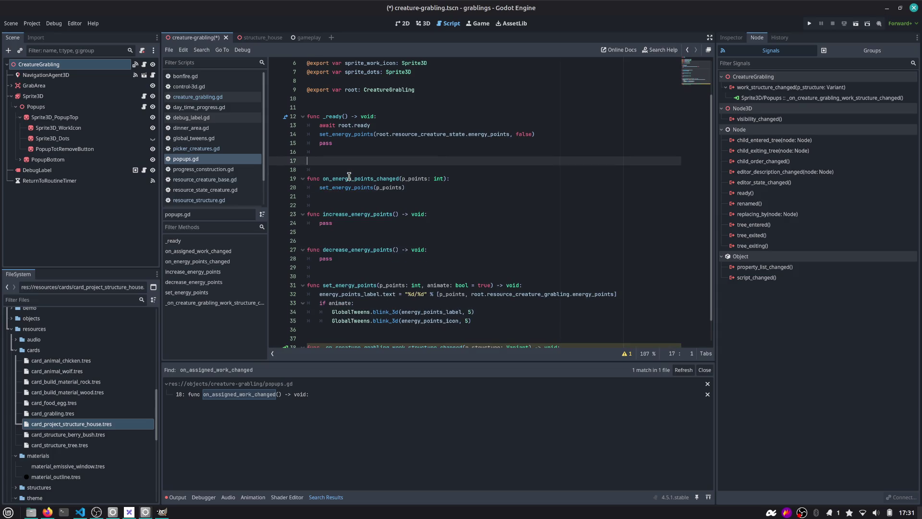
key("BackSpace")
Restore the new handler's if/else body and begin 'sprite_work_icon.texture = p_structure.'.
scroll(357, 206, "down", 1)
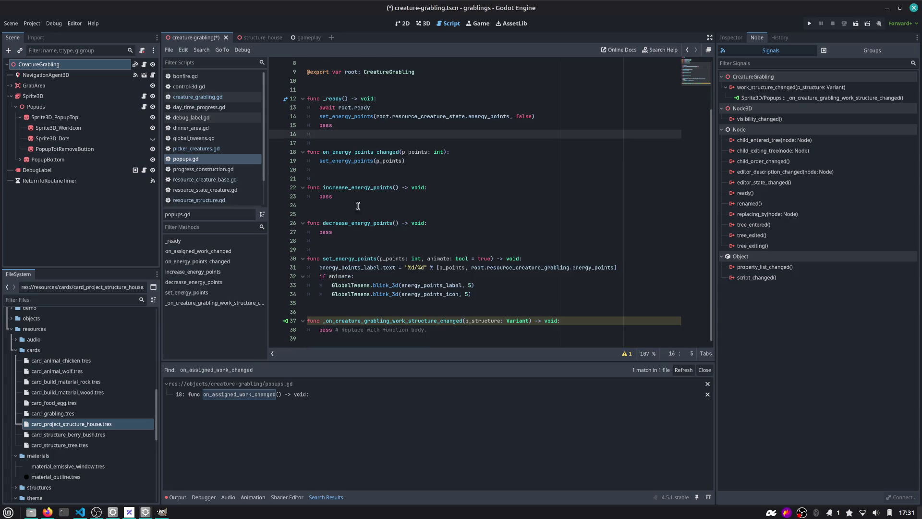
left_click(488, 335)
key("shift+Home")
key("BackSpace")
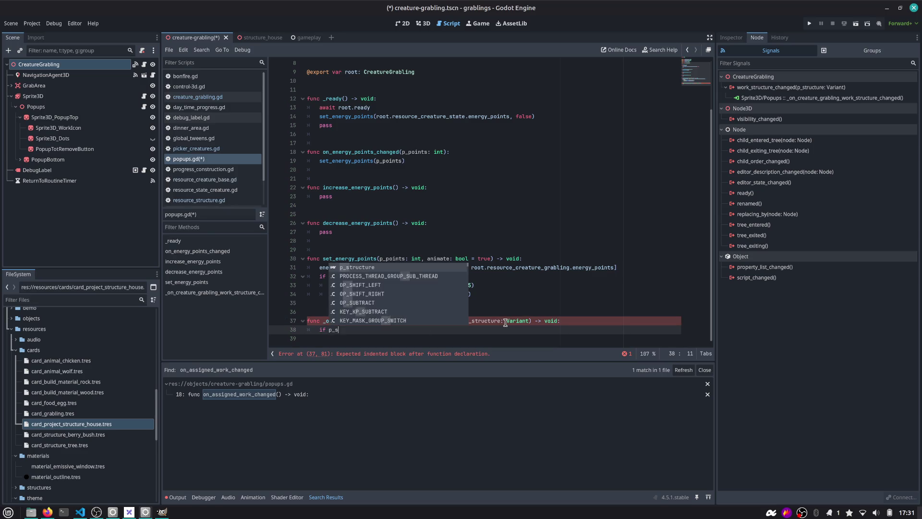
key("BackSpace")
key("BackSpace")
key("BackSpace")
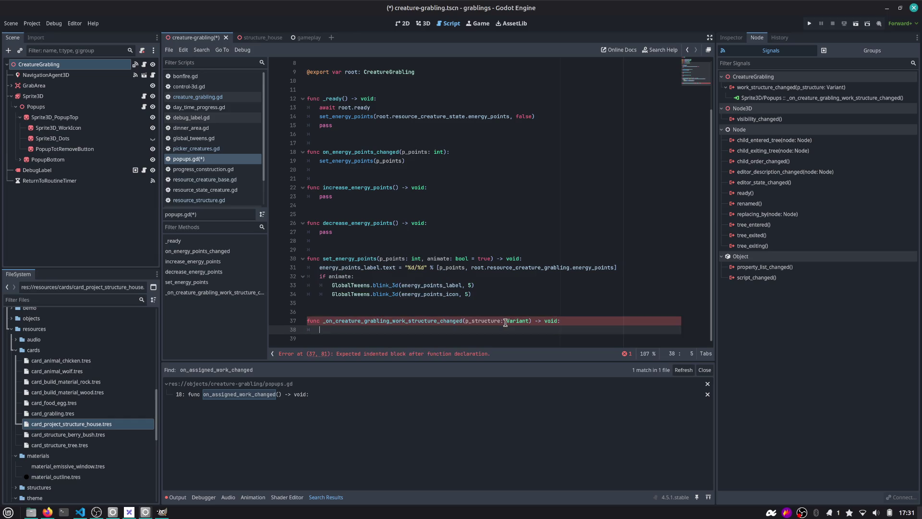
key("ctrl+z")
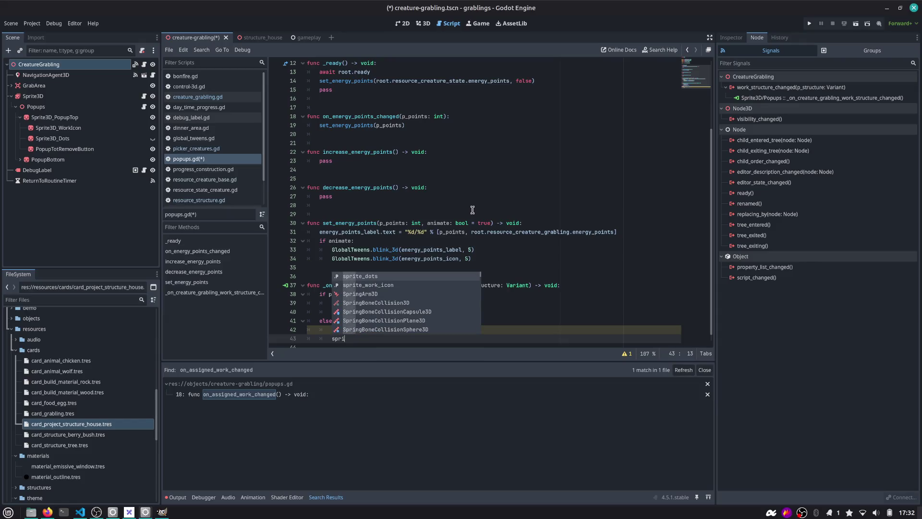
key("Down")
key("Return")
key("Return")
type("= p_str")
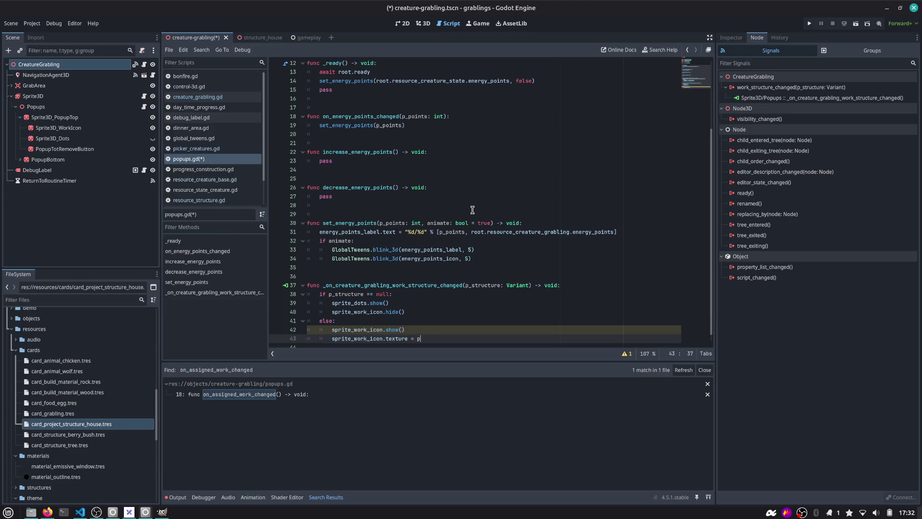
type("ucture.")
Remove the Variant type from the handler's p_structure parameter.
key("Up")
key("Up")
key("Up")
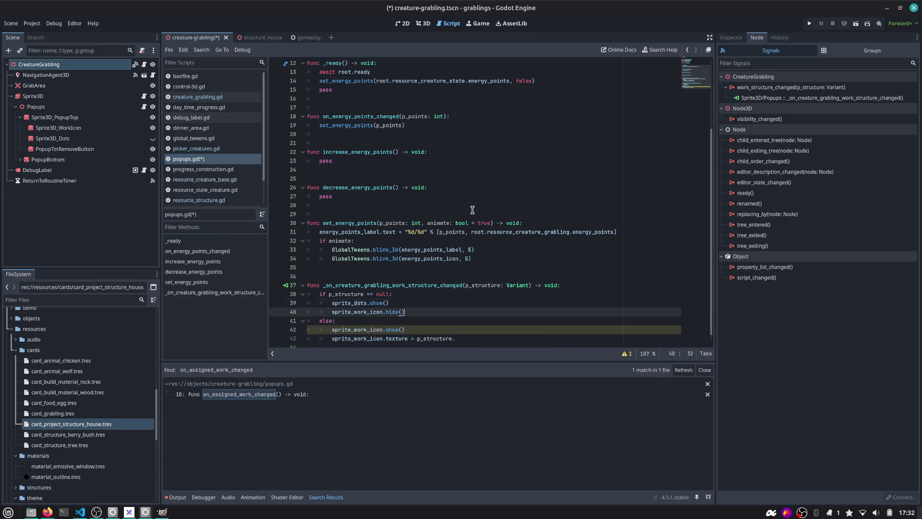
key("shift+ctrl+Right")
key("shift+ctrl+Right")
key("Delete")
key("Down")
key("Down")
key("Down")
key("Down")
key("Down")
key("Down")
key("End")
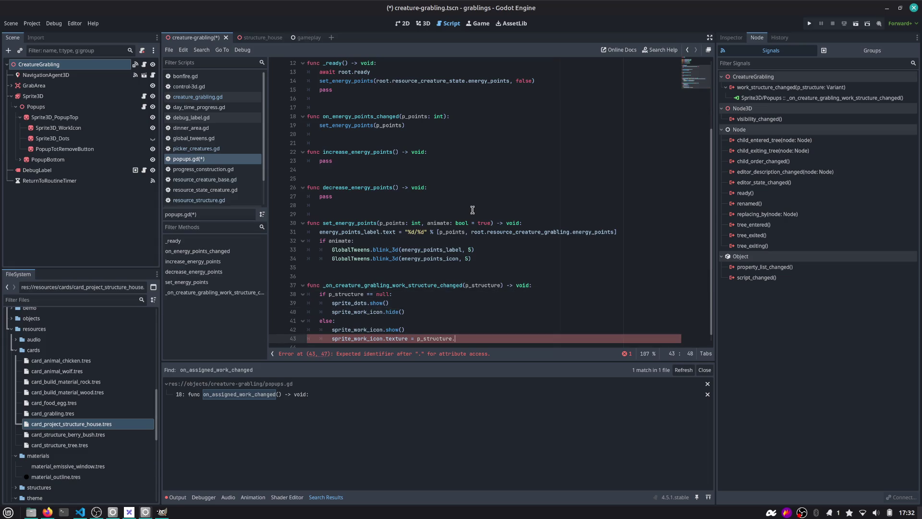
Add 'structure: ResourceStructure = p_structure' and set the icon texture to structure.texture_work, then save.
scroll(206, 121, "down", 2)
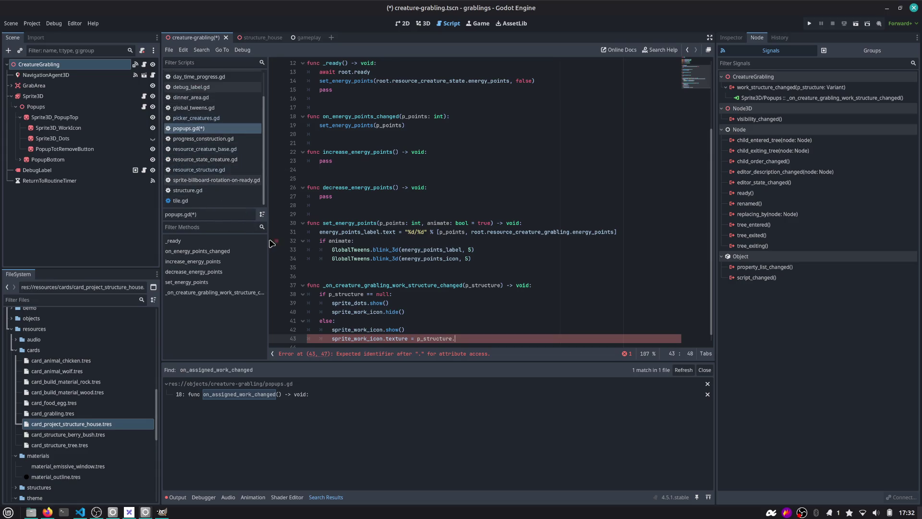
left_click(433, 329)
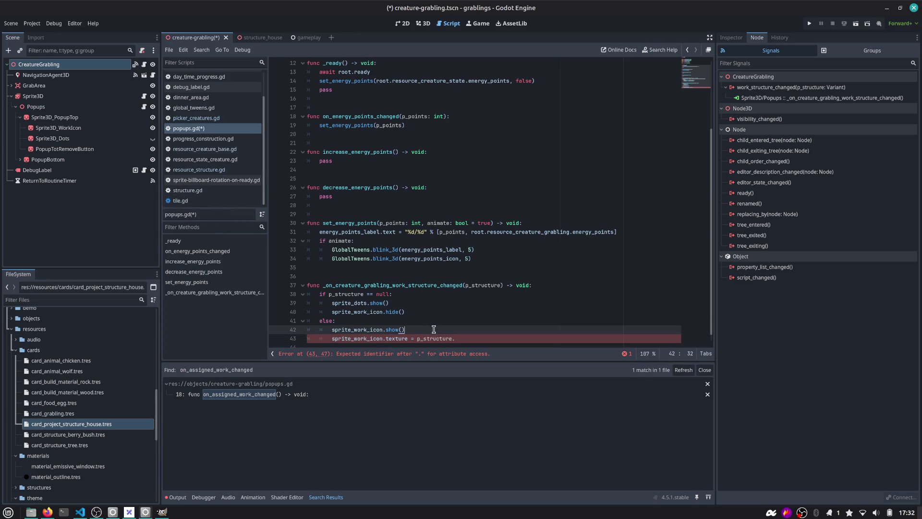
key("Return")
type("str: ResourceS")
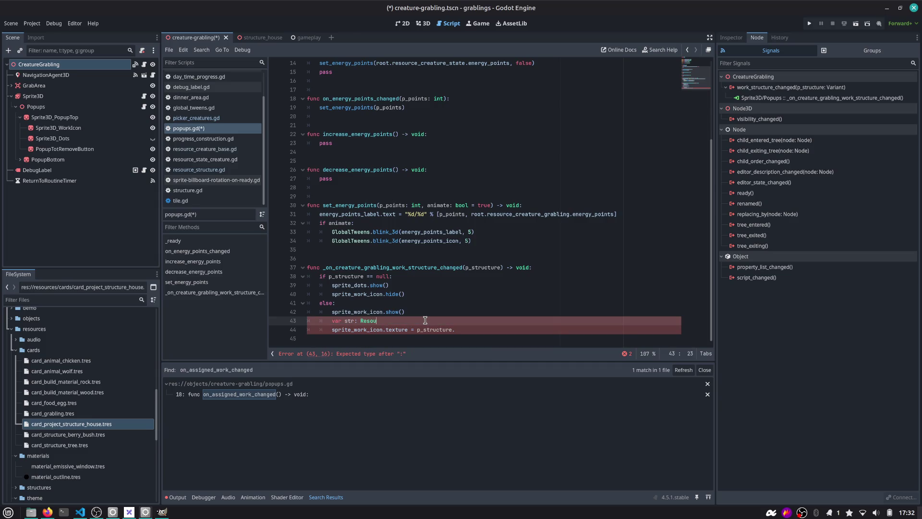
type("tructure =")
key("Return")
key("Down")
key("BackSpace")
key("BackSpace")
key("BackSpace")
type("s")
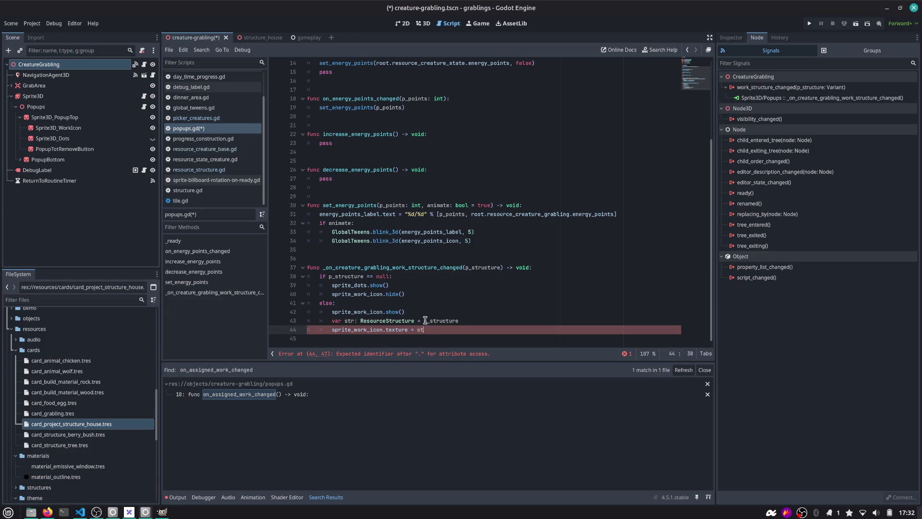
type("tr")
key("Up")
key("Home")
key("ctrl+Right")
key("Right")
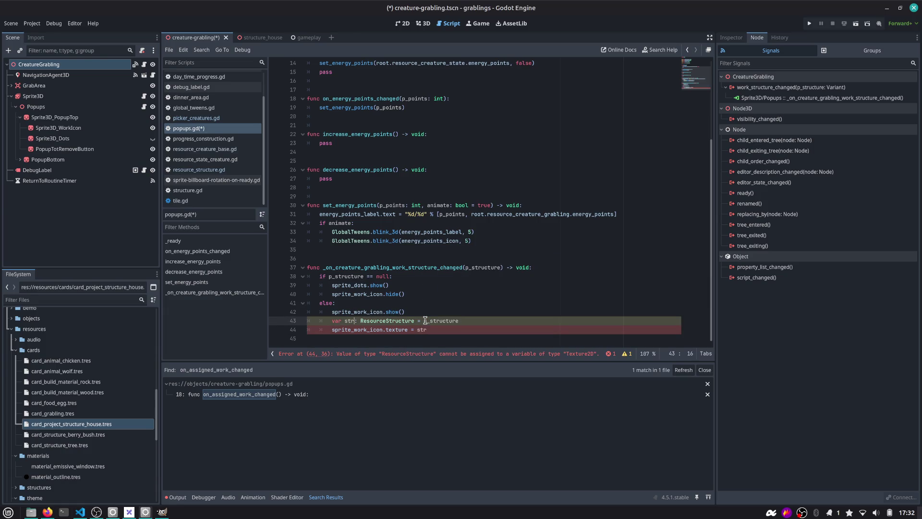
type("ucture")
key("Down")
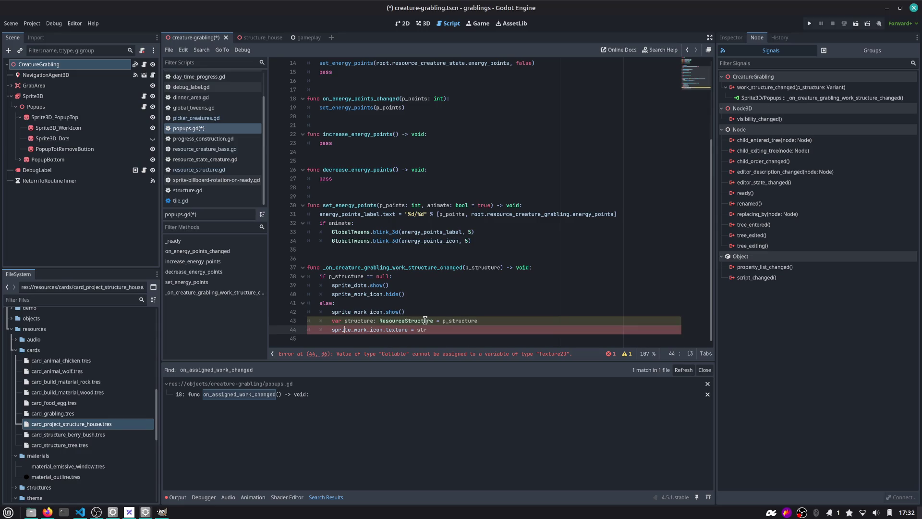
type("ructure.te")
type("xture_work")
key("ctrl+s")
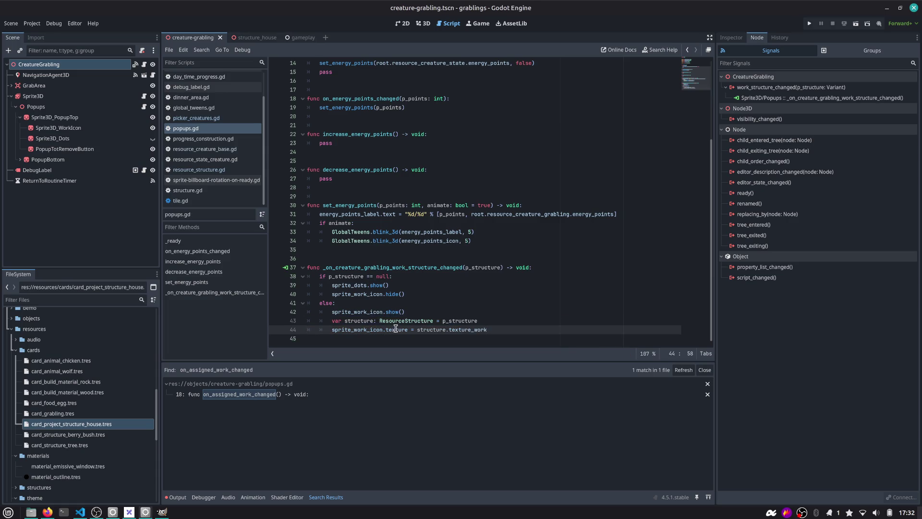
Move sprite_work_icon.show() below the texture assignment and add sprite_dots.hide().
left_click(411, 312)
key("ctrl+x")
key("Down")
key("End")
key("Return")
key("ctrl+v")
type("rite_dots.hide(")
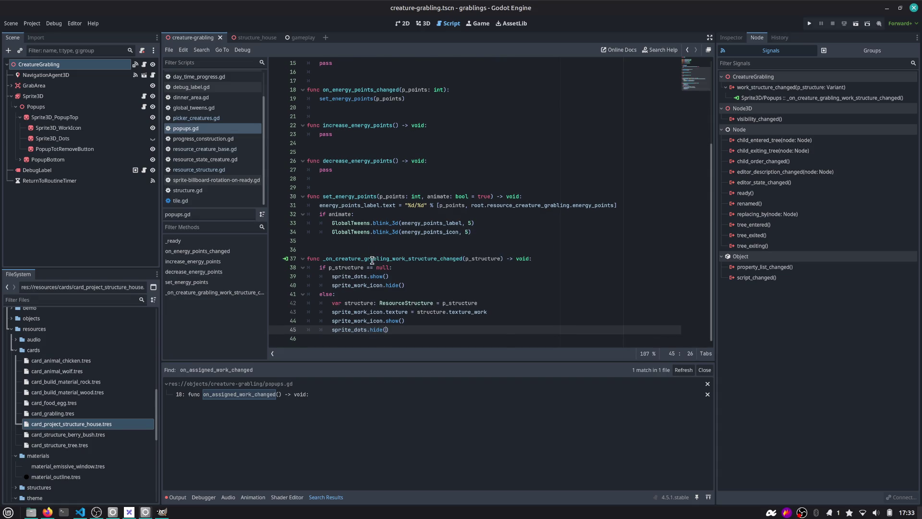
Select the whole work-structure handler function to review it.
double_click(342, 260)
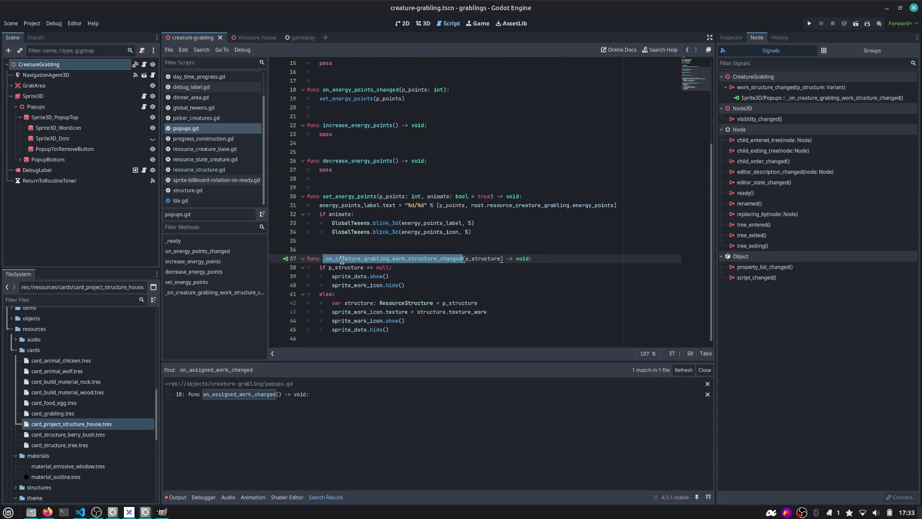
left_click(394, 326)
key("shift+Up")
key("shift+Up")
key("shift+Up")
key("shift+Home")
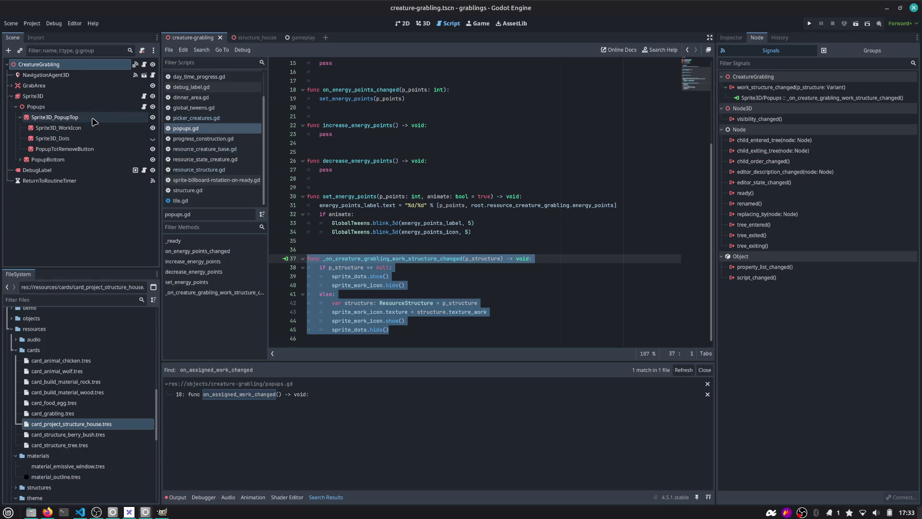
left_click(423, 23)
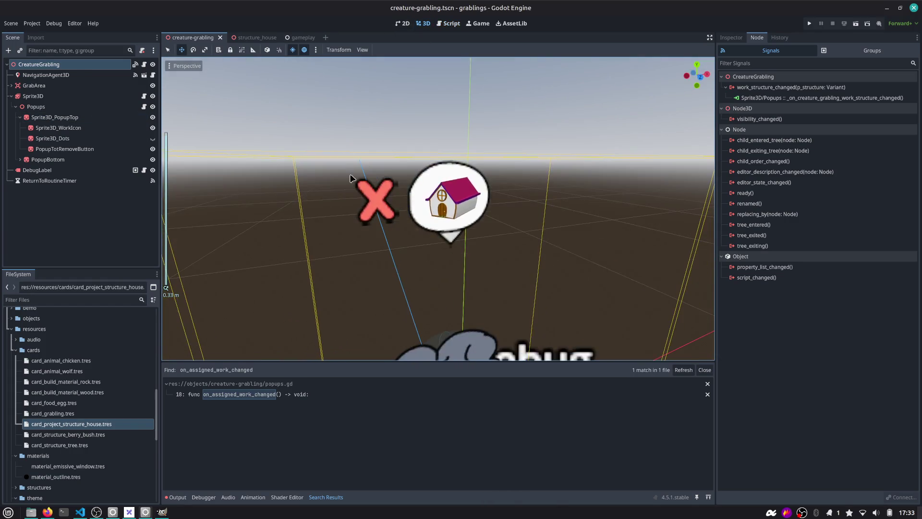
Toggle the popup sprites' visibility to preview the dots, house icon, top popup and red X.
left_click(152, 128)
left_click(152, 138)
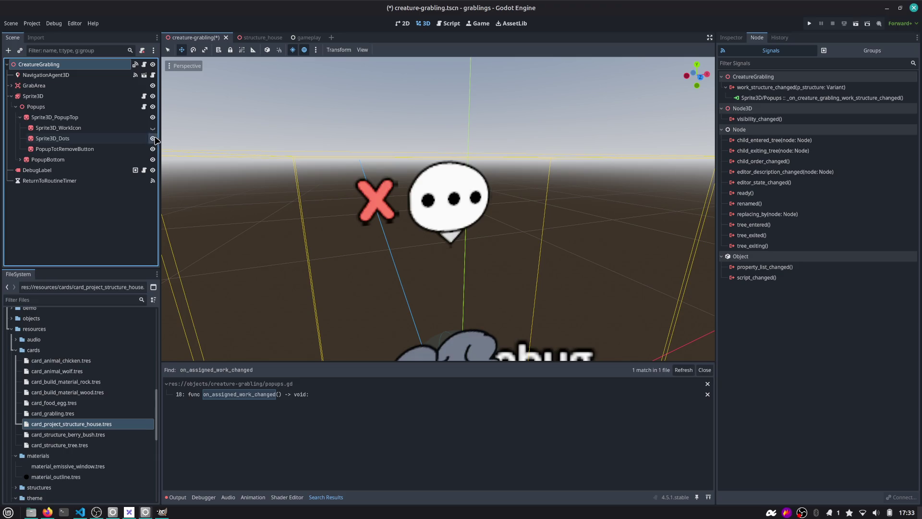
left_click(153, 139)
left_click(152, 128)
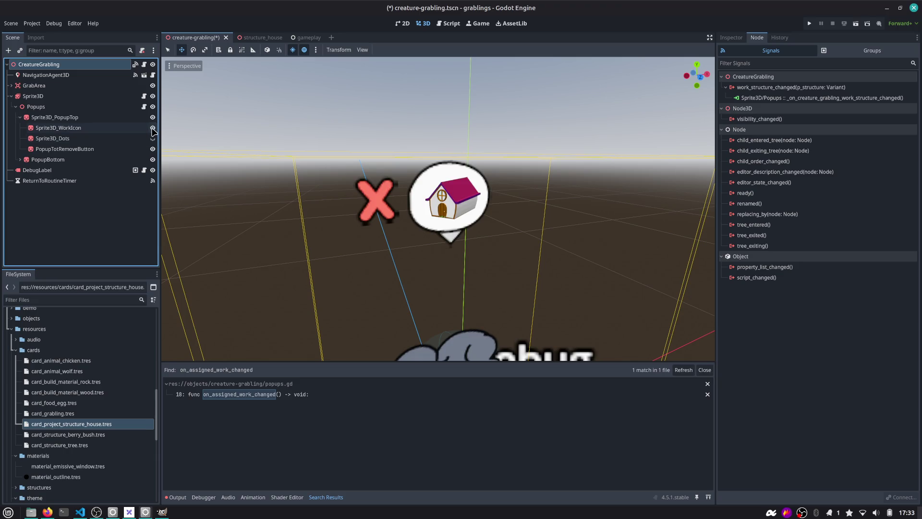
left_click(152, 117)
left_click(153, 117)
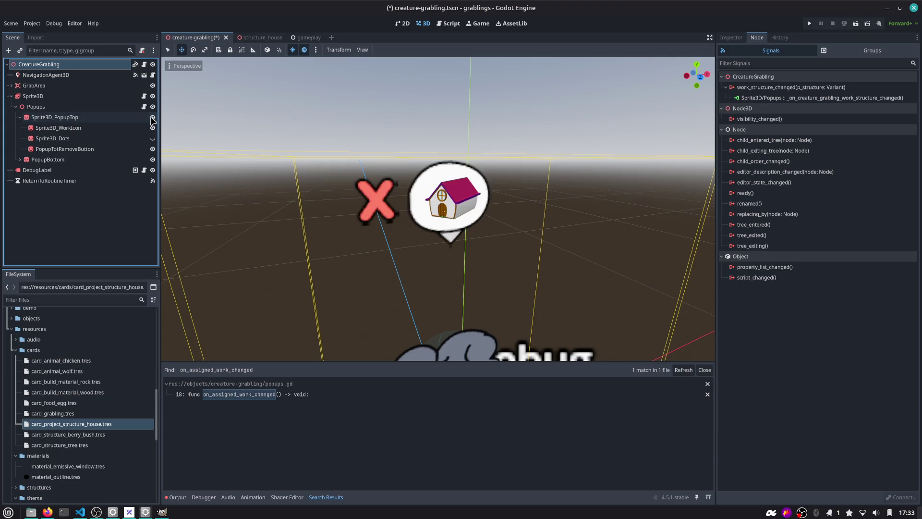
left_click(152, 149)
left_click(152, 149)
Rename PopupTotRemoveButton to PopupTopRemoveButton and save creature_grabling.tscn.
left_click(79, 150)
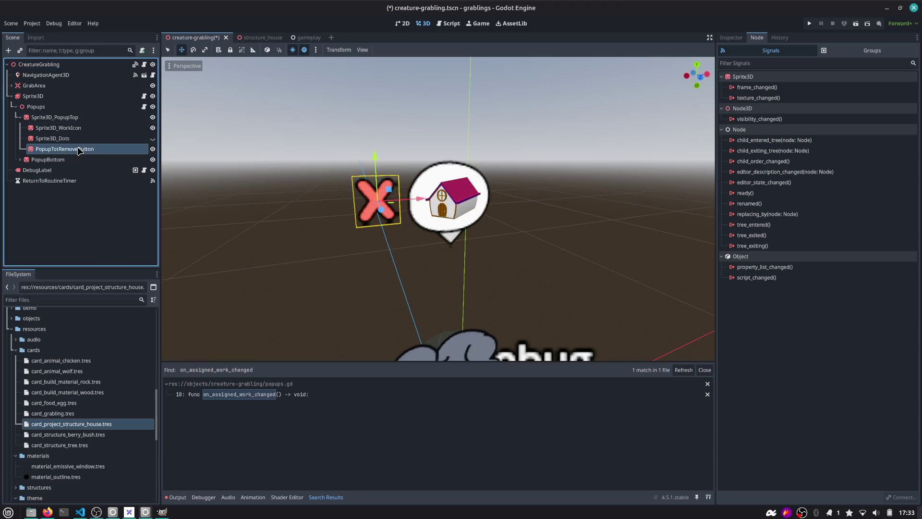
left_click(59, 150)
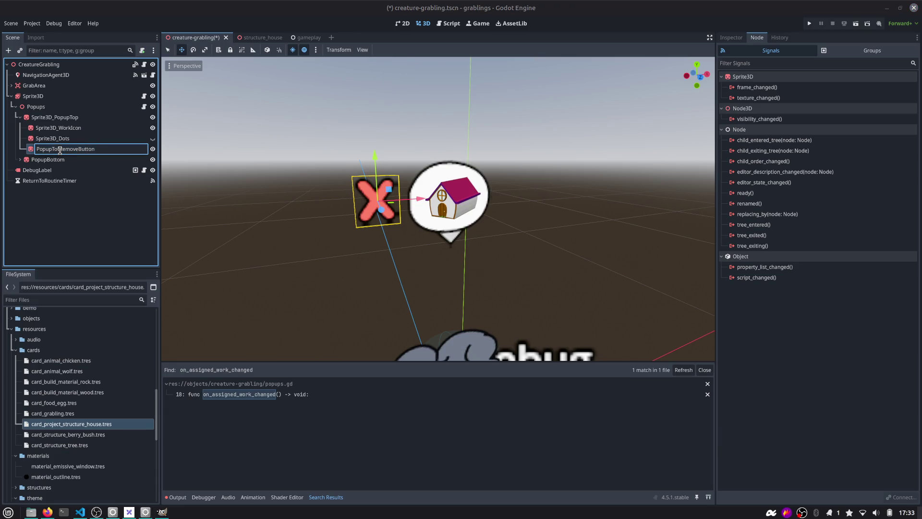
key("BackSpace")
type("p")
key("Return")
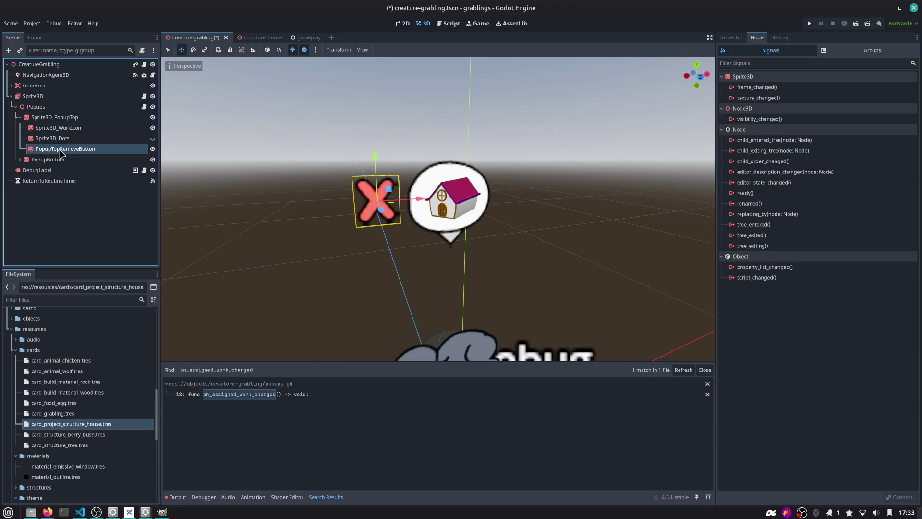
key("ctrl+s")
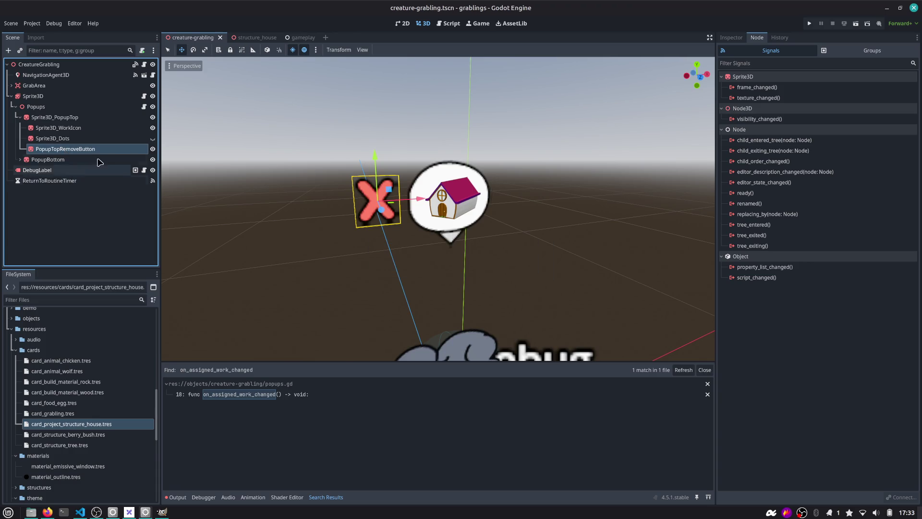
Run the game, then declare override_work_texture as ': Texture = null' in structure.gd's initialize.
left_click(809, 23)
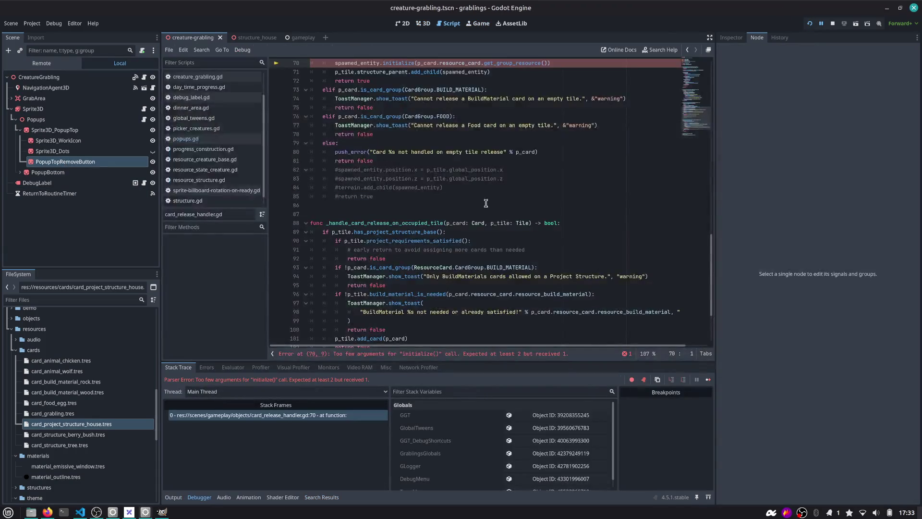
scroll(376, 131, "up", 1)
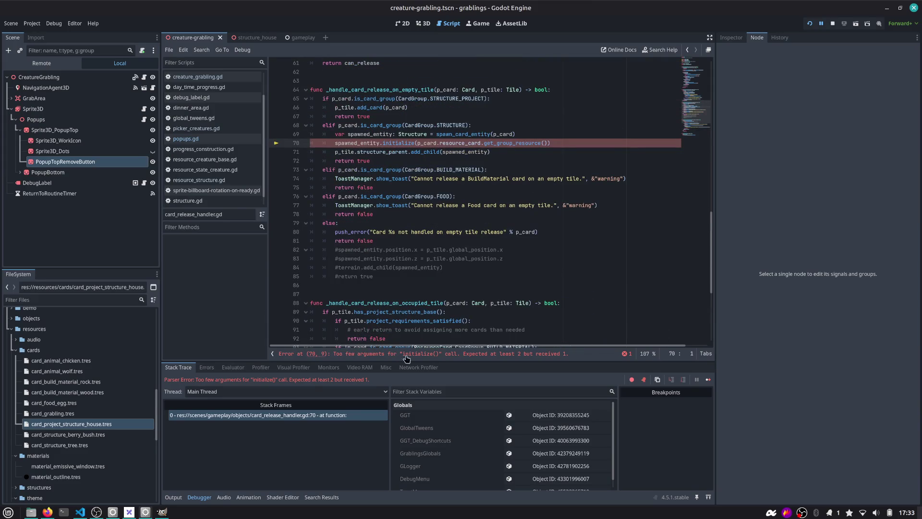
double_click(401, 144)
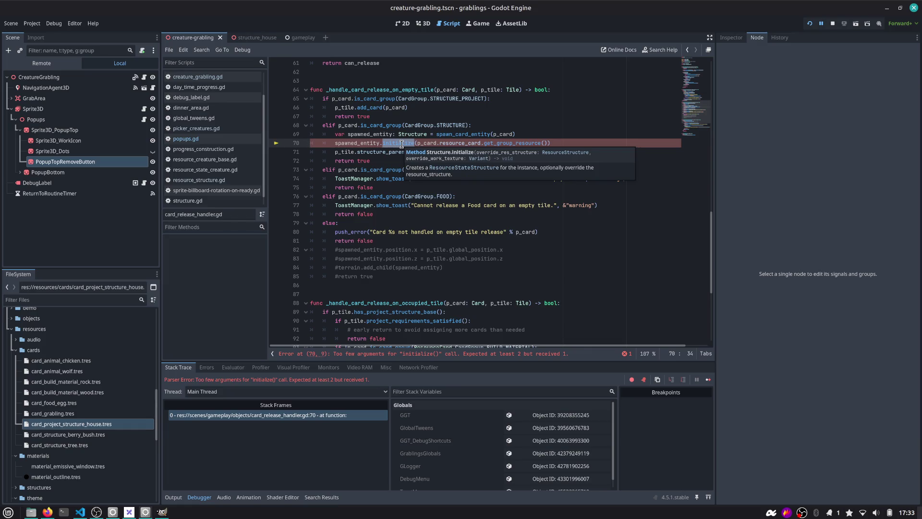
left_click(402, 143, "ctrl")
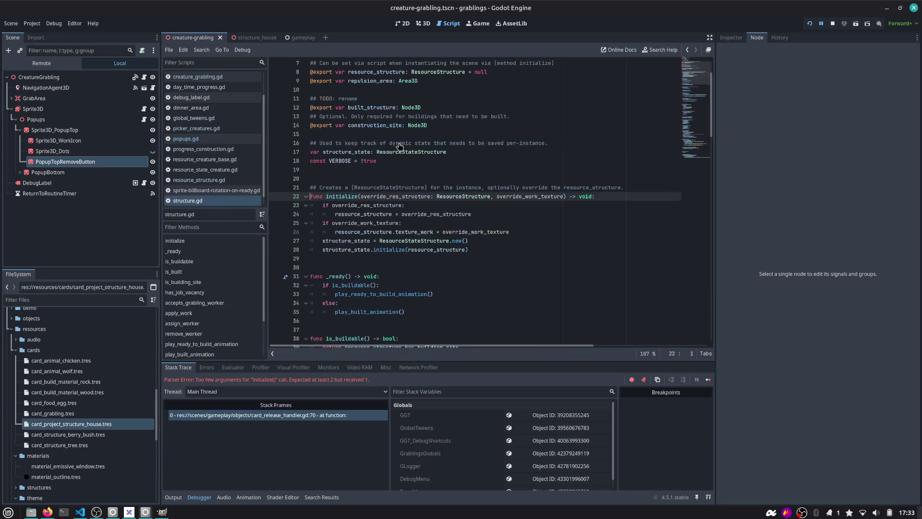
left_click(564, 196)
type("= null")
key("Left")
key("Left")
key("Left")
type(": Texture")
Revisit the failing initialize call in card_release_handler.gd and its definition in structure.gd.
left_click(302, 415)
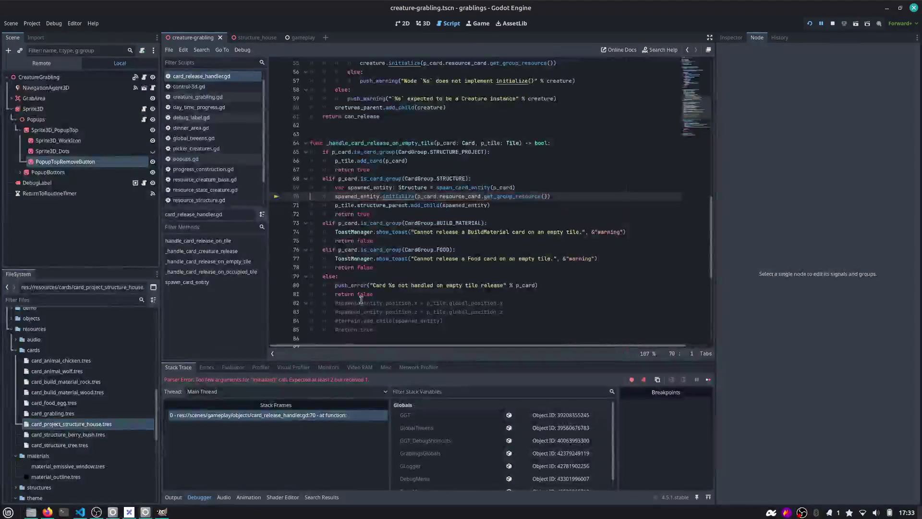
double_click(407, 196)
left_click(406, 197, "ctrl")
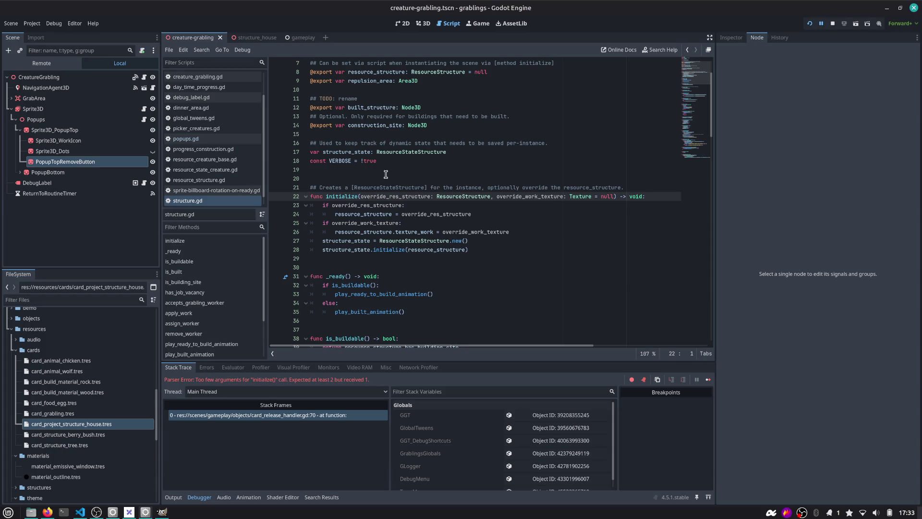
scroll(386, 175, "down", 1)
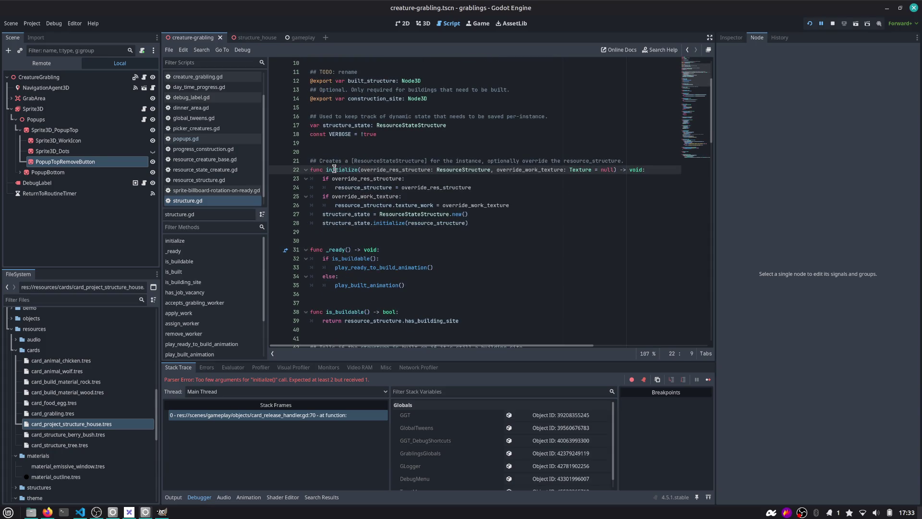
Search all files for 'initialize(' and review the tile.gd, structure.gd and creature_animal.gd matches.
double_click(335, 170)
key("ctrl+shift+f")
type("(")
key("Return")
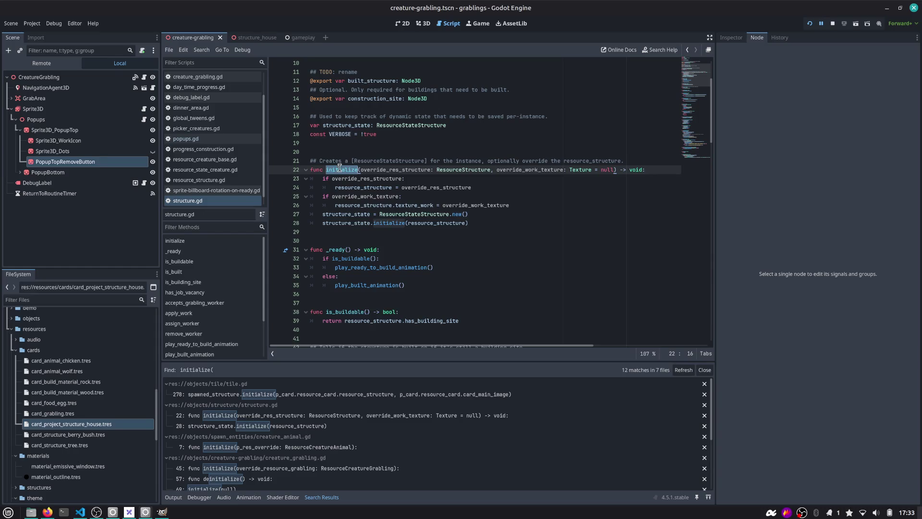
left_click(267, 394)
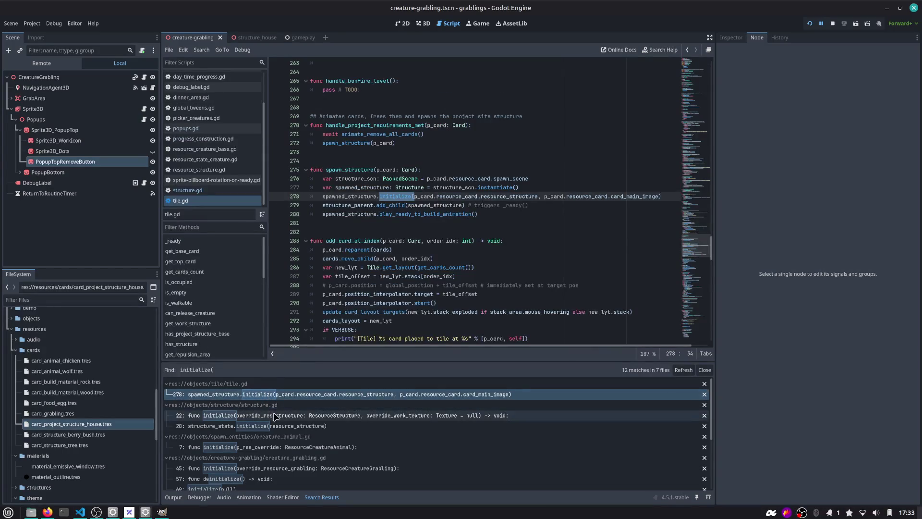
left_click(275, 416)
left_click(263, 426)
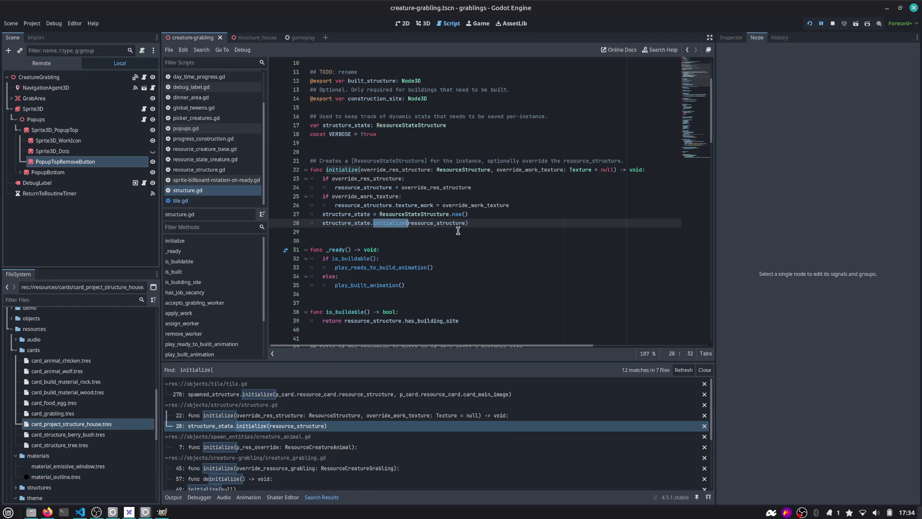
scroll(371, 166, "up", 2)
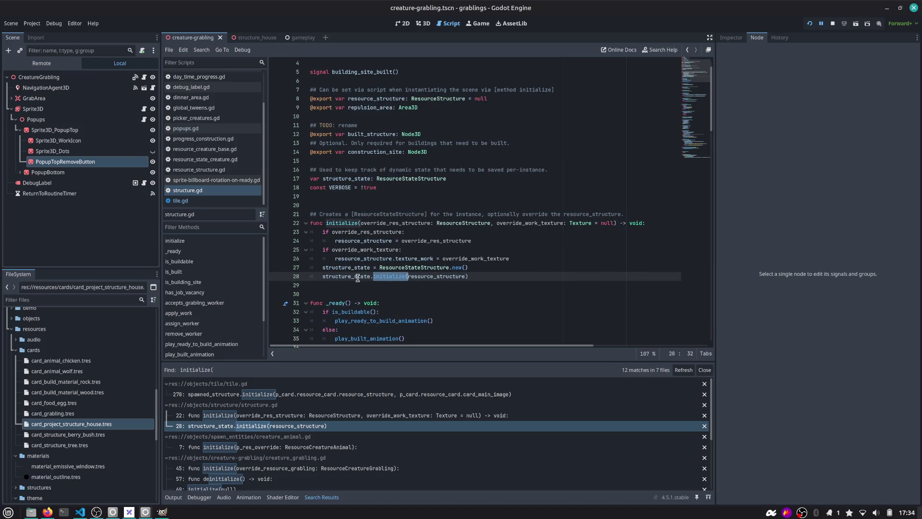
left_click(266, 448)
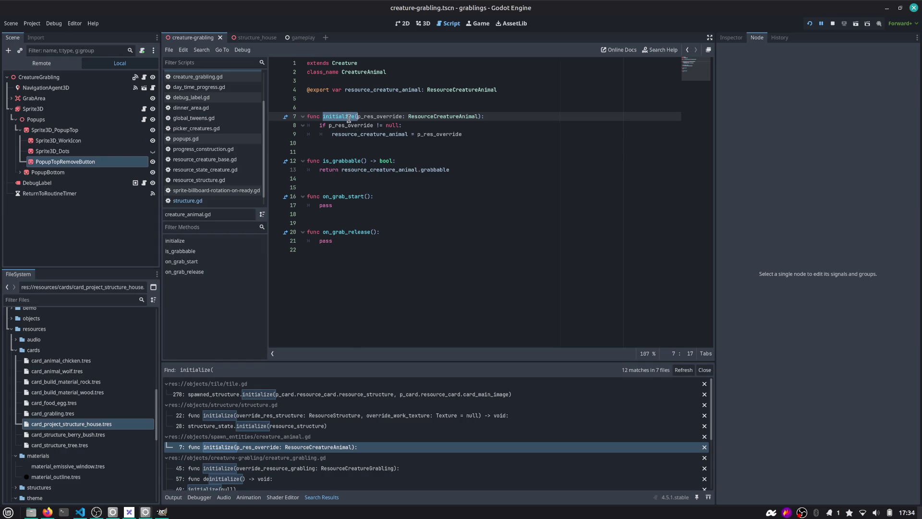
mouse_move(349, 118)
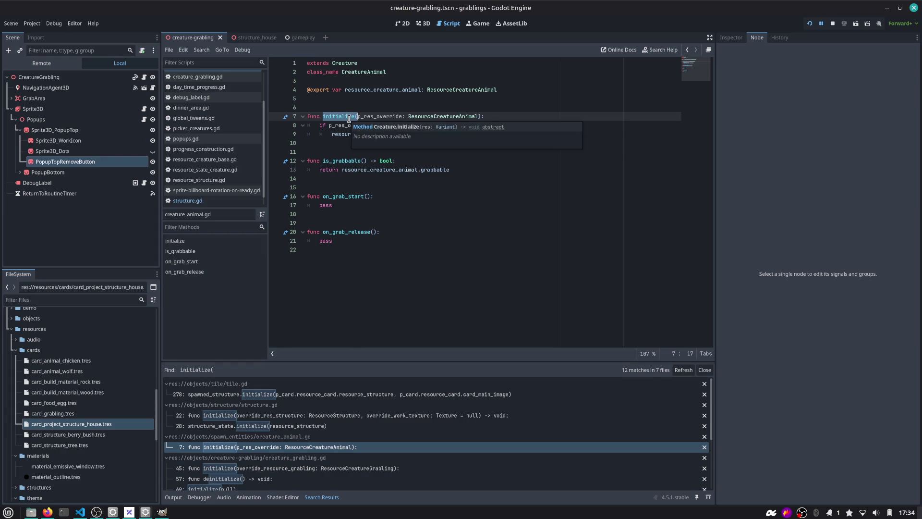
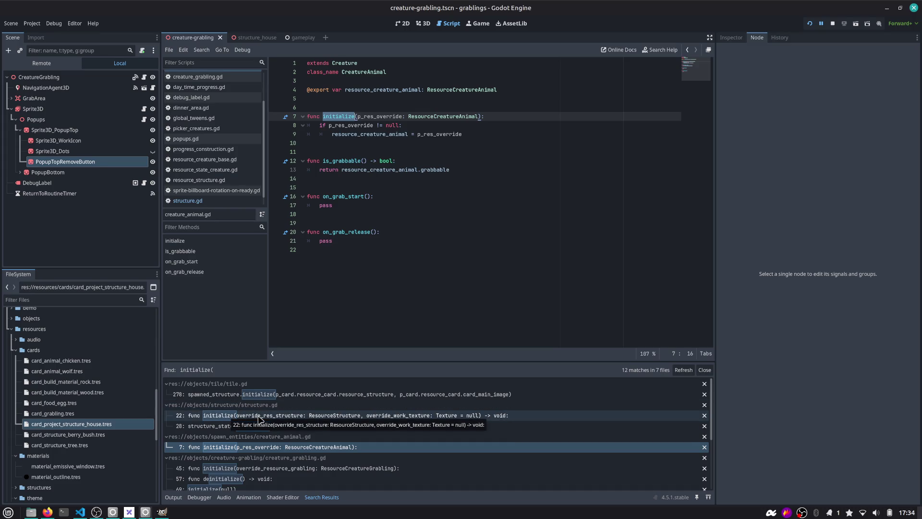
Pass p_card.resource_card.card_main_image to line 70's initialize call, save, and run the game.
left_click_drag(254, 361, 255, 343)
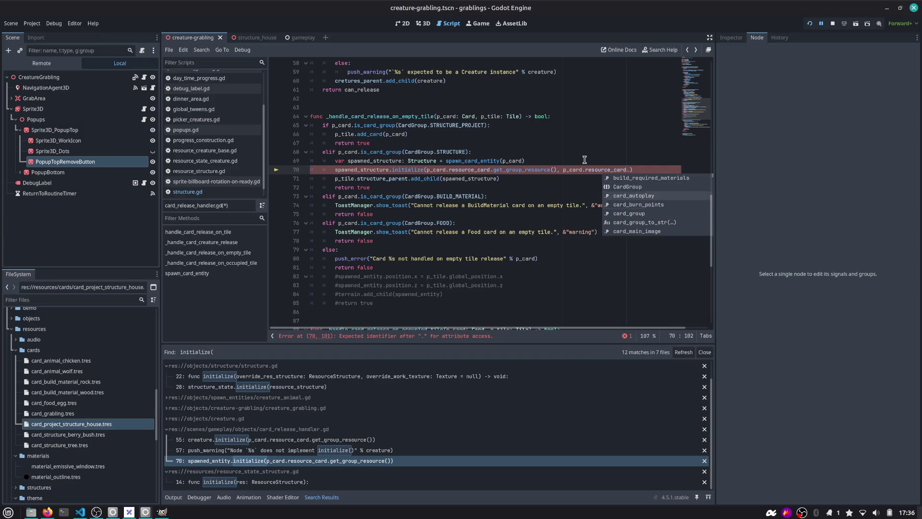
key("ctrl+s")
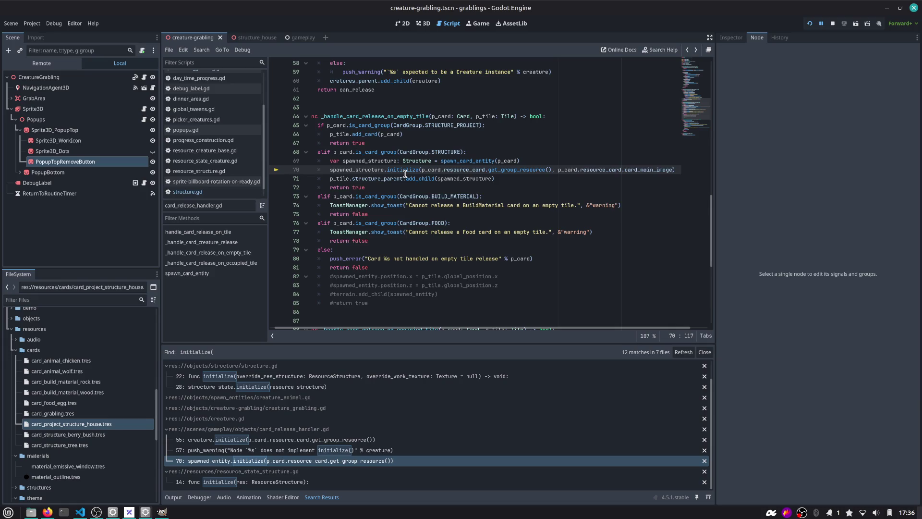
mouse_move(405, 174)
left_click(810, 23)
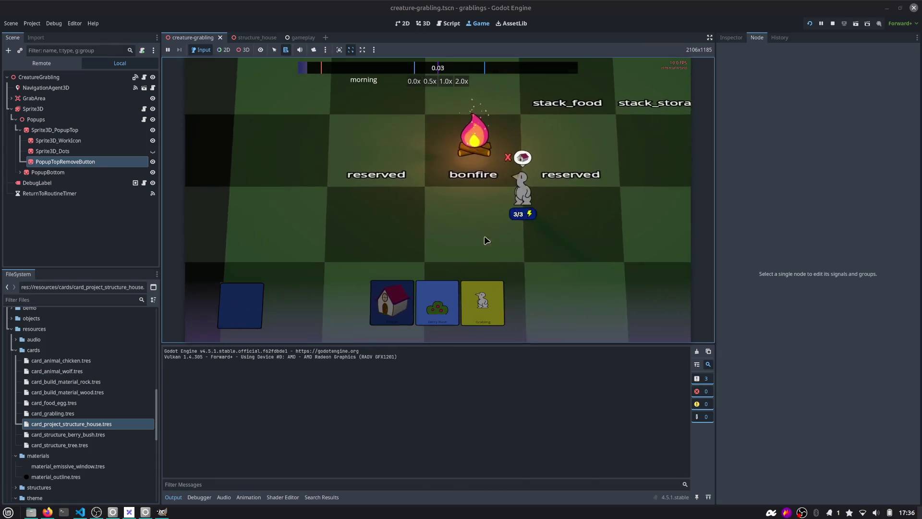
Play the house and Berry Bush cards onto tiles and release the grabbed creature.
left_click_drag(391, 299, 375, 179)
mouse_move(437, 303)
left_mouse_down()
mouse_move(459, 302)
mouse_move(615, 197)
left_mouse_up()
left_click_drag(533, 136, 533, 136)
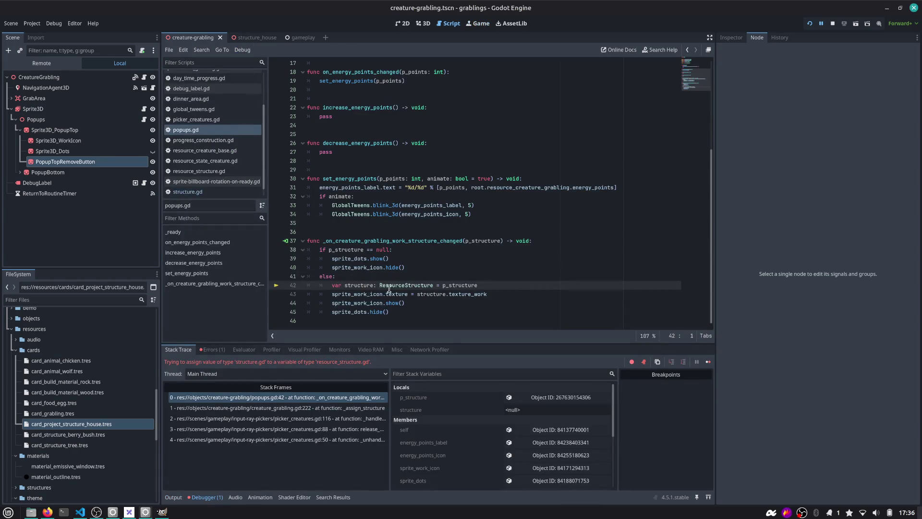
Inspect p_structure in the debugger and retype line 42's variable as Structure.
double_click(468, 285)
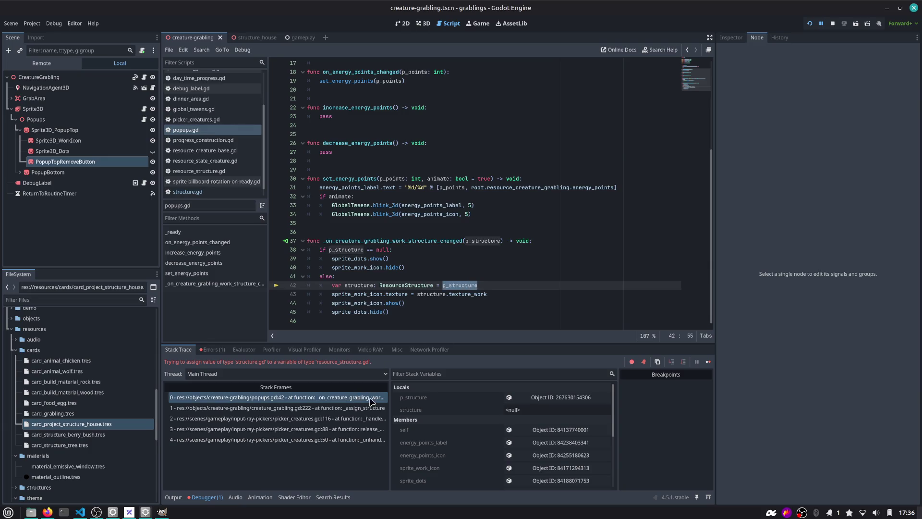
left_click(528, 398)
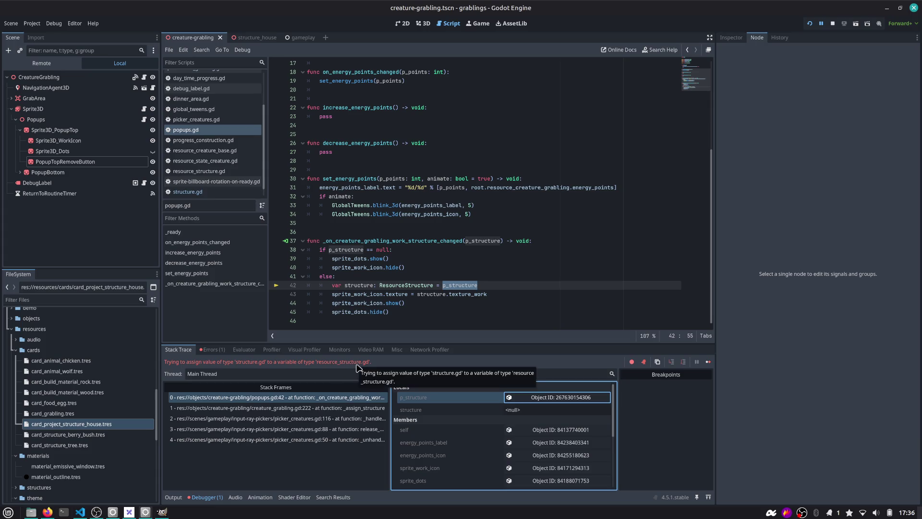
double_click(473, 285)
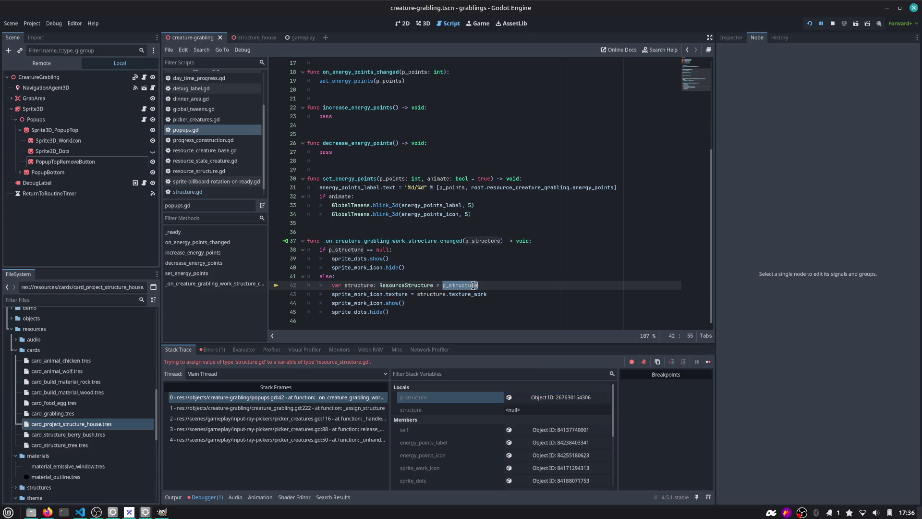
left_click(491, 241)
left_click(494, 287)
type(".reso")
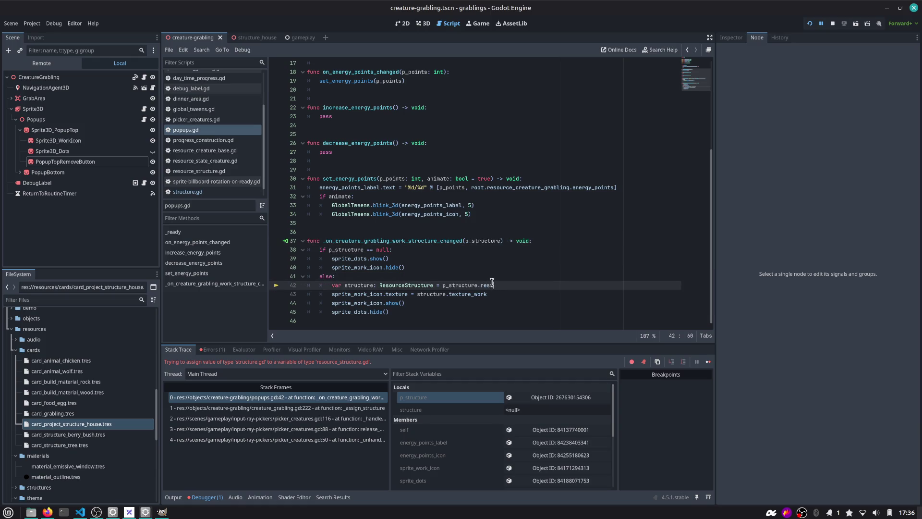
key("ctrl+shift+Right")
type("Structure")
key("End")
key("ctrl+shift+Left")
key("BackSpace")
key("BackSpace")
Change line 43 to read structure.resource_structure.texture_work and restart the game.
key("Down")
key("End")
key("ctrl+shift+Left")
key("BackSpace")
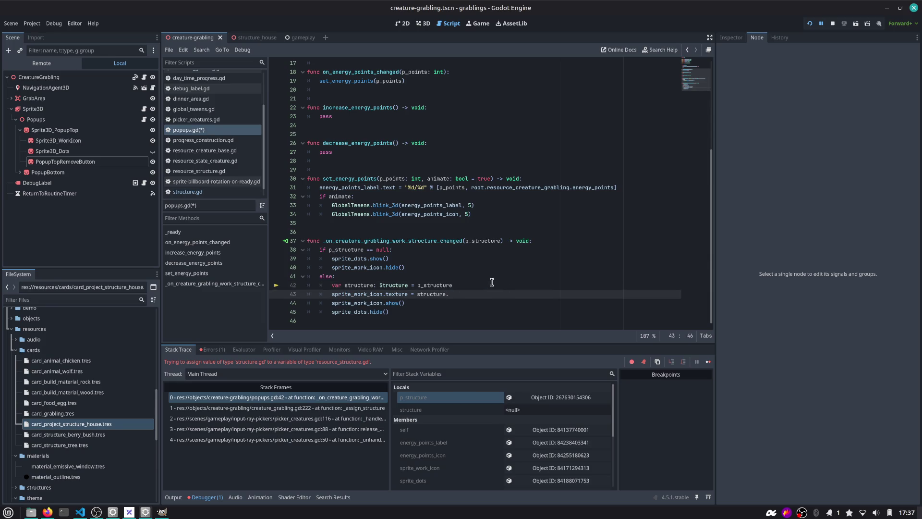
type("ou")
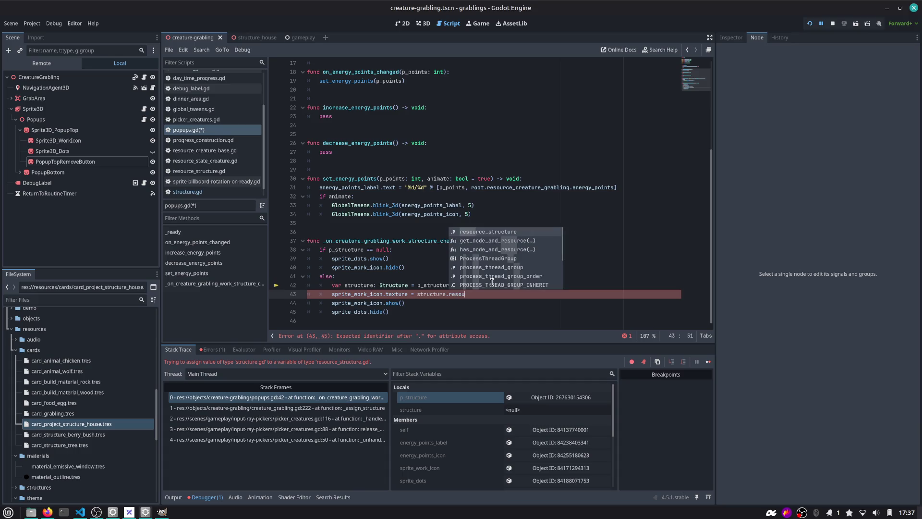
key("Return")
type(".textu")
key("Return")
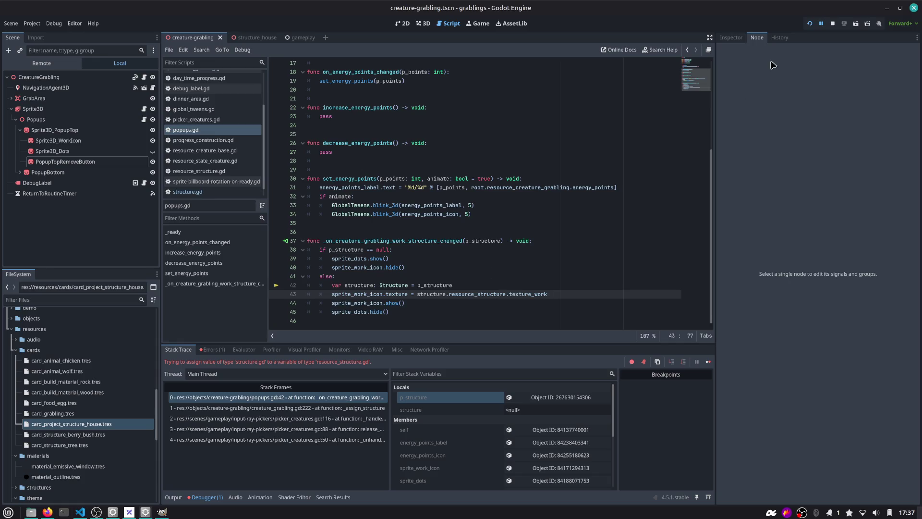
left_click(809, 25)
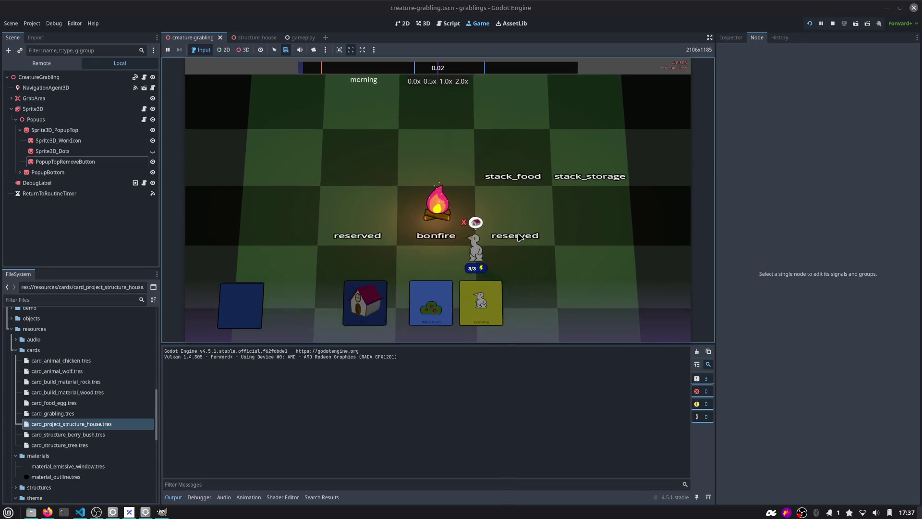
Assign the grabling to the berry bush, move it to the right tile, then switch to 3D.
left_click_drag(494, 167, 442, 183)
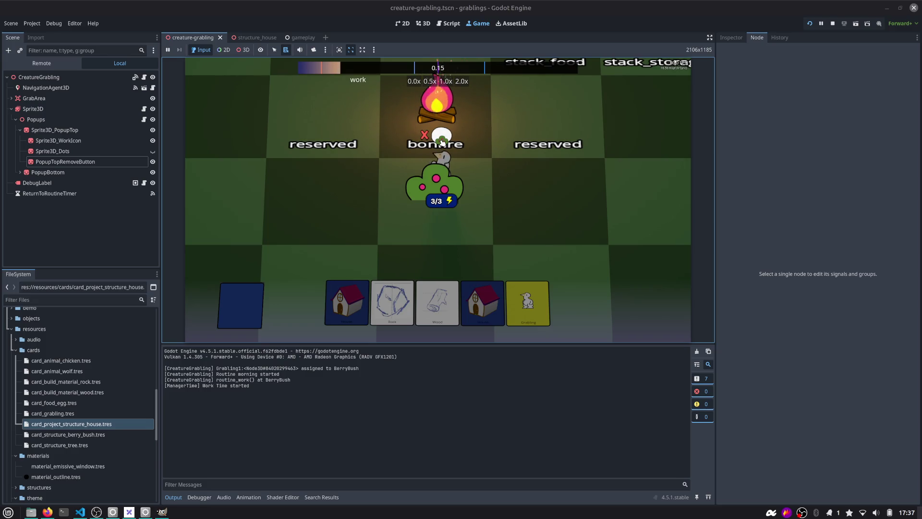
mouse_move(442, 142)
left_mouse_down()
mouse_move(479, 179)
mouse_move(604, 219)
mouse_move(600, 211)
left_mouse_up()
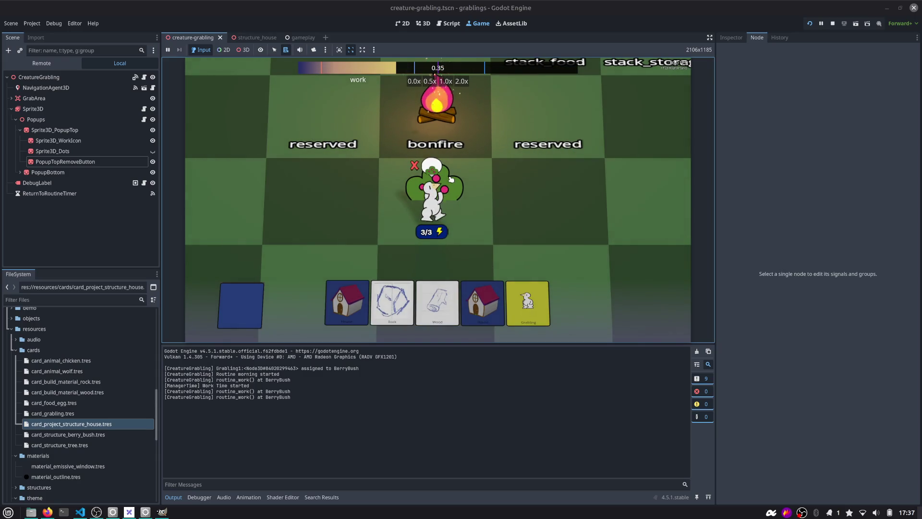
key("ctrl+F2")
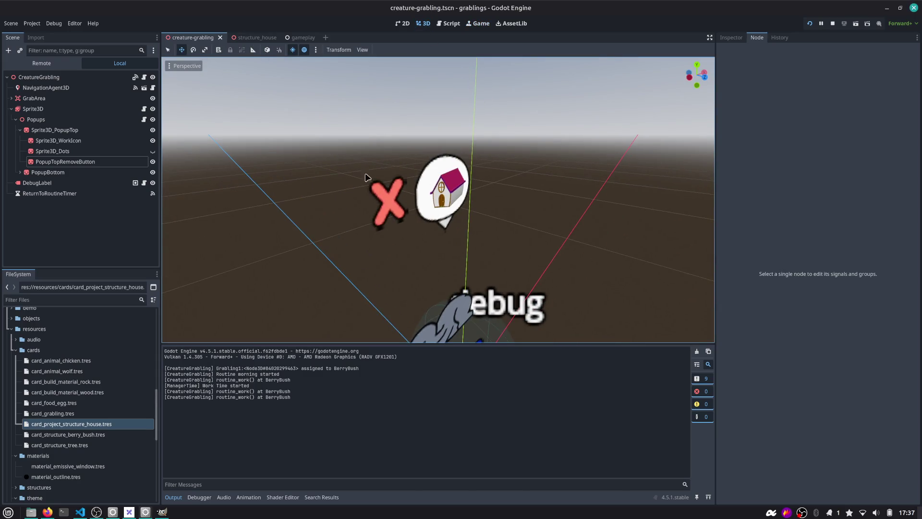
Set Sprite3D_WorkIcon's texture to berry_bush.png, found by filtering FileSystem for 'bush'.
left_click(55, 129)
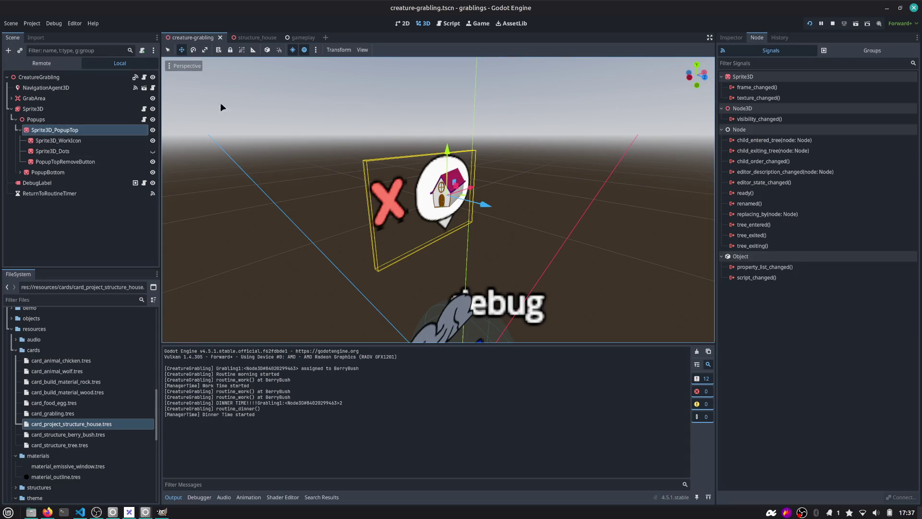
left_click(86, 141)
left_click(720, 39)
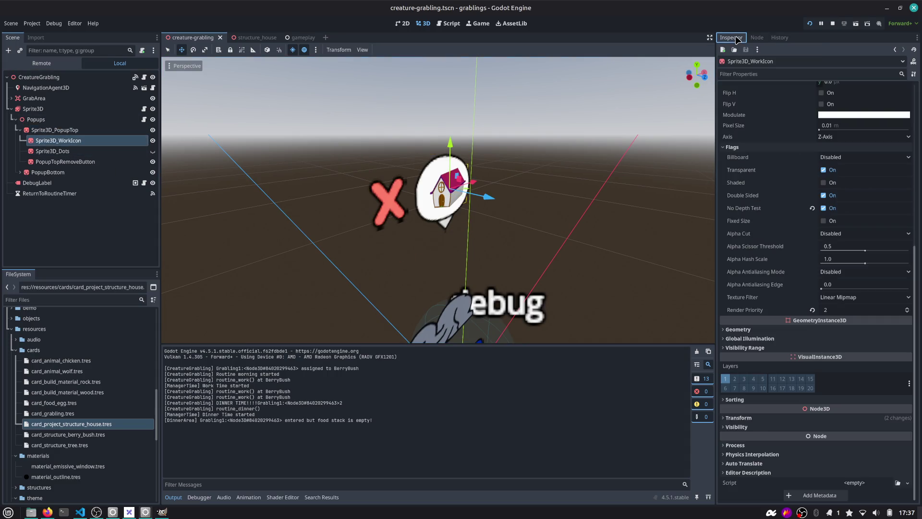
left_click(793, 103)
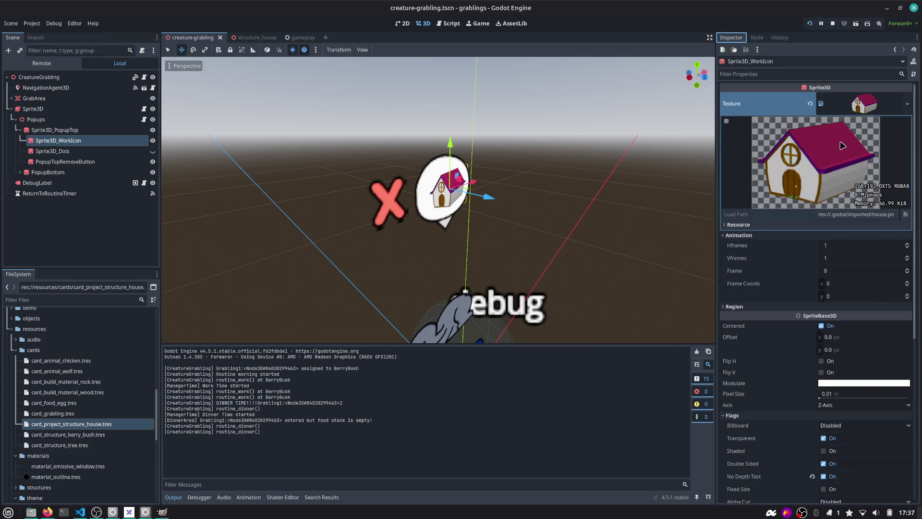
left_click(82, 301)
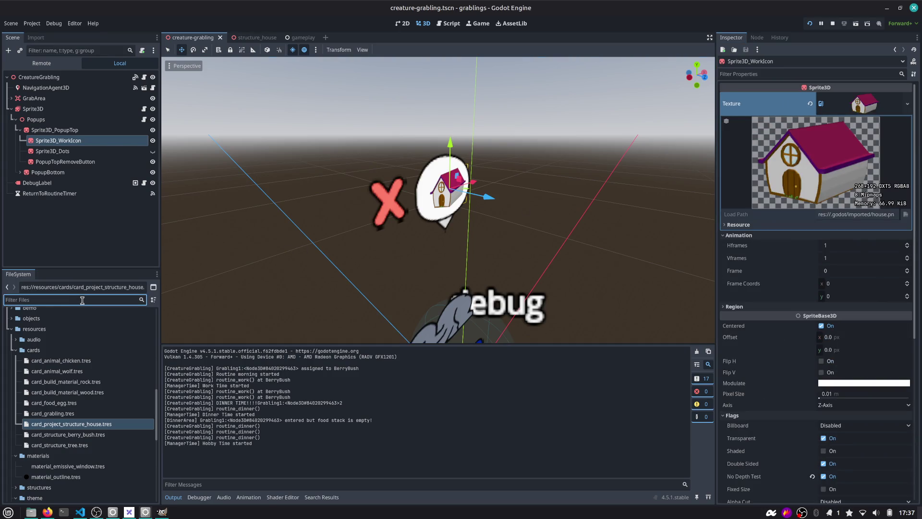
type("bush")
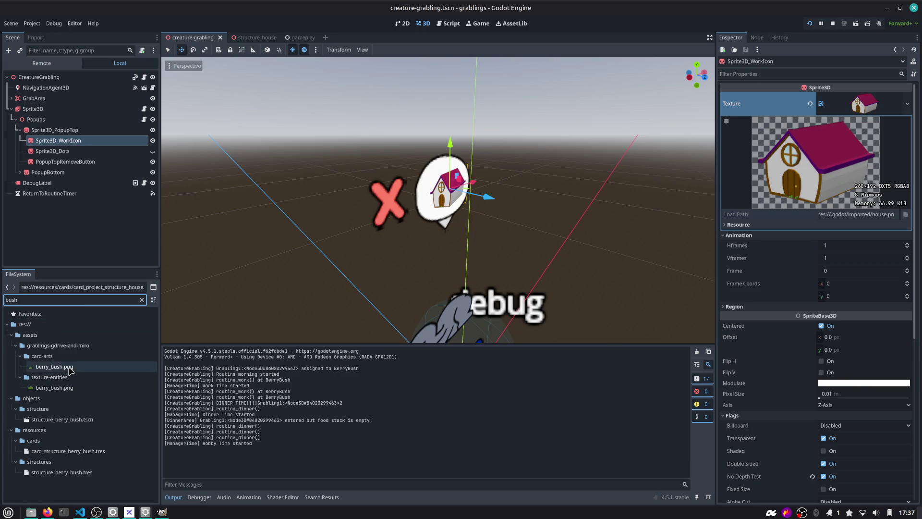
mouse_move(71, 368)
left_click_drag(71, 369, 857, 104)
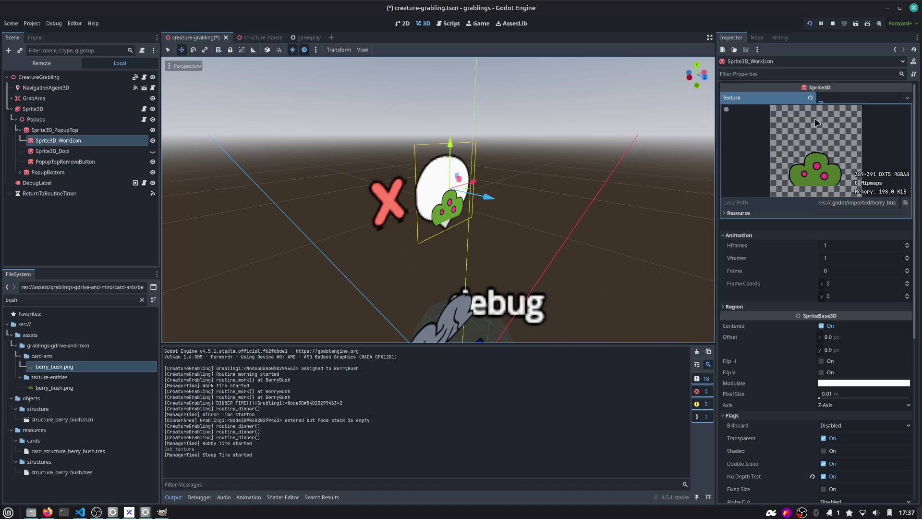
scroll(817, 134, "down", 5)
scroll(818, 138, "up", 5)
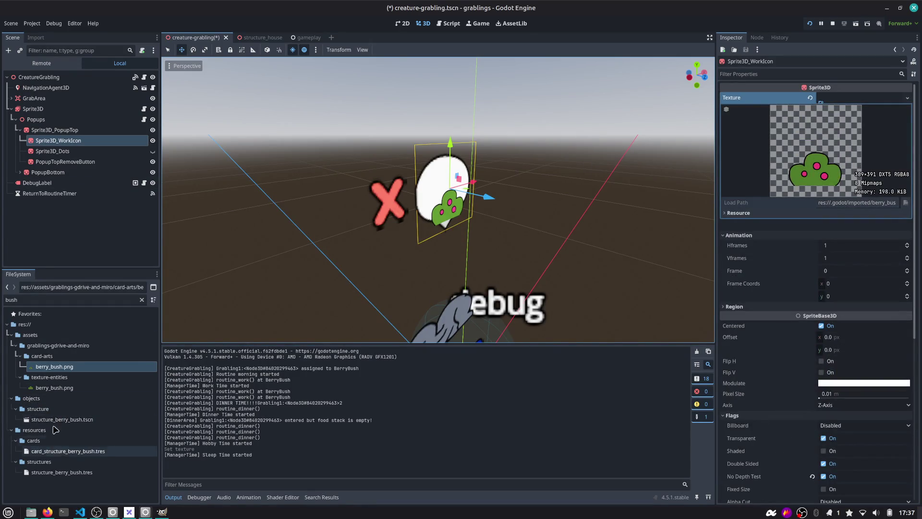
Compare the house.png texture in front view, then select berry_bush.png under card-arts.
double_click(54, 300)
type("house")
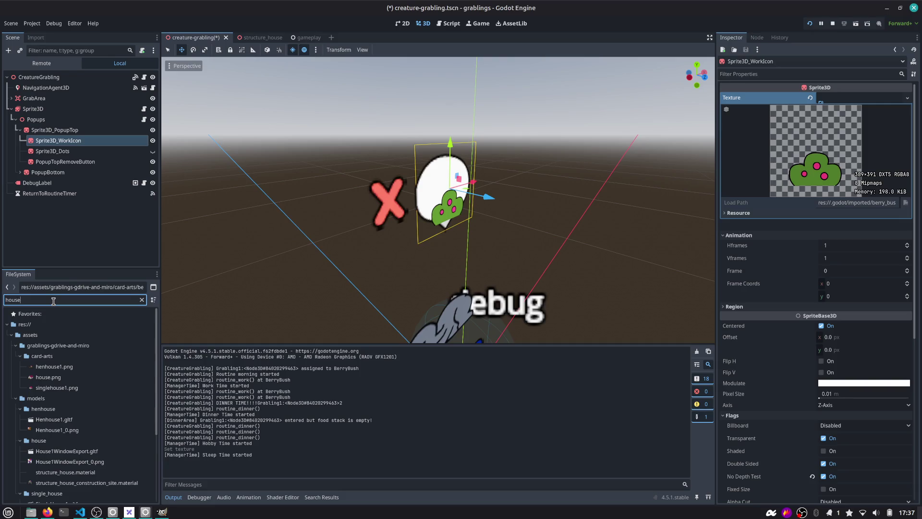
left_click(54, 377)
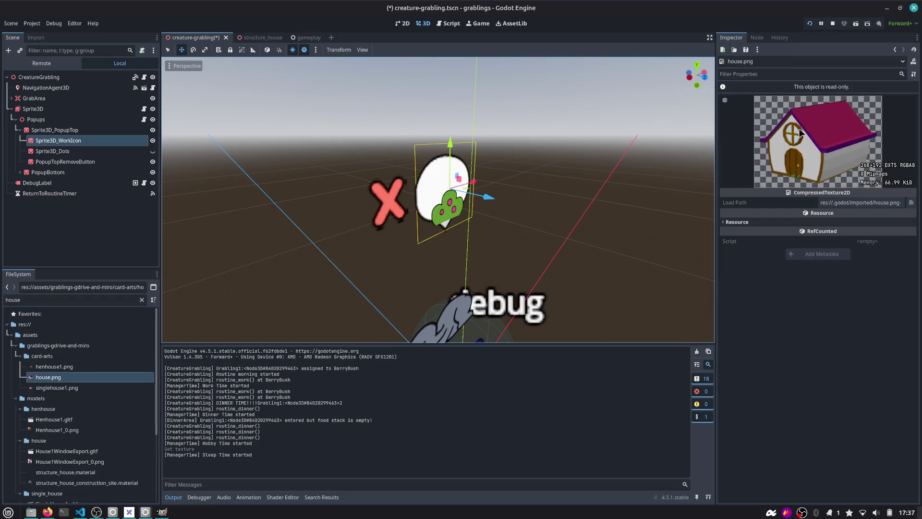
key("KP_1")
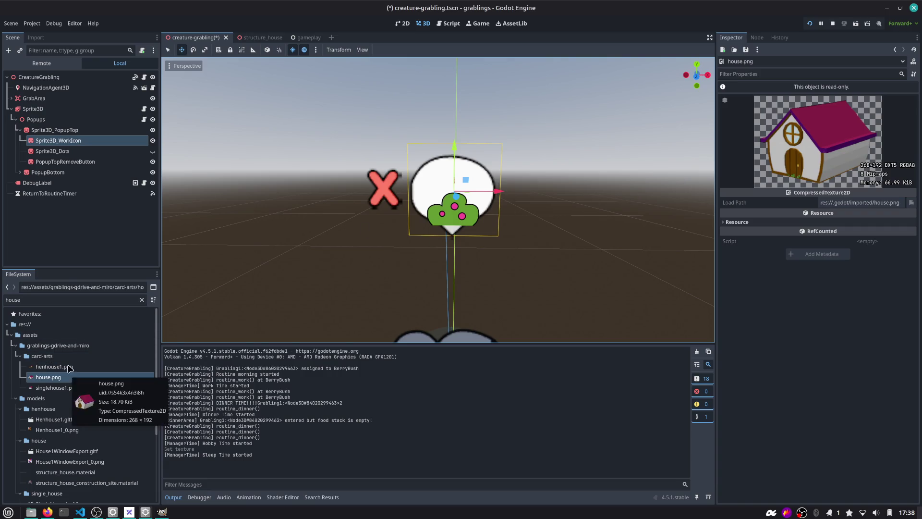
double_click(89, 301)
type("berr")
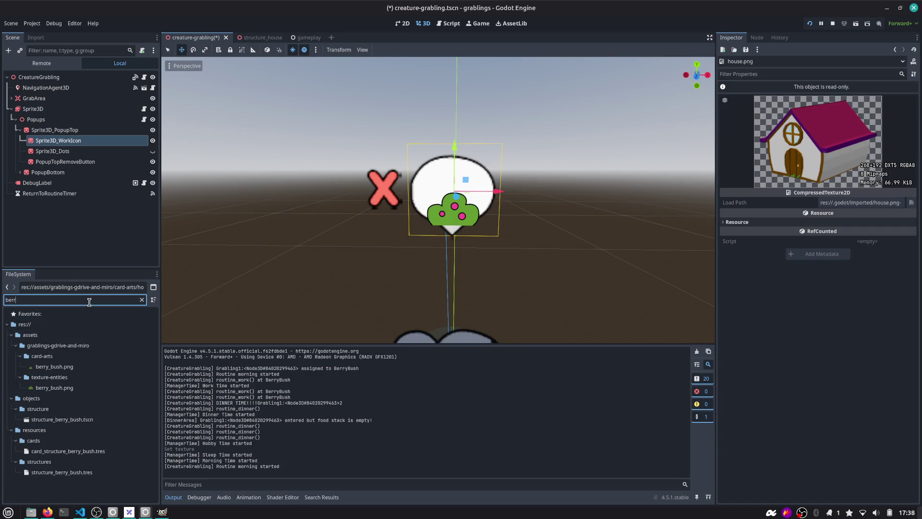
left_click(75, 367)
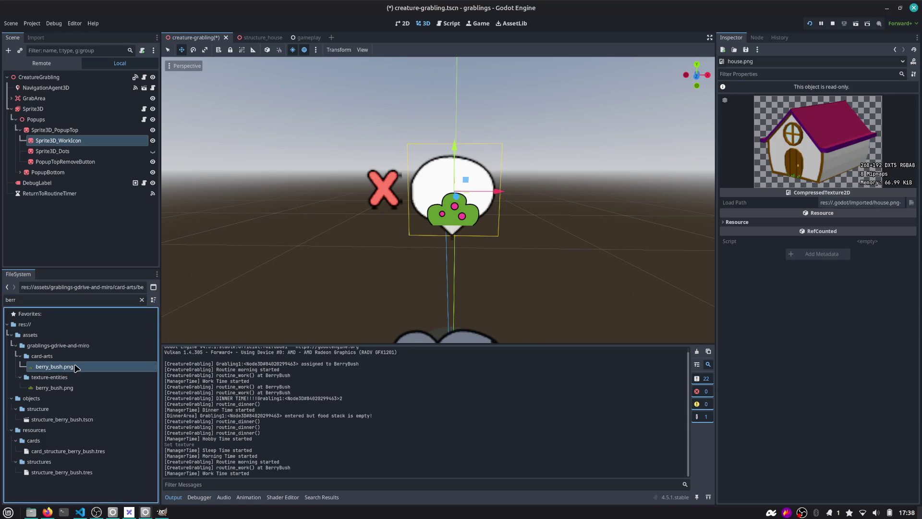
left_click(75, 367)
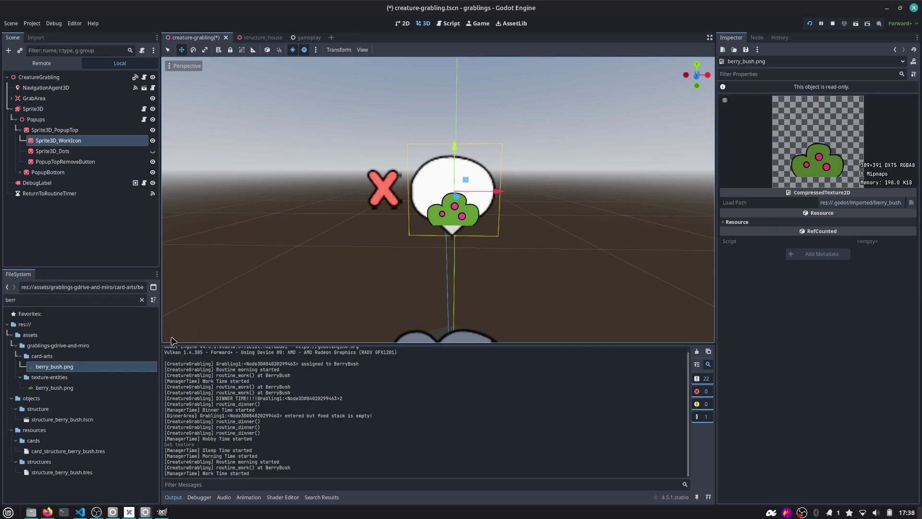
Review berry_bush.png's import settings: Texture2D, VRAM Compressed, mipmaps on.
left_click(37, 38)
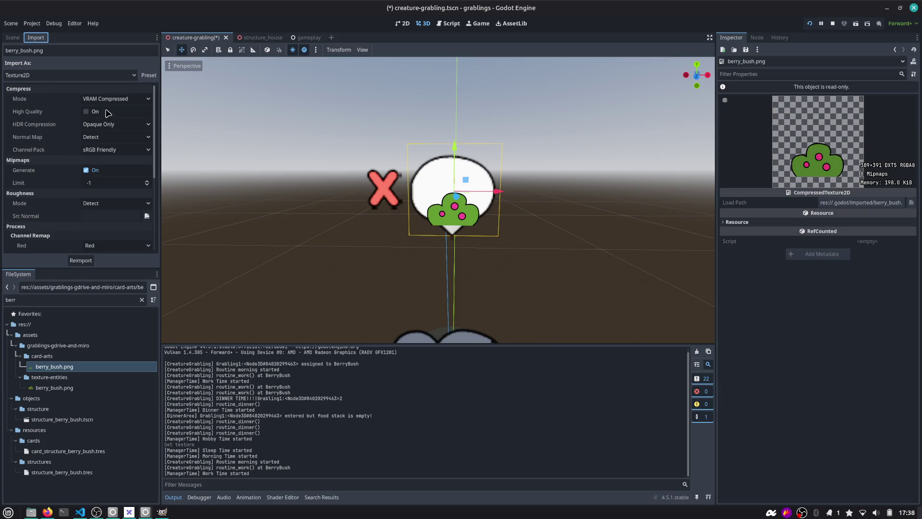
left_click(78, 78)
left_click(76, 77)
scroll(54, 218, "down", 2)
scroll(46, 157, "down", 5)
scroll(42, 219, "up", 7)
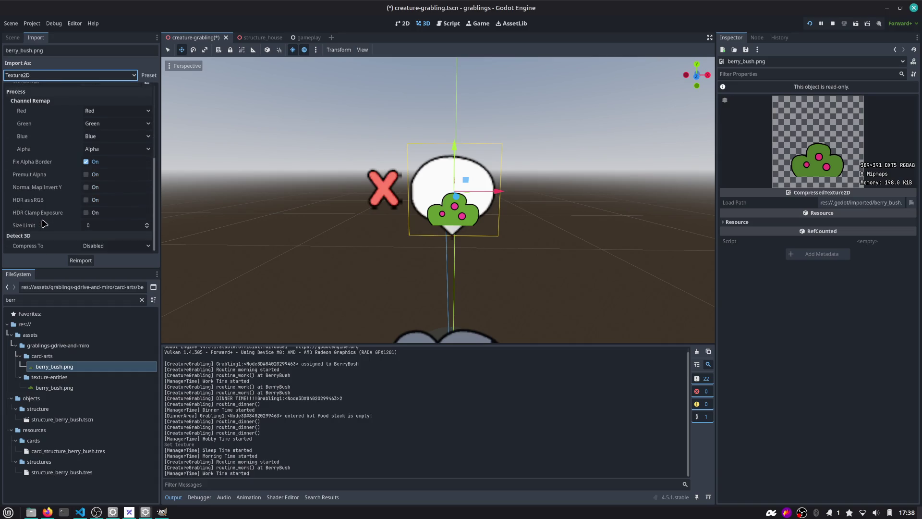
Preview berry_bush.png in an external image viewer, then close it.
right_click(68, 367)
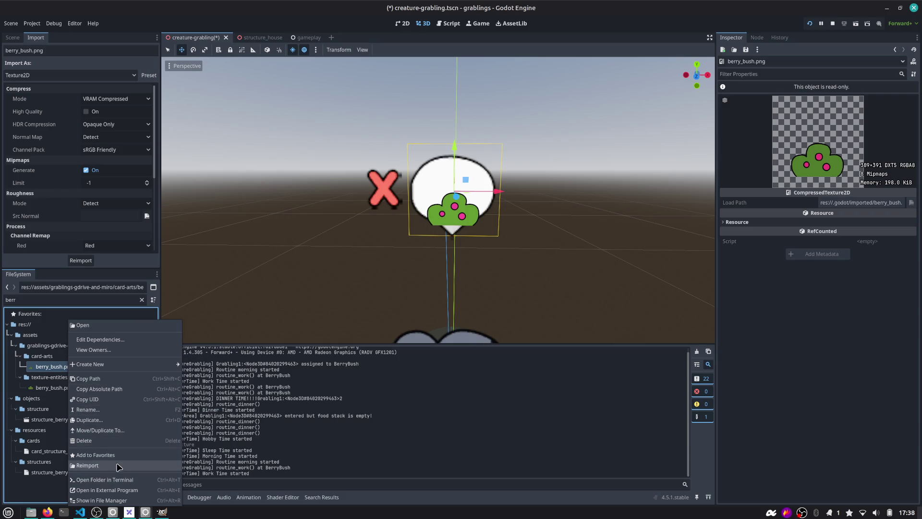
left_click(109, 490)
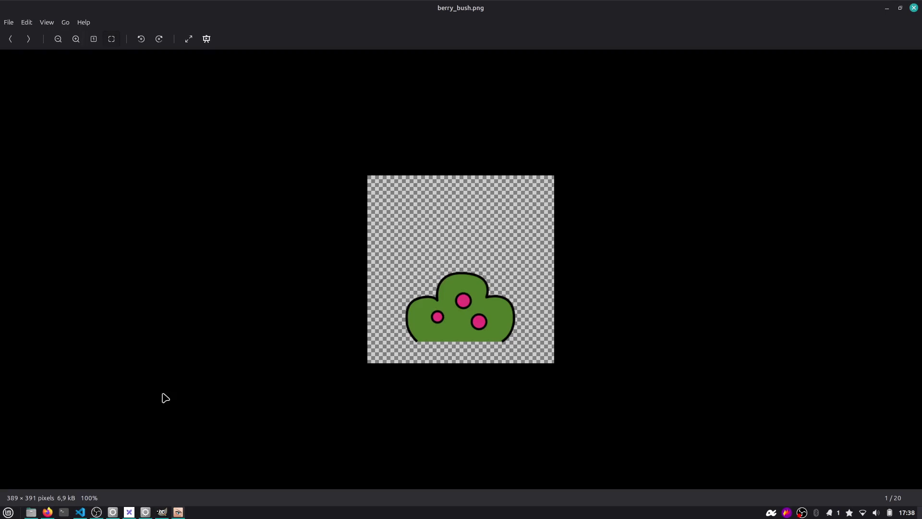
left_click(914, 8)
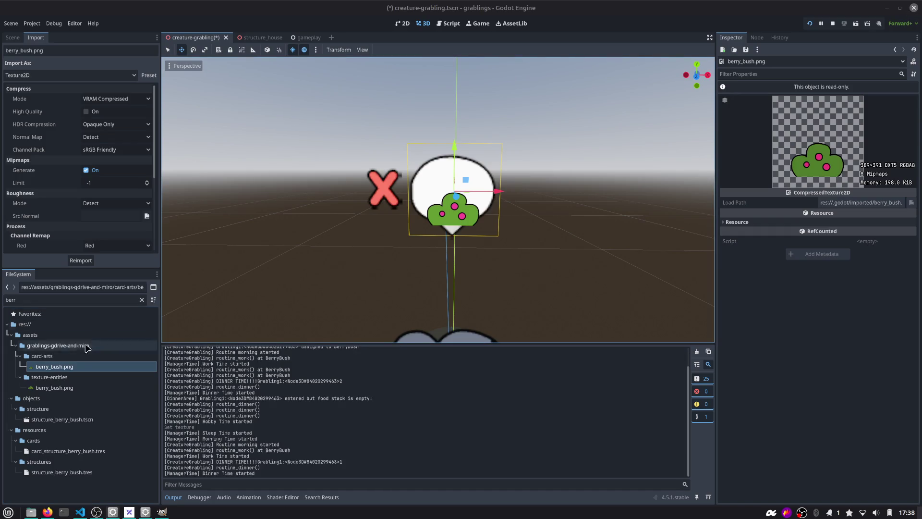
Show berry_bush.png in Nemo and open it in GIMP, keeping the embedded colour profile.
right_click(78, 368)
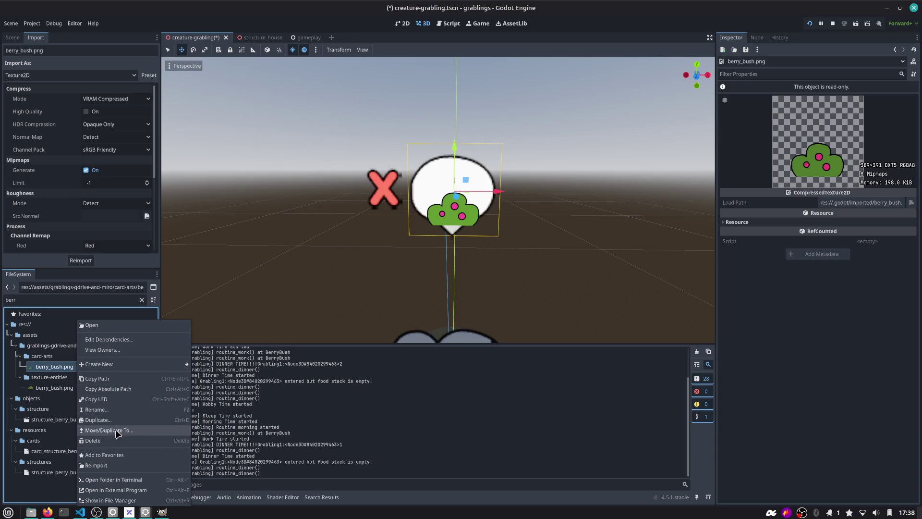
left_click(132, 501)
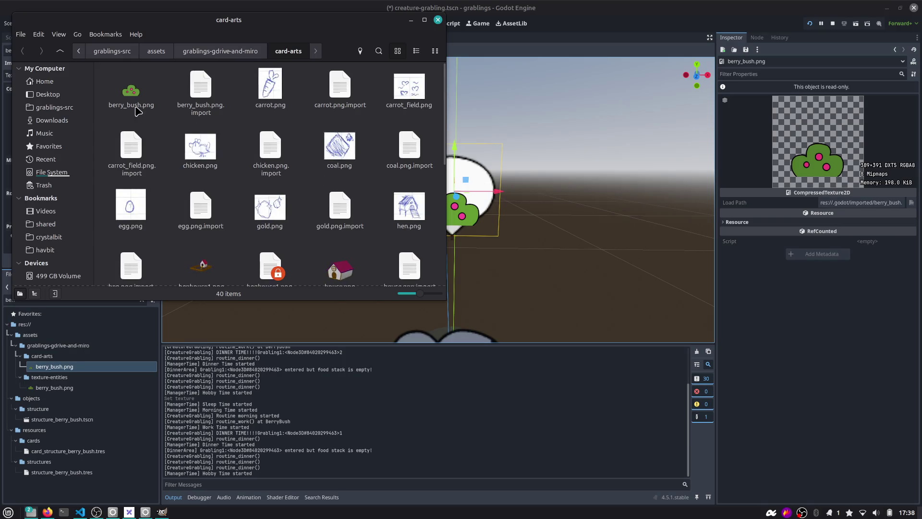
right_click(139, 112)
mouse_move(158, 118)
left_click(288, 156)
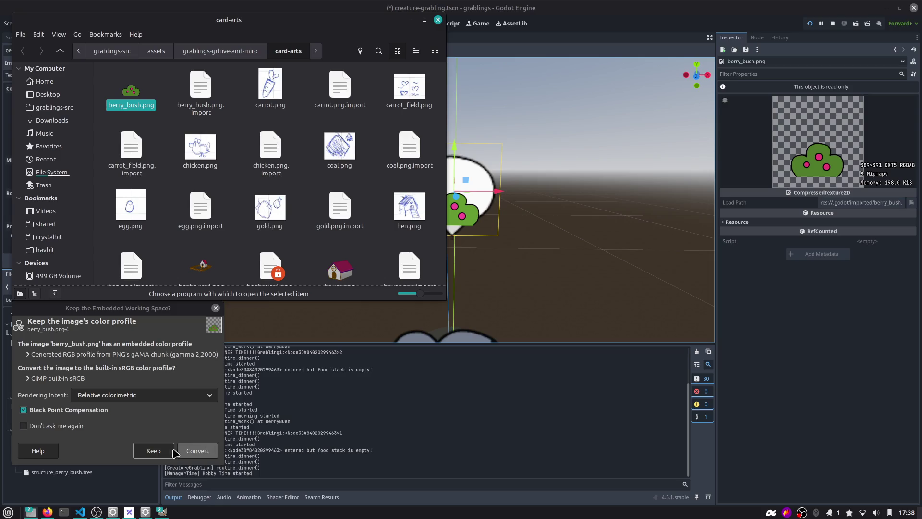
key("Return")
scroll(457, 267, "down", 1)
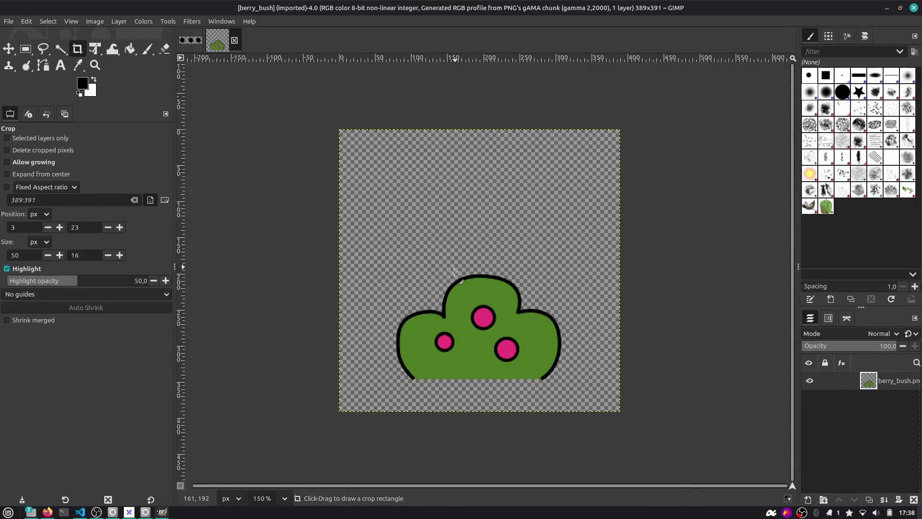
Crop berry_bush.png to its content (229×148), overwrite the file, and return to Godot.
left_click(95, 22)
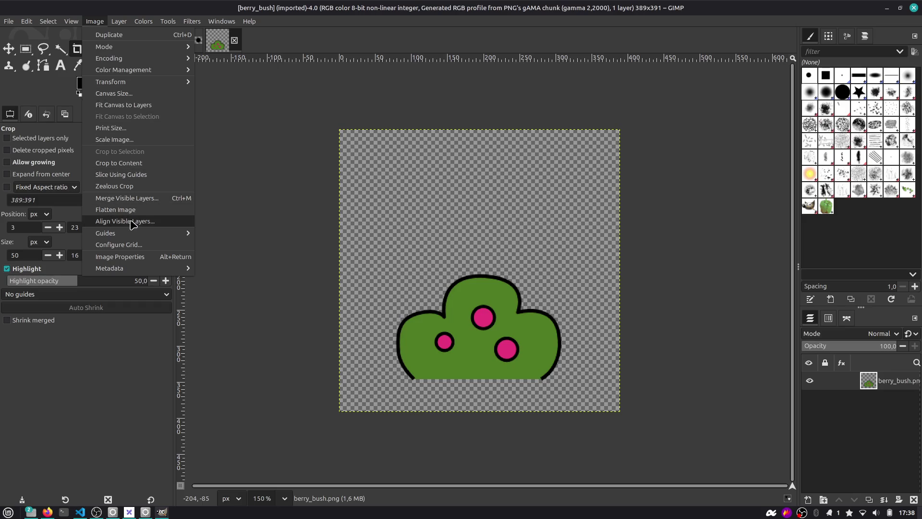
left_click(139, 163)
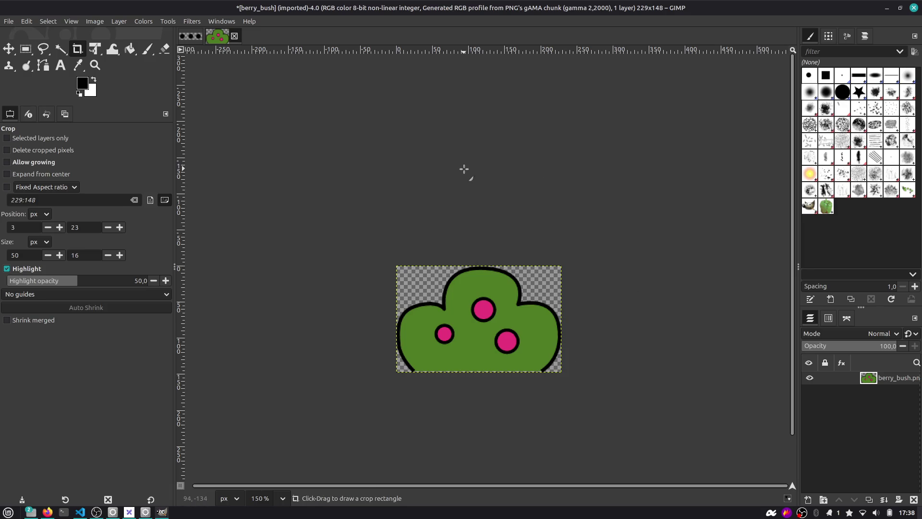
left_click(8, 21)
left_click(58, 152)
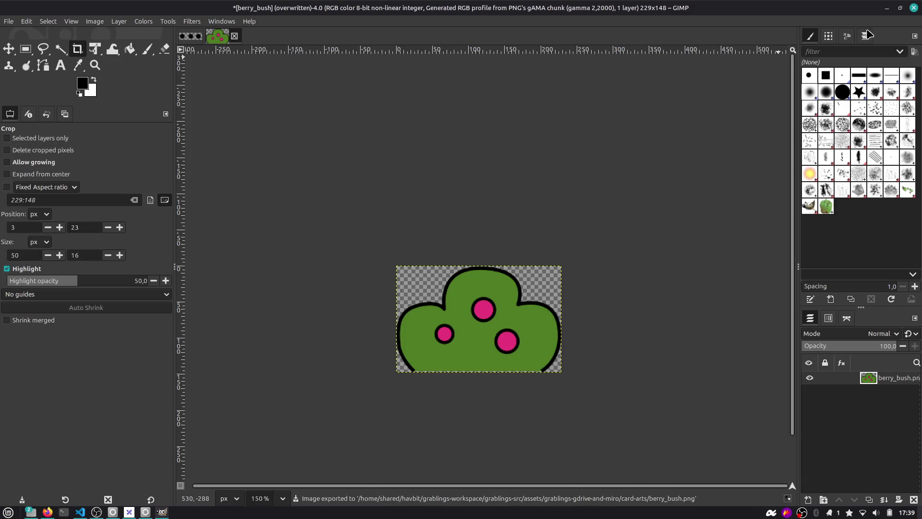
left_click(887, 9)
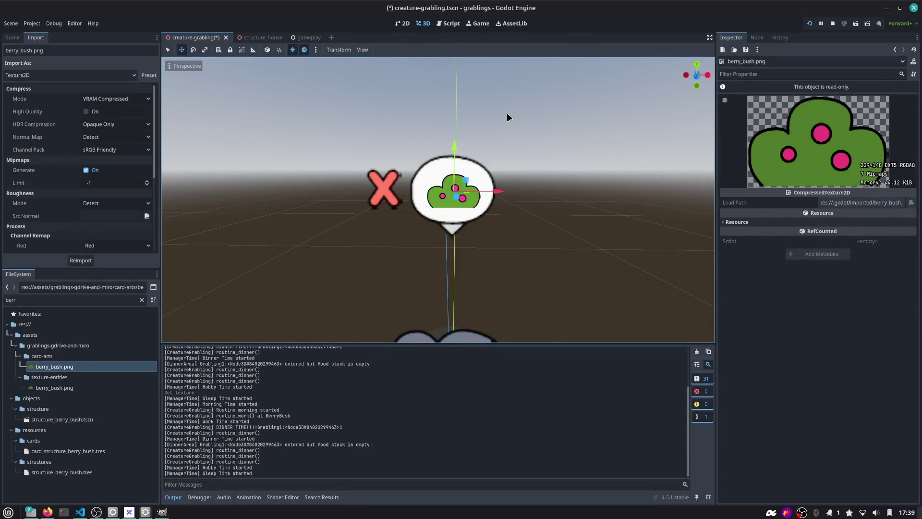
Save the scene after reimport and orbit the 3D view toward the creature.
key("ctrl+s")
scroll(501, 164, "up", 3)
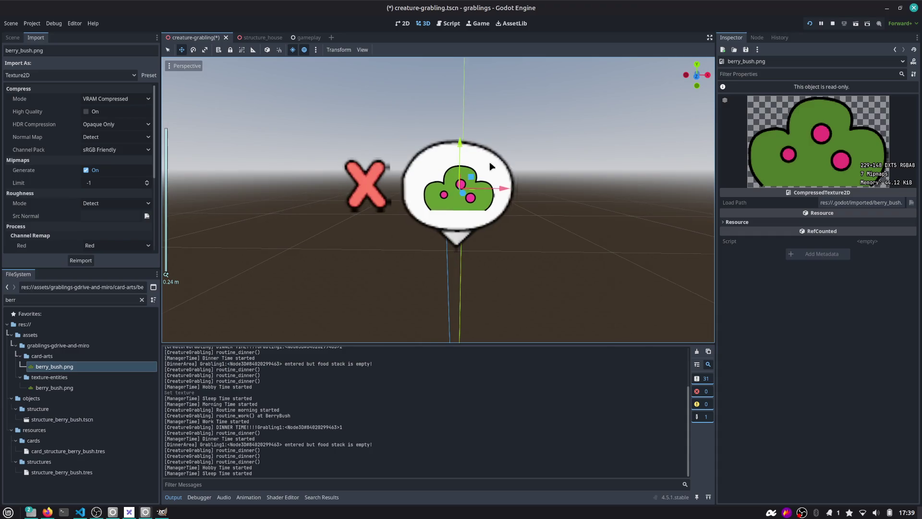
left_click_drag(490, 184, 356, 206)
left_click(13, 37)
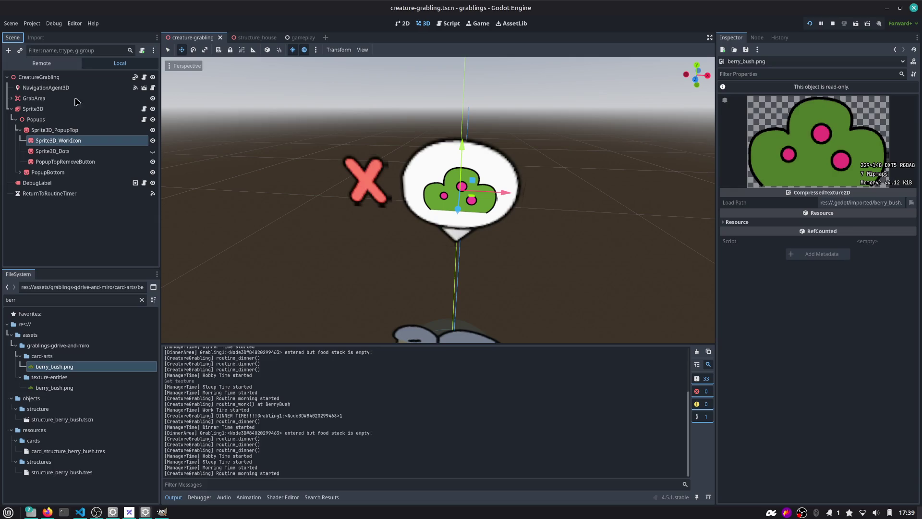
Run the game, place the berry bush card, then rerun and pause it.
left_click(810, 24)
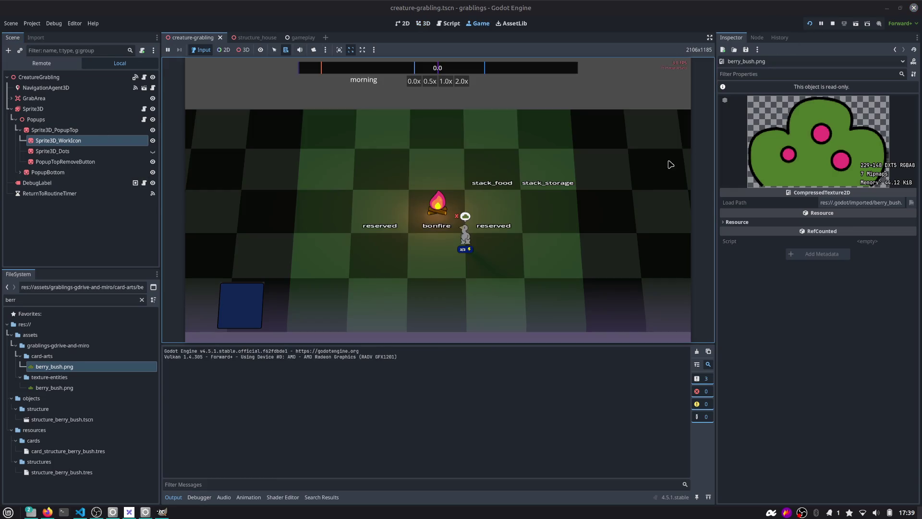
mouse_move(375, 252)
left_mouse_down()
mouse_move(359, 231)
mouse_move(329, 224)
left_mouse_up()
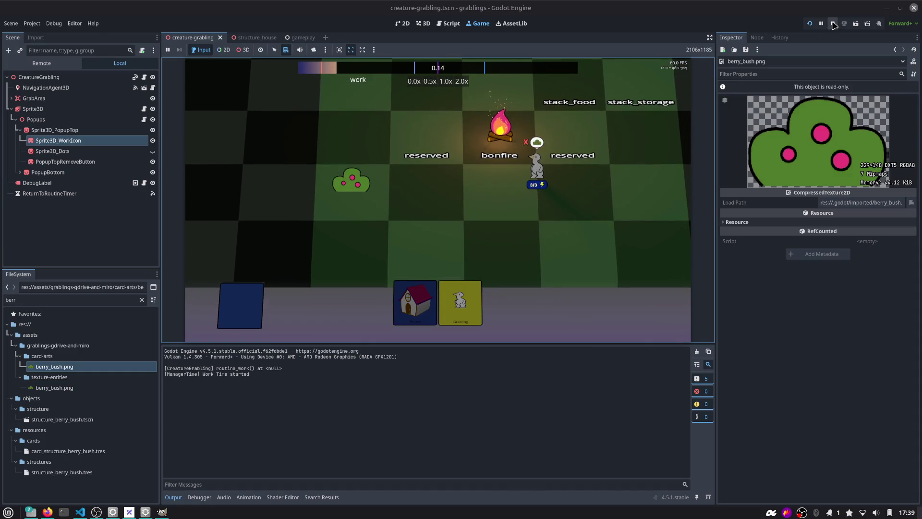
left_click(833, 23)
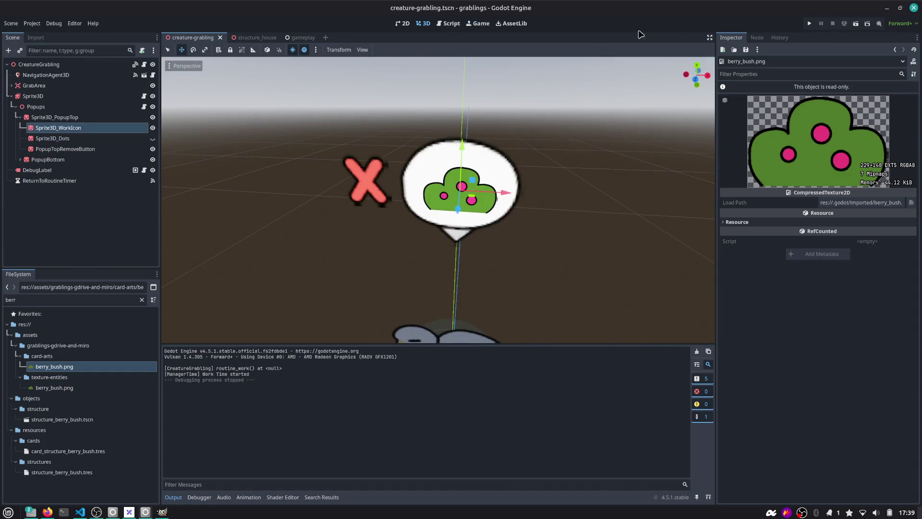
left_click(807, 23)
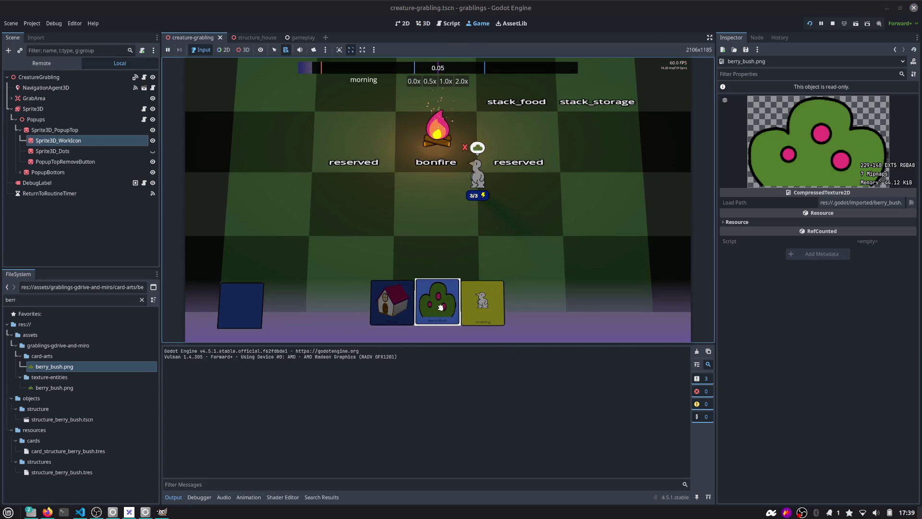
left_click(822, 24)
Open card.tscn through the quick scene search for 'card'.
key("ctrl+shift+o")
type("card")
key("Return")
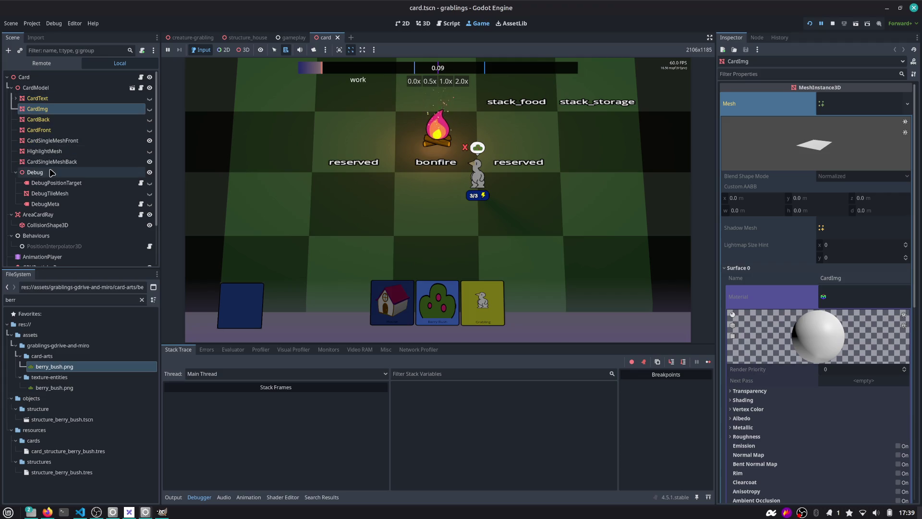
Open the card_control_front scene from the CardControlFront node.
scroll(72, 176, "down", 2)
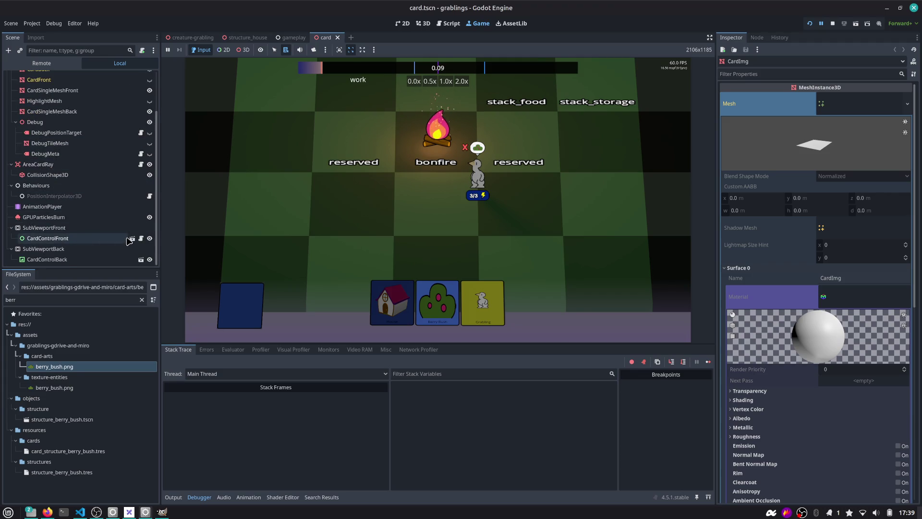
left_click(132, 239)
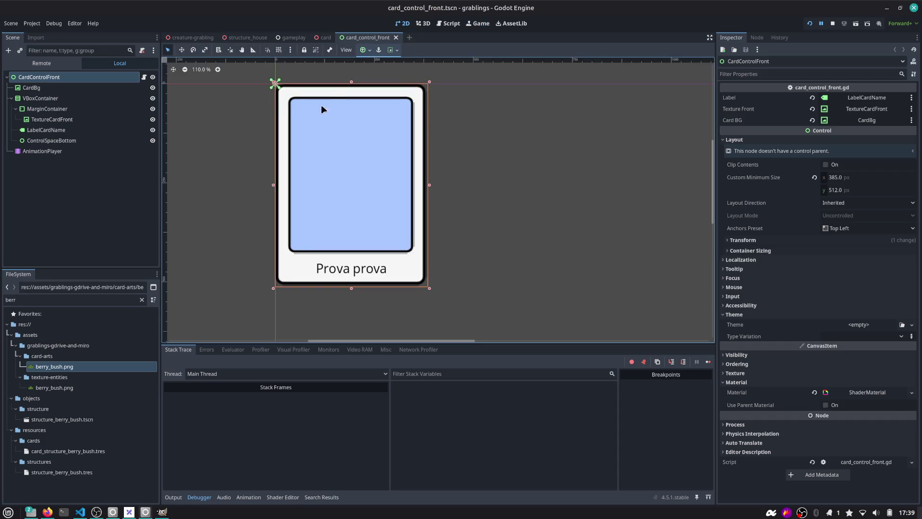
scroll(322, 111, "up", 1)
Toggle CardBg and TextureCardFront visibility to identify them, then select TextureCardFront.
left_click(48, 89)
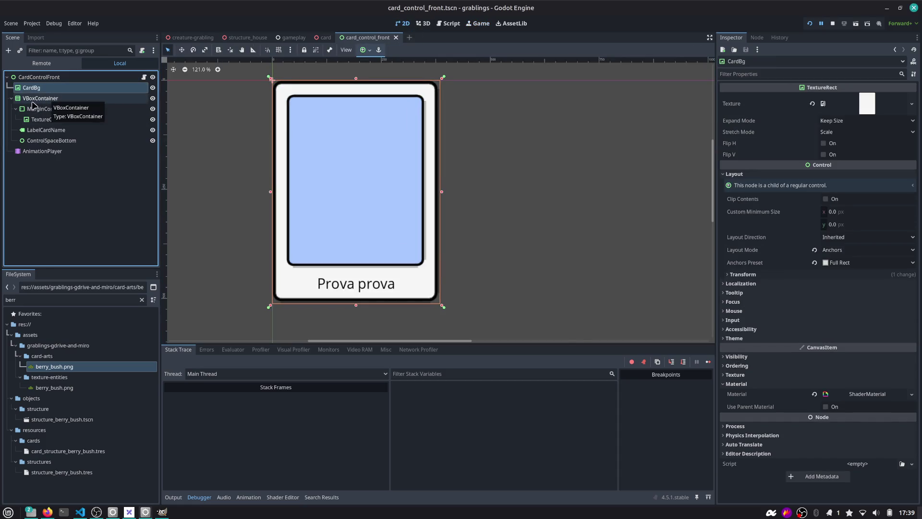
left_click(153, 88)
left_click(153, 88)
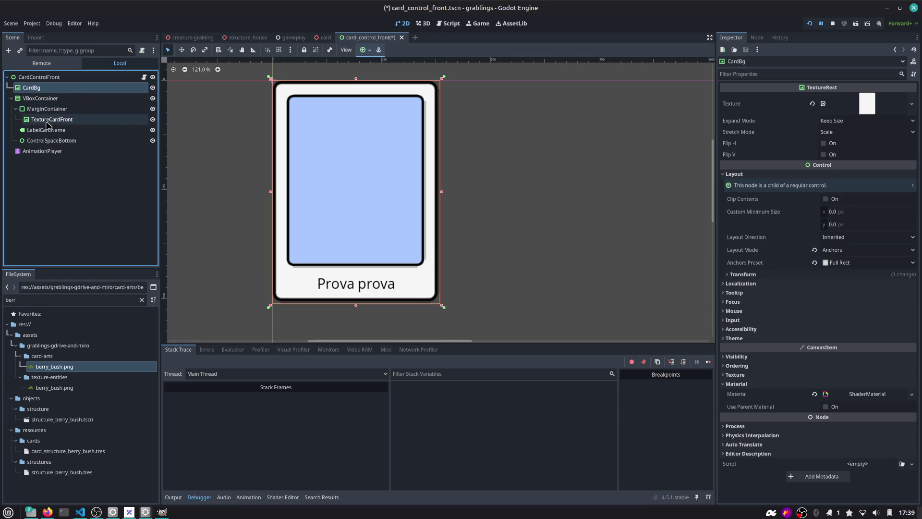
left_click(153, 120)
left_click(153, 120)
left_click(153, 120)
left_click(153, 120)
left_click(123, 119)
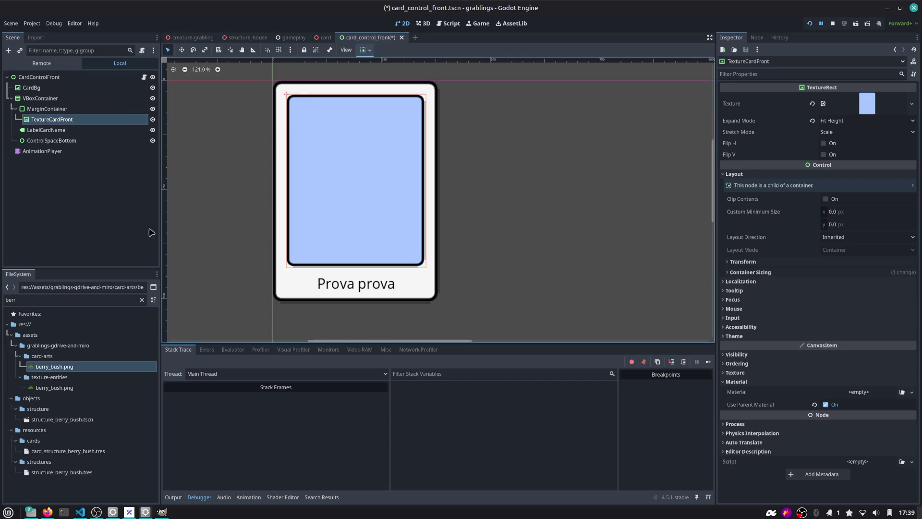
Assign berry_bush.png as TextureCardFront's texture with Expand Mode Fit Width Proportional.
mouse_move(48, 366)
left_mouse_down()
mouse_move(592, 226)
mouse_move(867, 103)
left_mouse_up()
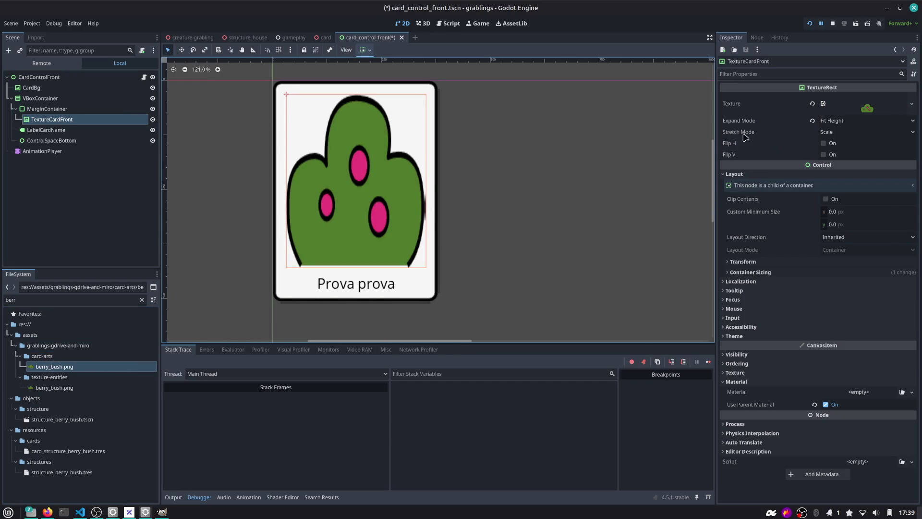
left_click(842, 121)
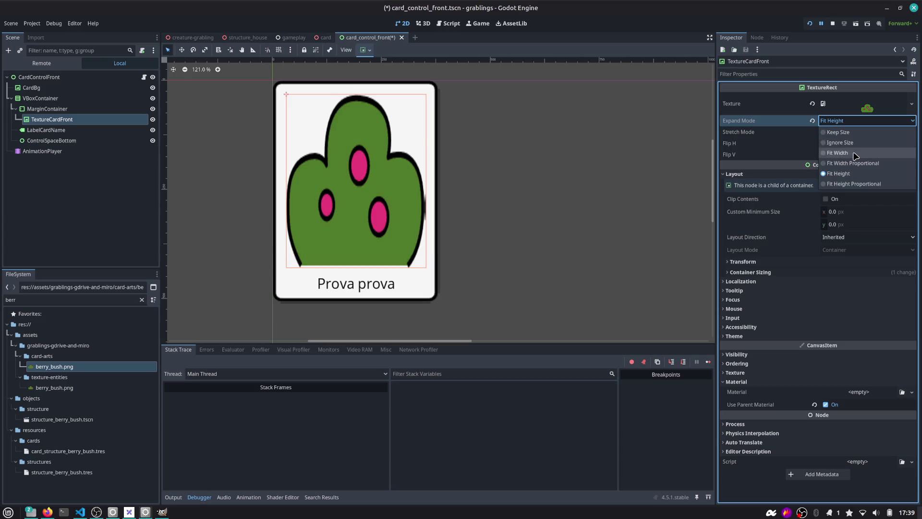
left_click(838, 147)
left_click(849, 121)
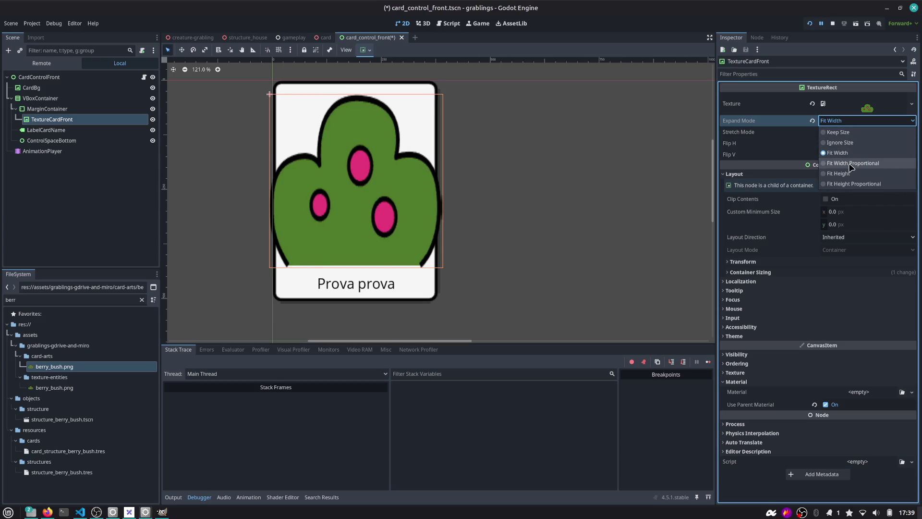
left_click(852, 167)
left_click(853, 121)
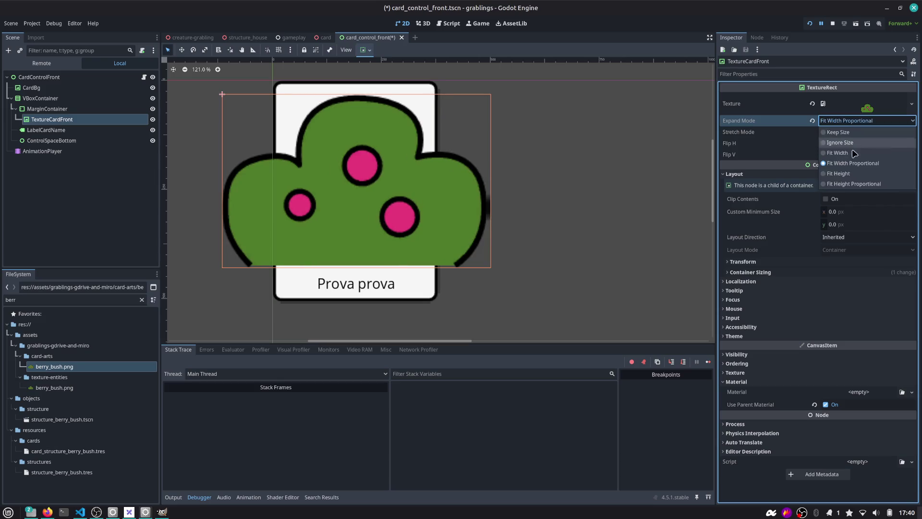
left_click(851, 185)
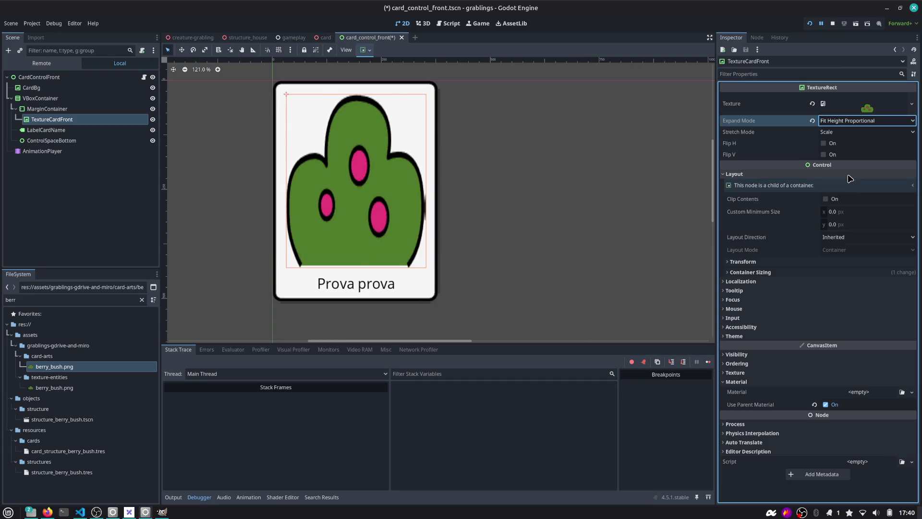
left_click(850, 125)
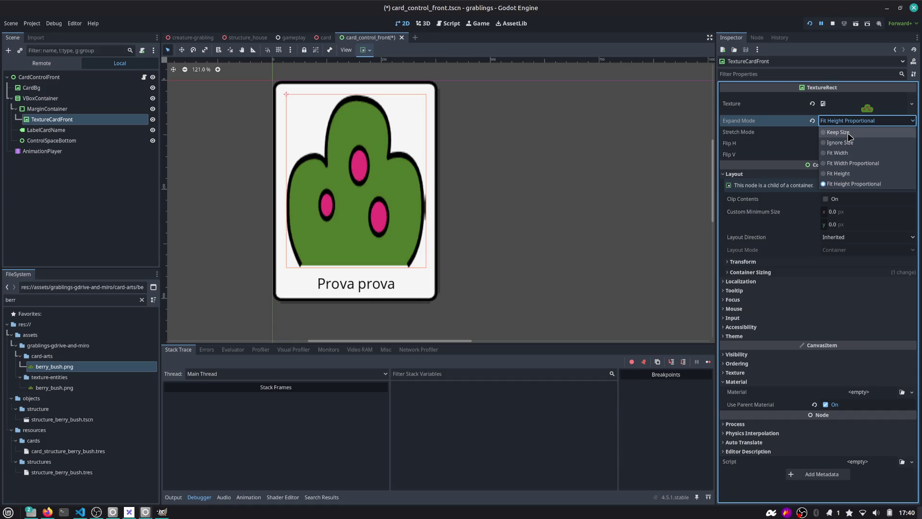
left_click(850, 164)
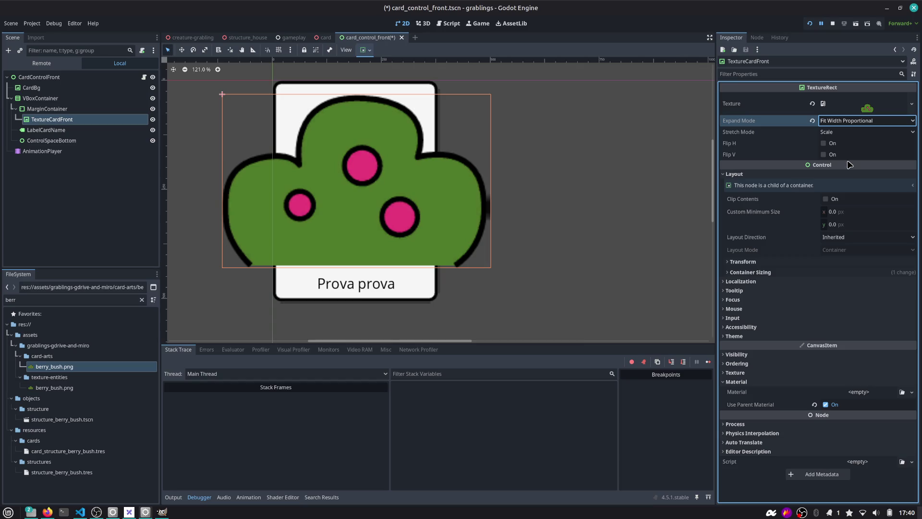
Set Stretch Mode to Keep Aspect Centered, then select the MarginContainer and VBoxContainer nodes.
left_click(844, 133)
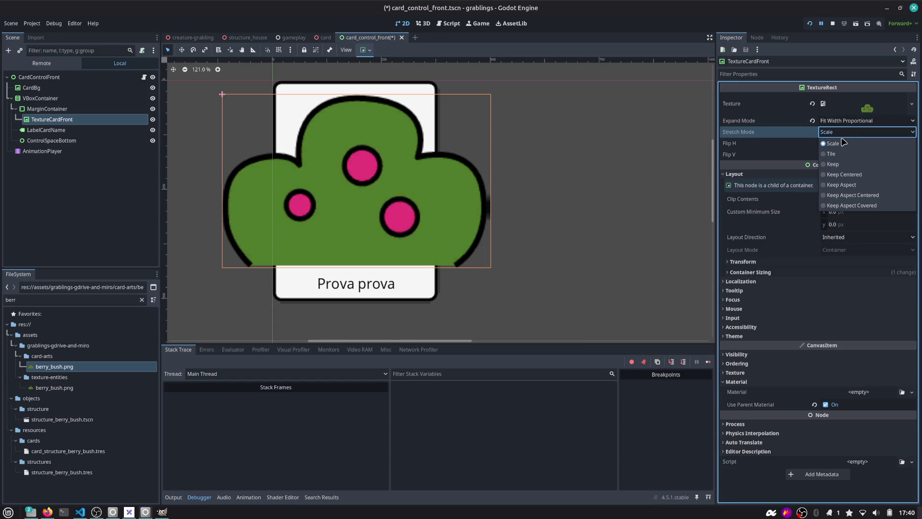
left_click(846, 176)
left_click(844, 133)
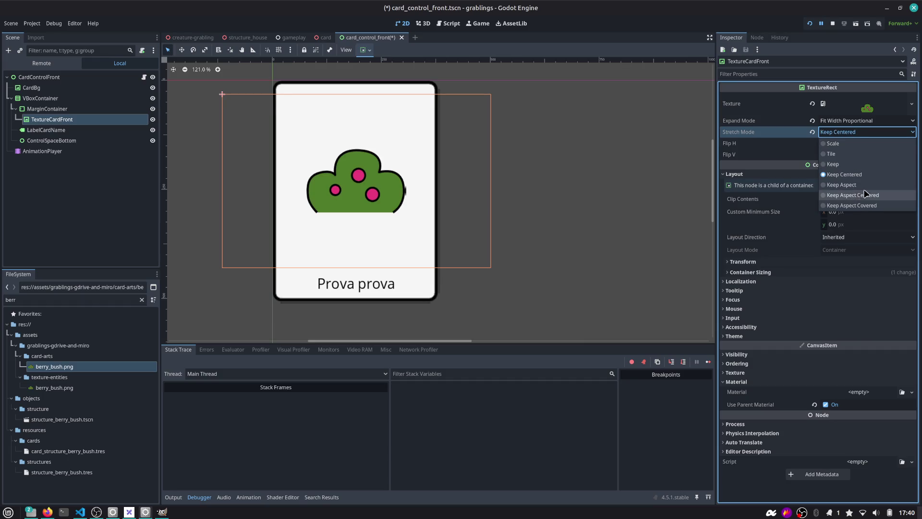
left_click(865, 188)
left_click(860, 134)
left_click(866, 199)
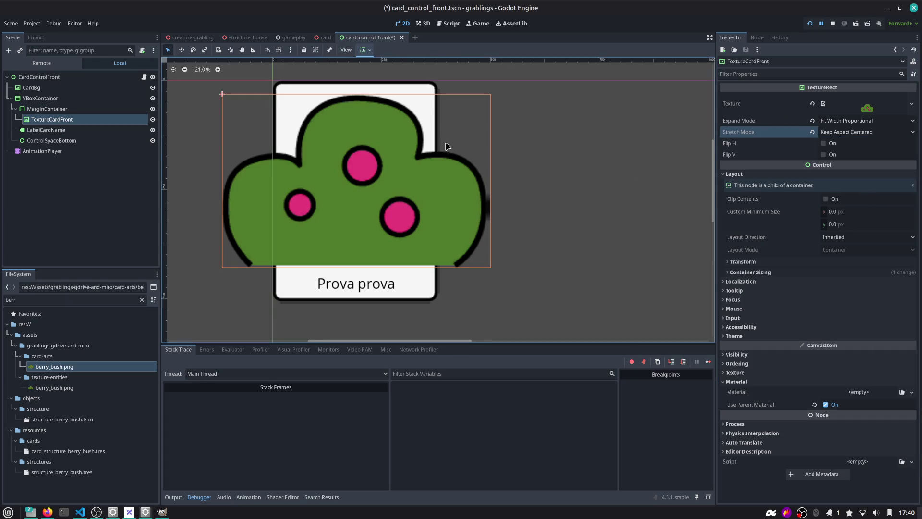
scroll(395, 148, "down", 4)
left_click(95, 109)
left_click(91, 98)
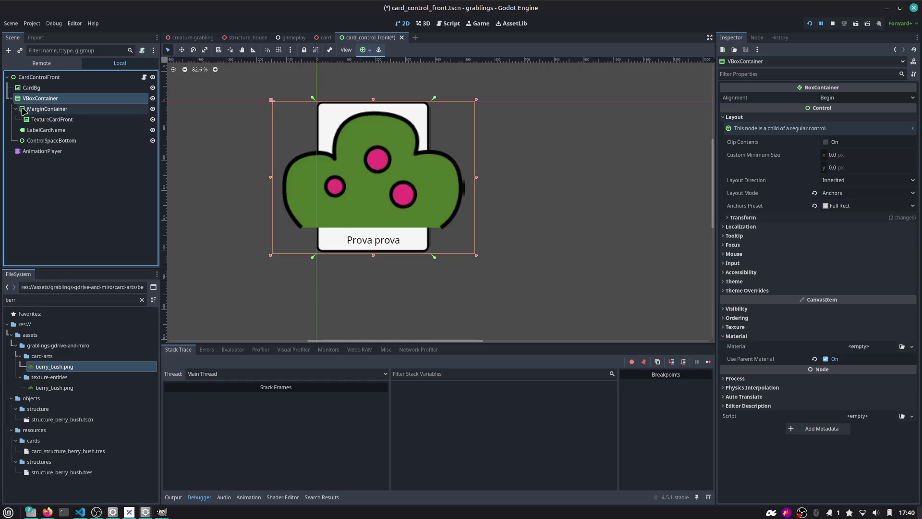
left_click(35, 78)
left_click(40, 98)
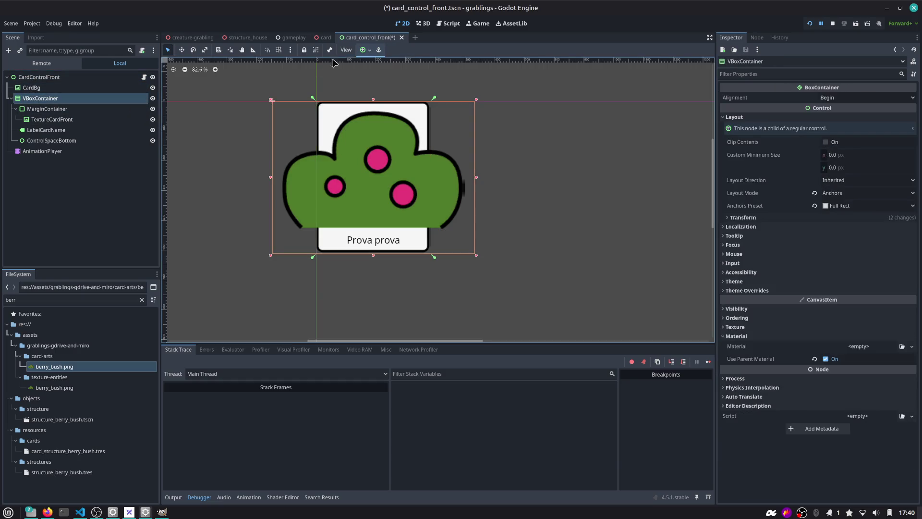
left_click(364, 50)
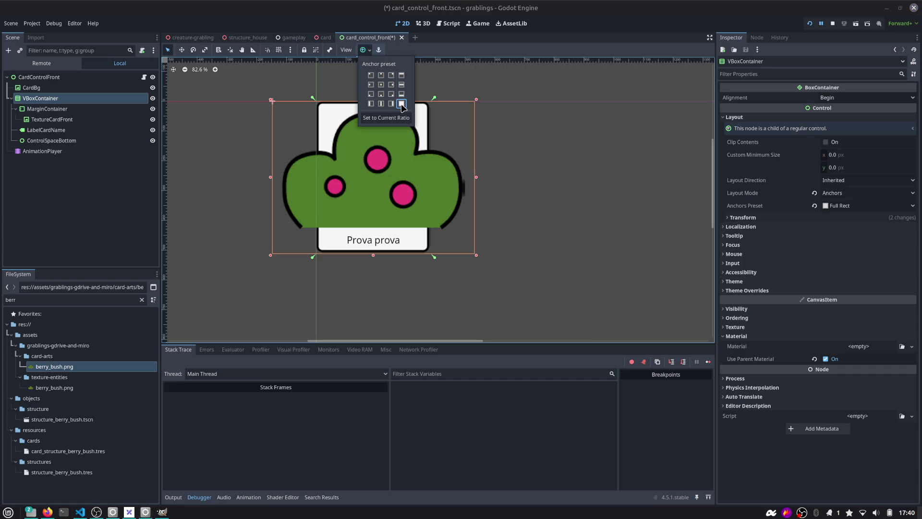
left_click(75, 104)
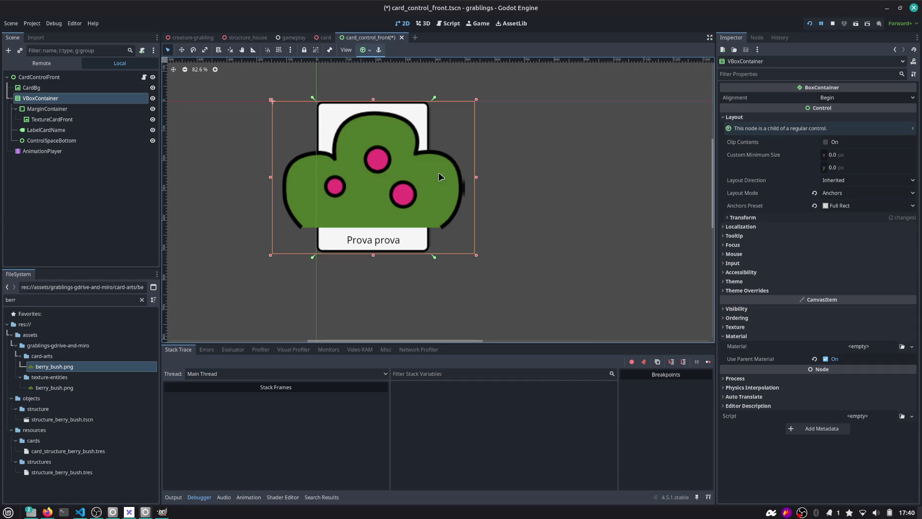
left_click(91, 110)
key("Down")
key("Down")
key("Down")
key("Up")
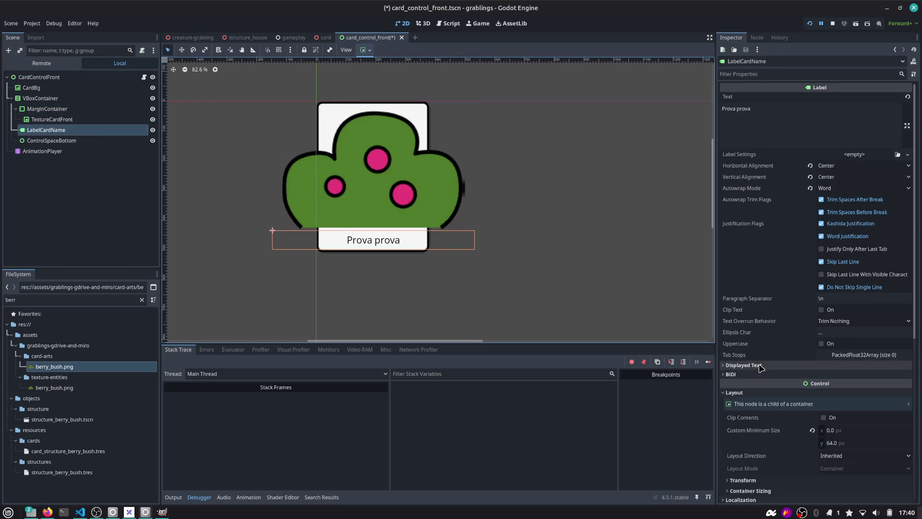
left_click(760, 367)
scroll(759, 367, "down", 5)
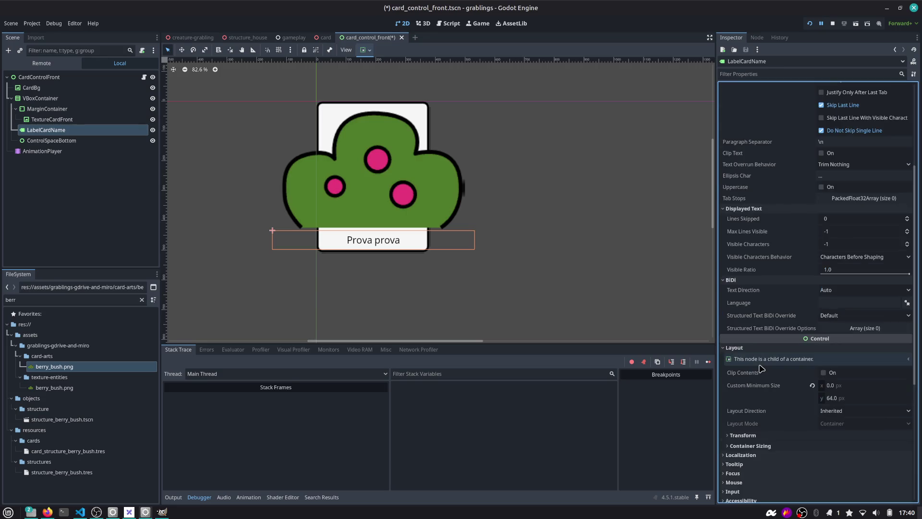
left_click(753, 330)
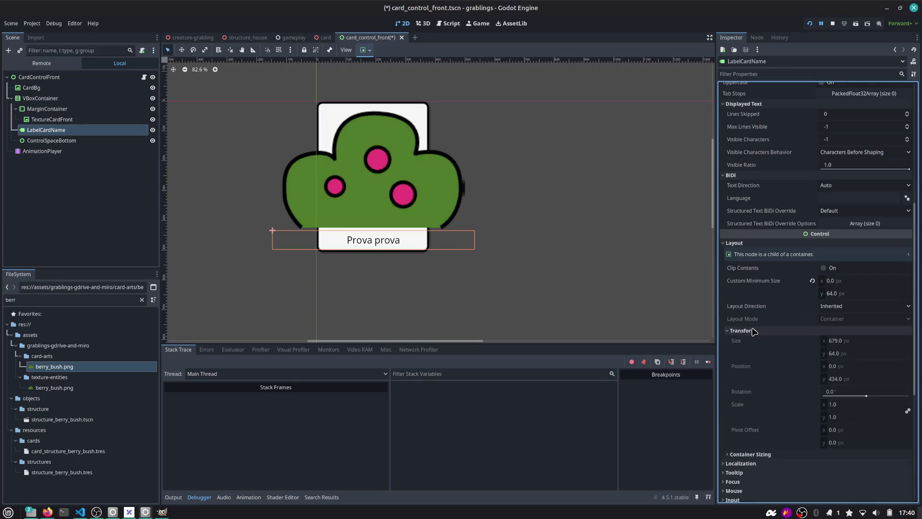
left_click(748, 454)
scroll(750, 451, "down", 4)
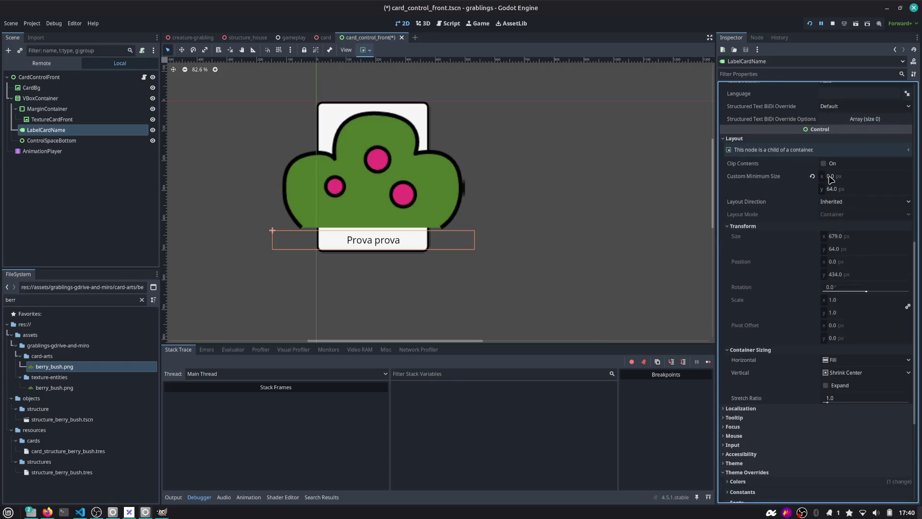
left_click(88, 140)
left_click(748, 74)
type("min")
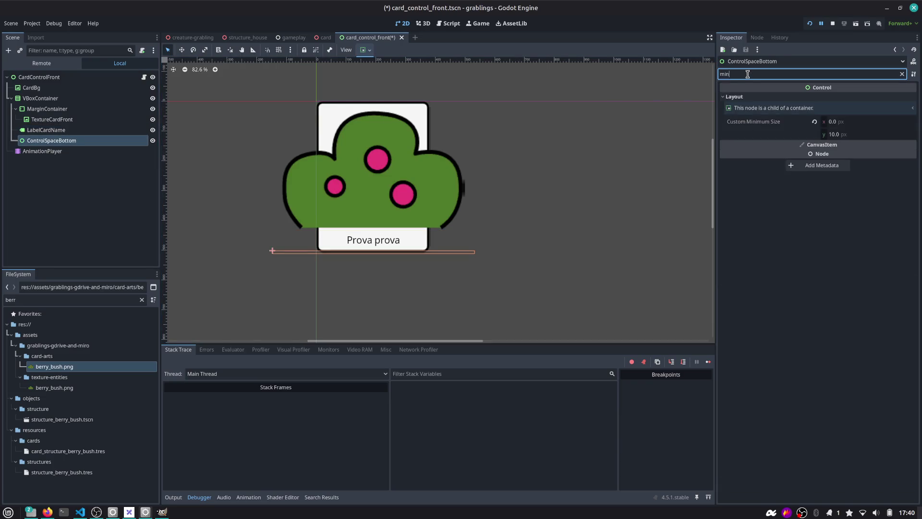
left_click(80, 130)
key("Up")
key("Up")
key("Up")
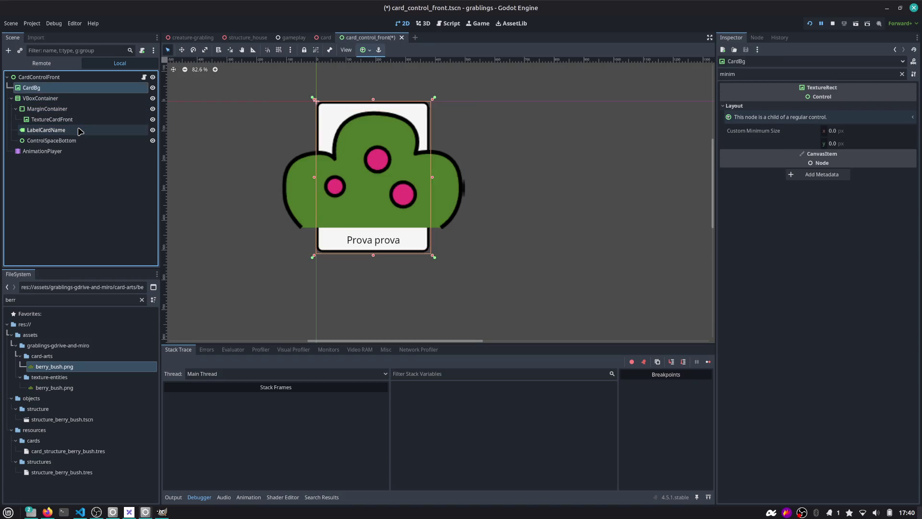
key("Down")
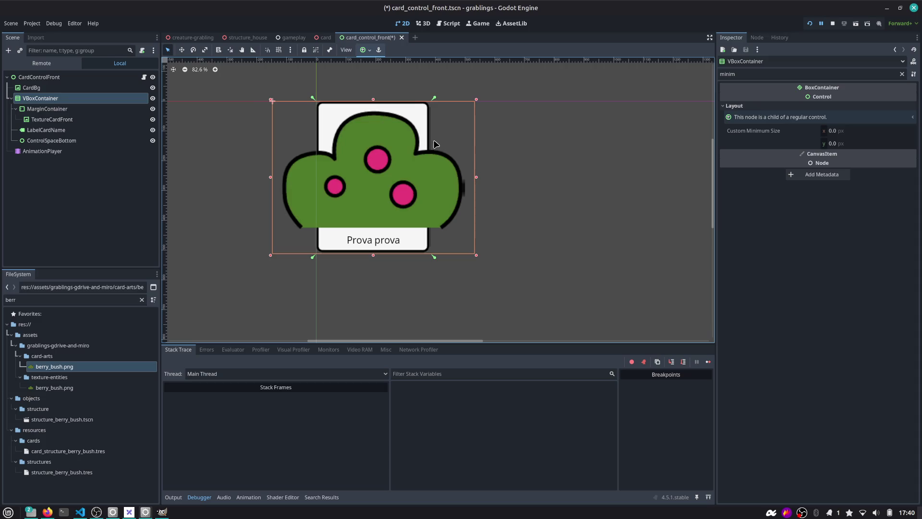
mouse_move(463, 174)
left_mouse_down()
mouse_move(572, 174)
mouse_move(371, 185)
left_mouse_up()
left_click(421, 24)
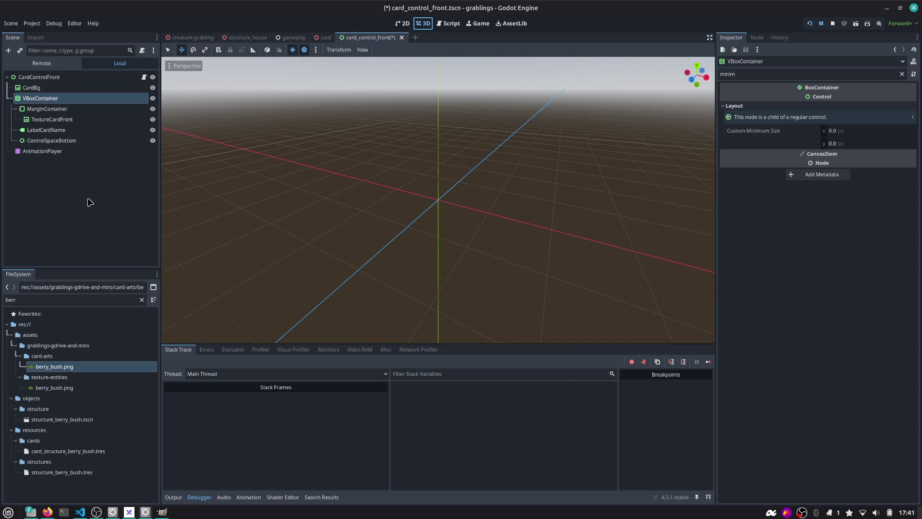
Open preview_3d.tscn, leave the camera preview, and tilt the view toward the cards.
key("ctrl+shift+o")
type("preview")
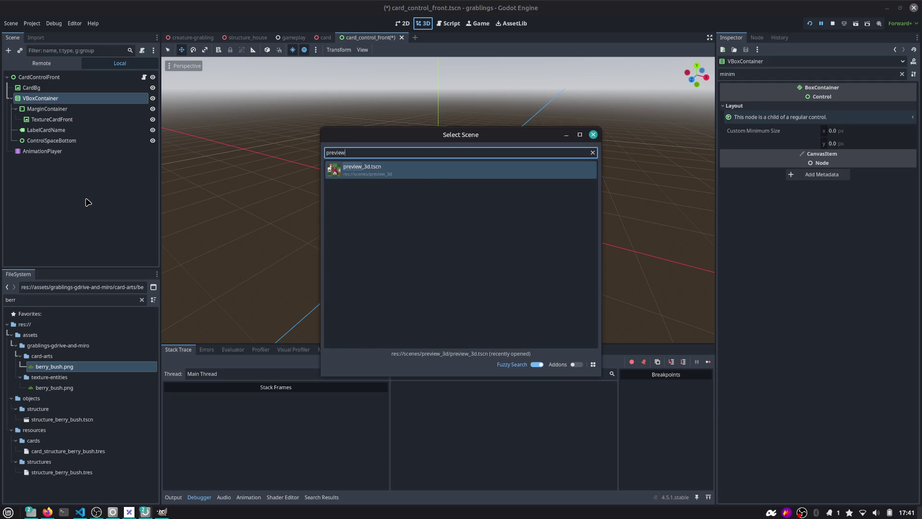
key("Return")
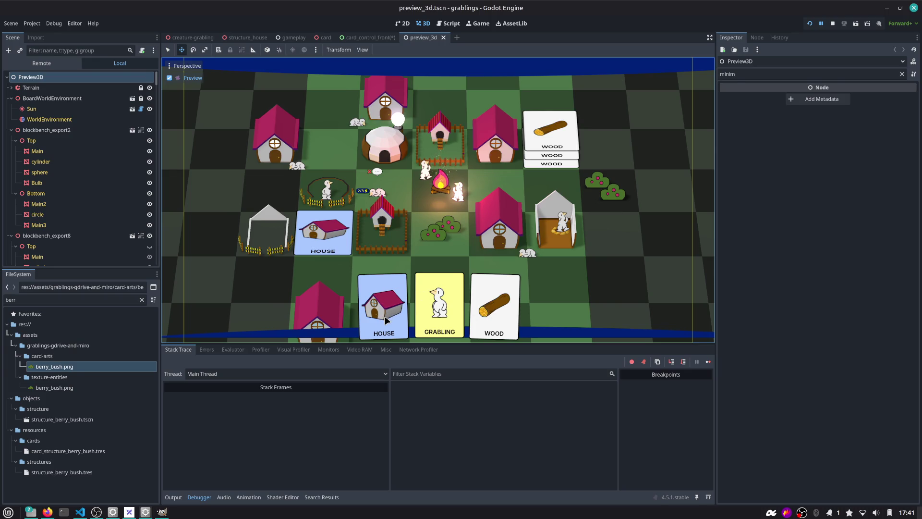
left_click(11, 129)
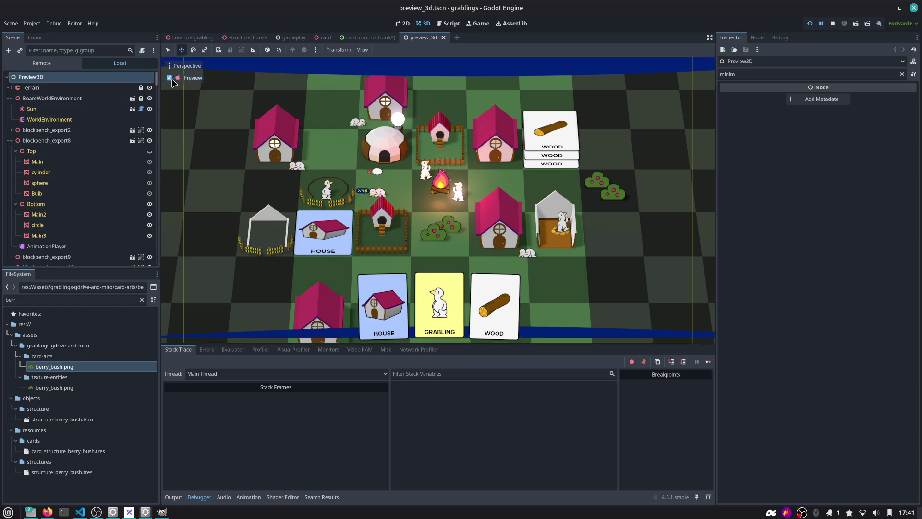
left_click(173, 78)
left_click_drag(341, 280, 340, 251)
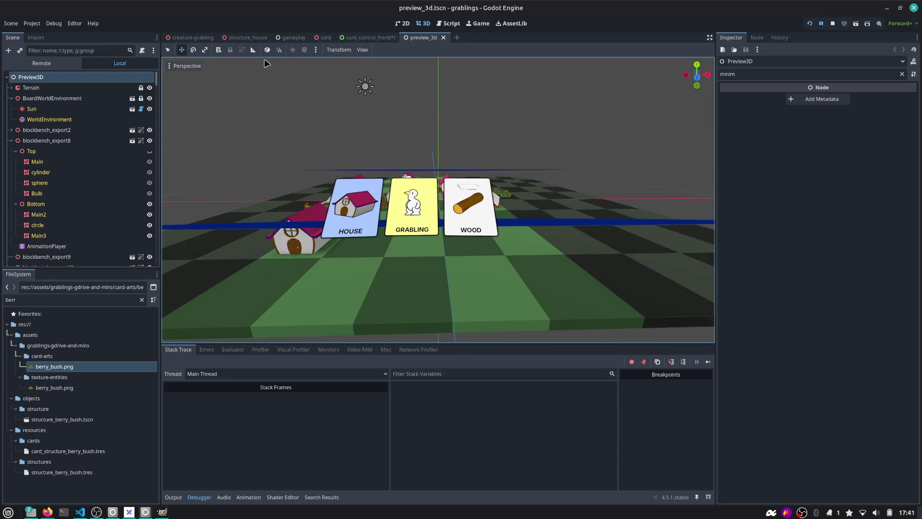
Select the HOUSE card's Sprite3D, orbit around the cards, then return to card_control_front.
left_click(218, 49)
left_click(350, 201)
left_click(356, 210)
scroll(336, 165, "up", 5)
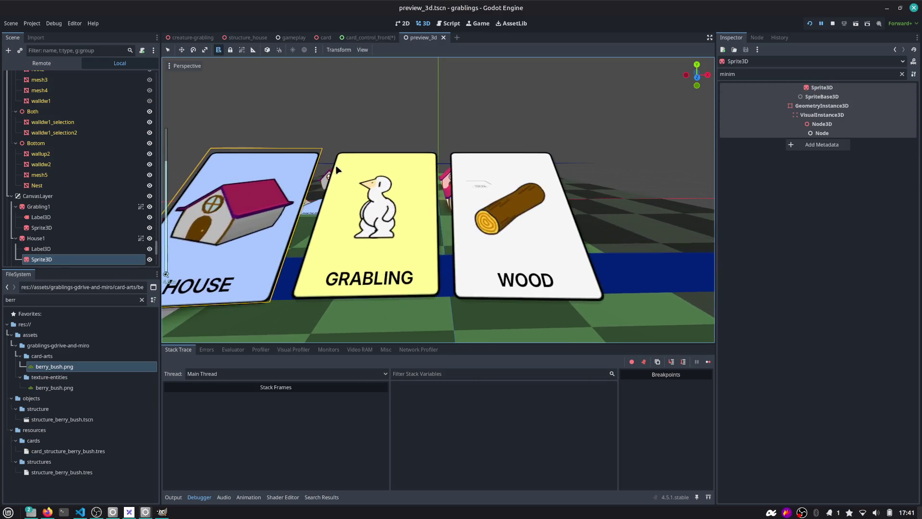
scroll(337, 165, "down", 10)
mouse_move(394, 192)
left_mouse_down()
mouse_move(428, 192)
mouse_move(382, 194)
left_mouse_up()
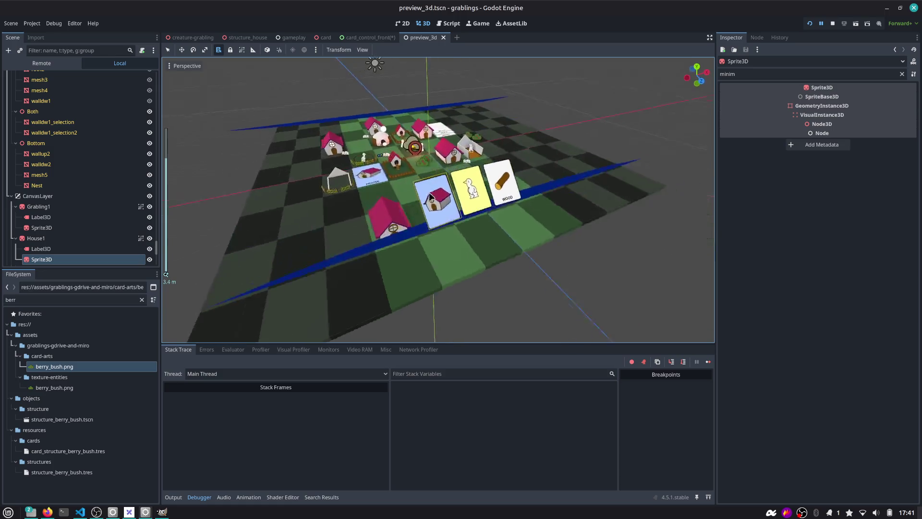
scroll(428, 196, "up", 3)
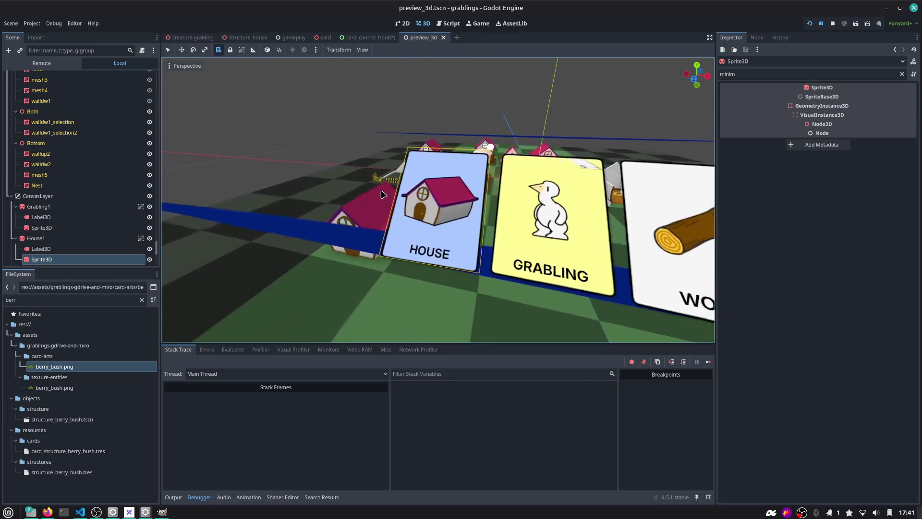
scroll(72, 235, "down", 3)
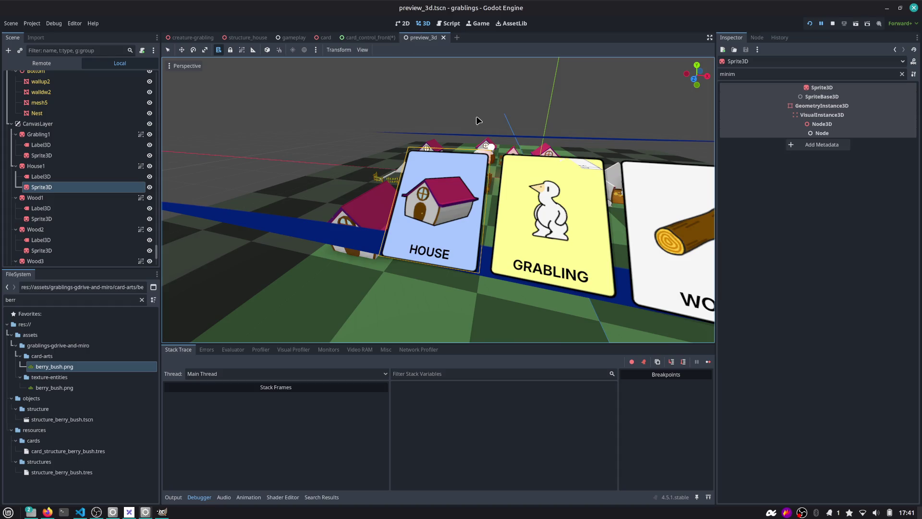
left_click(369, 37)
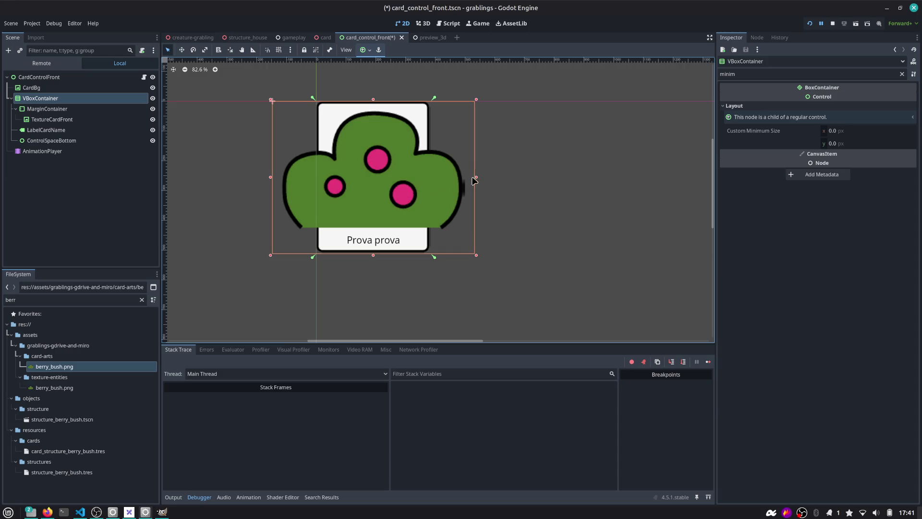
Select the VBoxContainer and filter the Inspector properties by 'siz'.
left_click(89, 110)
left_click(70, 130)
left_click(68, 141)
left_click(58, 99)
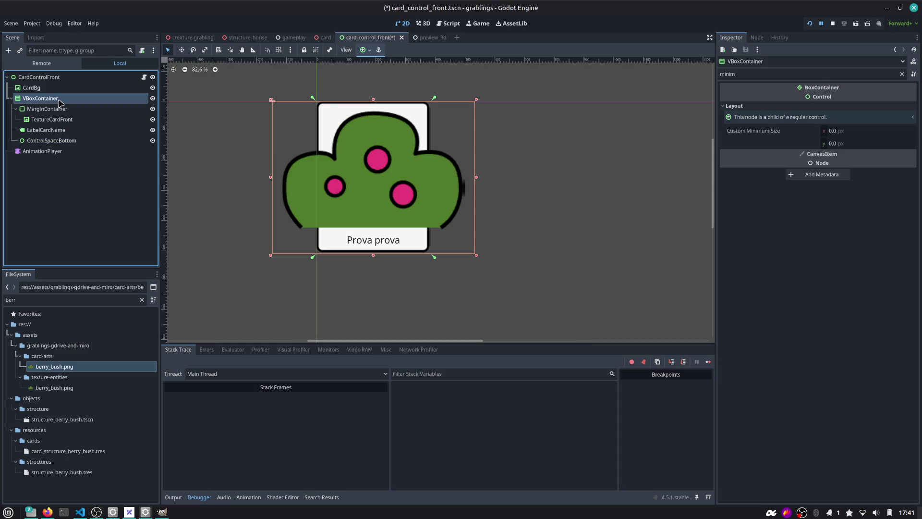
left_click(779, 74)
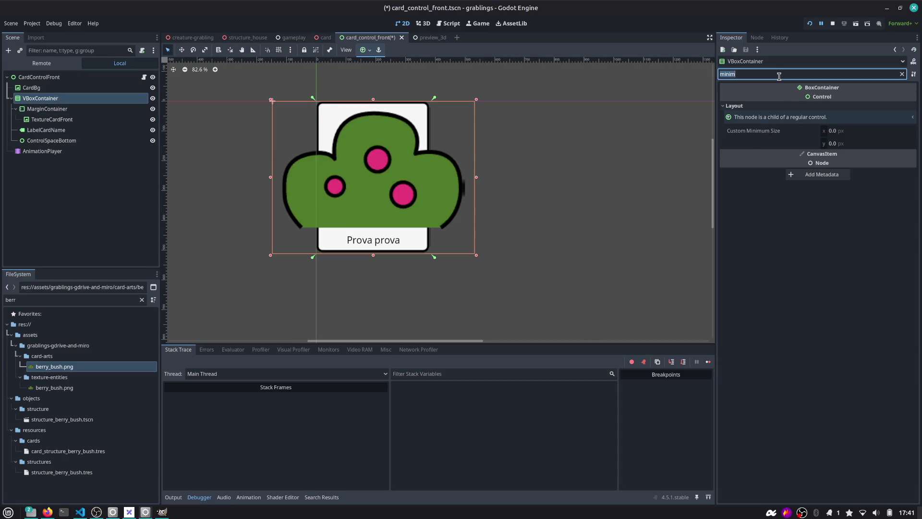
type("siz")
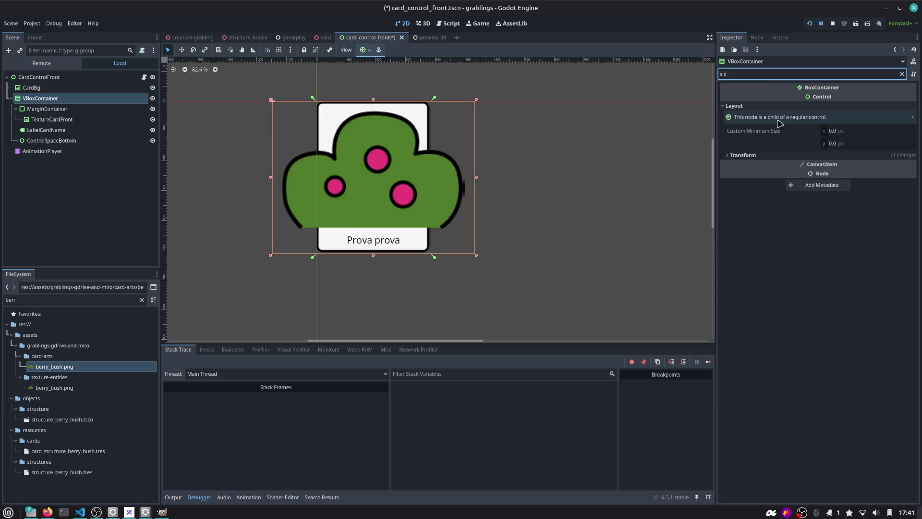
Try resetting the VBoxContainer's size, then undo to restore the bush art.
left_click(772, 156)
left_click(817, 166)
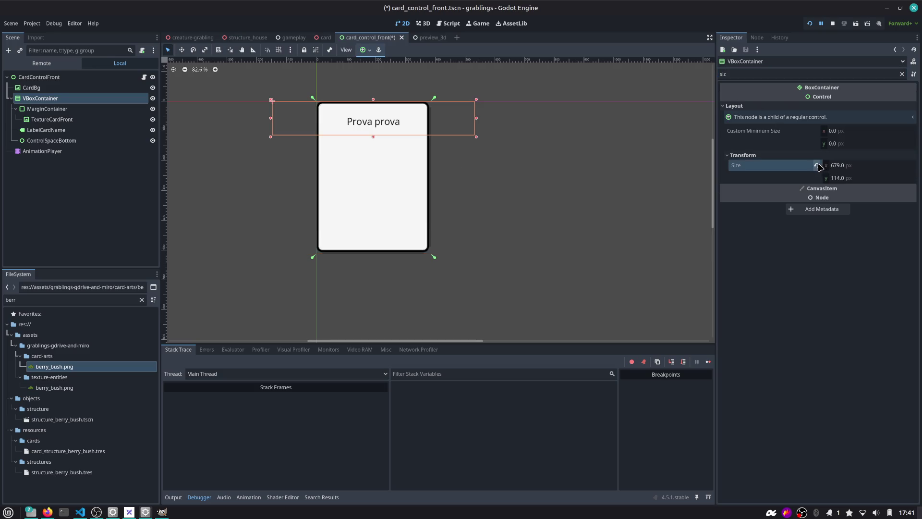
left_click(818, 165)
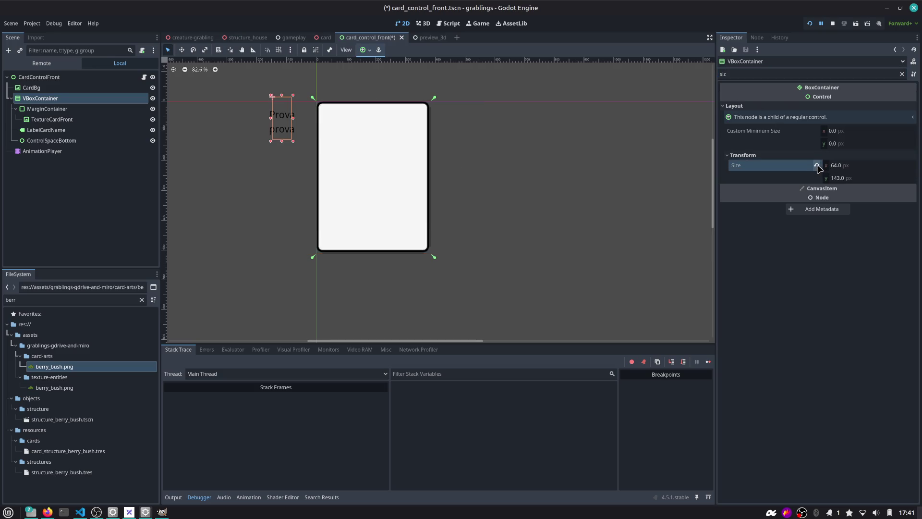
key("ctrl+z")
key("ctrl+z")
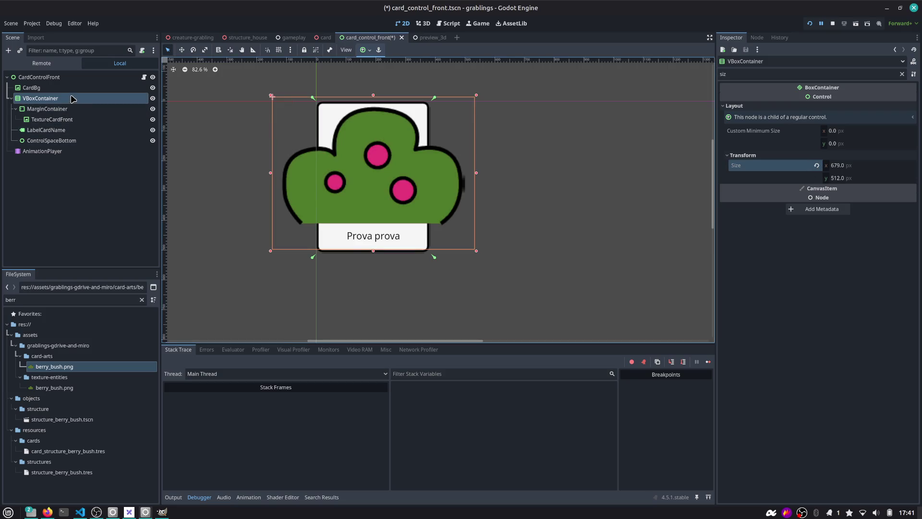
Step through the scene nodes and settle the selection back on VBoxContainer.
left_click(67, 140)
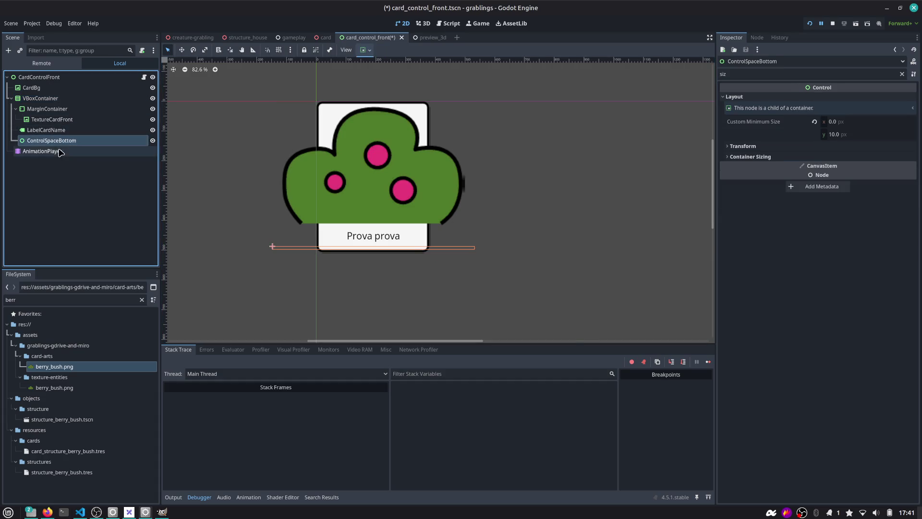
left_click(65, 130)
left_click(65, 121)
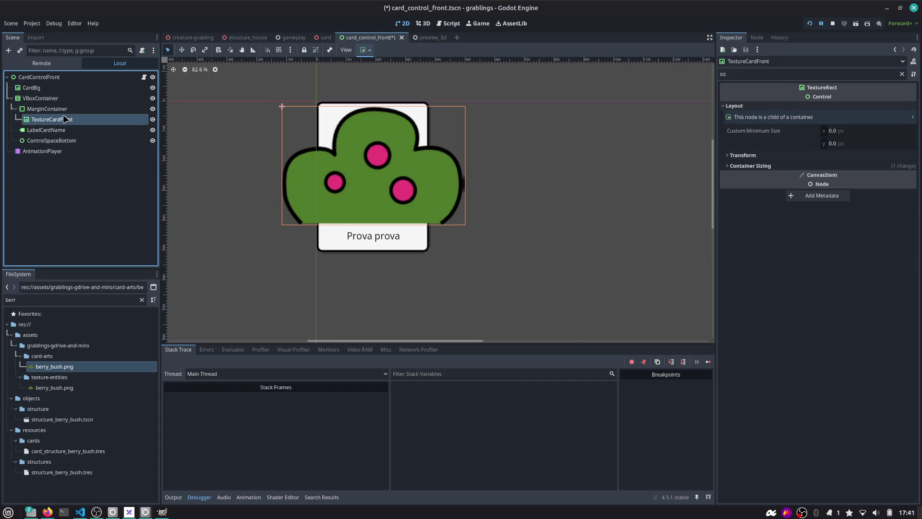
key("Up")
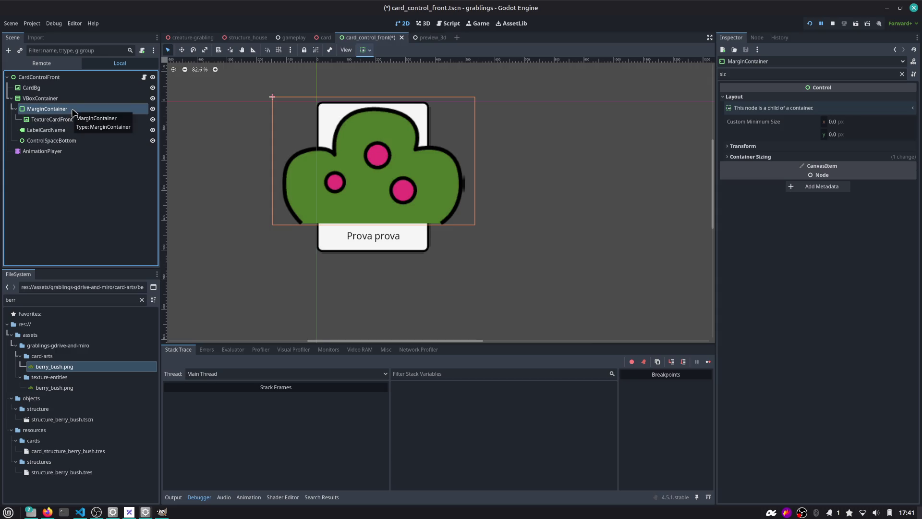
left_click(80, 98)
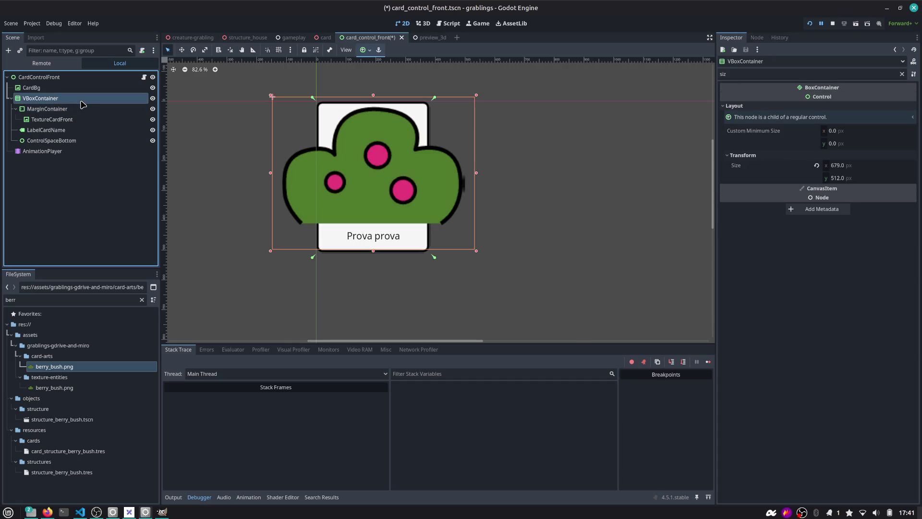
key("Up")
key("Up")
key("Down")
key("Down")
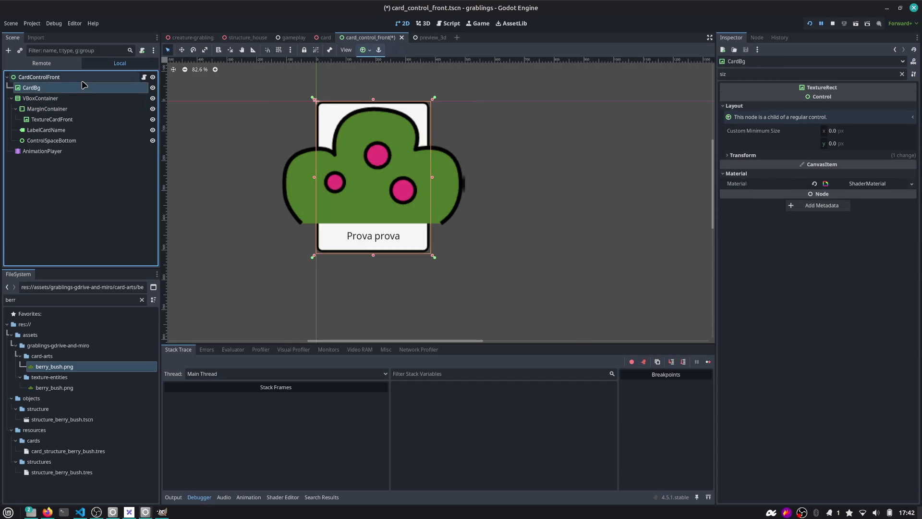
key("Up")
key("Up")
key("Down")
key("Down")
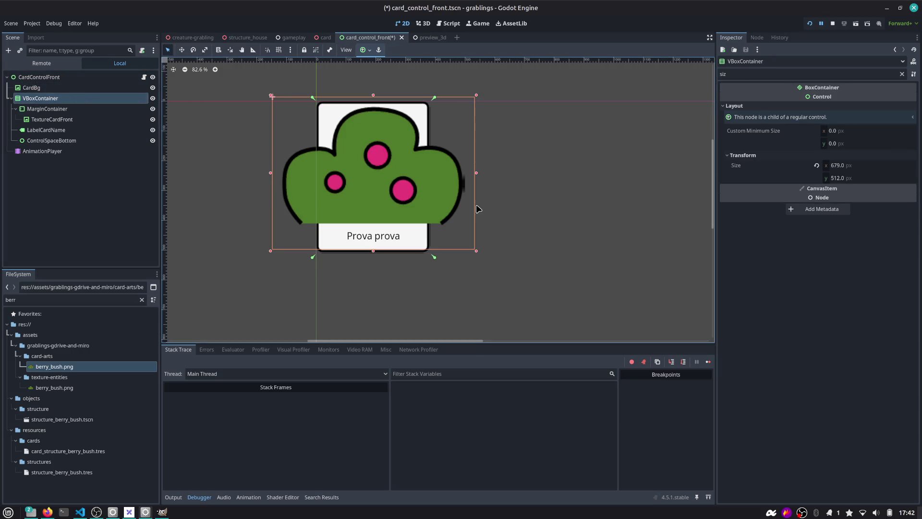
Set the VBoxContainer width to 679 px and save card_control_front.tscn.
left_click(839, 165)
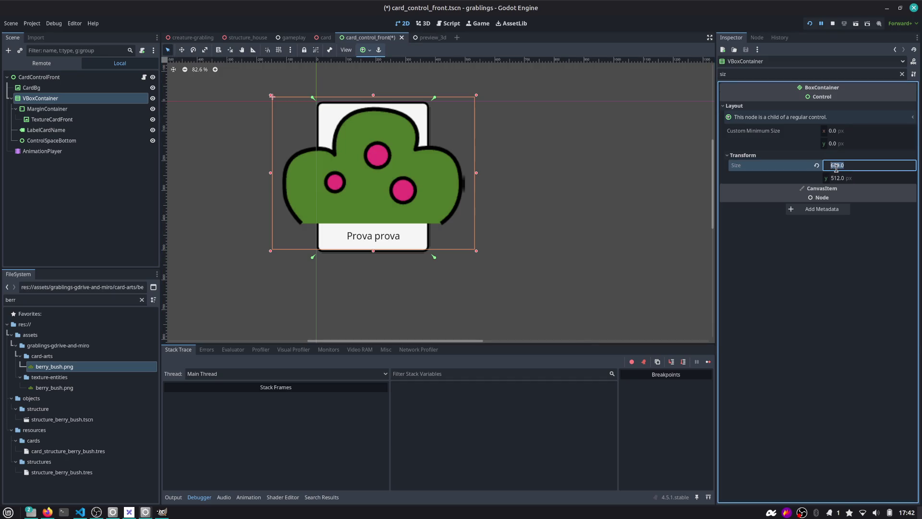
scroll(427, 70, "up", 8)
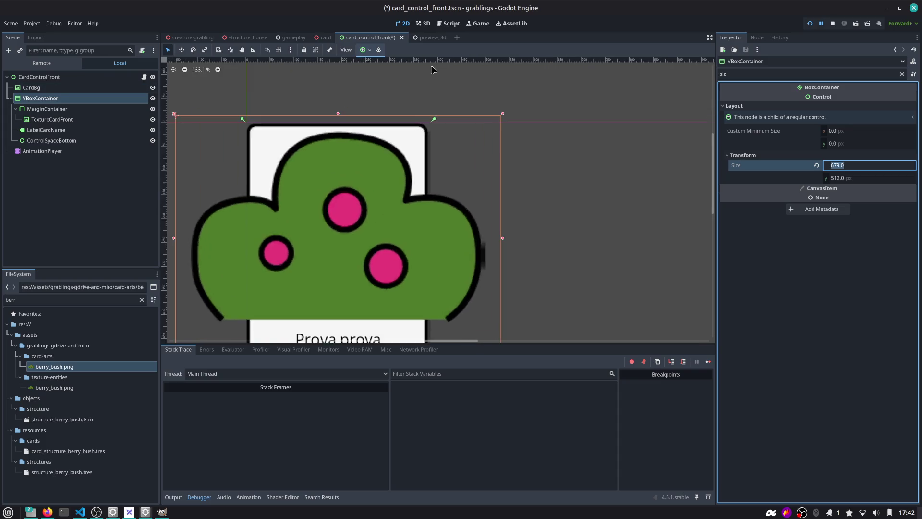
scroll(428, 70, "up", 15)
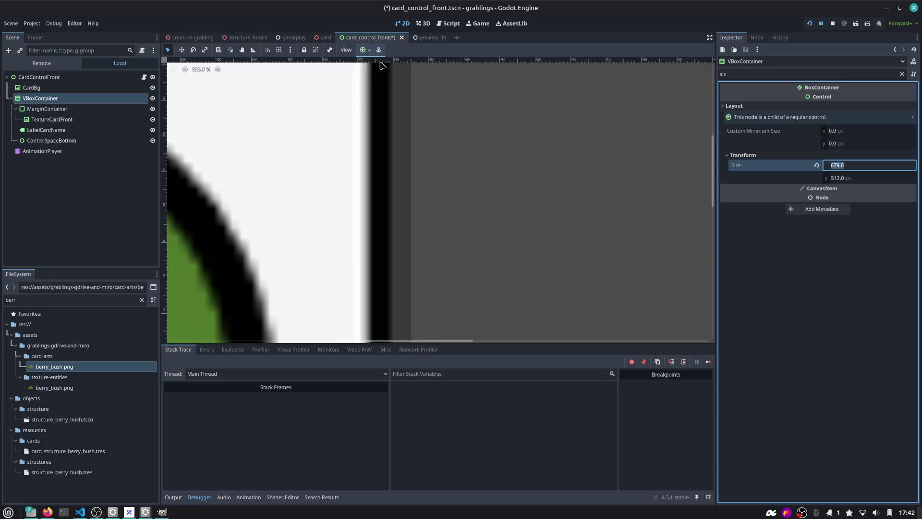
type("37")
key("Return")
scroll(414, 171, "down", 6)
scroll(414, 172, "down", 4)
left_click(857, 164)
left_click(851, 168)
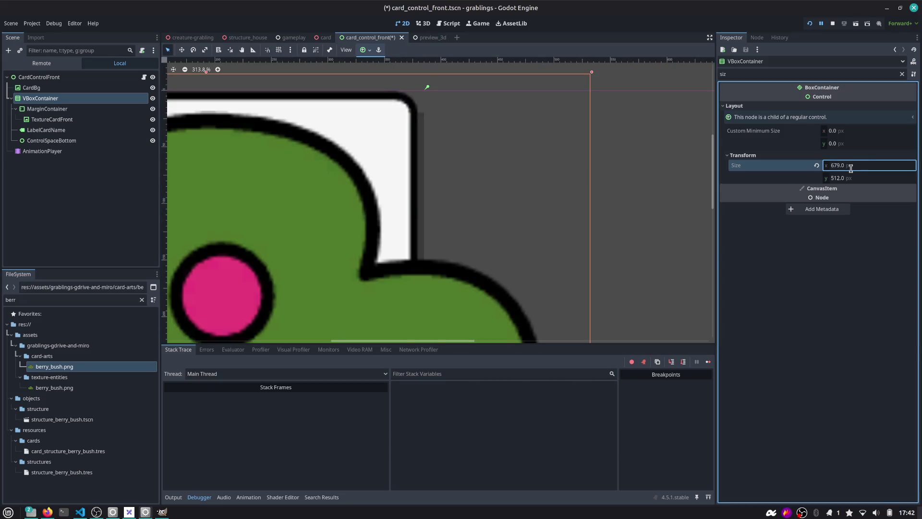
scroll(402, 189, "down", 13)
mouse_move(778, 166)
left_mouse_down()
mouse_move(758, 167)
mouse_move(844, 170)
left_mouse_up()
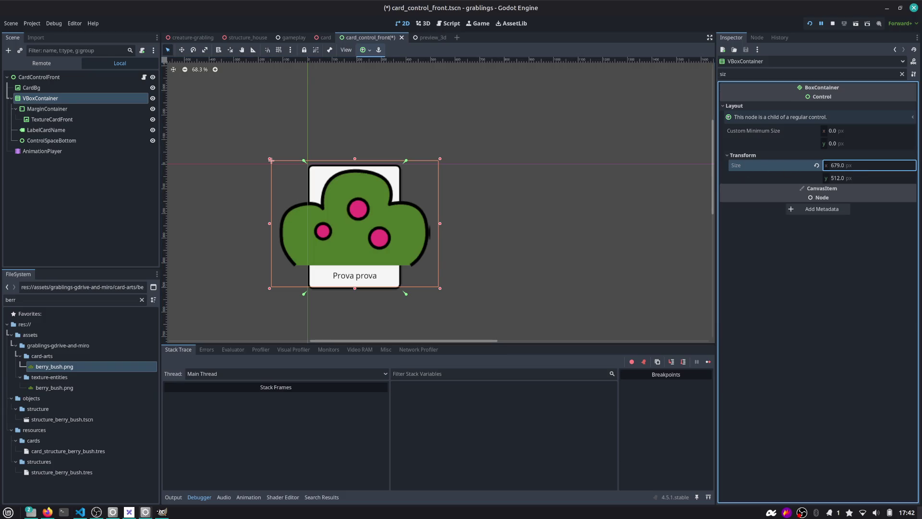
key("ctrl+s")
left_click(51, 89)
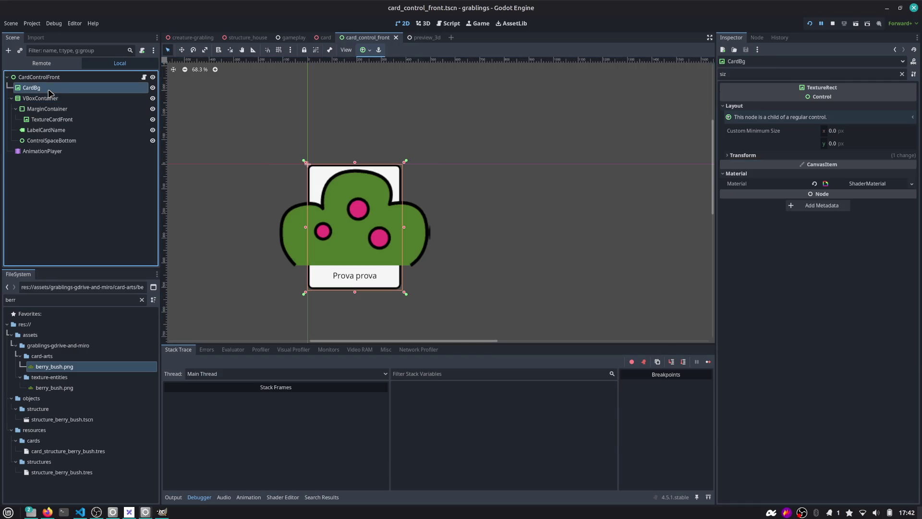
Select TextureCardFront and clear the Inspector property filter.
left_click(53, 119)
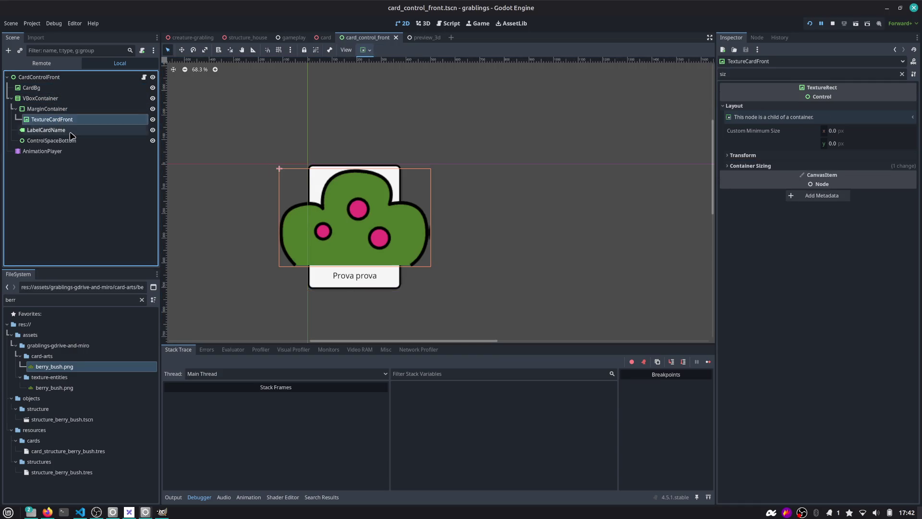
left_click(774, 166)
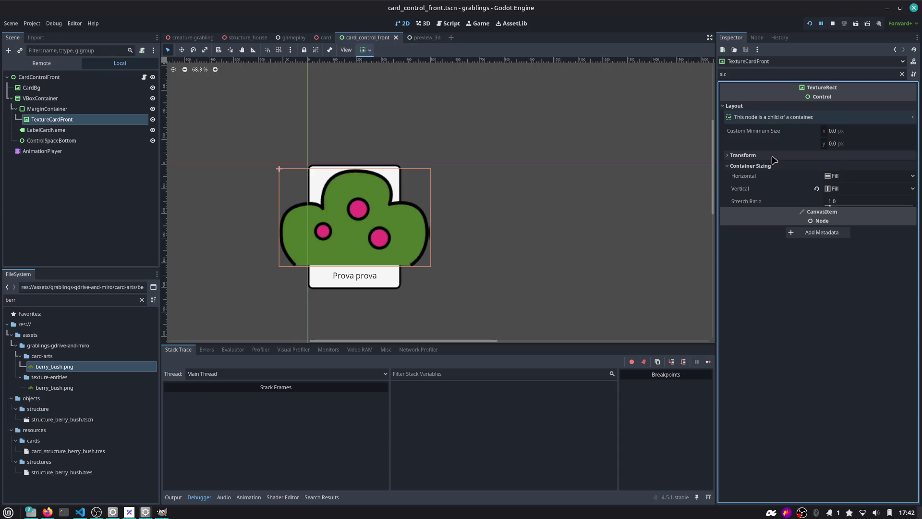
left_click(774, 159)
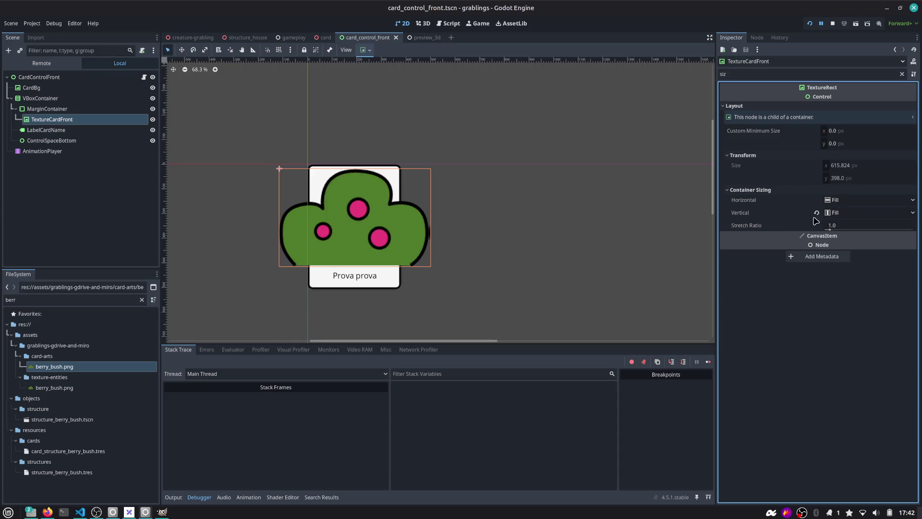
left_click(902, 75)
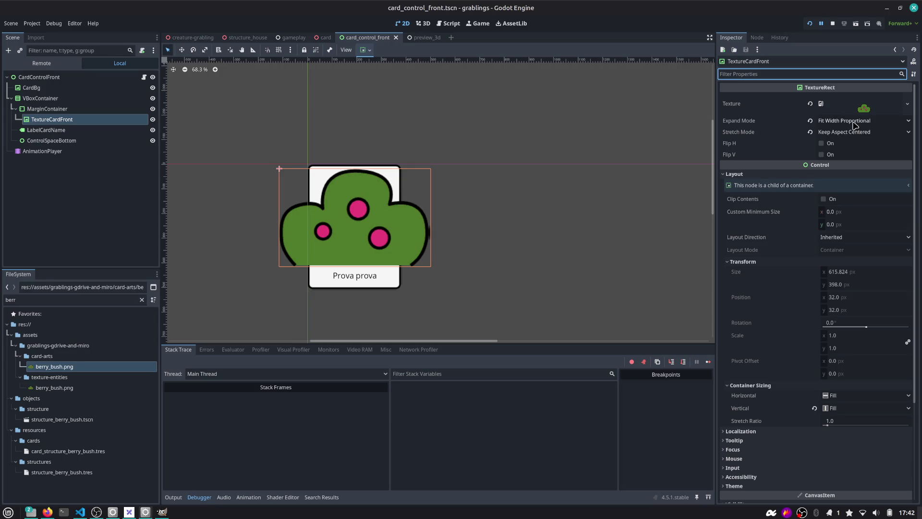
Cycle through the texture's Expand Mode options, ending on Fit Height Proportional.
left_click(854, 122)
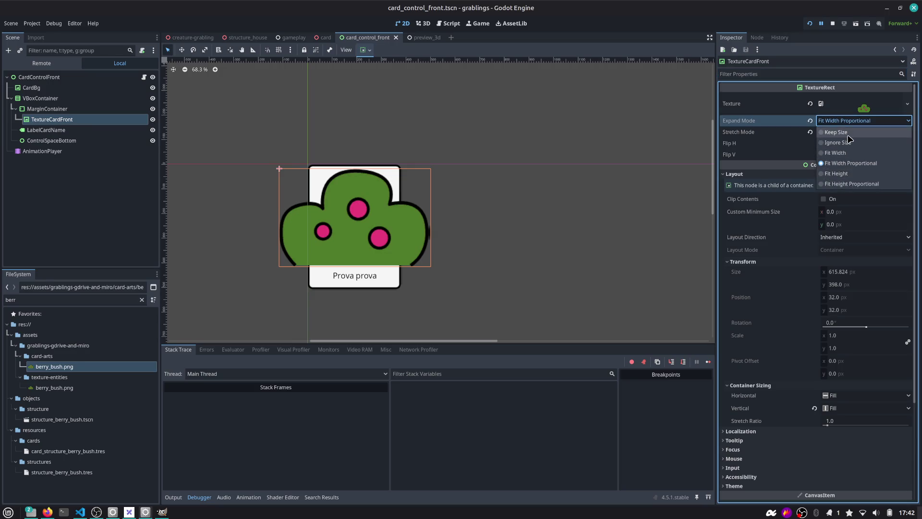
left_click(848, 133)
left_click(850, 123)
left_click(849, 133)
left_click(850, 123)
left_click(846, 143)
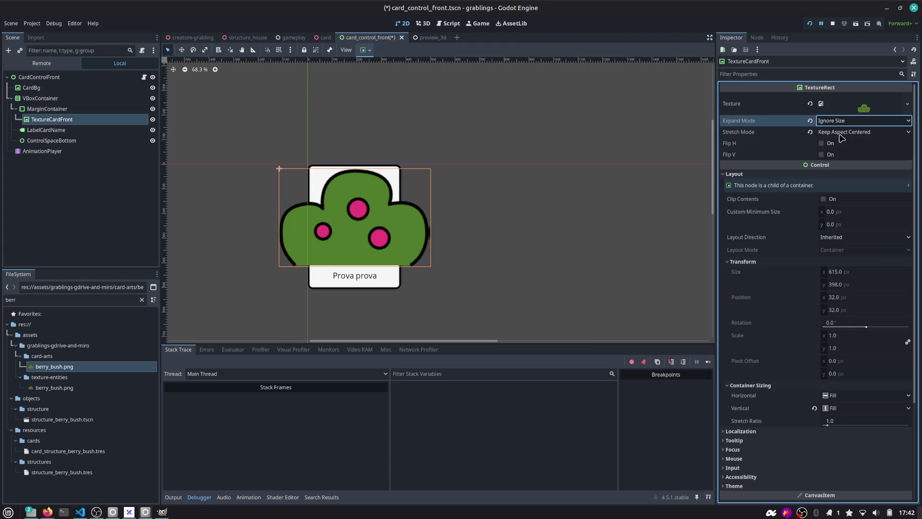
left_click(838, 123)
left_click(838, 153)
left_click(840, 121)
left_click(846, 164)
left_click(850, 121)
left_click(848, 173)
left_click(850, 121)
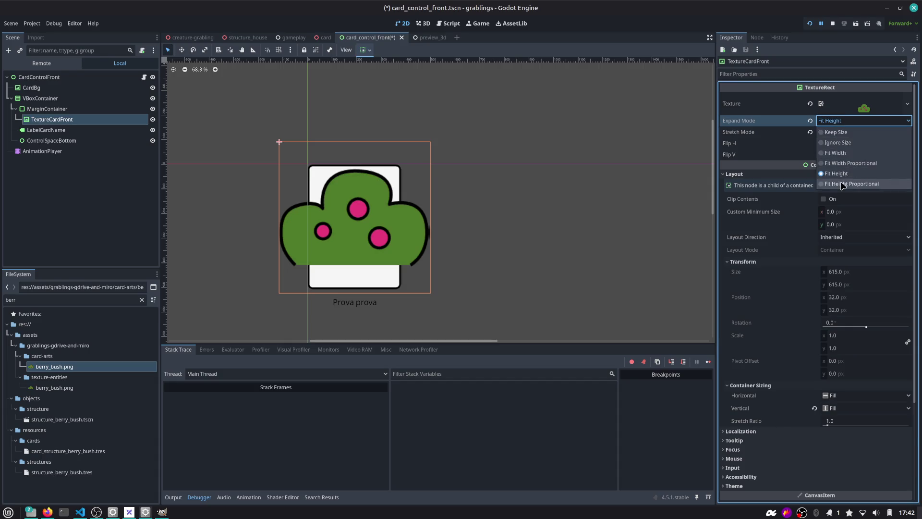
left_click(845, 184)
Hide the berry bush texture on the card.
left_click(153, 119)
left_click(152, 119)
left_click(153, 119)
left_click(85, 98)
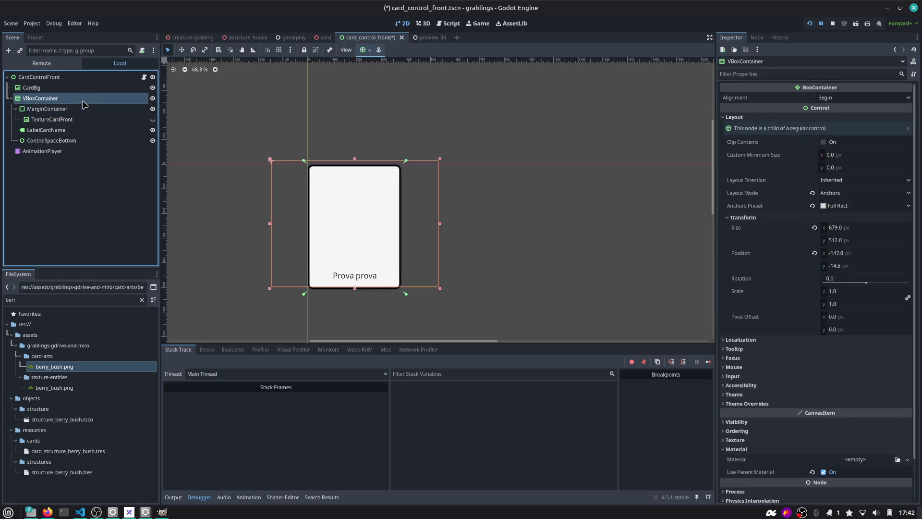
Hide the Prova prova label and bottom spacer, then select VBoxContainer.
left_click(84, 130)
left_click(153, 130)
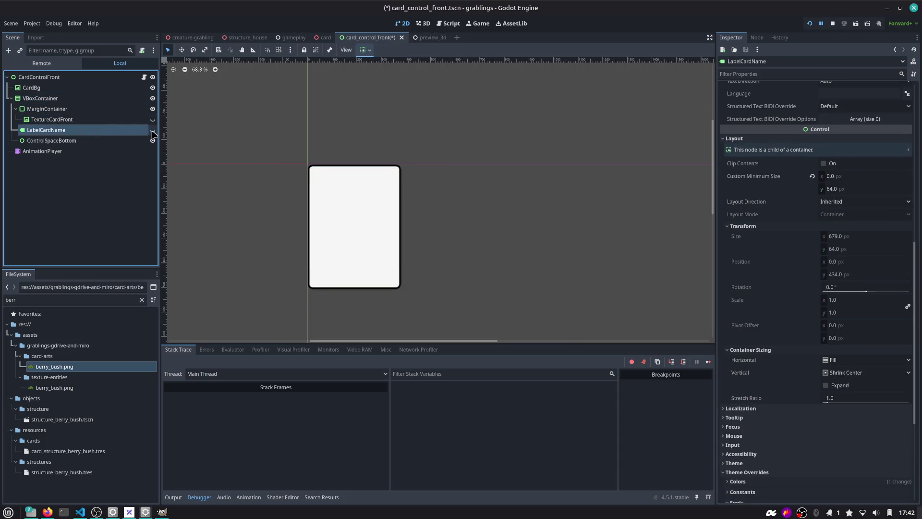
left_click(153, 140)
left_click(53, 98)
left_click(48, 87)
left_click(46, 77)
left_click(48, 98)
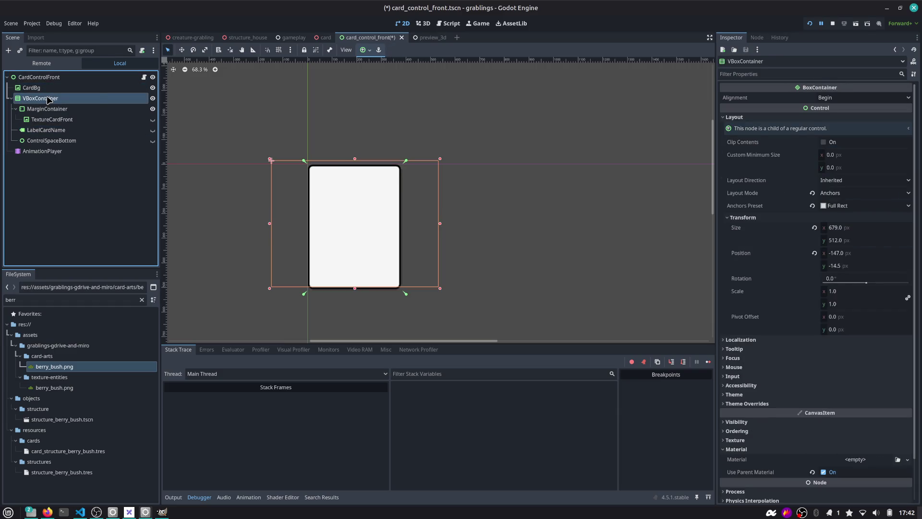
Apply the Full Rect anchor preset to VBoxContainer and save the scene.
left_click(365, 50)
left_click(401, 103)
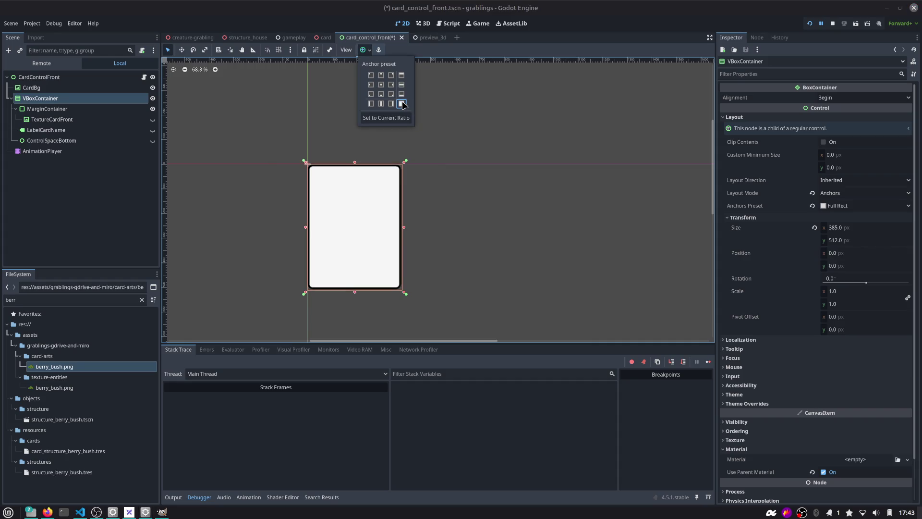
left_click(441, 51)
key("ctrl+s")
key("ctrl+0")
Unhide the bush texture, label and spacer, save, and open card.tscn.
left_click(89, 110)
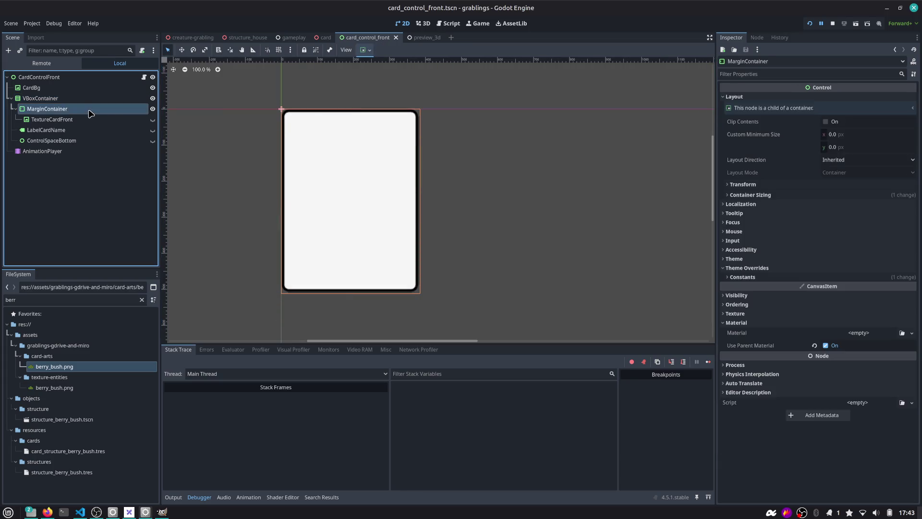
left_click(116, 119)
left_click(153, 119)
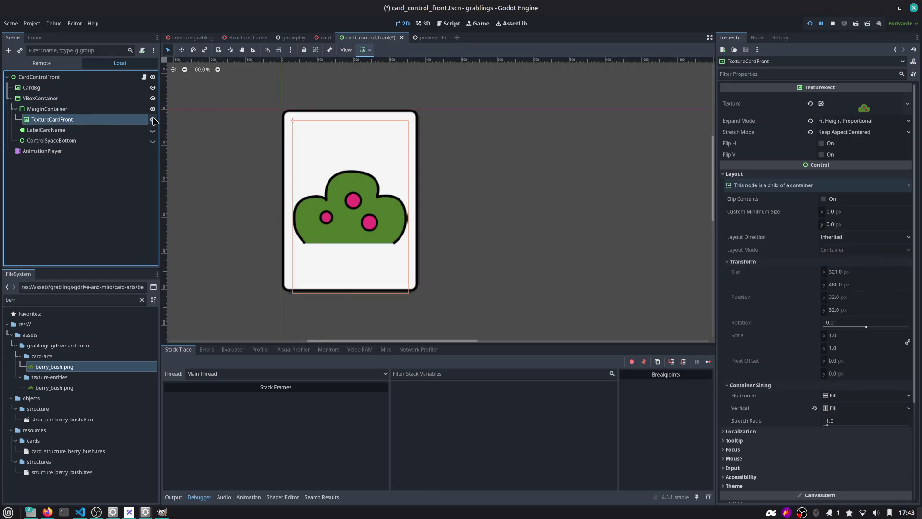
left_click(152, 130)
left_click(153, 140)
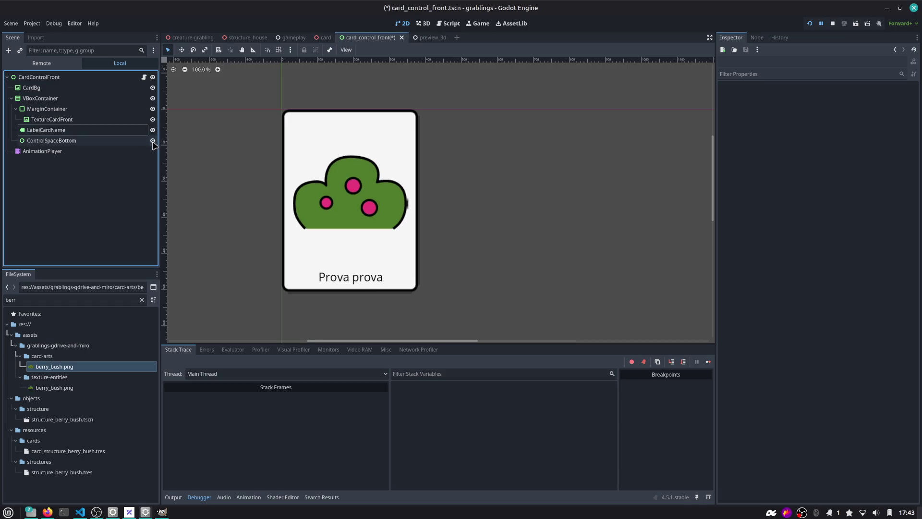
left_click(93, 140)
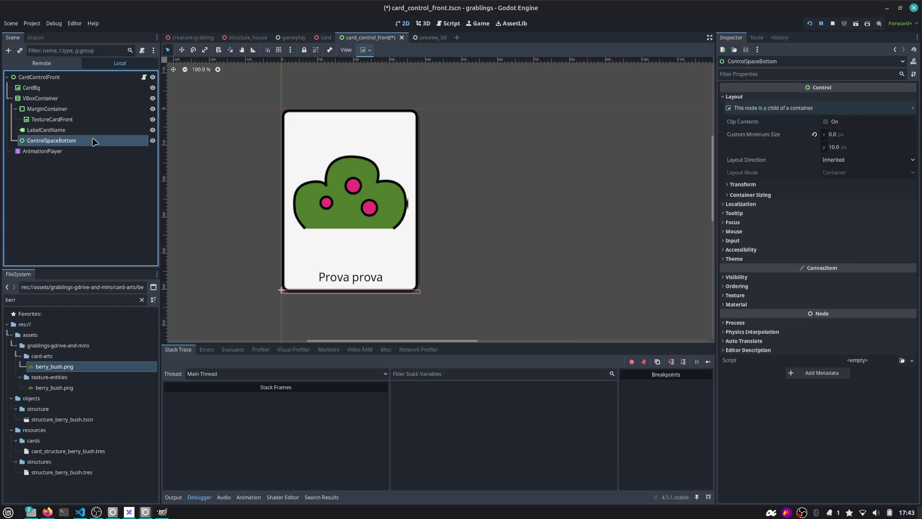
key("Up")
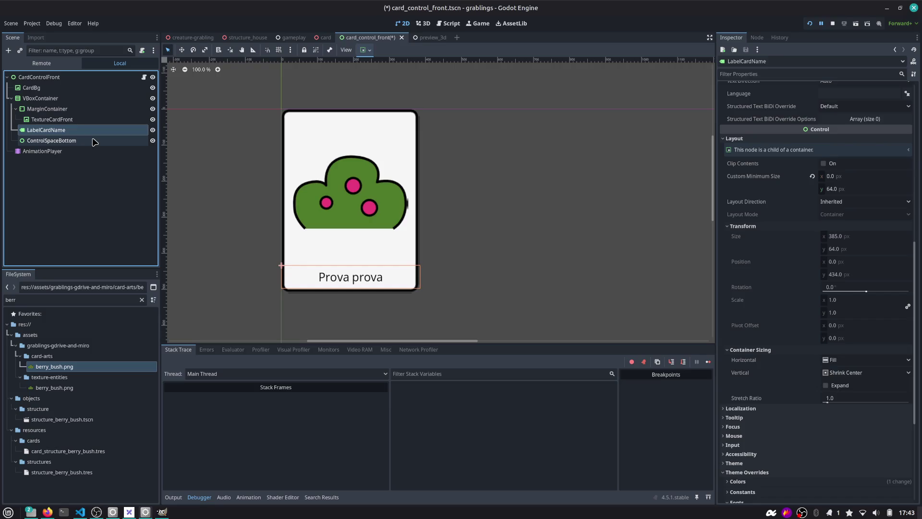
key("Up")
key("Up")
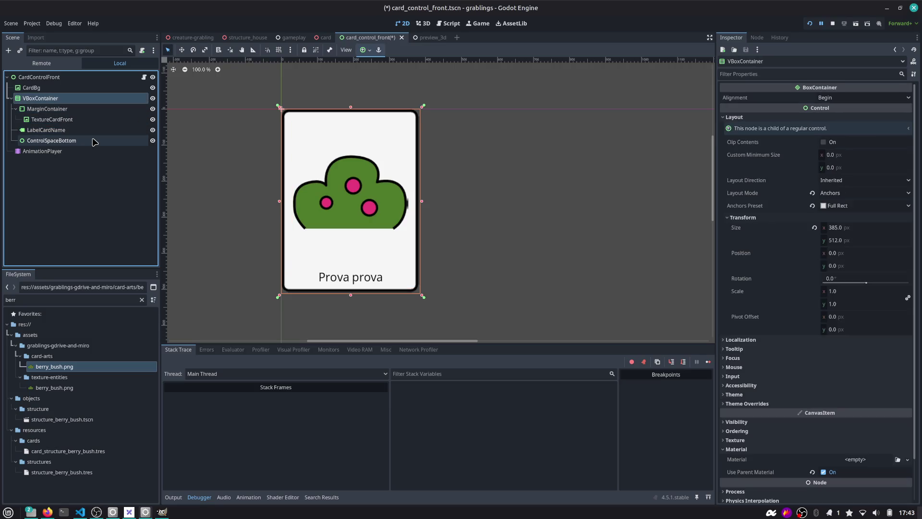
key("Down")
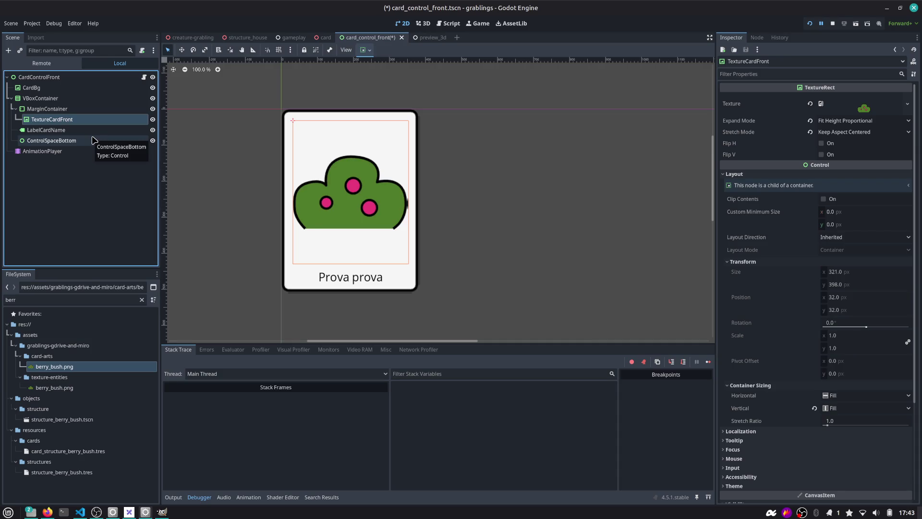
key("ctrl+s")
left_click(326, 37)
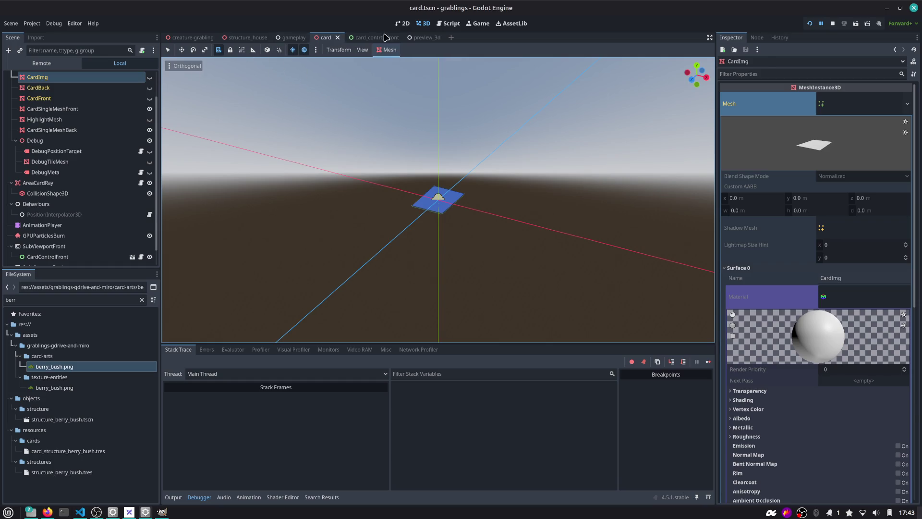
Back in card_control_front, inspect TextureCardFront and VBoxContainer to check the bush art fit.
left_click(369, 37)
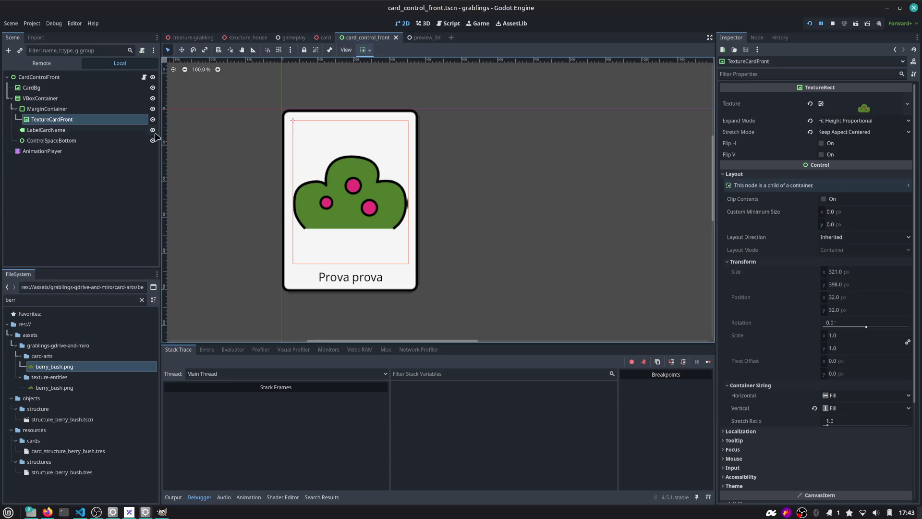
left_click(88, 183)
left_click(88, 120)
left_click(103, 98)
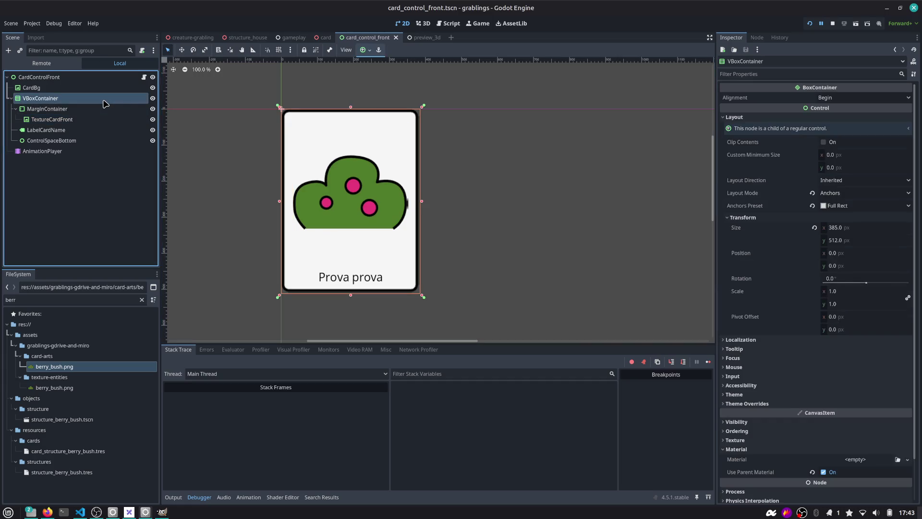
scroll(365, 186, "down", 3)
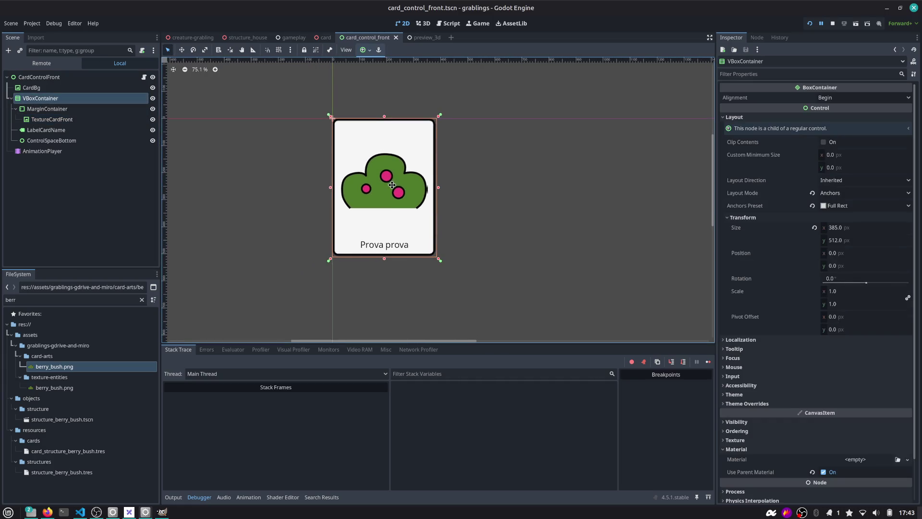
left_click(96, 120)
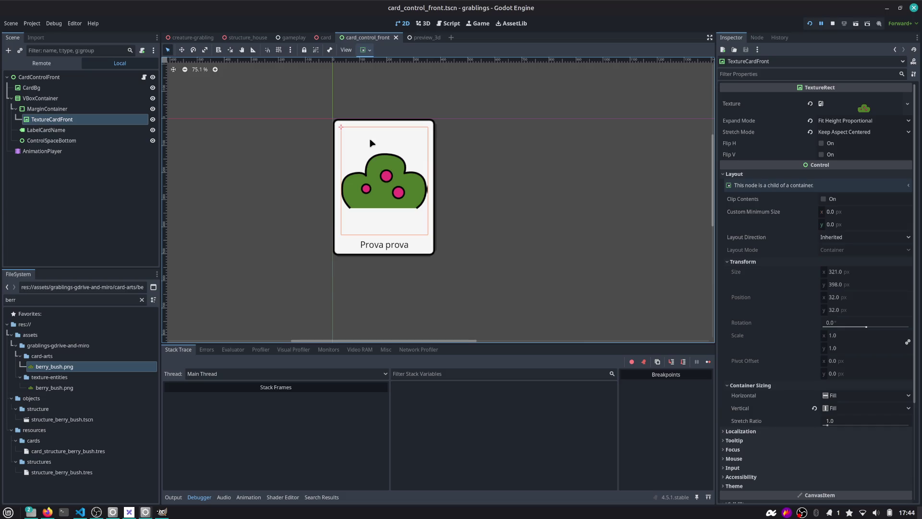
left_click(165, 513)
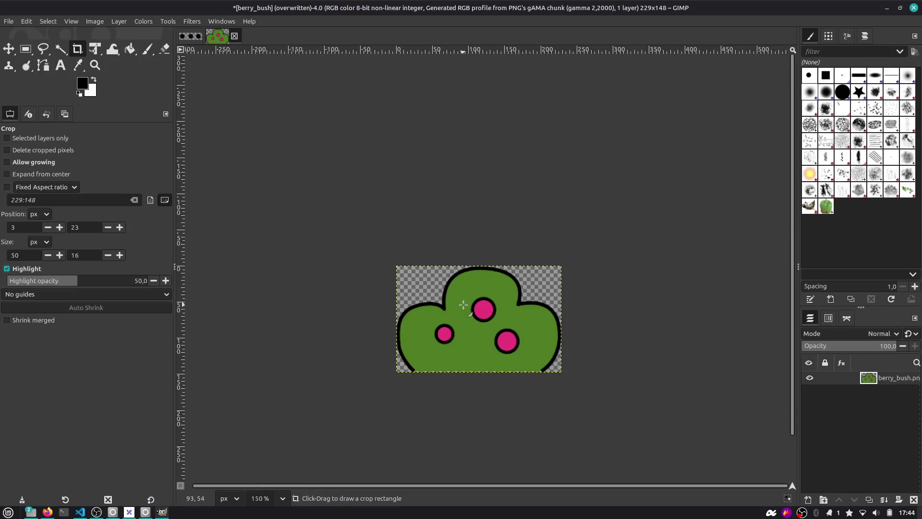
Minimize GIMP after viewing berry_bush.png to get back to Godot.
left_click(888, 8)
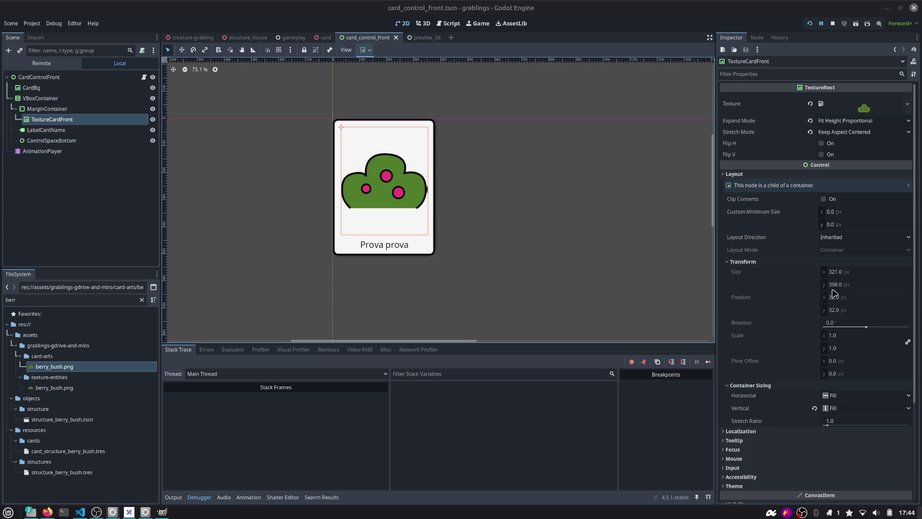
Try Fit Width and Fit Height expand modes on the berry bush texture.
left_click(821, 336)
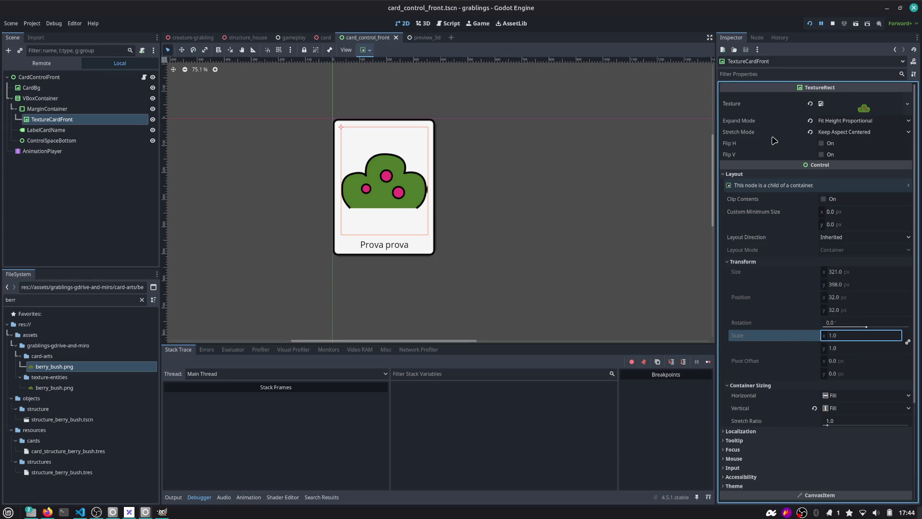
left_click(75, 111)
left_click(70, 121)
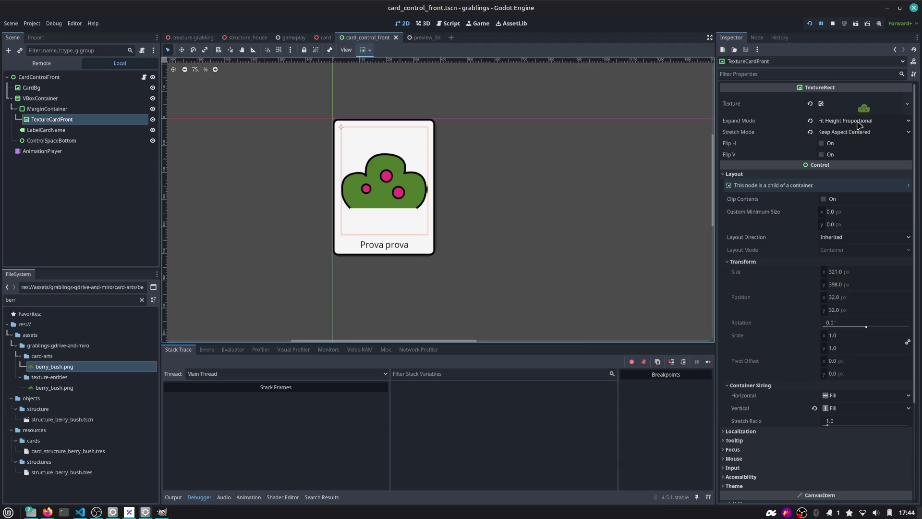
left_click(859, 121)
left_click(857, 144)
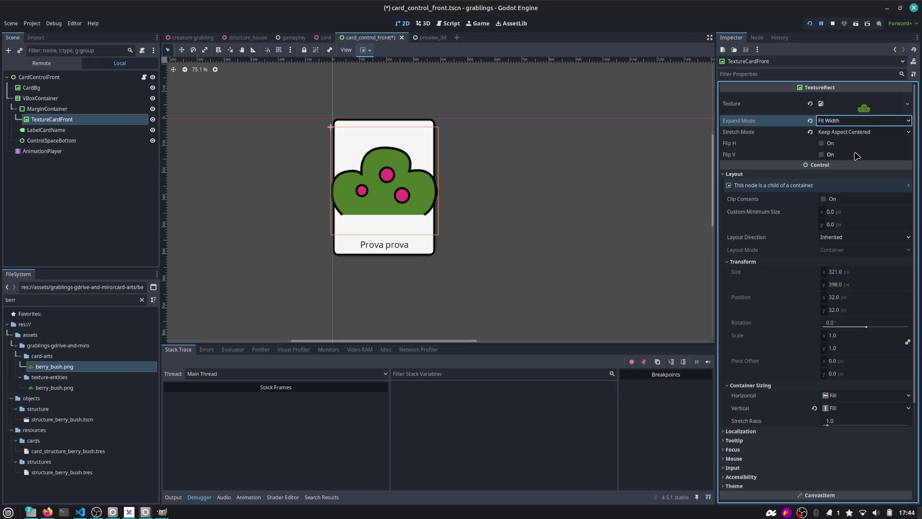
left_click(859, 122)
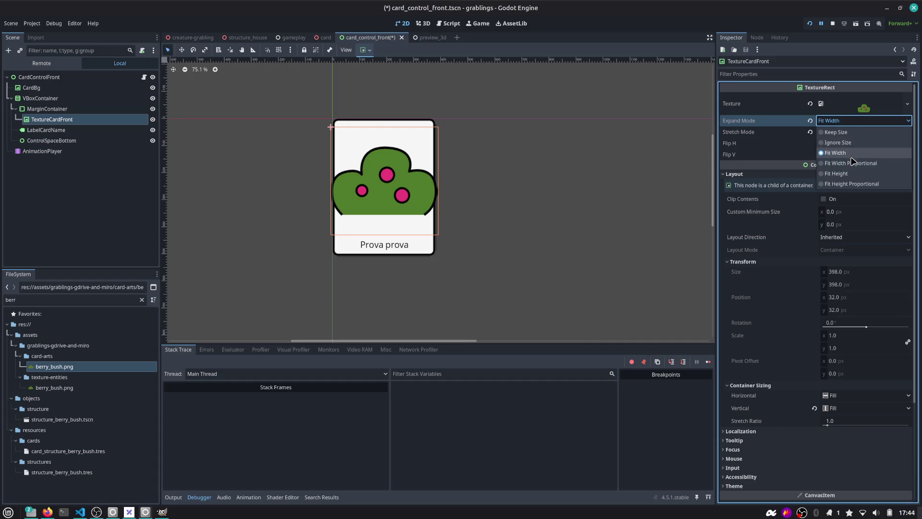
left_click(853, 175)
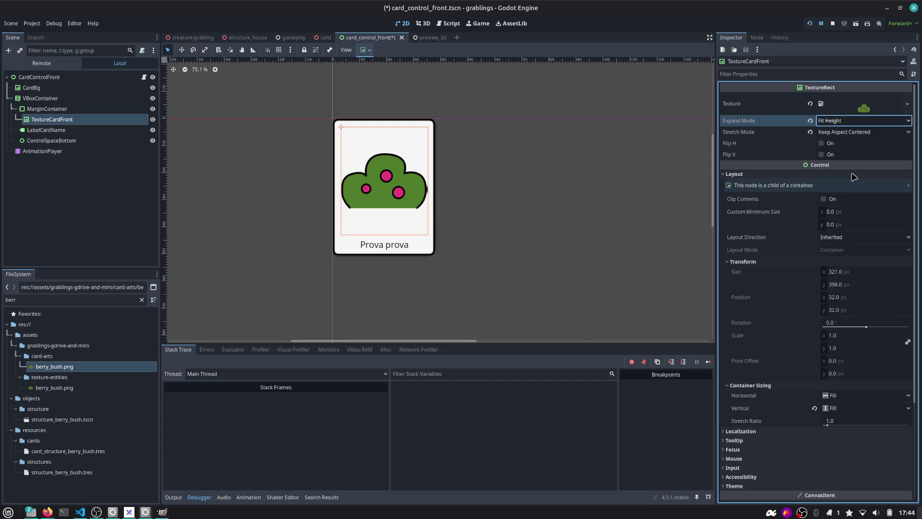
left_click(853, 123)
left_click(851, 153)
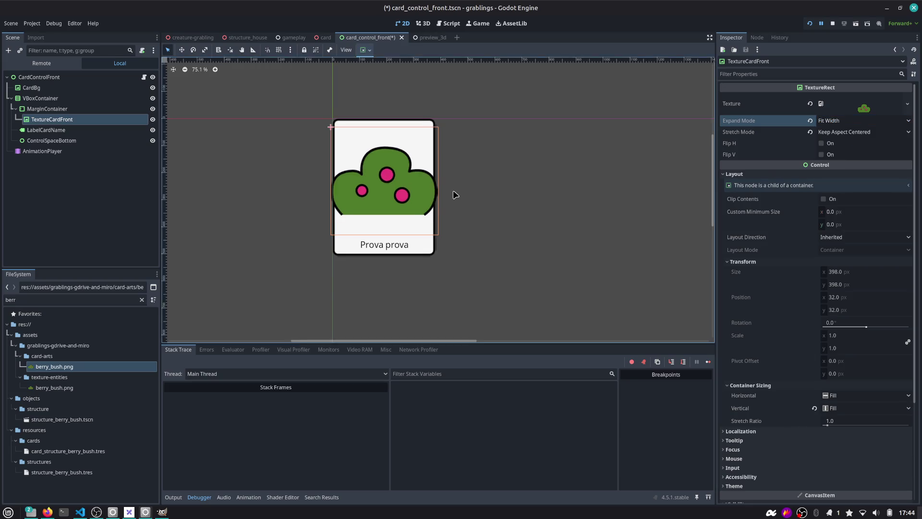
scroll(461, 191, "up", 6)
scroll(454, 191, "up", 1)
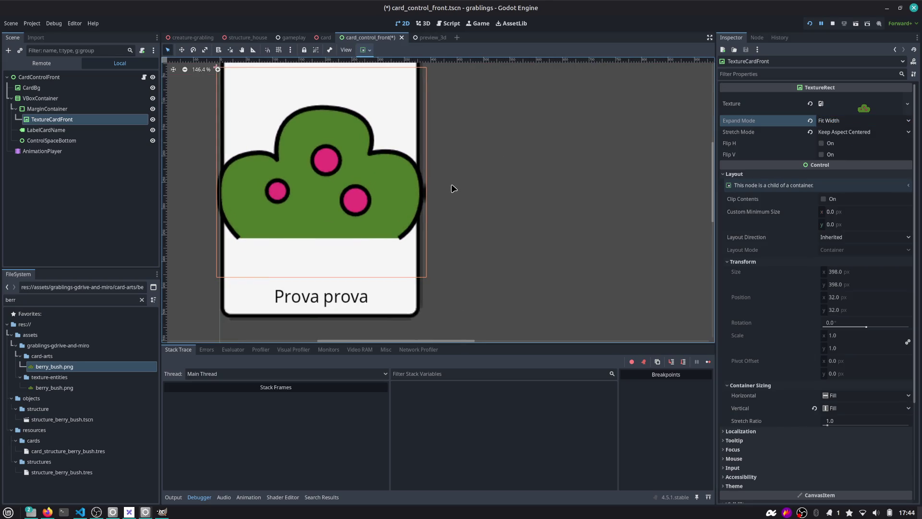
Set TextureCardFront's Expand Mode to Fit Height Proportional.
left_click(89, 108)
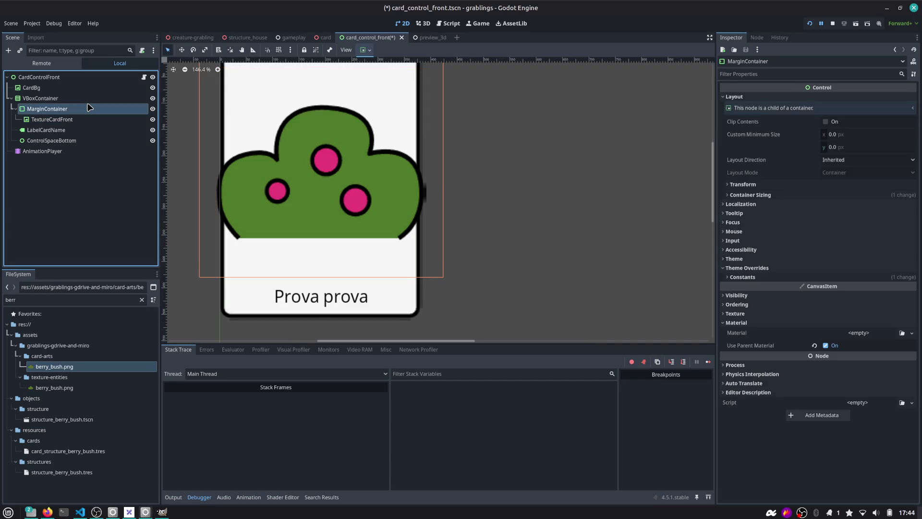
left_click(86, 98)
scroll(335, 191, "down", 5)
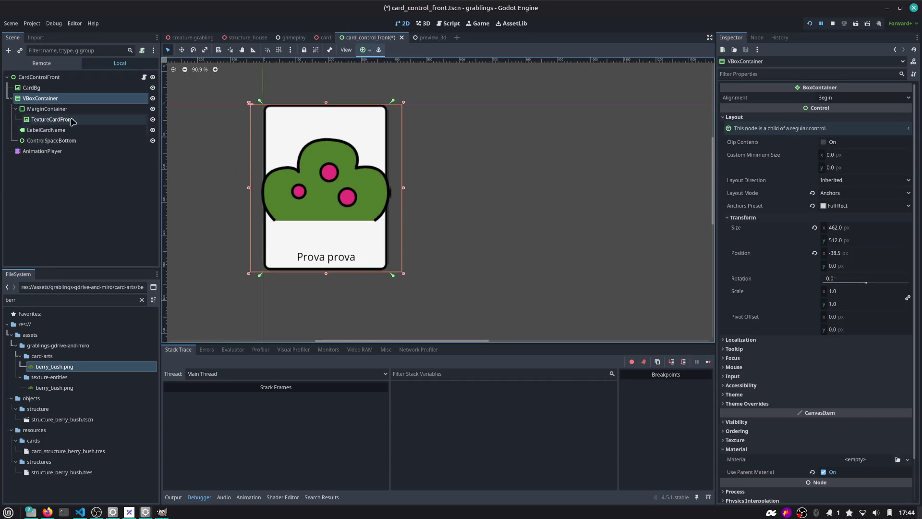
left_click(365, 50)
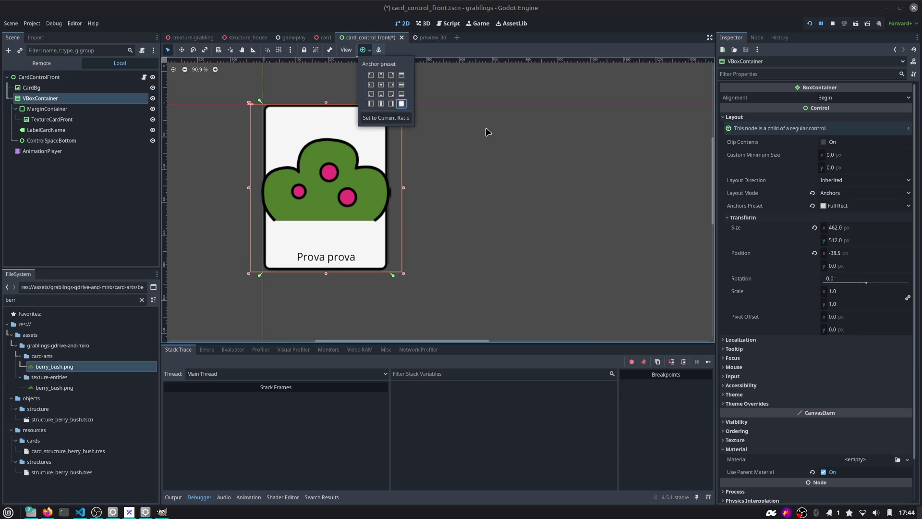
left_click(71, 110)
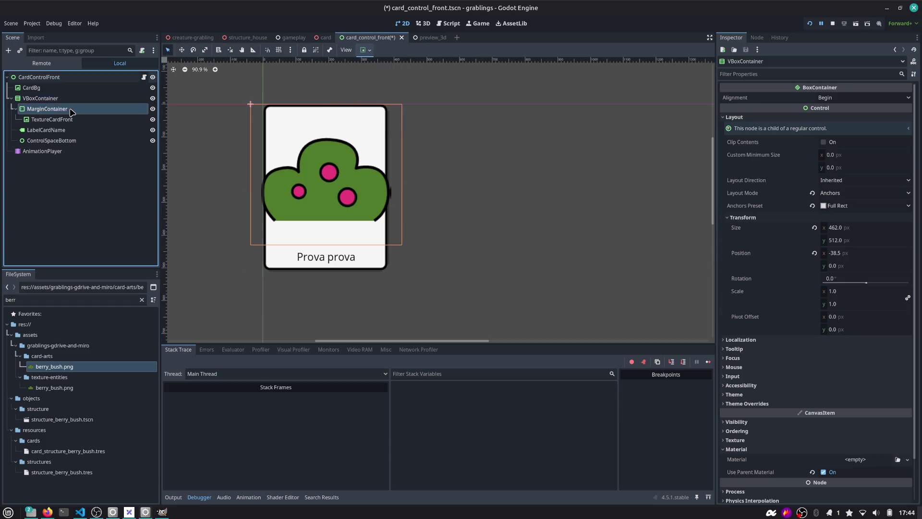
left_click(53, 119)
left_click(829, 123)
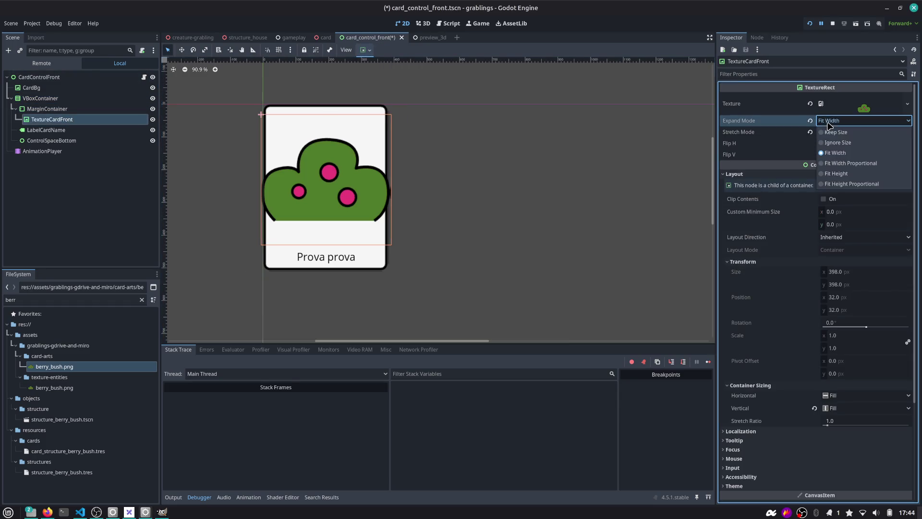
left_click(839, 182)
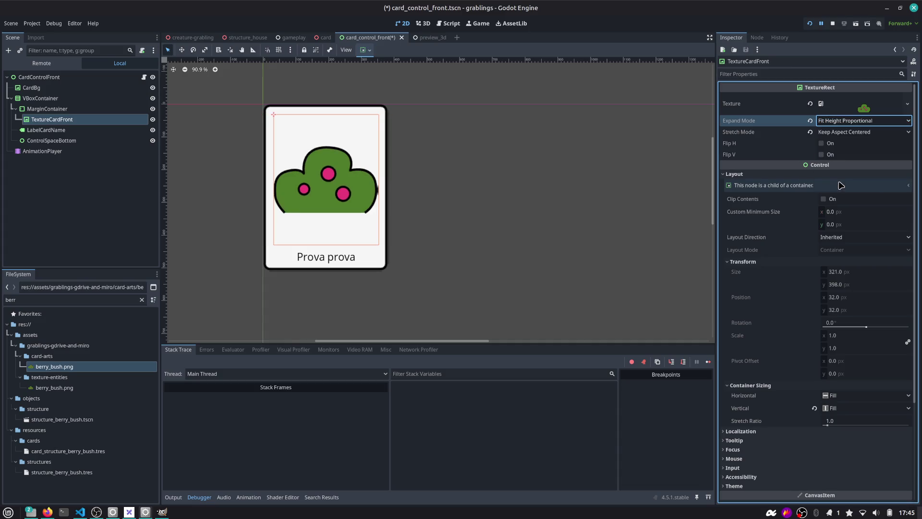
Anchor VBoxContainer with the Full Rect preset and save the scene.
left_click(187, 85)
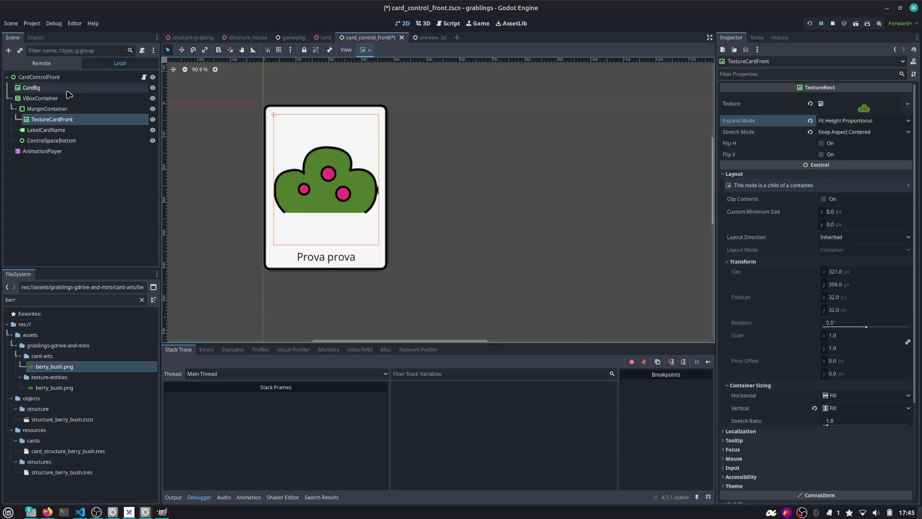
left_click(365, 50)
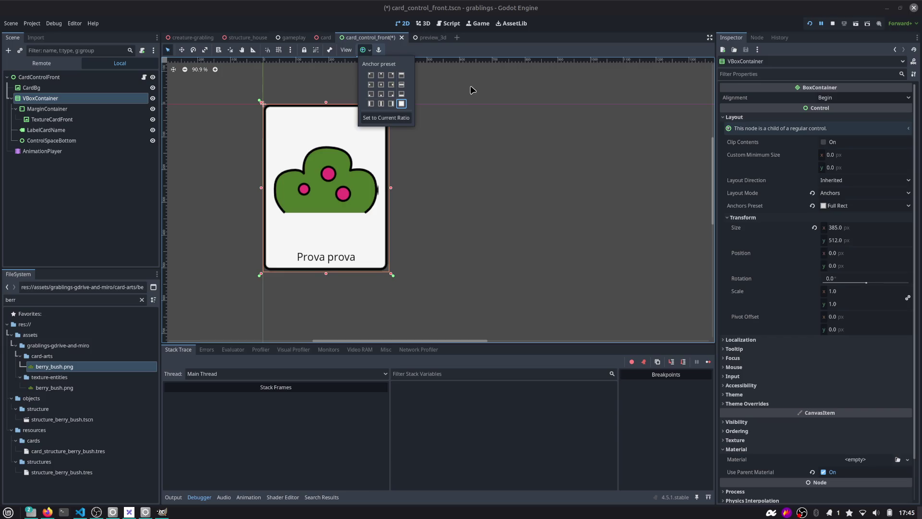
left_click(500, 46)
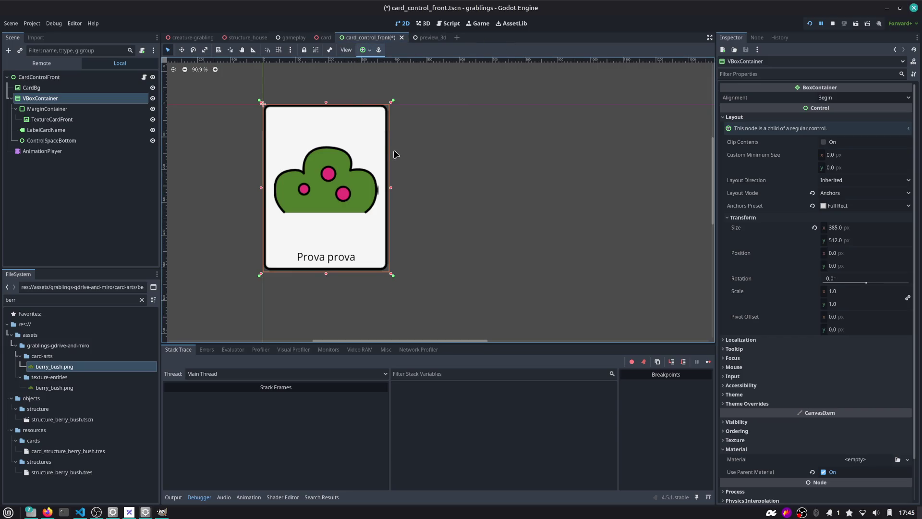
key("ctrl+s")
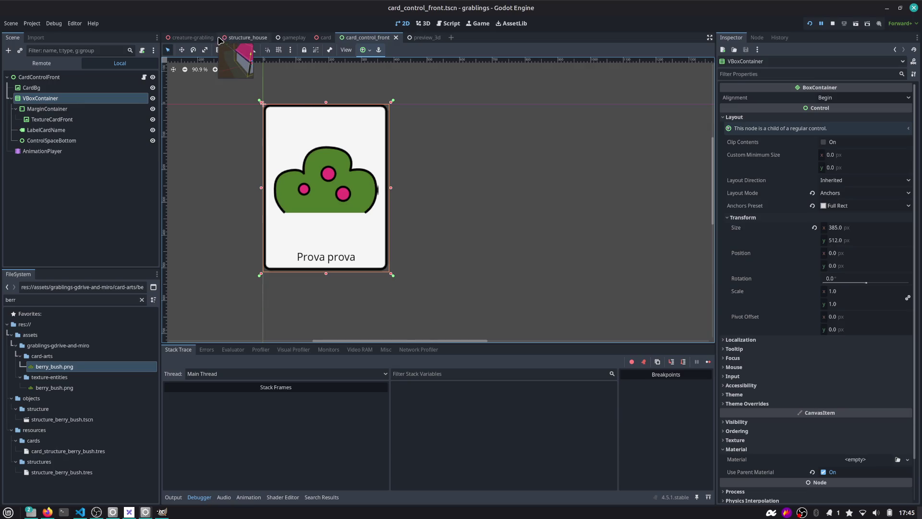
Discard the uncommitted changes to berry_bush.png in VS Code Source Control.
left_click(236, 39)
left_click(192, 38)
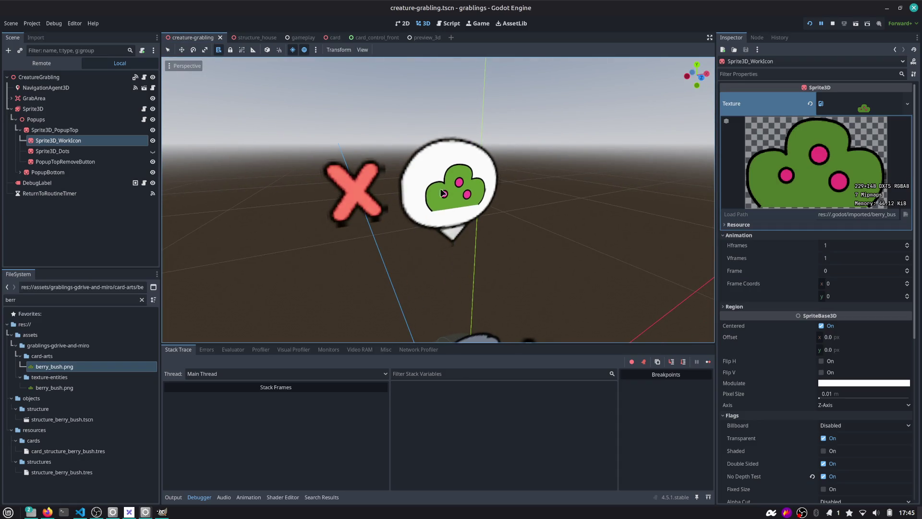
key("alt+Tab")
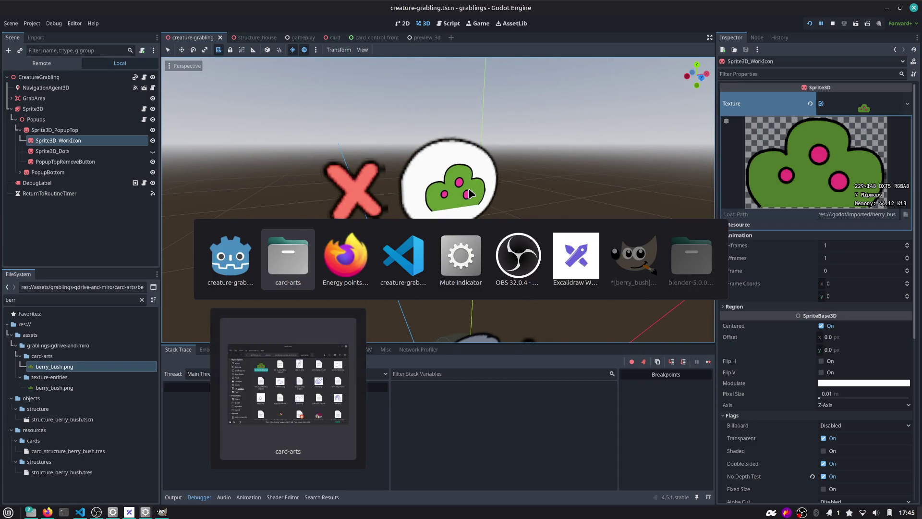
key("alt+Tab")
key("alt+Tab")
left_click(106, 96)
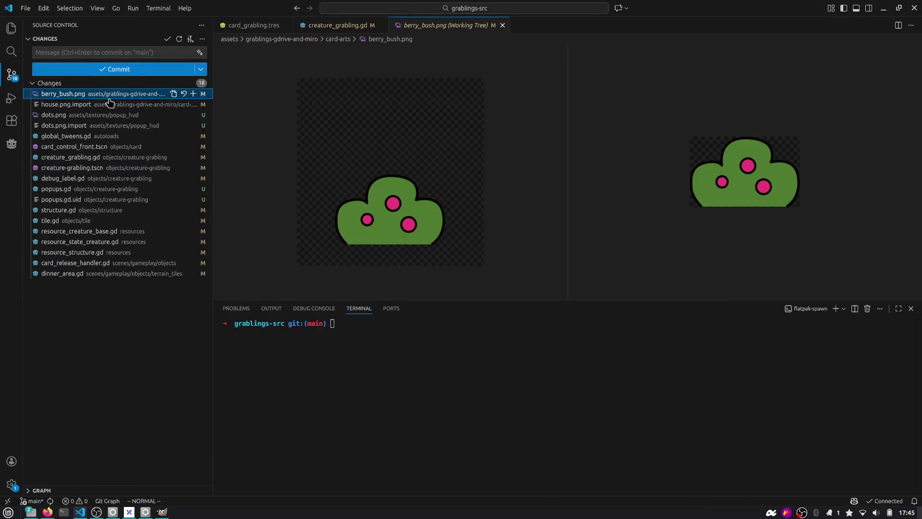
left_click(184, 95)
left_click(495, 196)
In Godot, view the creature's work-icon sprite front-on and angled, then reopen card_control_front.
key("alt+Tab")
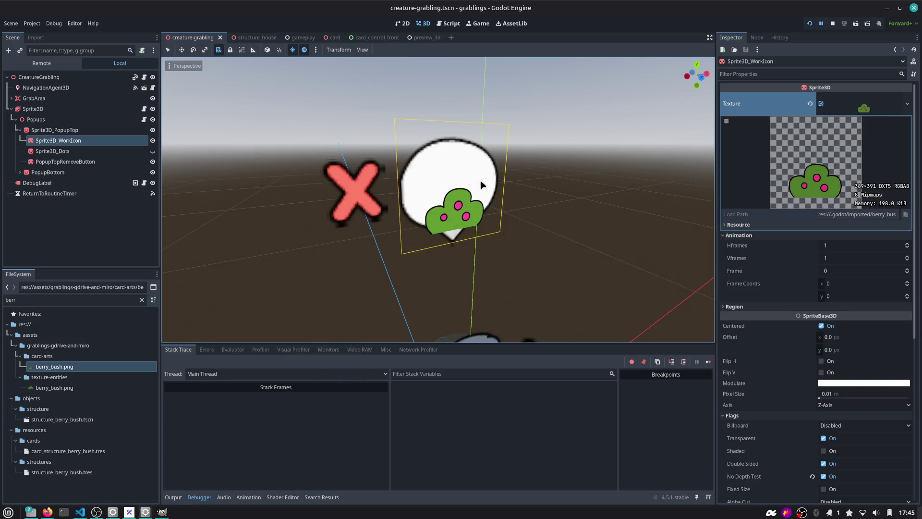
key("KP_1")
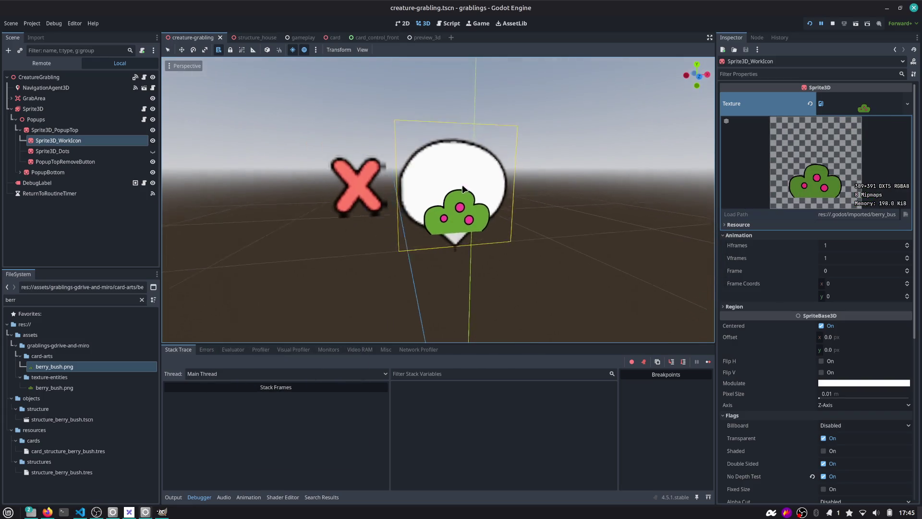
mouse_move(461, 201)
left_mouse_down()
mouse_move(539, 228)
mouse_move(442, 174)
left_mouse_up()
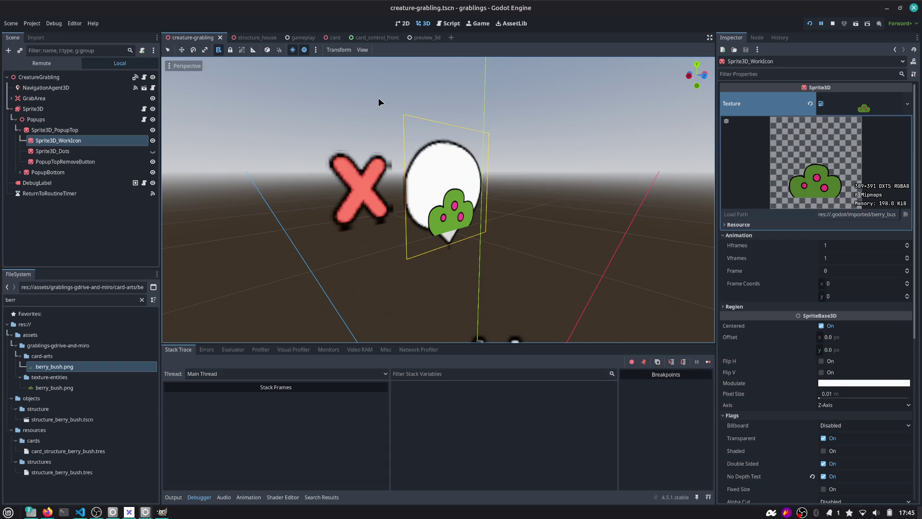
left_click(372, 39)
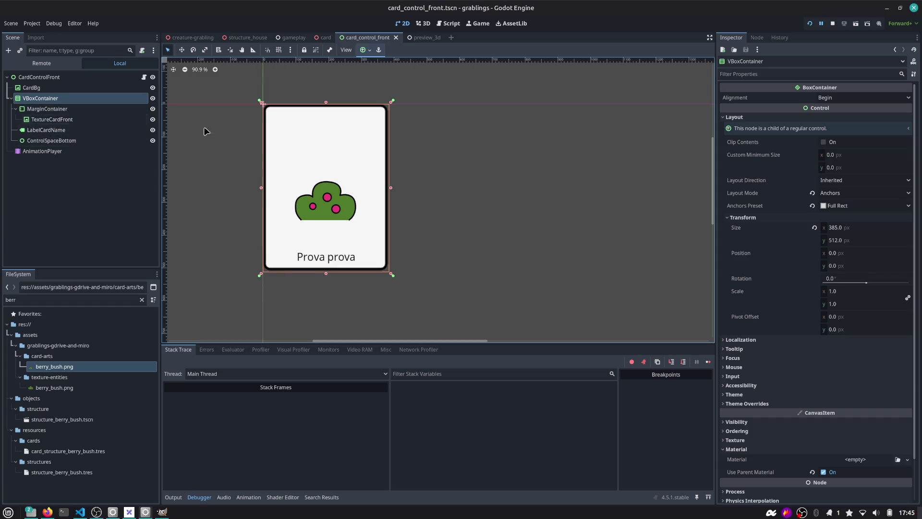
key("alt+Tab")
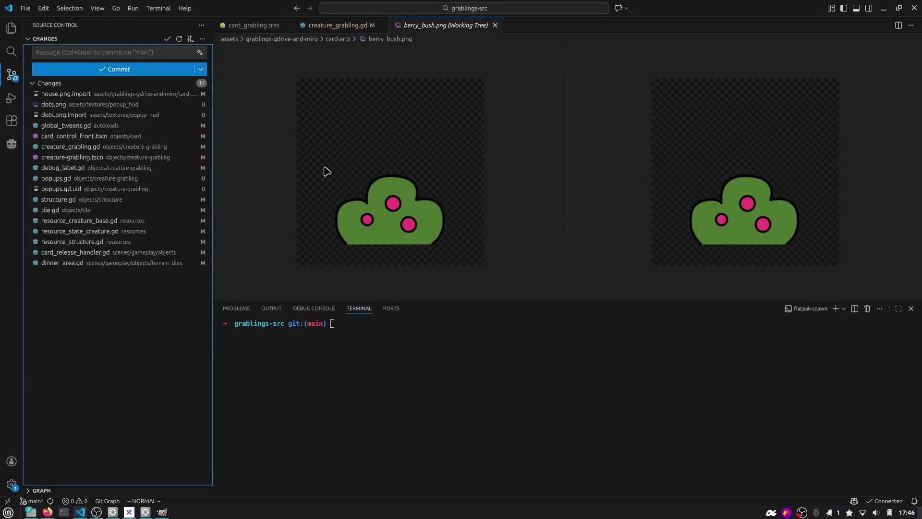
Re-export the cropped 229×148 bush image over berry_bush.png via File > Overwrite.
key("alt+Tab")
key("alt+Tab")
key("alt+Tab")
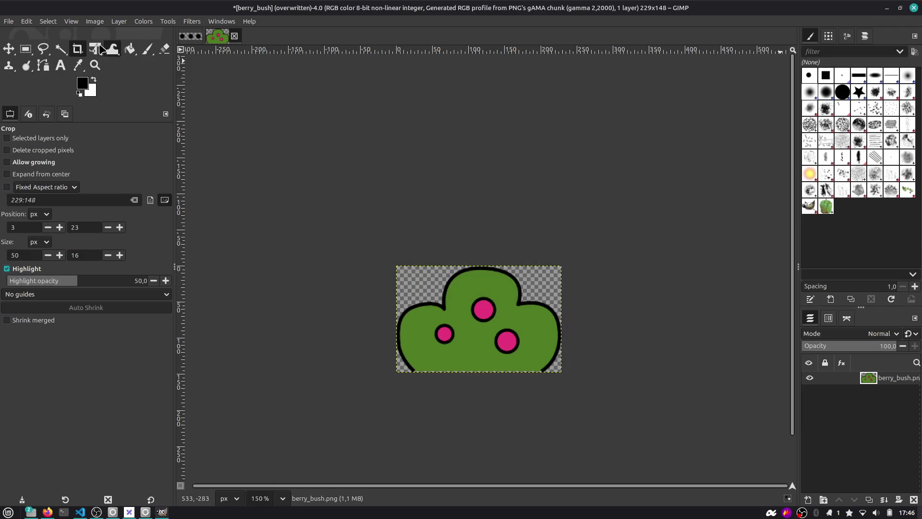
left_click(10, 22)
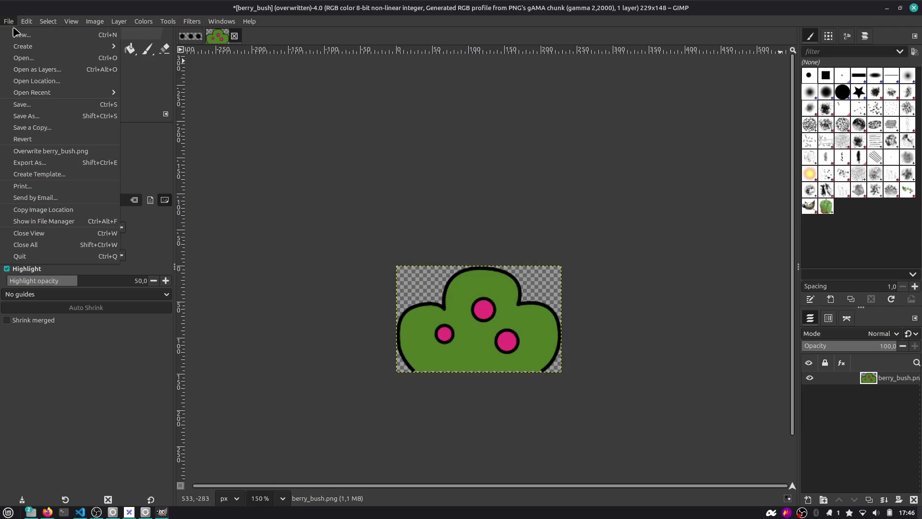
left_click(79, 152)
key("alt+Tab")
key("alt+Tab")
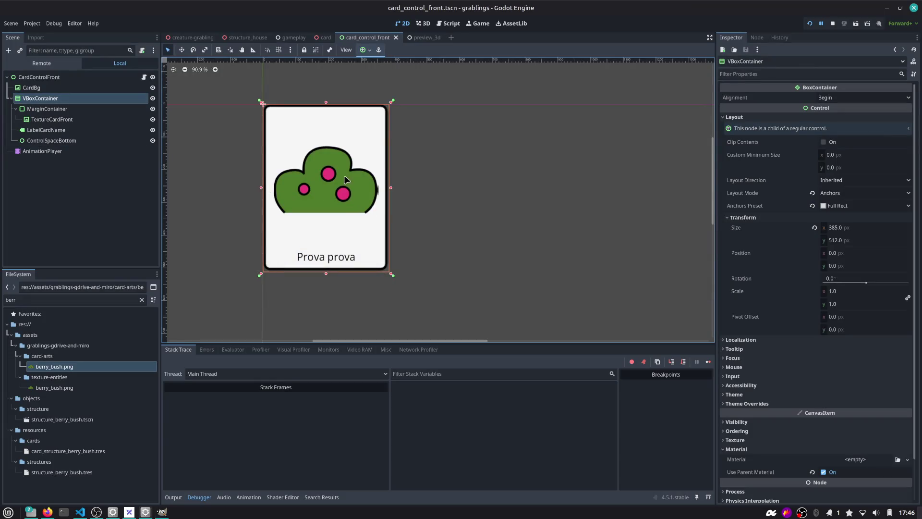
Check TextureCardFront's scale value using a 'scale' property filter, then clear it.
left_click(56, 119)
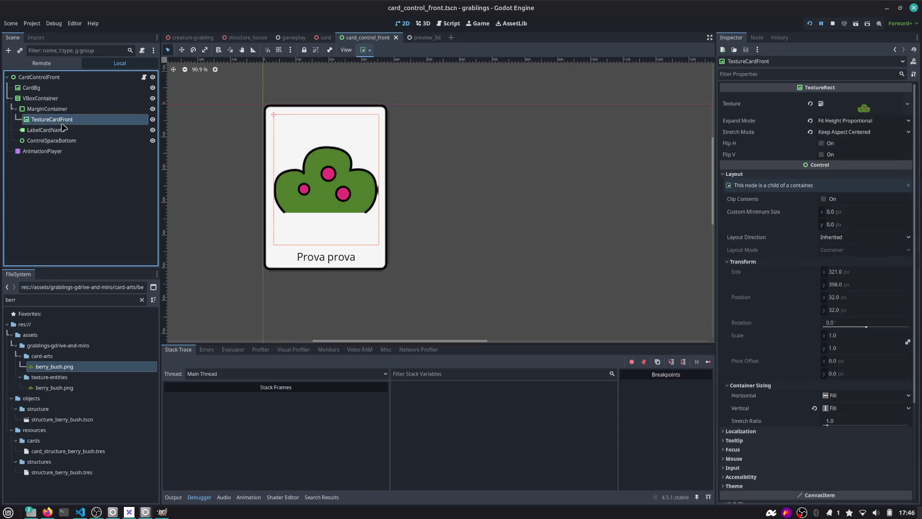
scroll(783, 210, "down", 3)
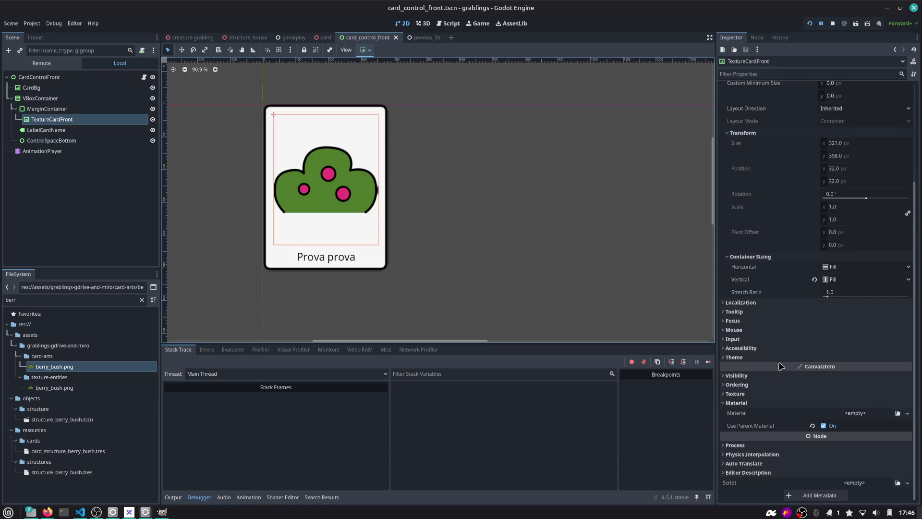
scroll(785, 281, "up", 3)
left_click(787, 75)
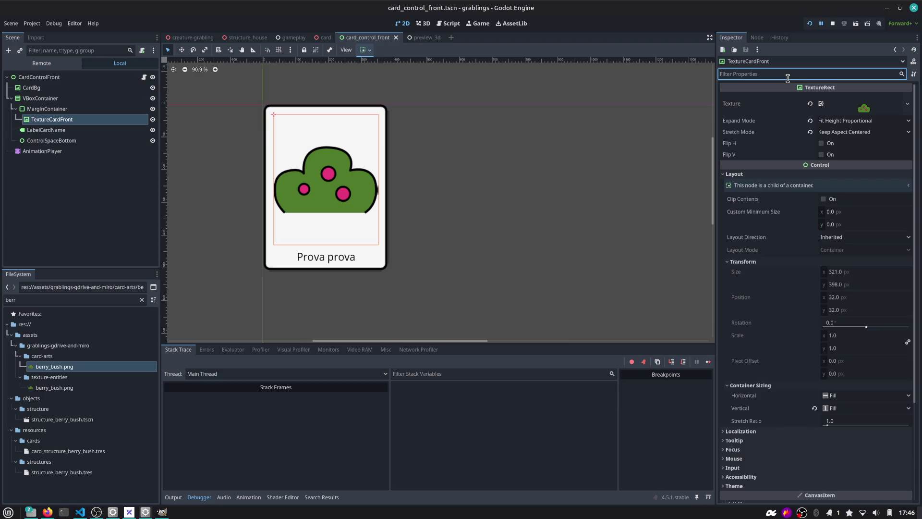
type("scale")
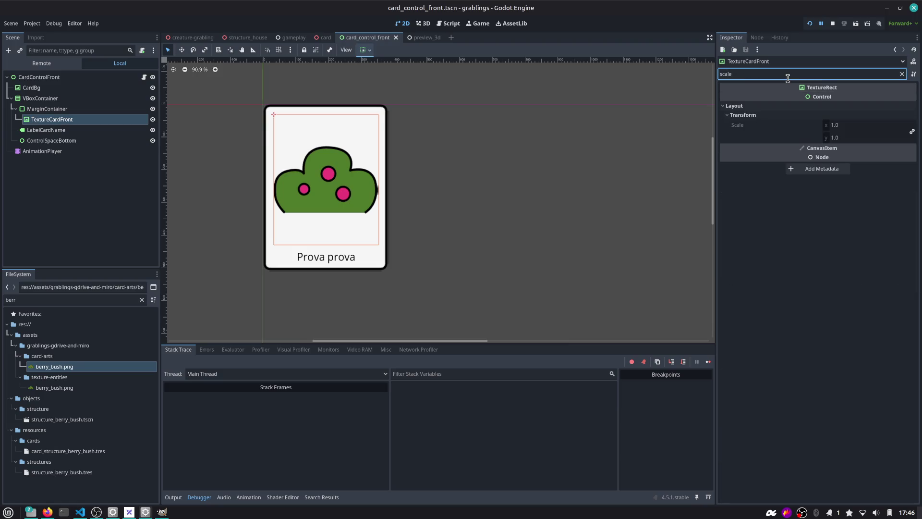
left_click(841, 129)
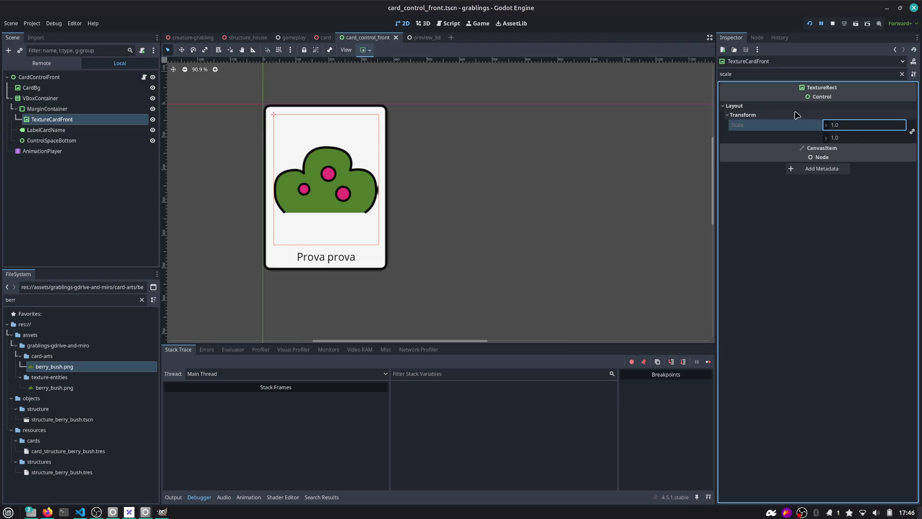
left_click(902, 74)
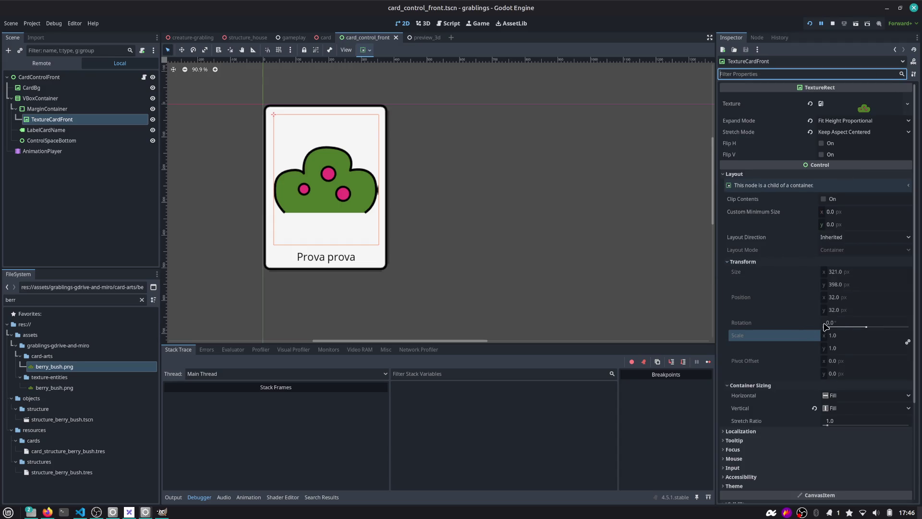
Review MarginContainer's layout settings, then open Search Help with F1.
scroll(797, 317, "down", 3)
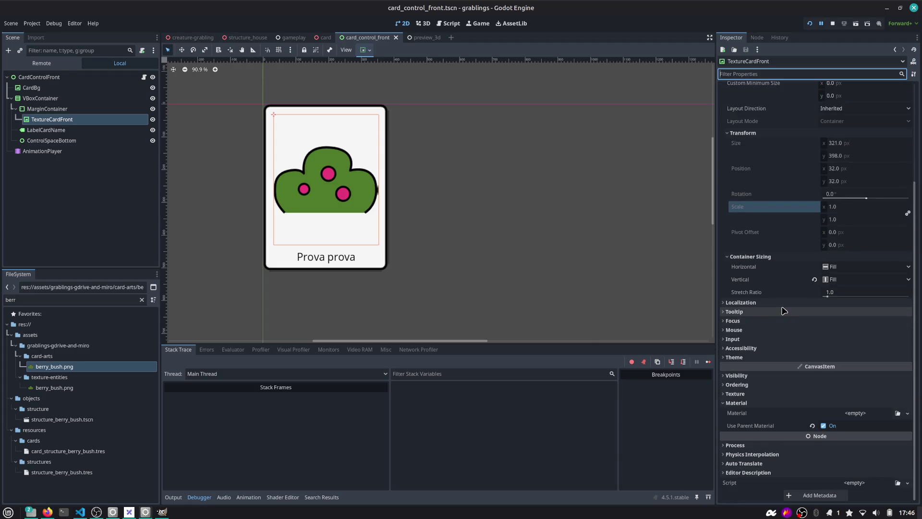
scroll(767, 345, "up", 3)
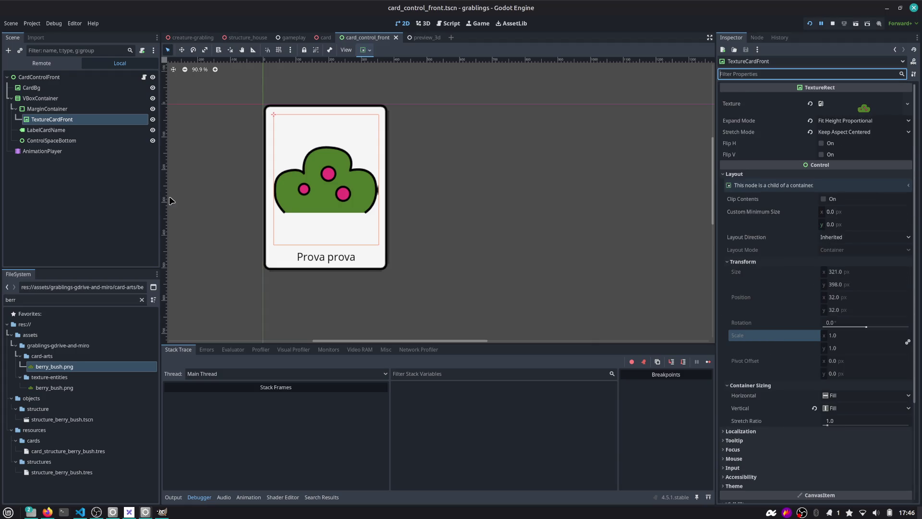
left_click(41, 109)
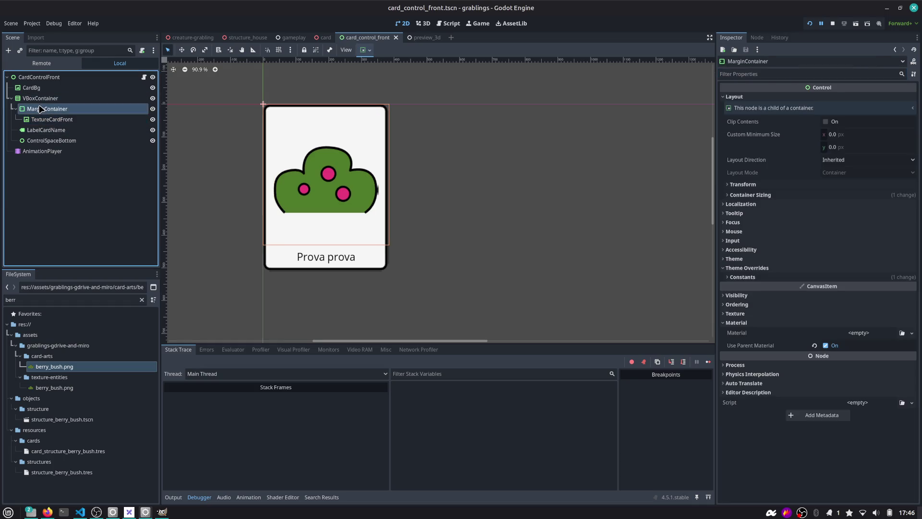
left_click(51, 120)
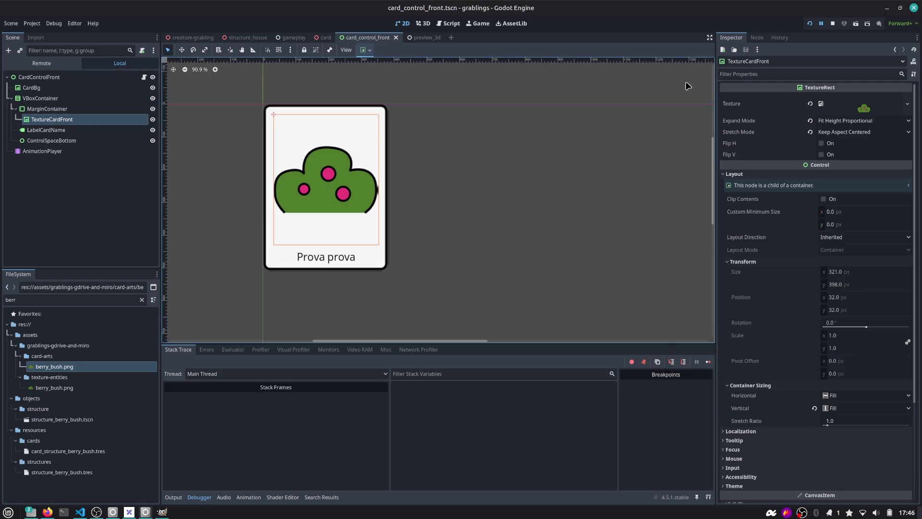
key("F1")
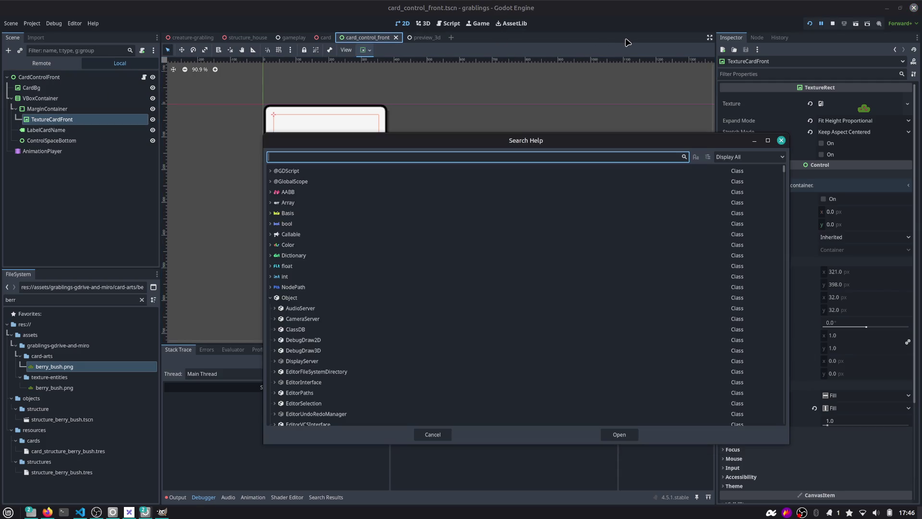
Search the help for 'texturerect' and read the TextureRect class documentation.
type("texturerect")
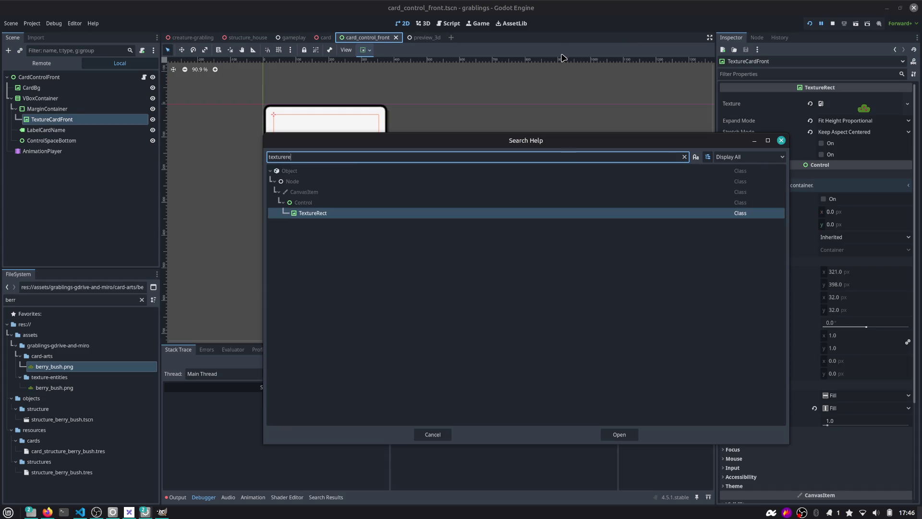
double_click(339, 214)
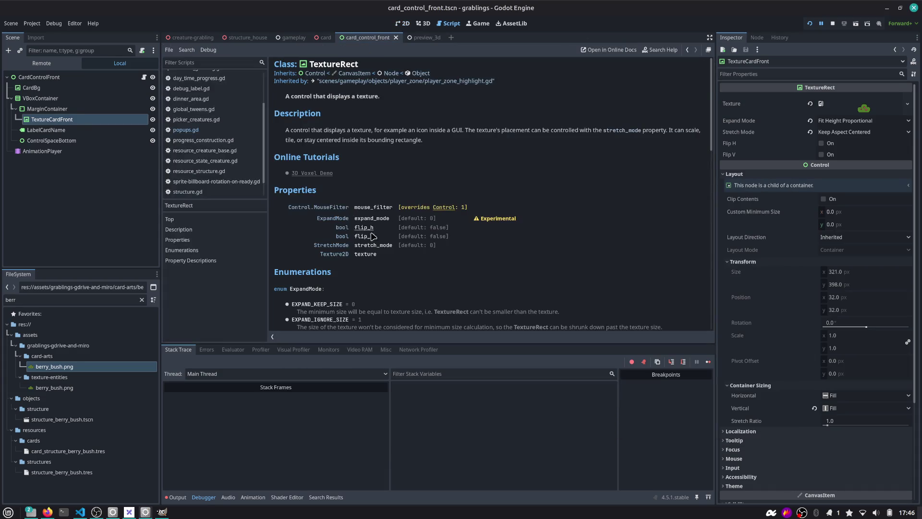
scroll(373, 252, "down", 5)
scroll(336, 254, "down", 6)
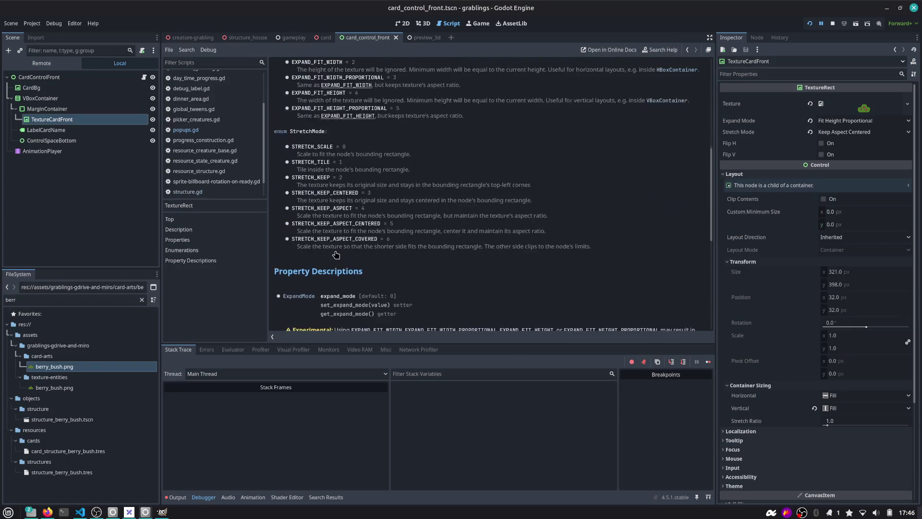
scroll(337, 254, "down", 5)
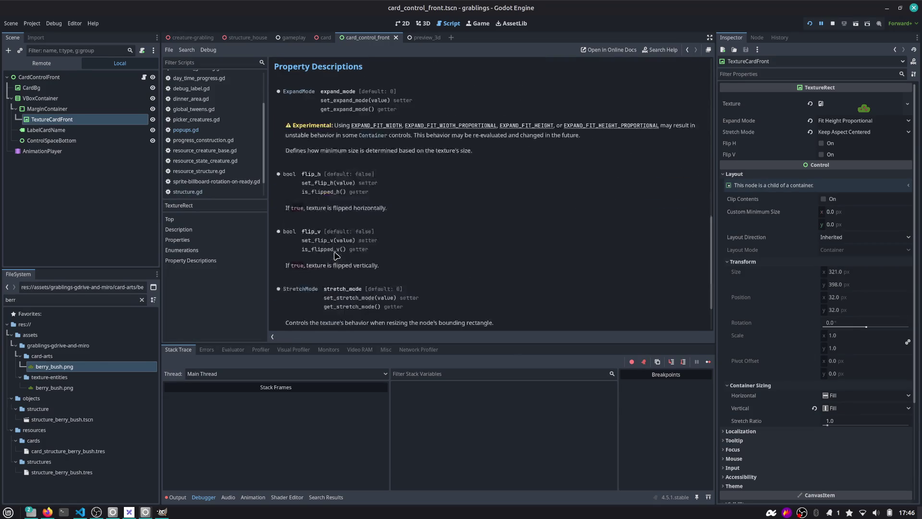
scroll(336, 255, "up", 20)
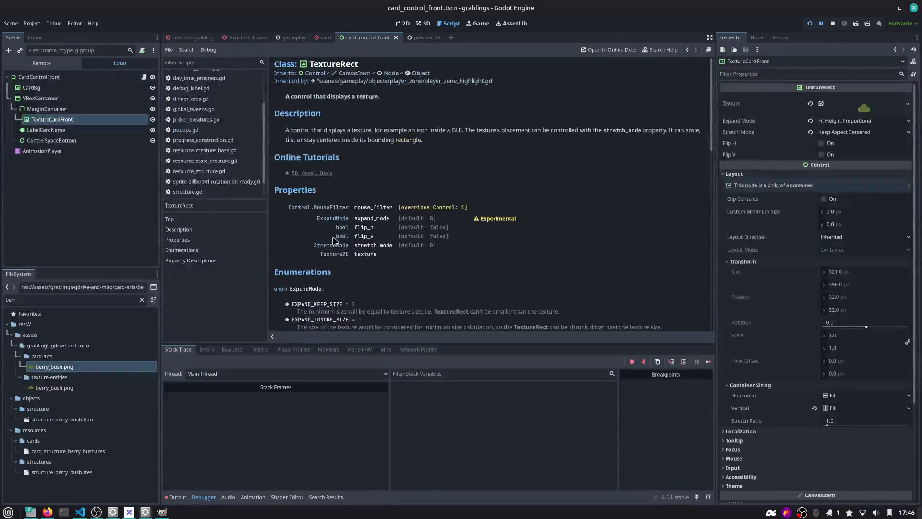
Read the parent Control class property reference, then select MarginContainer and switch to 3D.
left_click(315, 73)
scroll(391, 163, "down", 12)
scroll(392, 171, "down", 3)
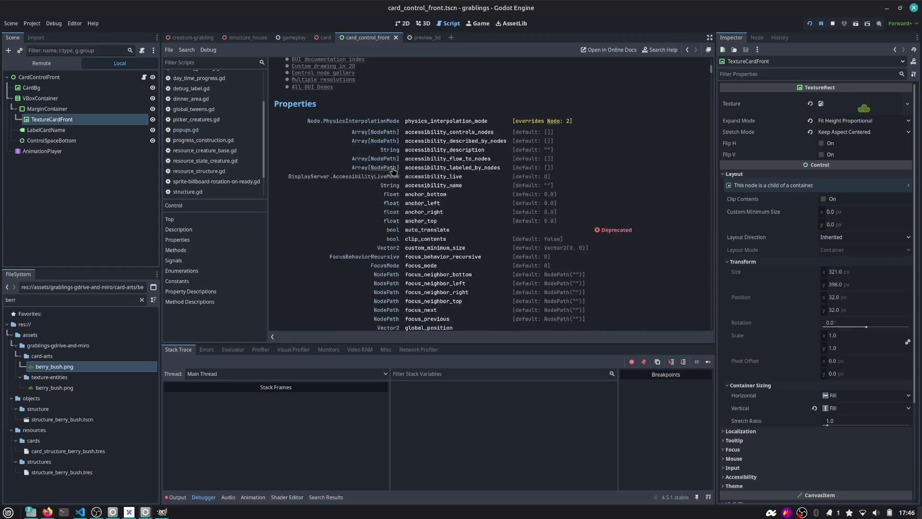
scroll(392, 167, "down", 6)
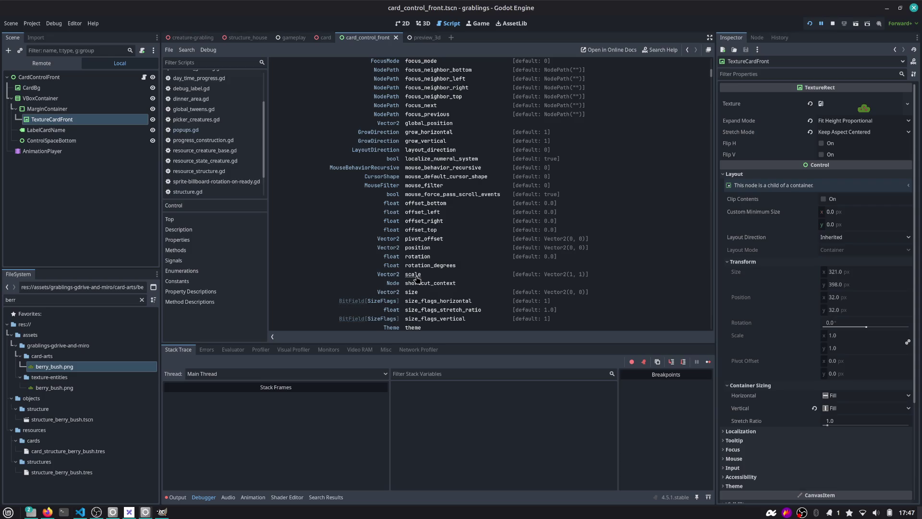
scroll(417, 279, "down", 2)
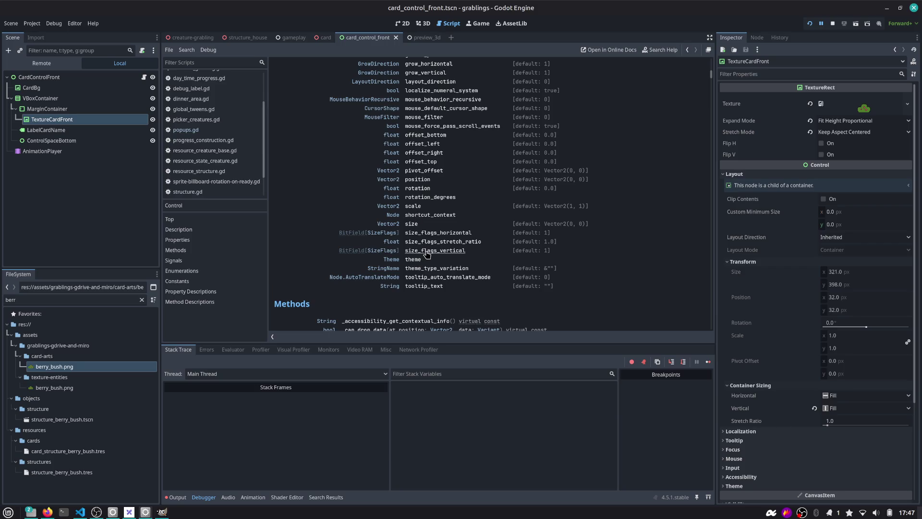
left_click(61, 109)
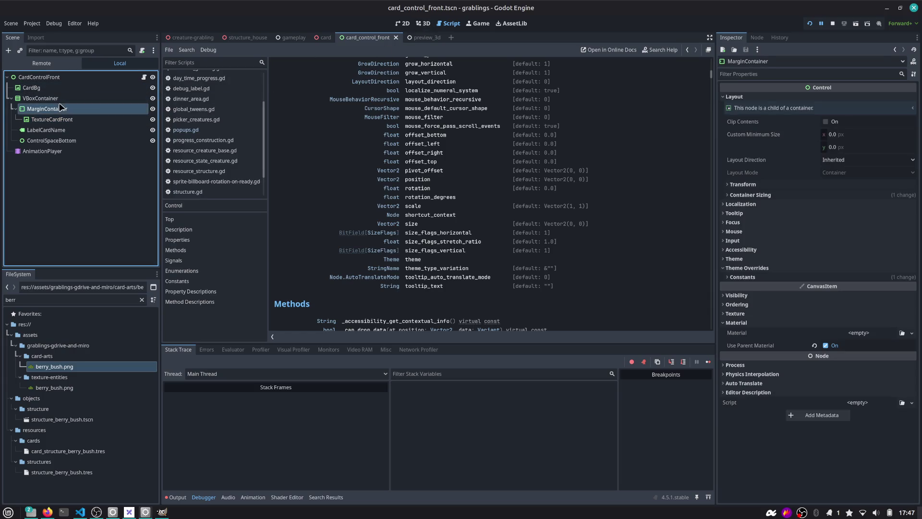
left_click(431, 24)
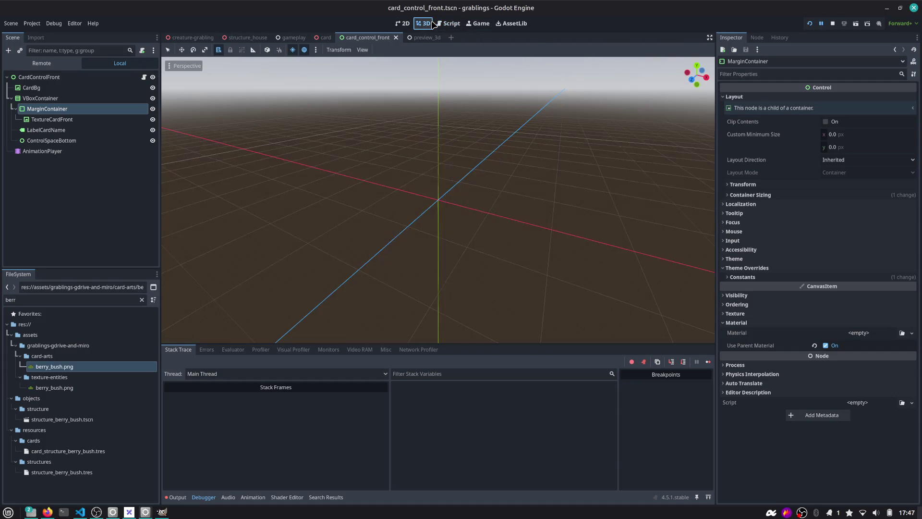
Back in 2D, inspect TextureCardFront, CardBg, MarginContainer, ControlSpaceBottom and AnimationPlayer settings.
left_click(403, 23)
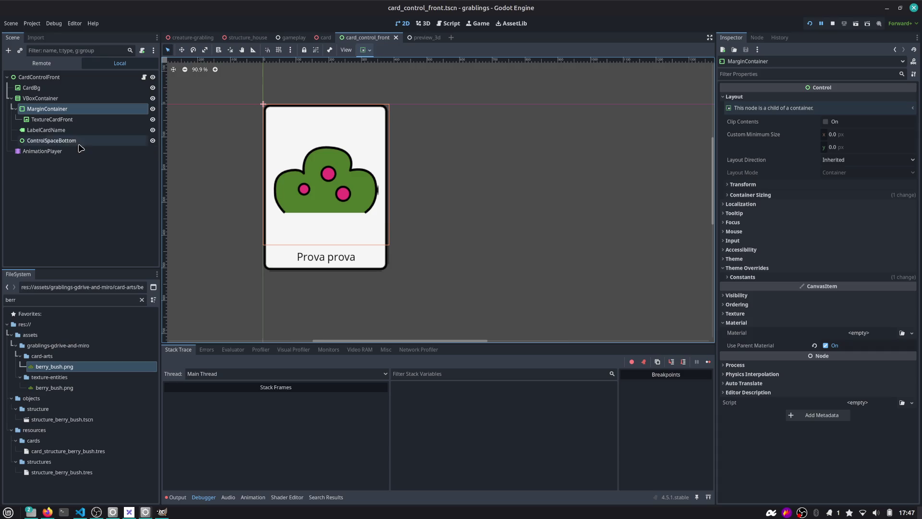
left_click(61, 120)
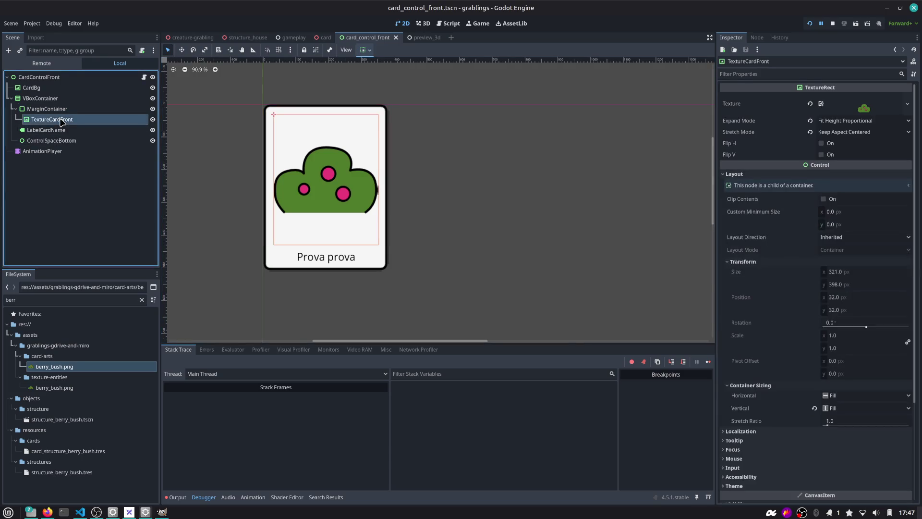
left_click(41, 89)
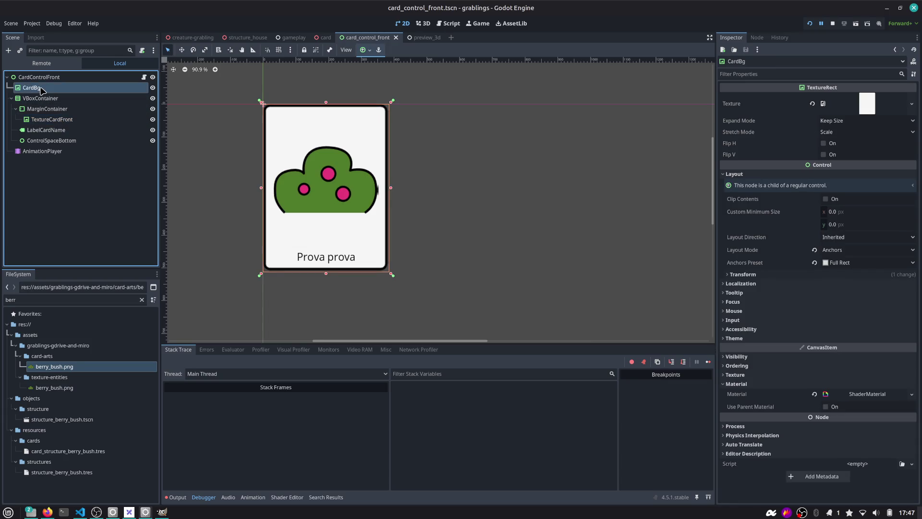
left_click(47, 109)
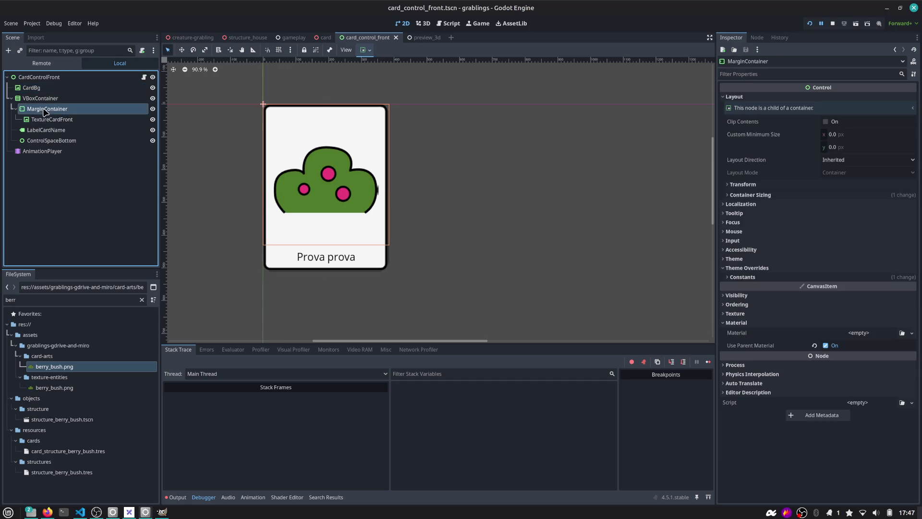
left_click(44, 121)
left_click(50, 140)
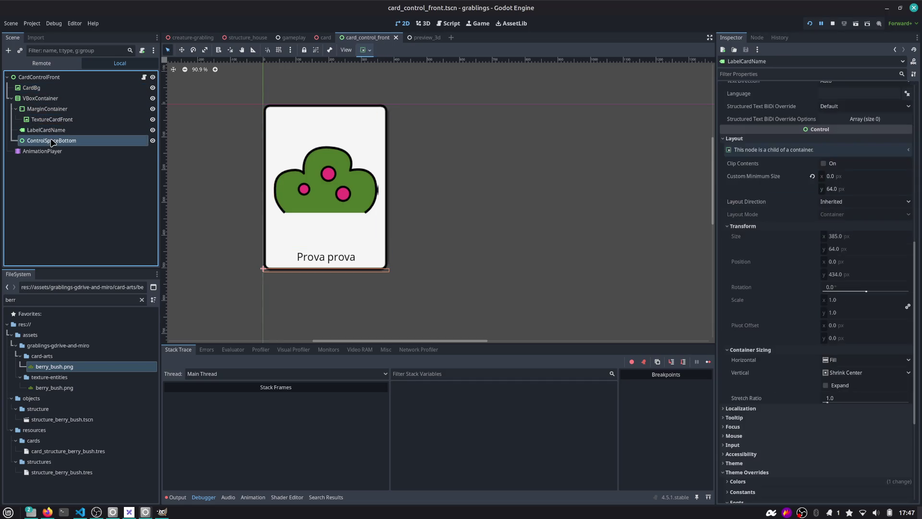
left_click(50, 151)
left_click(50, 119)
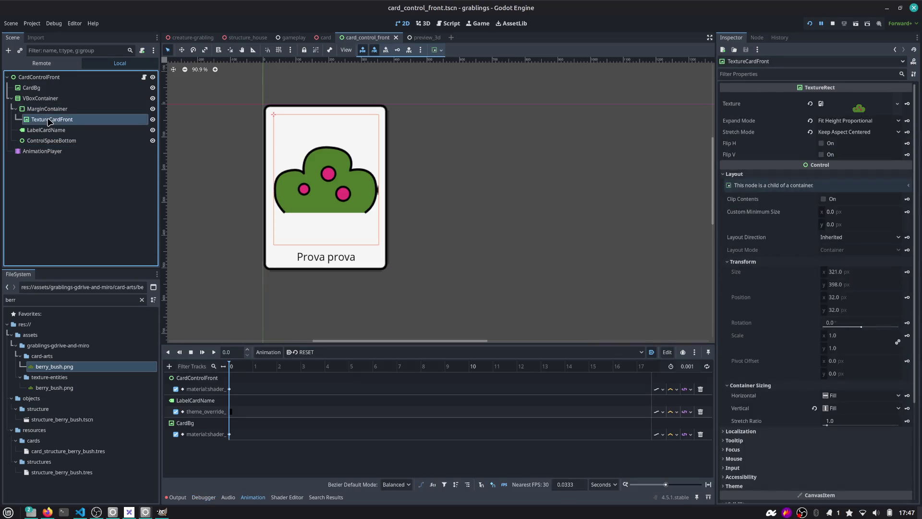
Move TextureCardFront to the scene root and give it Full Rect anchors.
key("ctrl+z")
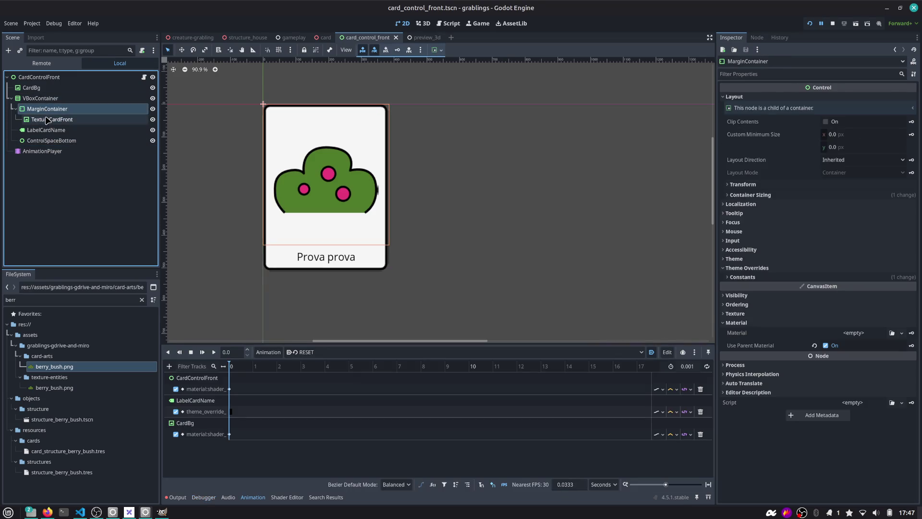
left_click(48, 120)
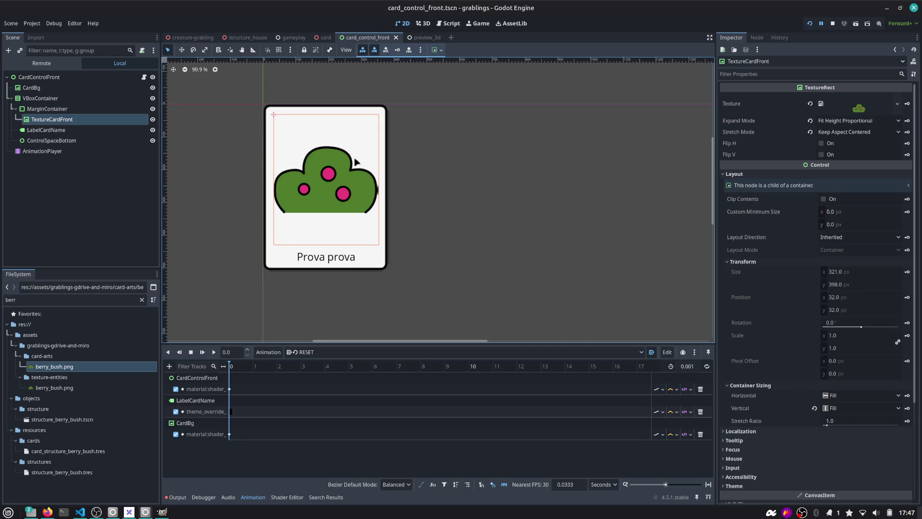
left_click(67, 121)
left_click_drag(68, 121, 68, 99)
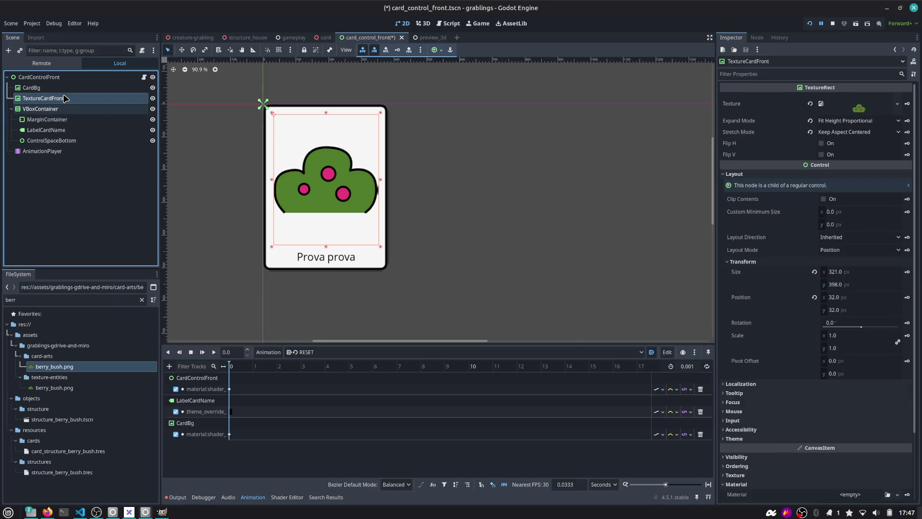
left_click(436, 49)
left_click(473, 104)
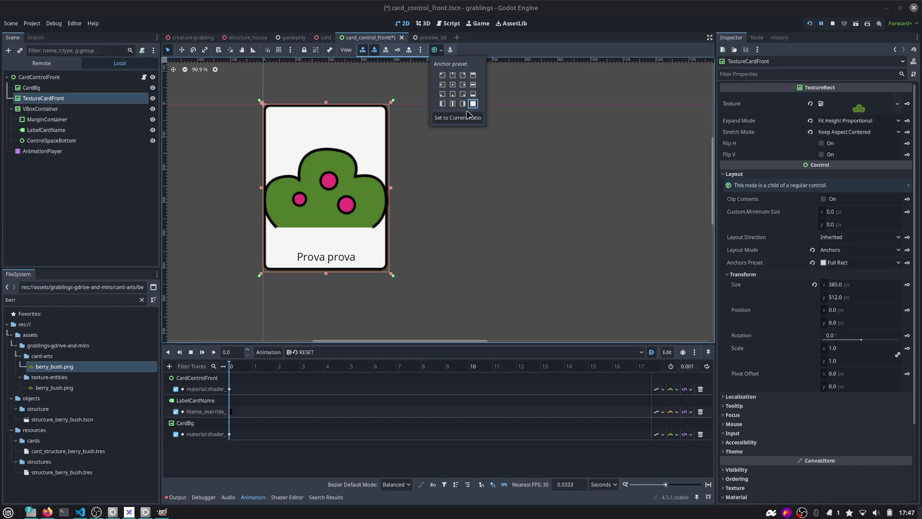
left_click(47, 122)
Pull the MarginContainer out of the VBoxContainer, then select the VBoxContainer to add a child.
mouse_move(46, 122)
left_mouse_down()
mouse_move(46, 95)
mouse_move(41, 109)
mouse_move(61, 99)
left_mouse_up()
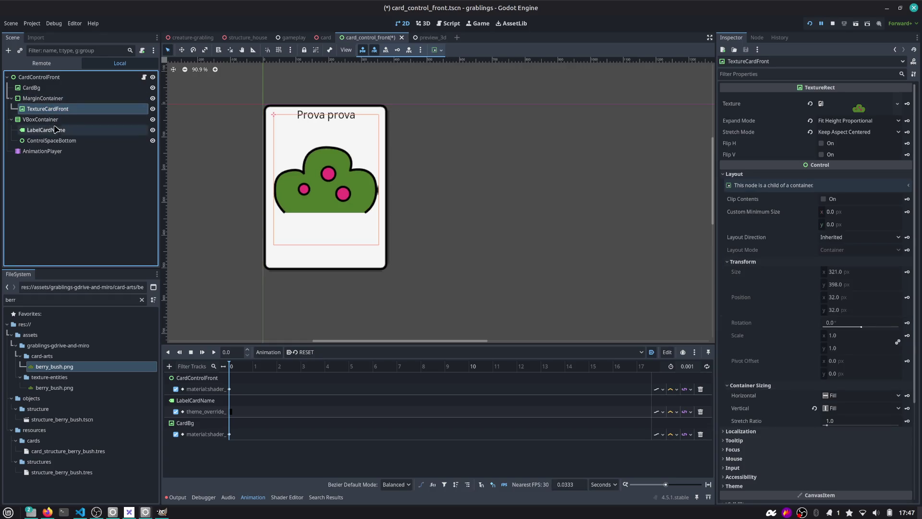
left_click(53, 120)
left_click(58, 130)
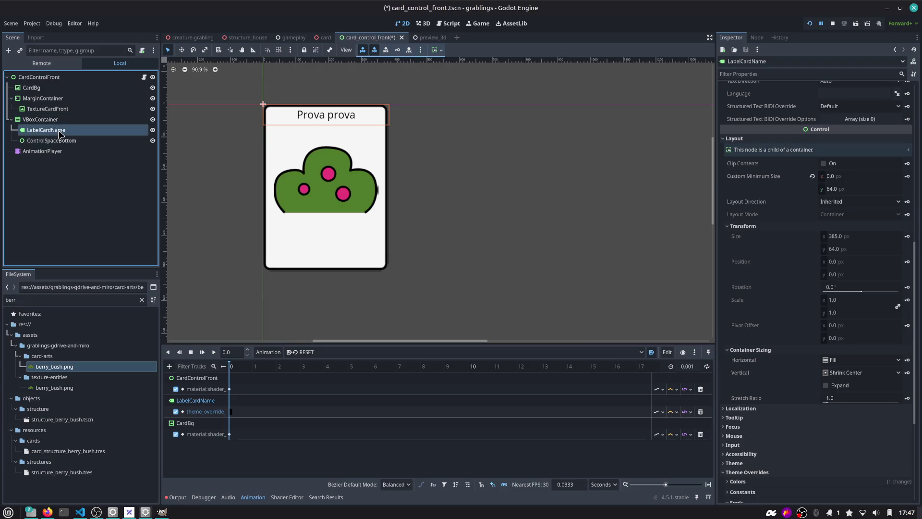
left_click(53, 120)
key("ctrl+a")
Add a Control node named Control above LabelCardName in the VBoxContainer.
type("control")
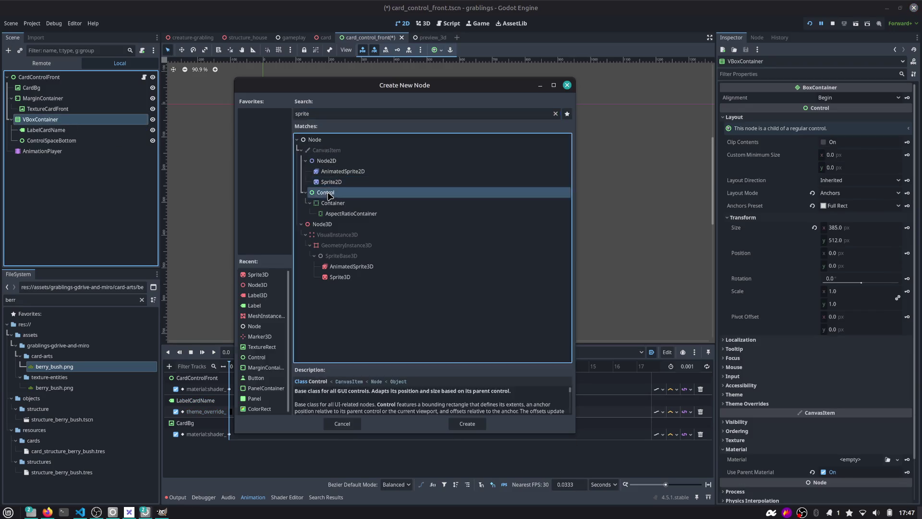
key("Return")
left_click_drag(39, 151, 47, 129)
key("F2")
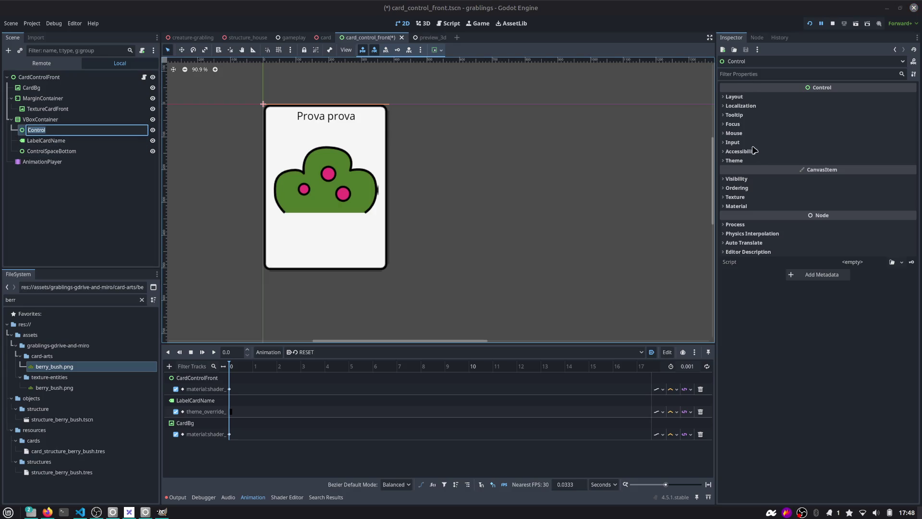
left_click(756, 101)
left_click(756, 97)
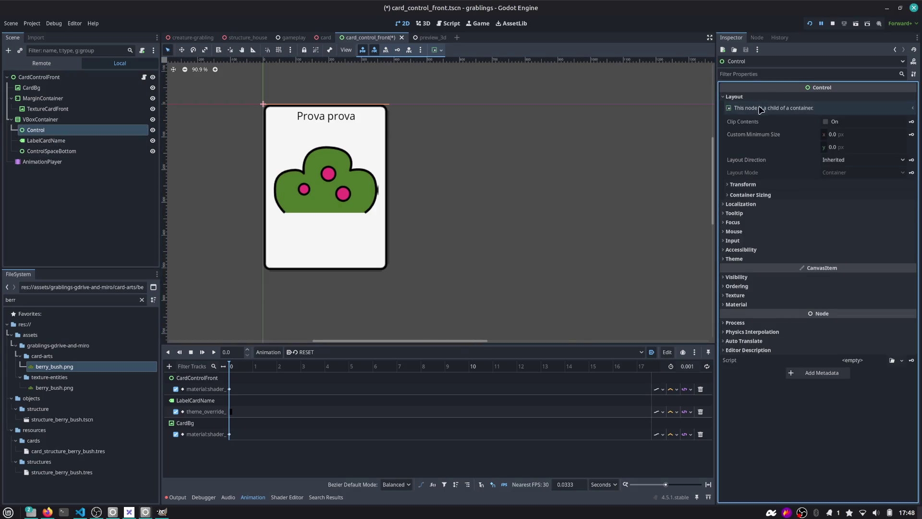
left_click(770, 184)
left_click(770, 184)
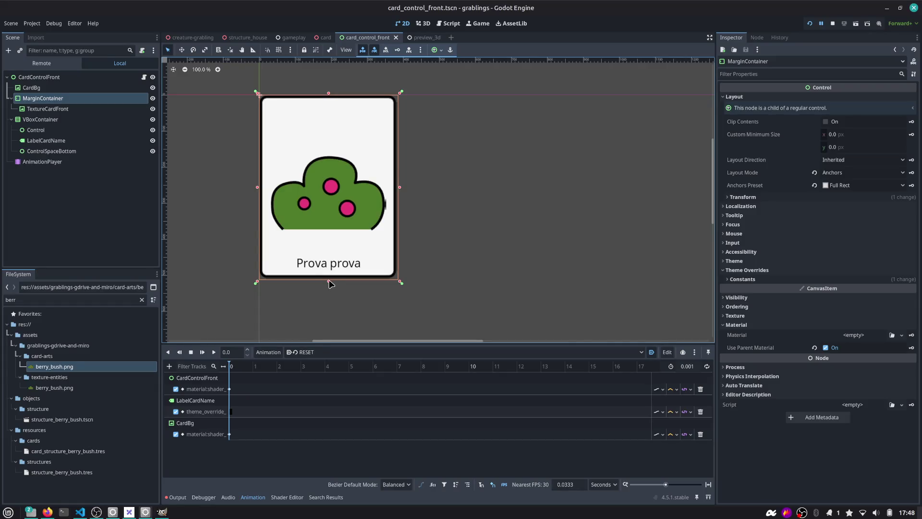
Raise the MarginContainer's bottom edge above the 'Prova prova' label and check its placement.
mouse_move(328, 282)
left_mouse_down()
mouse_move(327, 244)
mouse_move(328, 278)
left_mouse_up()
left_click(325, 265)
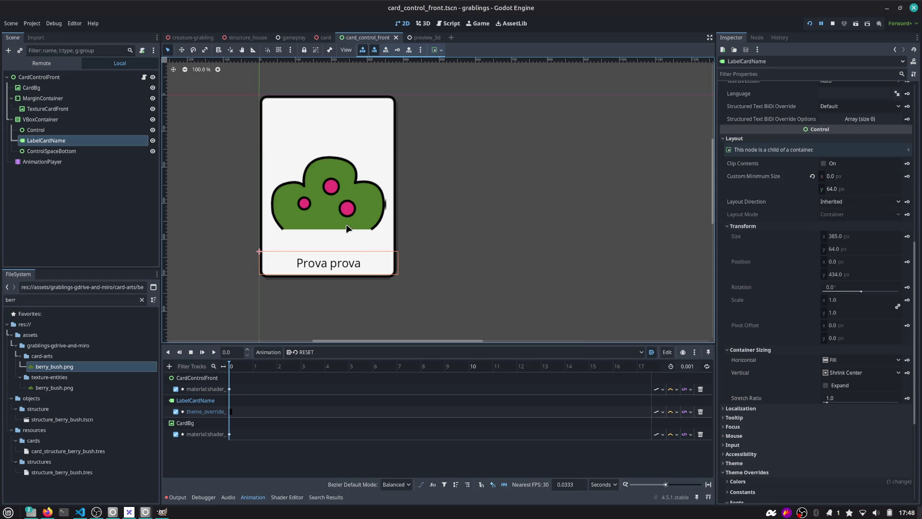
left_click(192, 38)
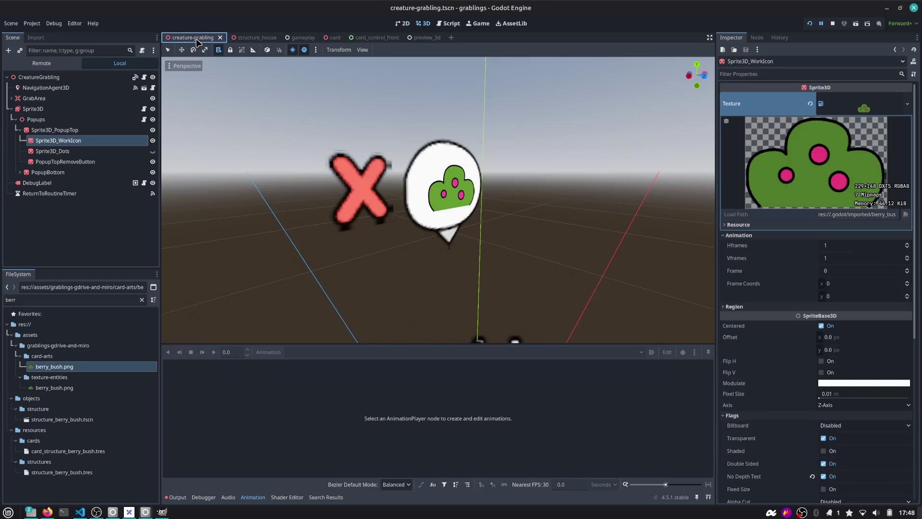
scroll(469, 232, "down", 4)
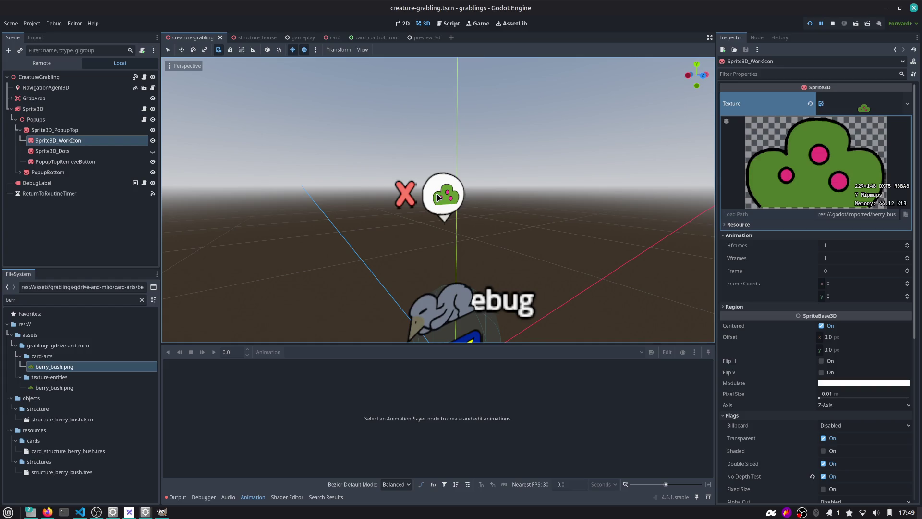
left_click(385, 38)
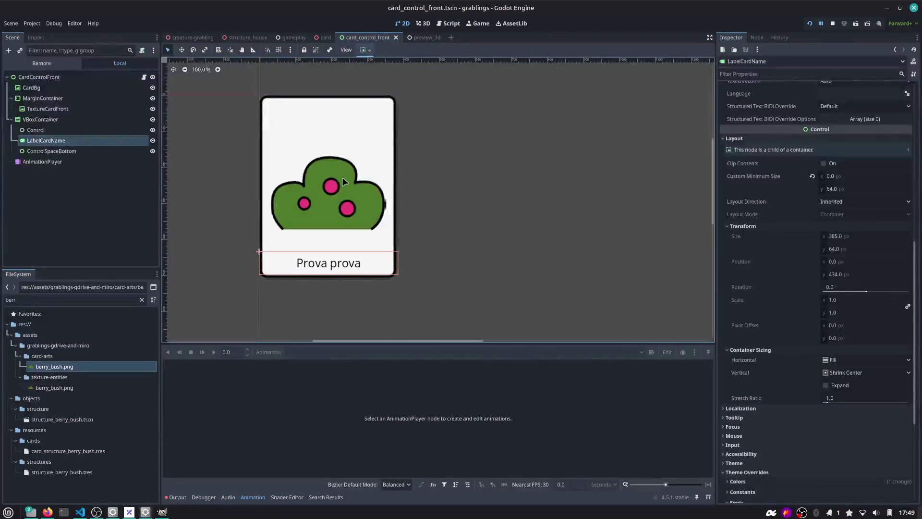
Inspect TextureCardFront and MarginContainer sizing options, then expand the Theme properties.
left_click(80, 134)
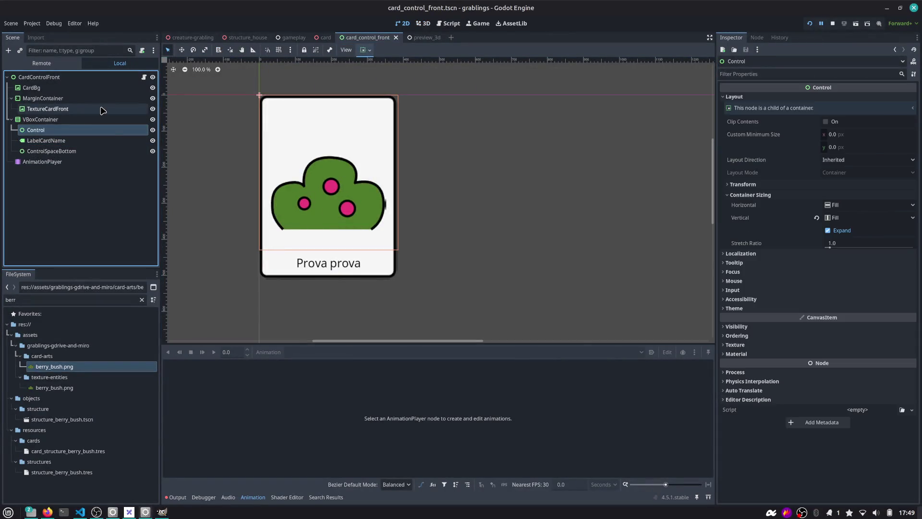
left_click(71, 111)
left_click(44, 98)
left_click(48, 109)
left_click(365, 49)
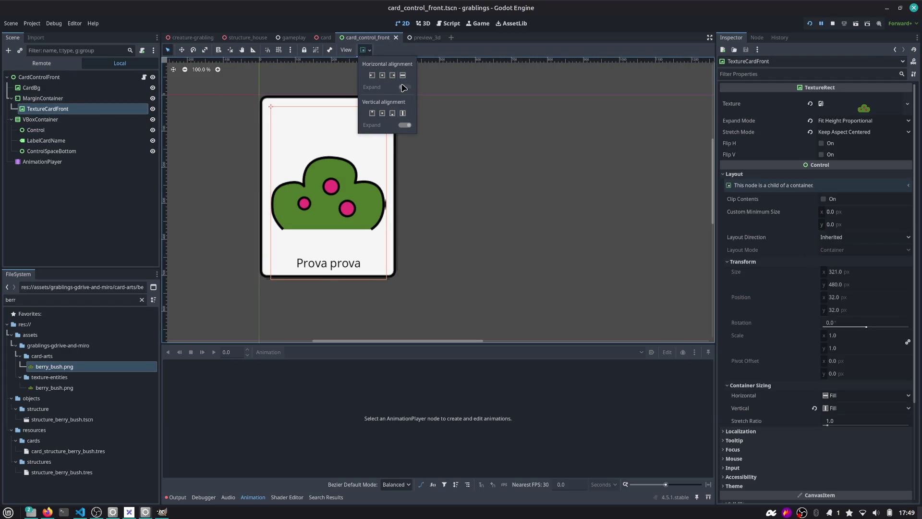
left_click(37, 100)
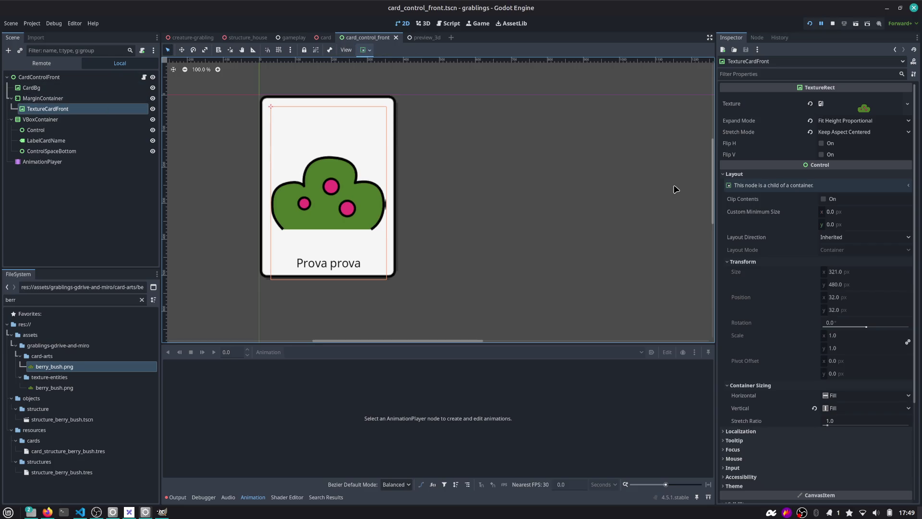
scroll(830, 339, "down", 5)
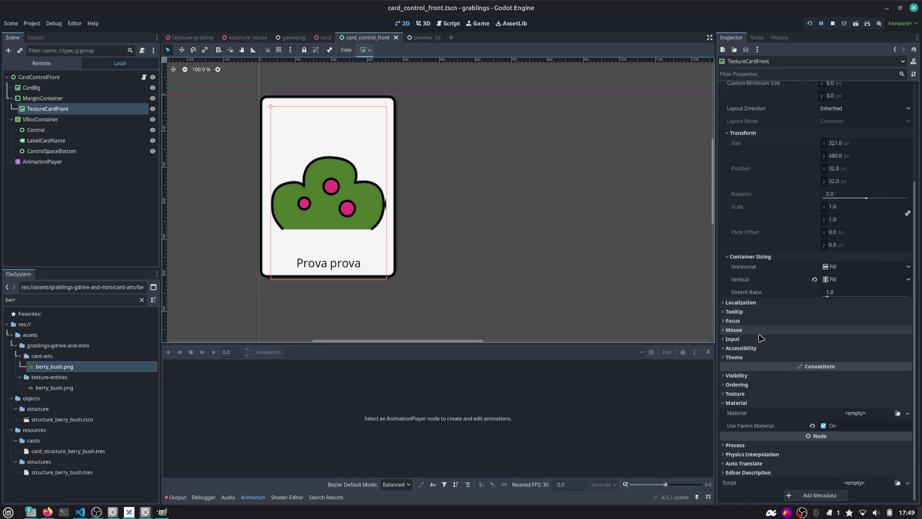
scroll(764, 263, "up", 5)
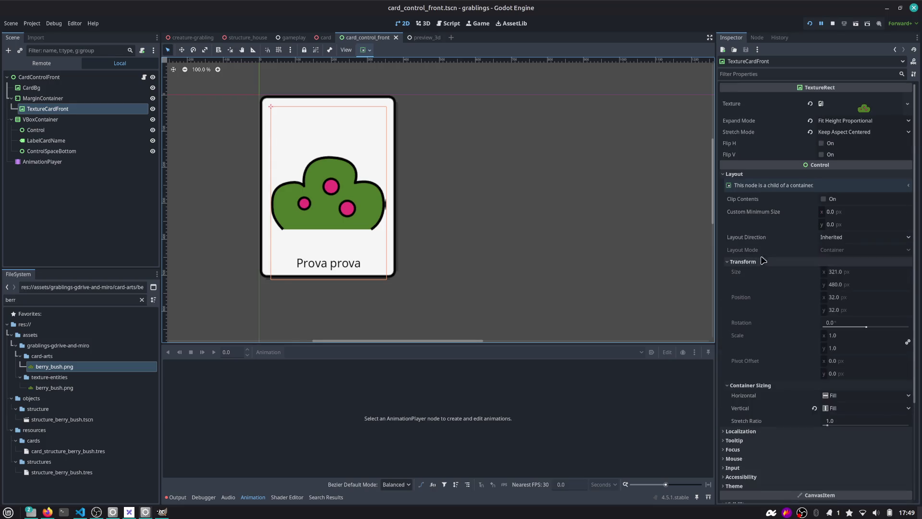
left_click(754, 174)
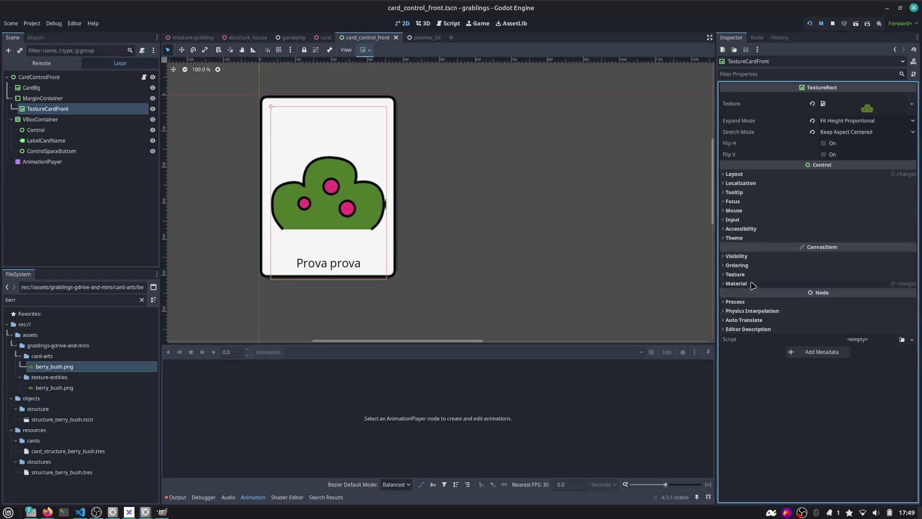
left_click(753, 238)
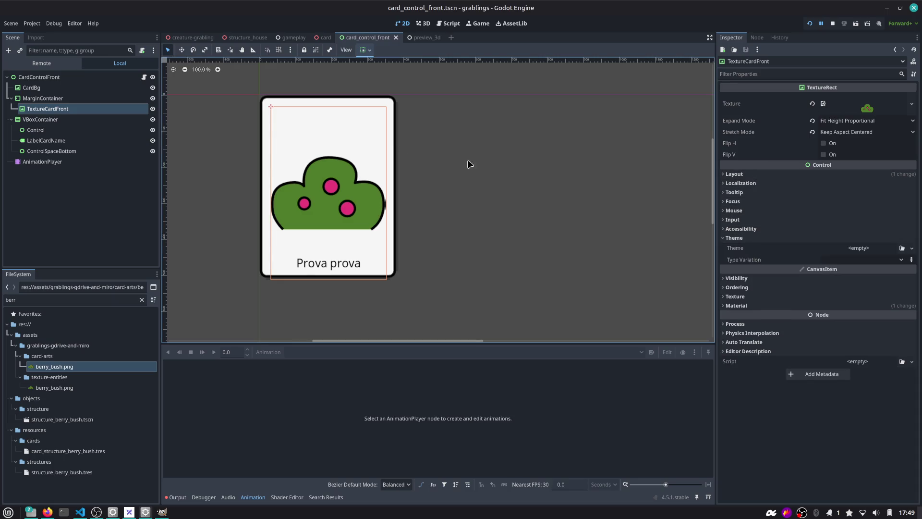
Enable all four MarginContainer margin overrides and set them to about 100.
left_click(81, 99)
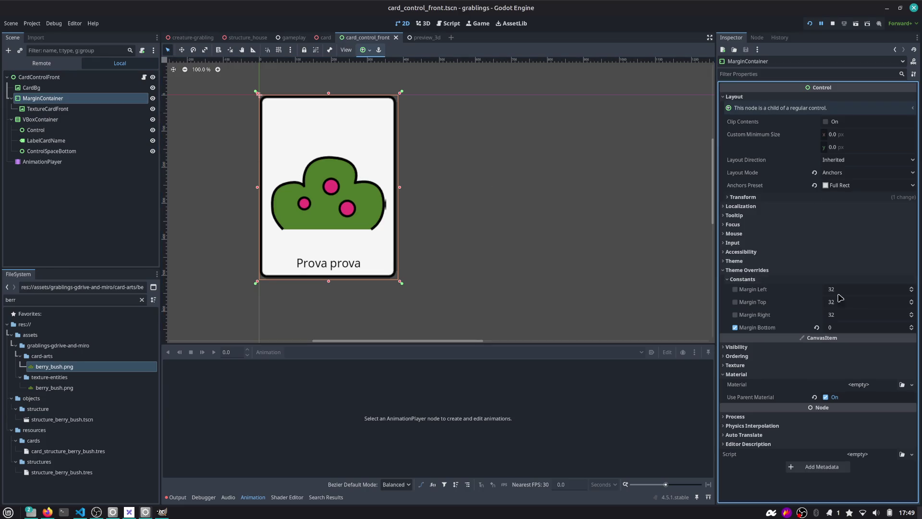
left_click(735, 327)
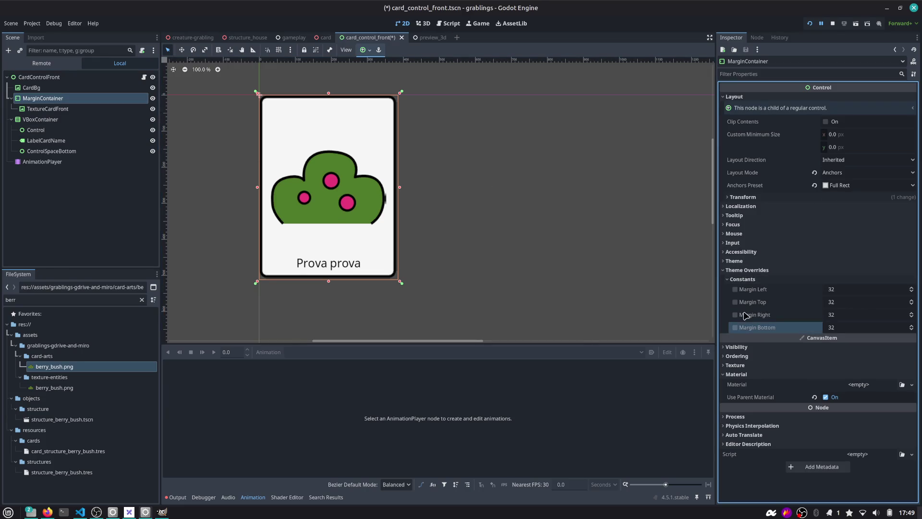
left_click(735, 289)
left_click(735, 301)
left_click(735, 314)
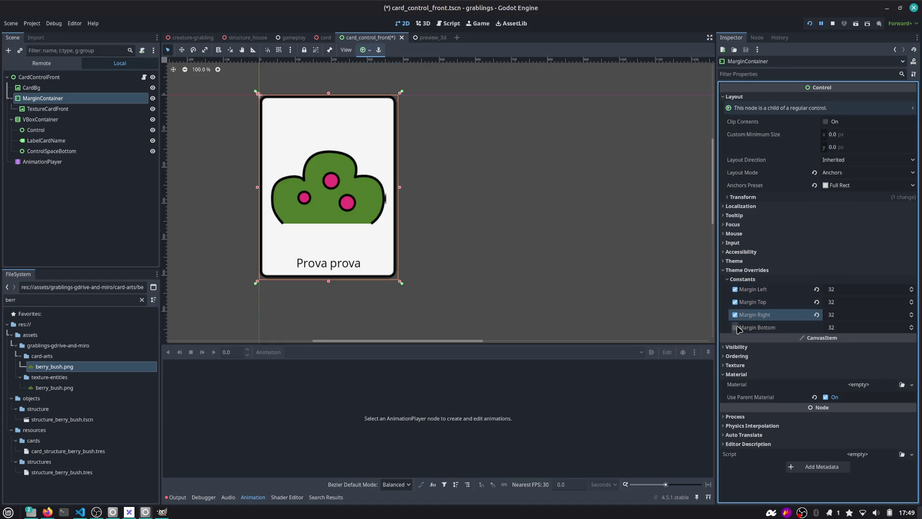
left_click(735, 327)
mouse_move(853, 289)
left_mouse_down()
mouse_move(913, 289)
mouse_move(859, 289)
mouse_move(894, 289)
left_mouse_up()
left_click(849, 291)
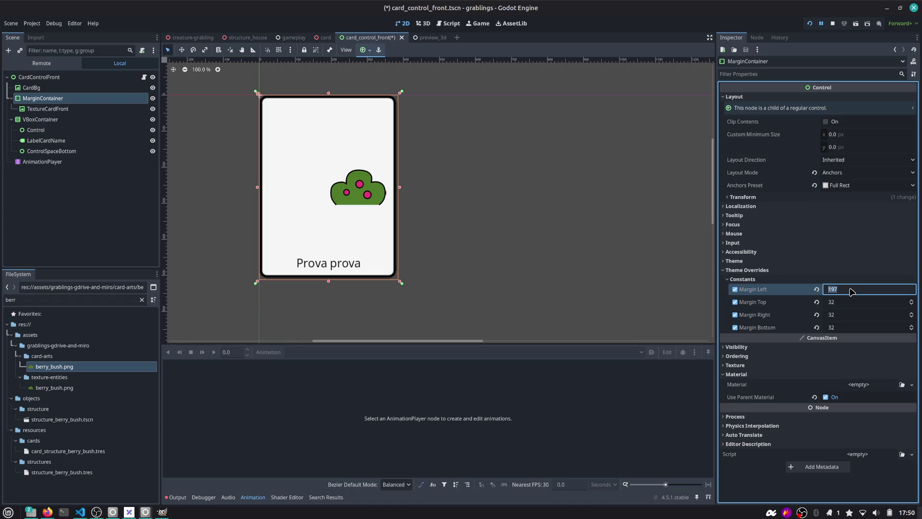
key("Tab")
type("10")
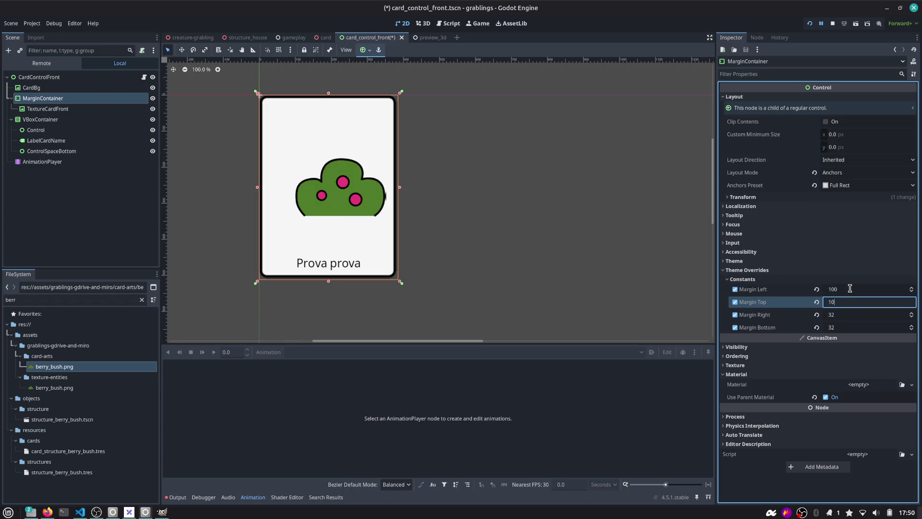
key("Tab")
type("100")
key("Tab")
type("100")
key("Tab")
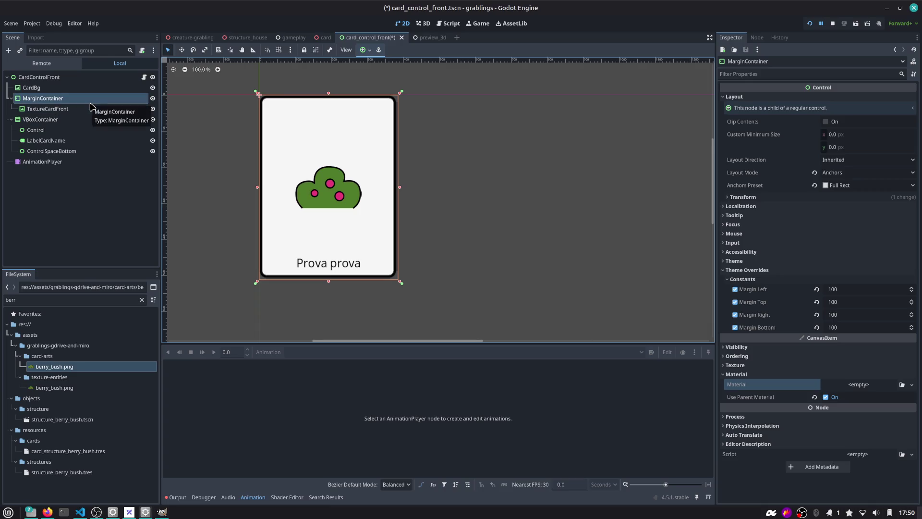
Revert the four margin overrides to their defaults and launch the game.
left_click(816, 289)
left_click(816, 302)
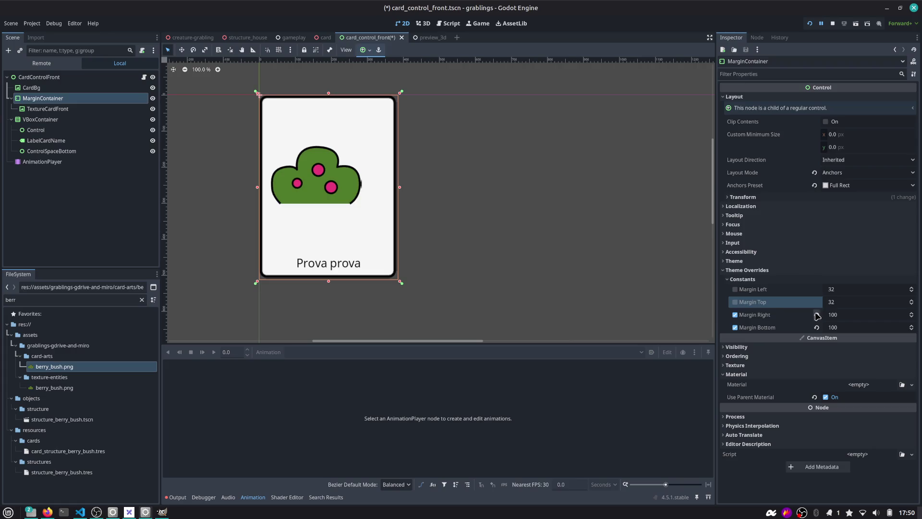
left_click(816, 315)
left_click(817, 327)
left_click(737, 279)
left_click(745, 270)
left_click(809, 23)
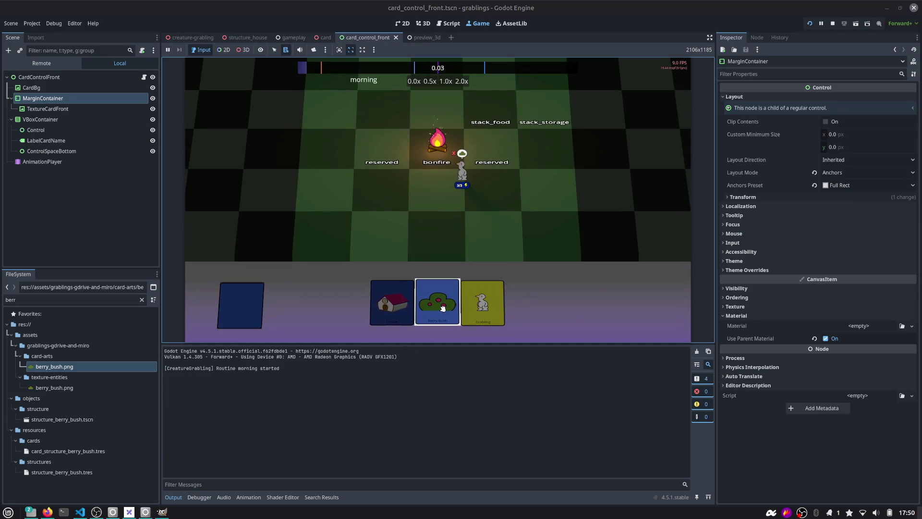
Play the Berry Bush card, place the House mid-board, then stop the game with F8.
mouse_move(435, 285)
left_mouse_down()
mouse_move(467, 232)
mouse_move(496, 227)
left_mouse_up()
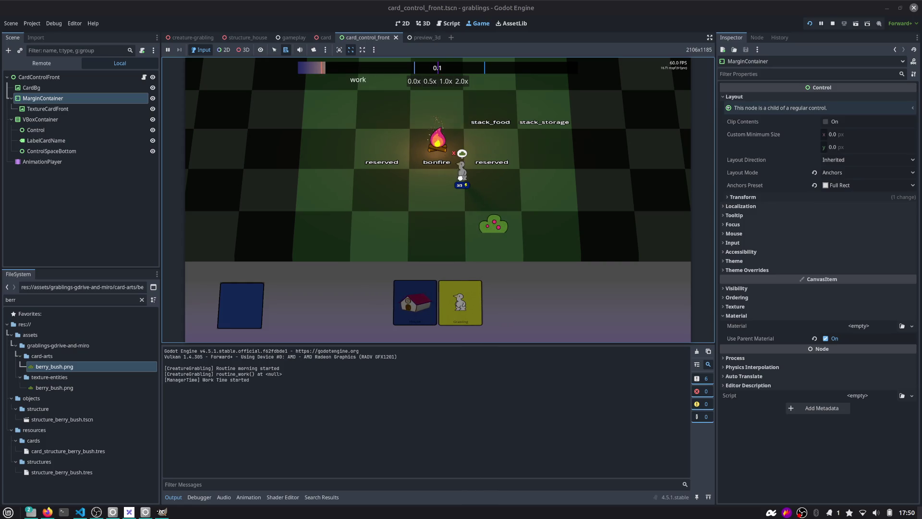
scroll(454, 208, "up", 1)
scroll(454, 207, "up", 2)
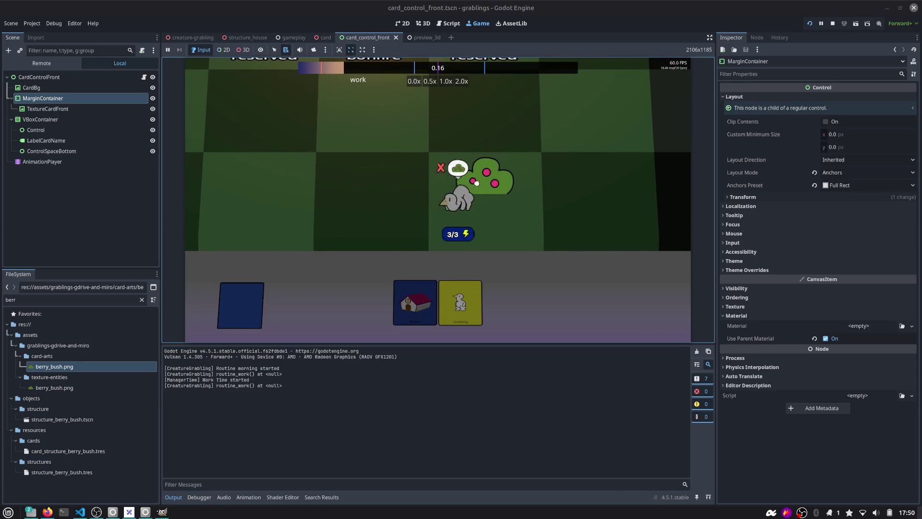
left_click_drag(415, 302, 409, 235)
mouse_move(448, 303)
left_mouse_down()
mouse_move(284, 159)
mouse_move(313, 141)
left_mouse_up()
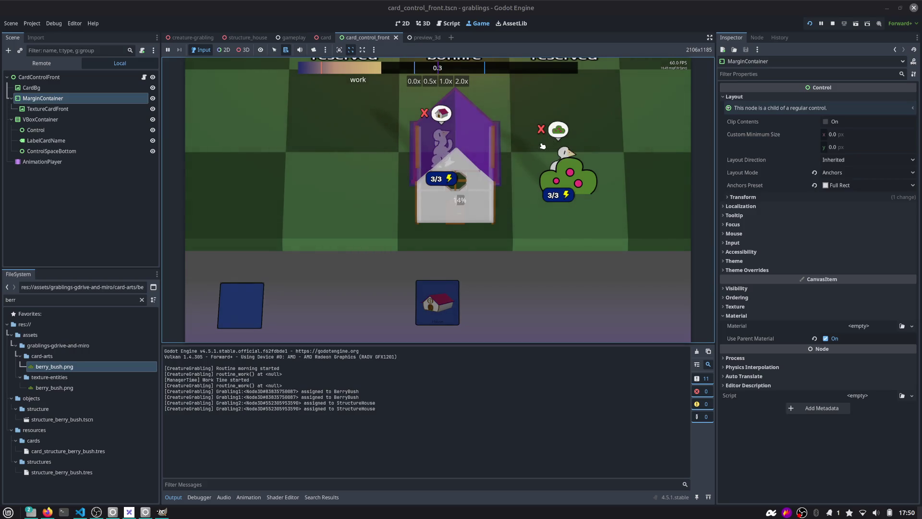
scroll(393, 213, "down", 3)
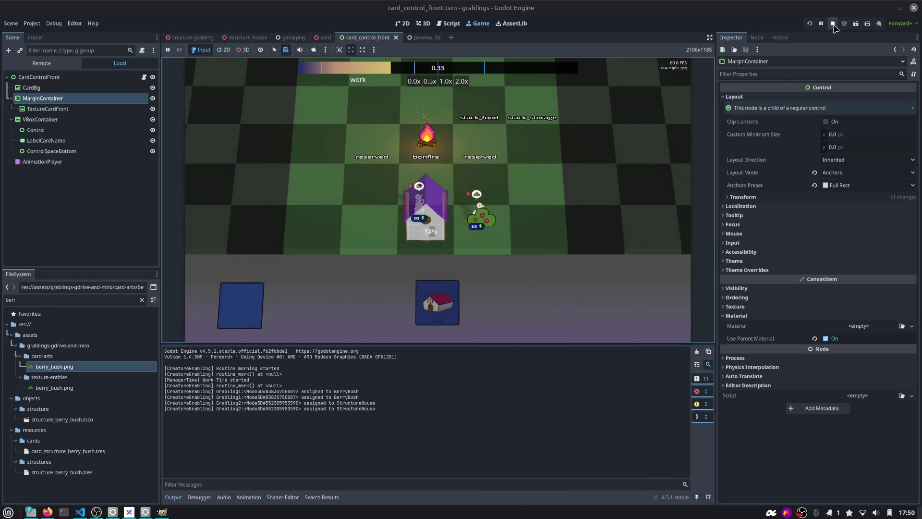
key("F8")
scroll(389, 115, "down", 5)
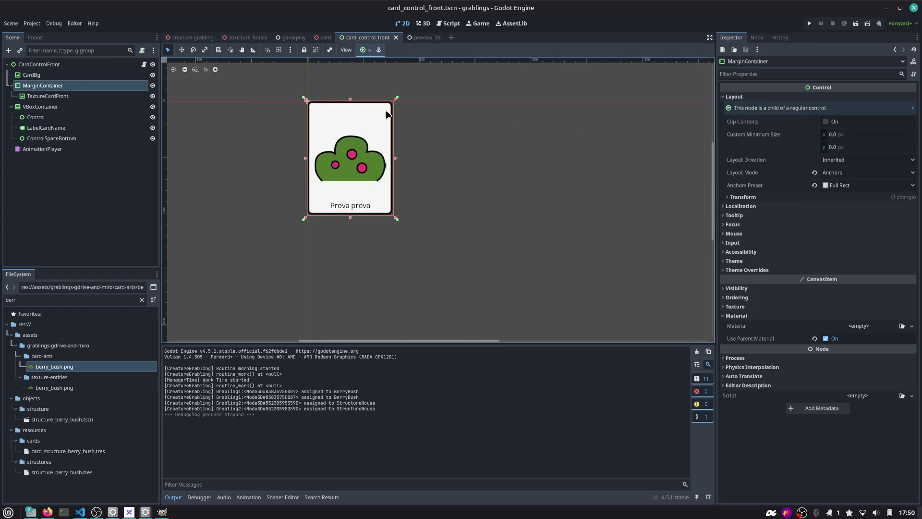
key("alt+Tab")
key("alt+Tab")
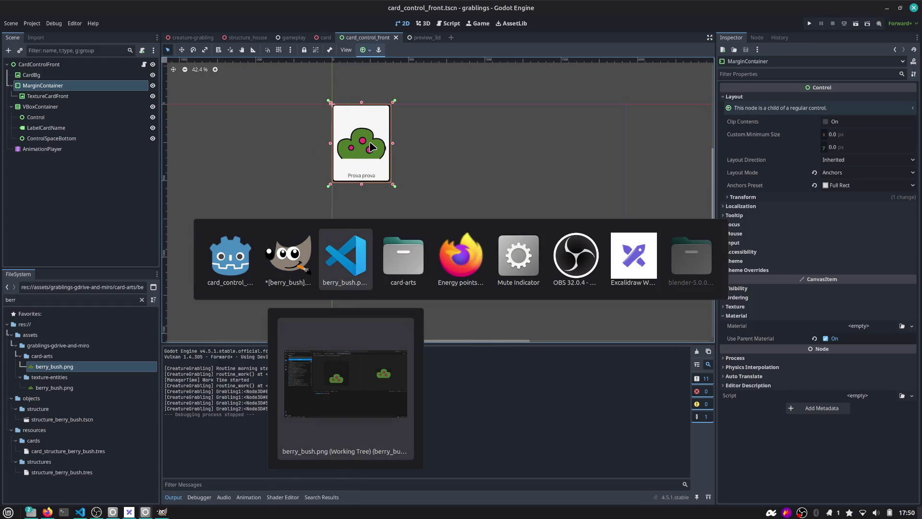
Check off 'Shows the current assigned job or dots.' in the GitHub issue, then return to Godot.
key("alt+Tab")
key("alt+Tab")
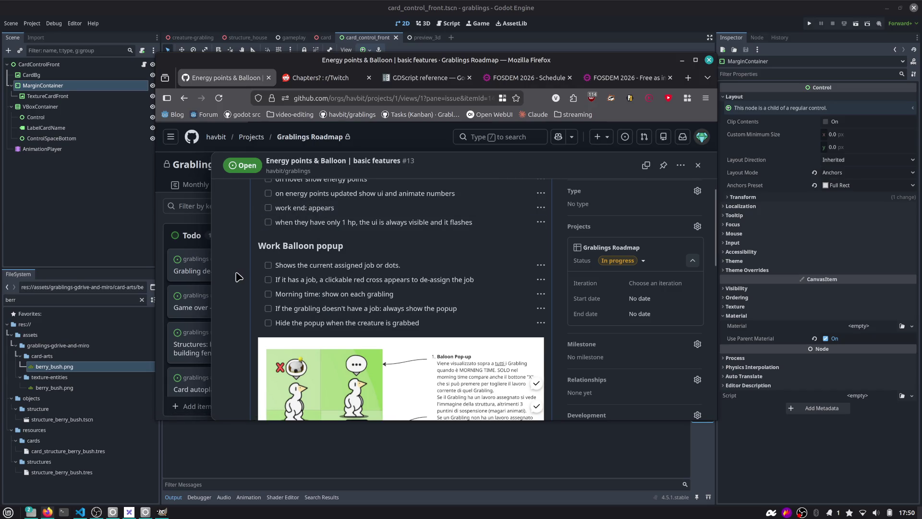
scroll(255, 261, "up", 2)
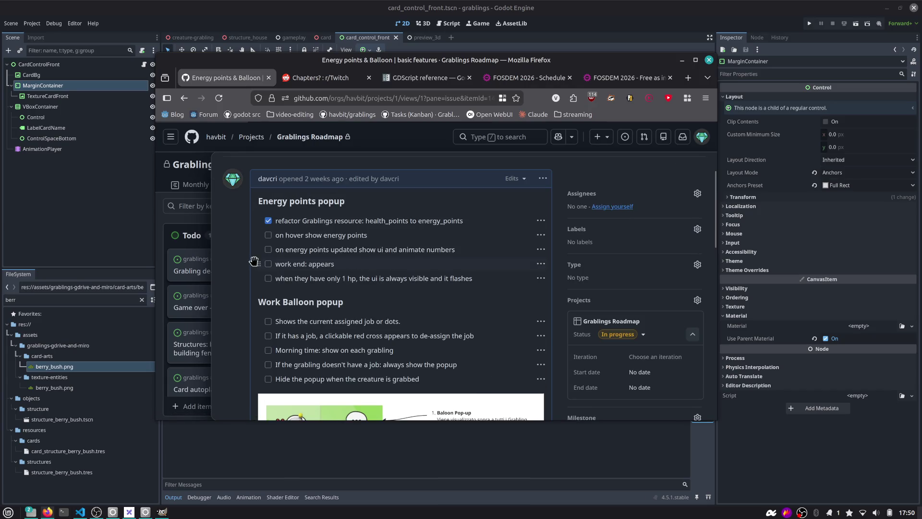
left_click(268, 322)
key("alt+Tab")
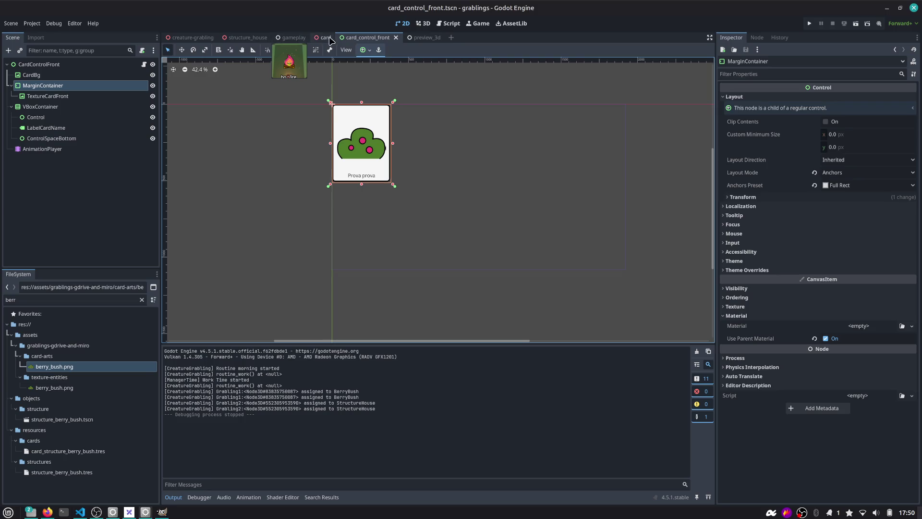
In creature-grabling, hide Sprite3D_WorkIcon, show Sprite3D_Dots, and run the game with the debug window.
left_click(193, 37)
left_click(152, 127)
left_click(152, 138)
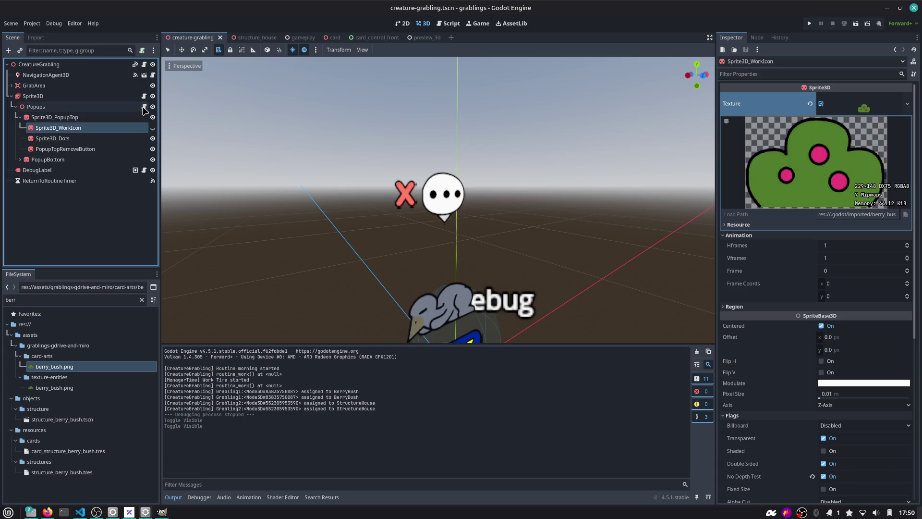
left_click(809, 23)
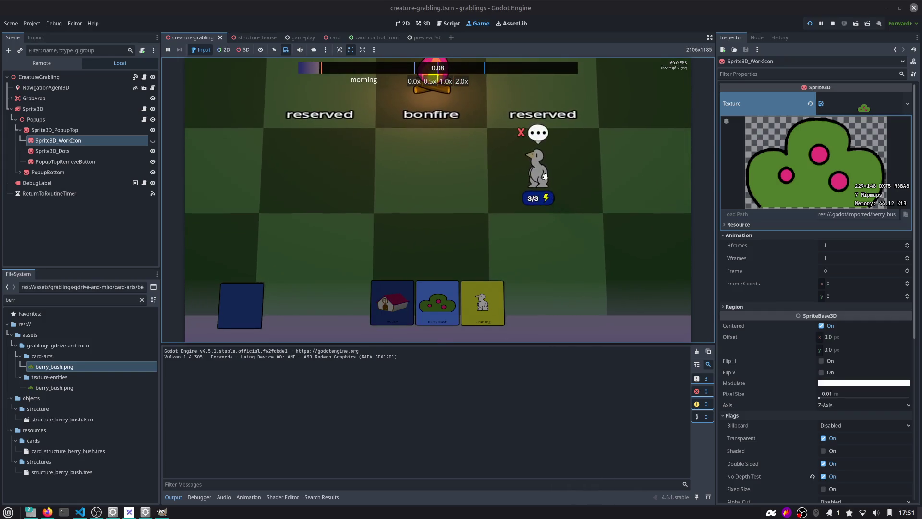
key("F3")
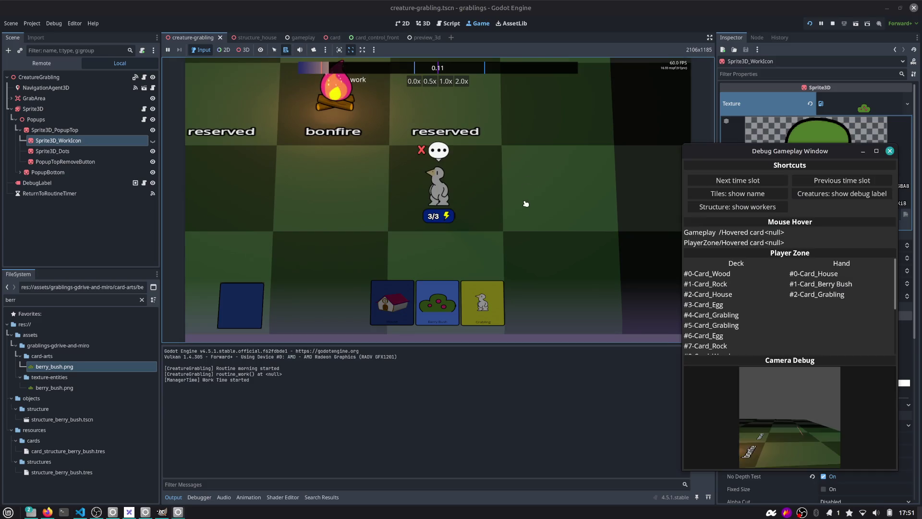
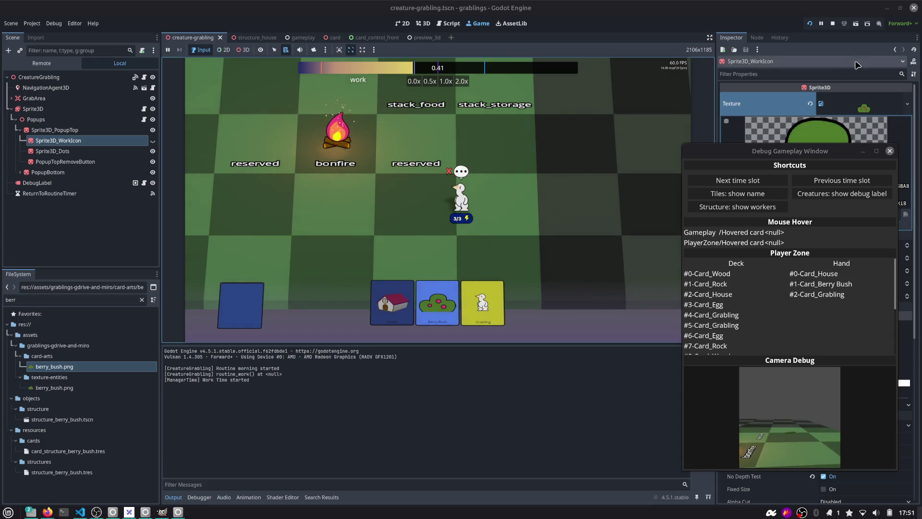
Stop the running game and close the four extra open scene tabs.
left_click(833, 24)
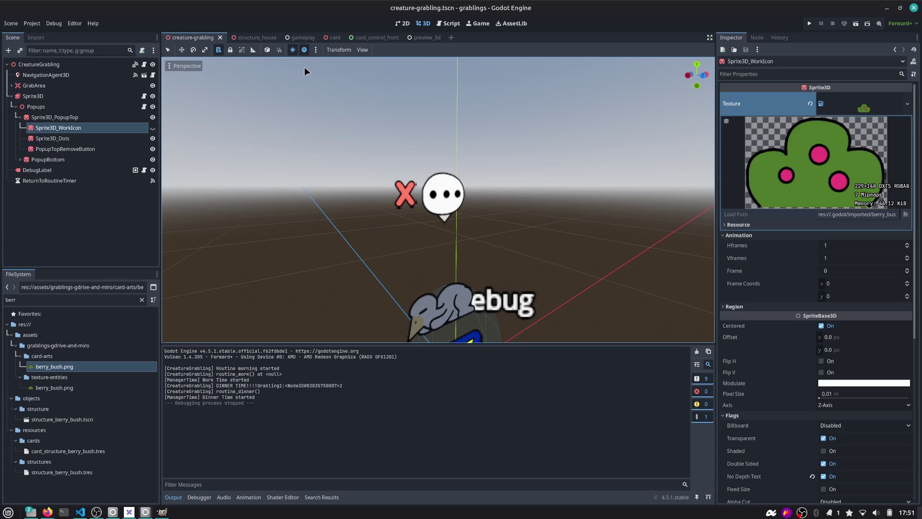
mouse_move(256, 40)
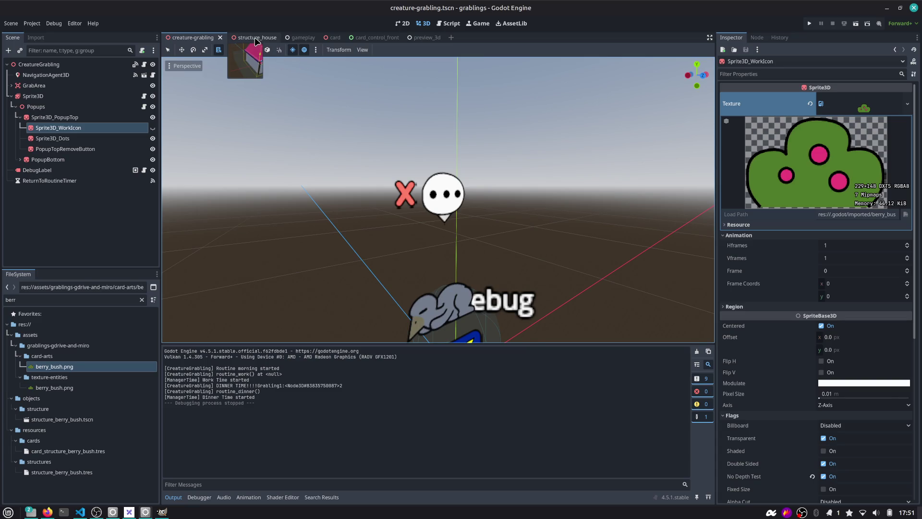
mouse_move(299, 41)
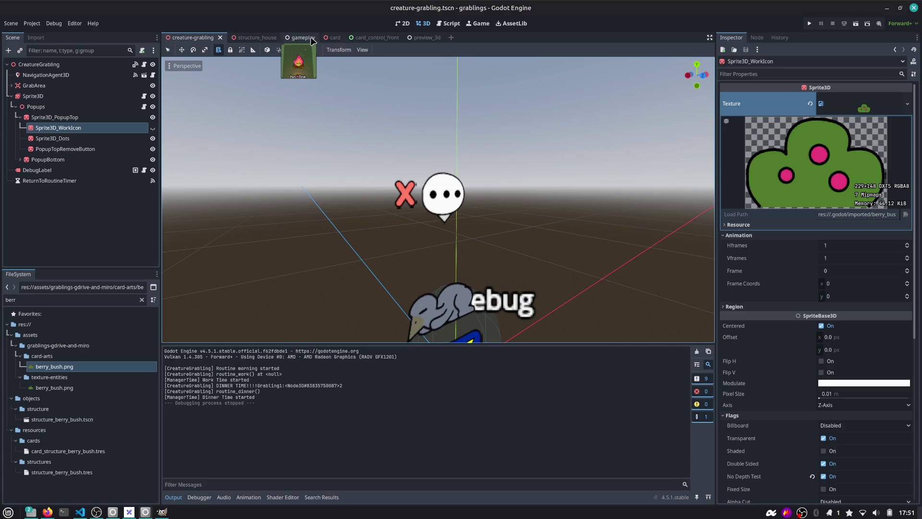
middle_click(416, 41)
middle_click(377, 38)
middle_click(334, 38)
middle_click(298, 39)
mouse_move(254, 38)
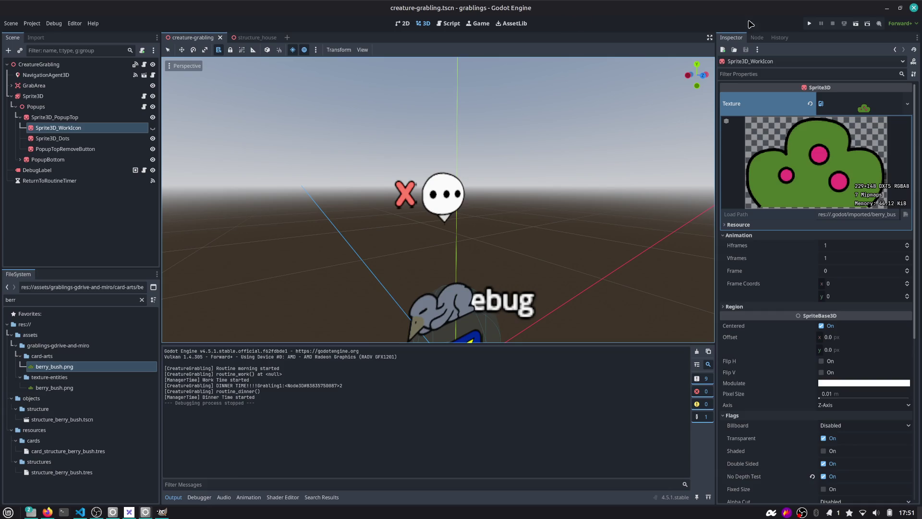
Open CreatureGrabbing's attached script and place the cursor on empty line 55.
left_click(110, 64)
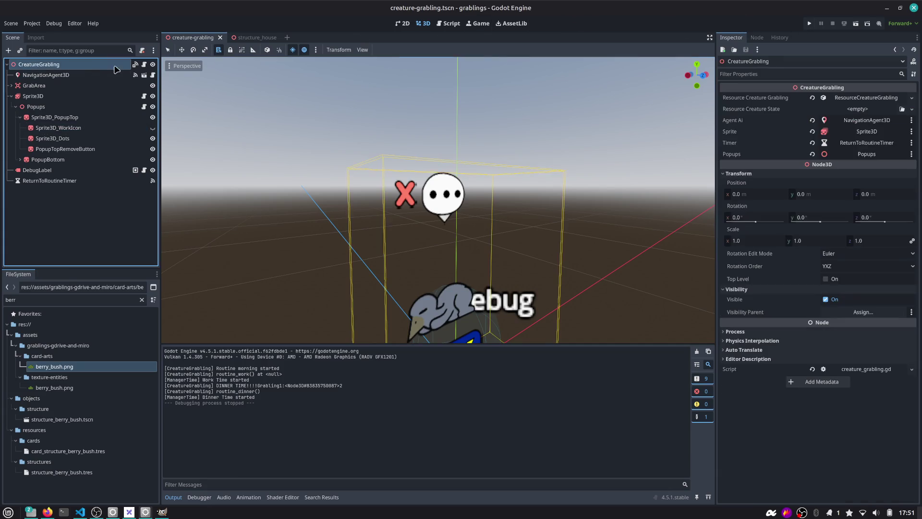
left_click(146, 64)
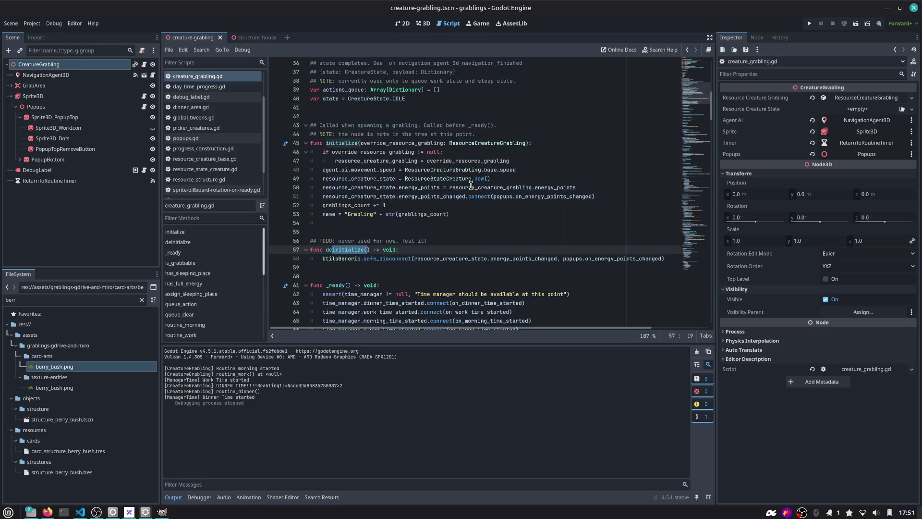
left_click(438, 235)
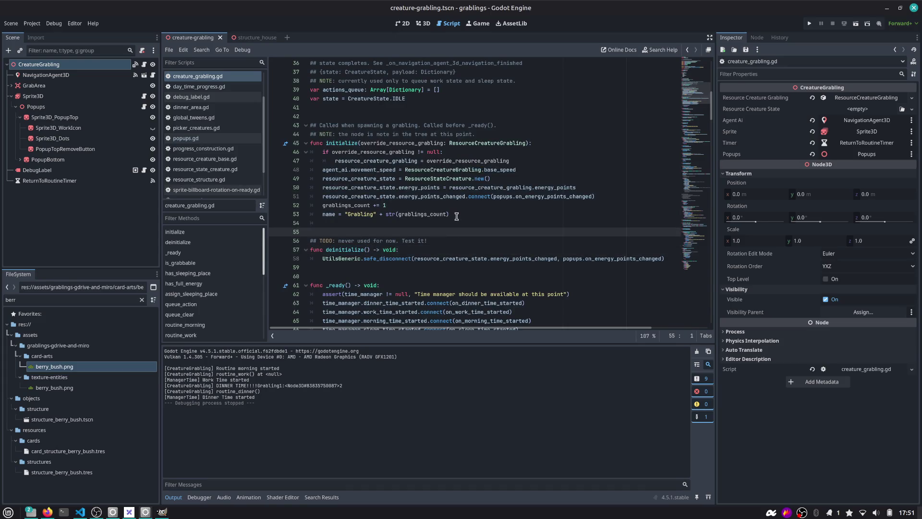
Select the red-cross de-assign checklist text in the Firefox roadmap issue, then select Sprite3D_Dots.
key("alt+Tab")
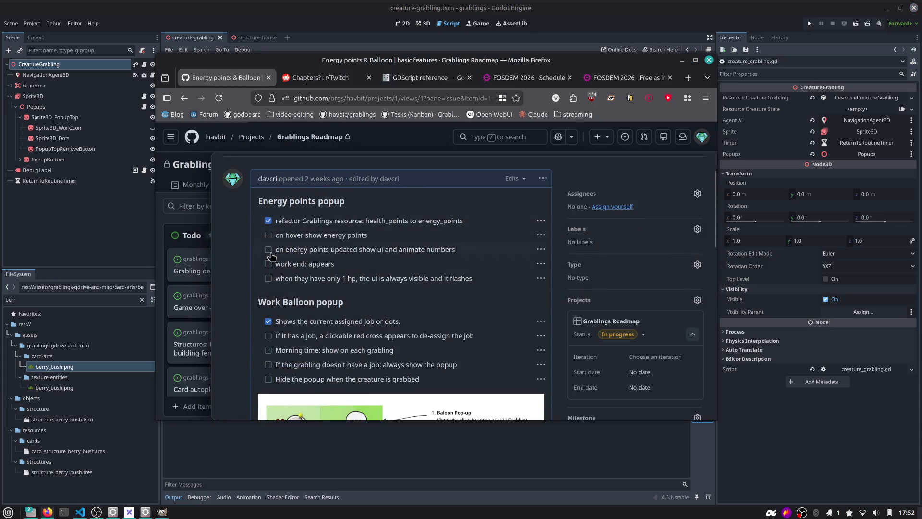
scroll(281, 261, "down", 2)
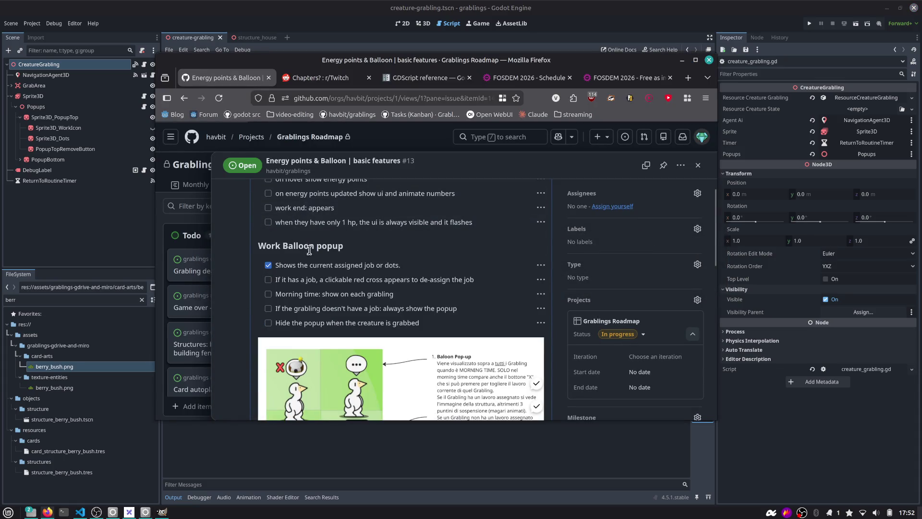
left_click_drag(356, 280, 474, 281)
key("alt+Tab")
left_click(53, 138)
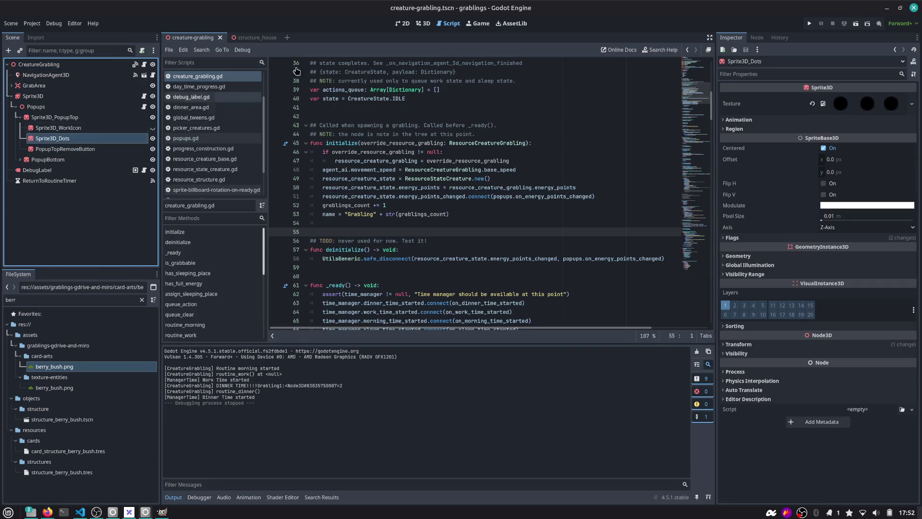
Return to the 3D scene view and clear the FileSystem filter to show the full tree.
left_click(423, 23)
left_click_drag(457, 167, 427, 170)
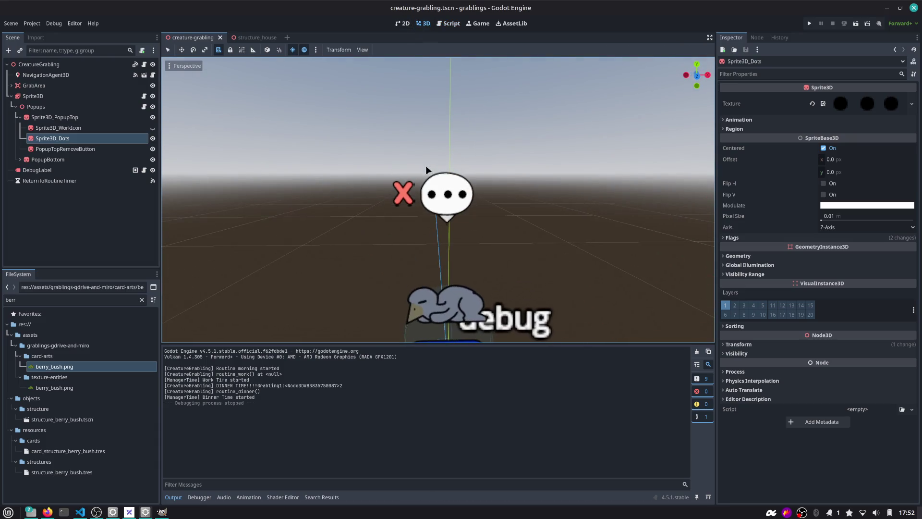
scroll(427, 174, "up", 3)
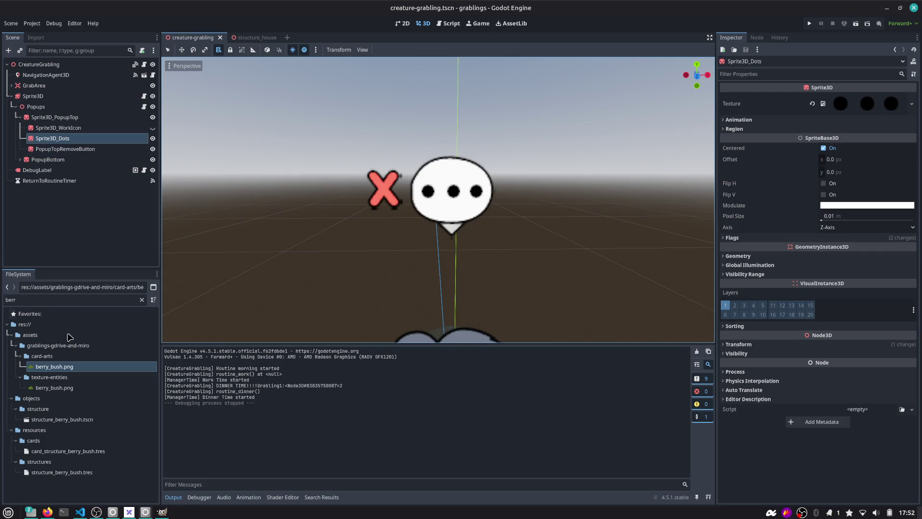
double_click(53, 300)
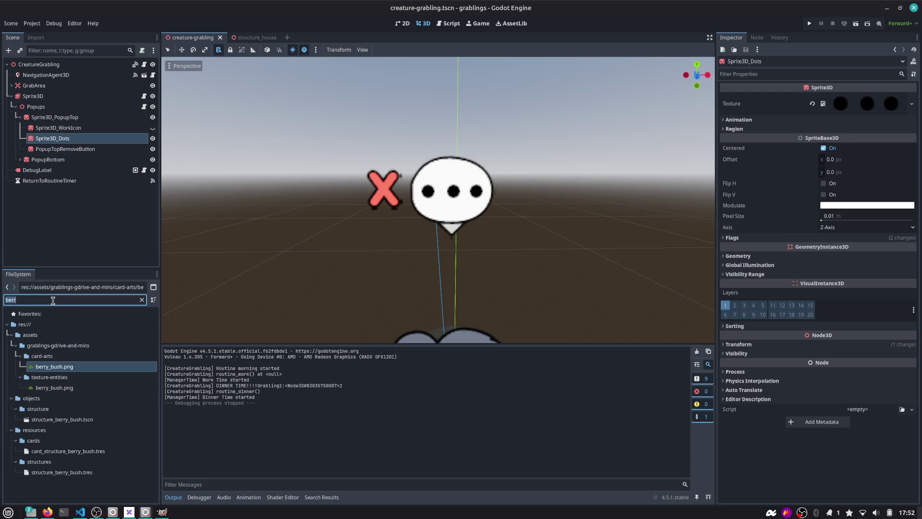
type("clo")
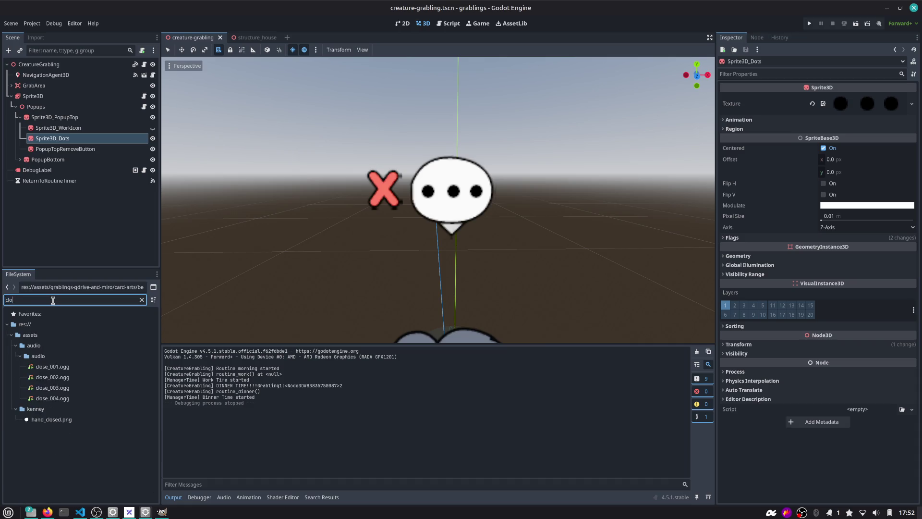
type("x")
key("BackSpace")
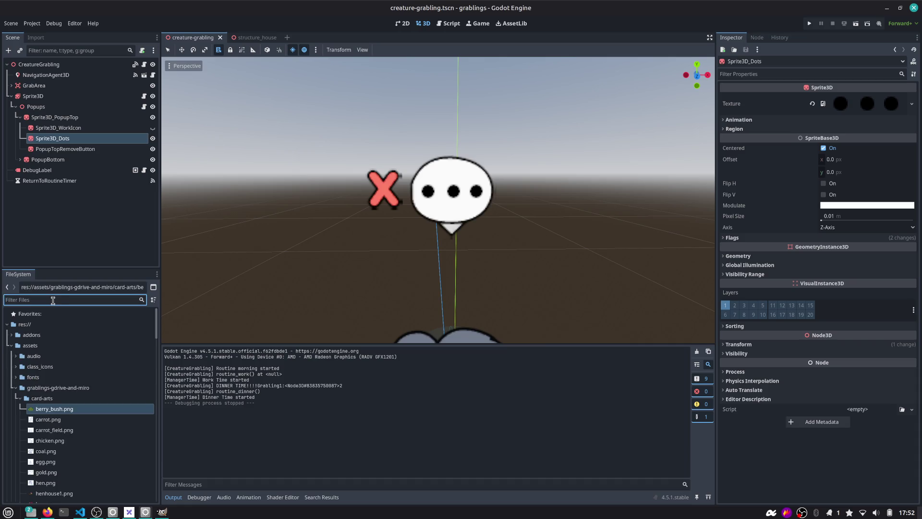
left_click(25, 399)
Browse to textures/popup_hud and inspect the x_button1.png texture.
left_click(20, 419)
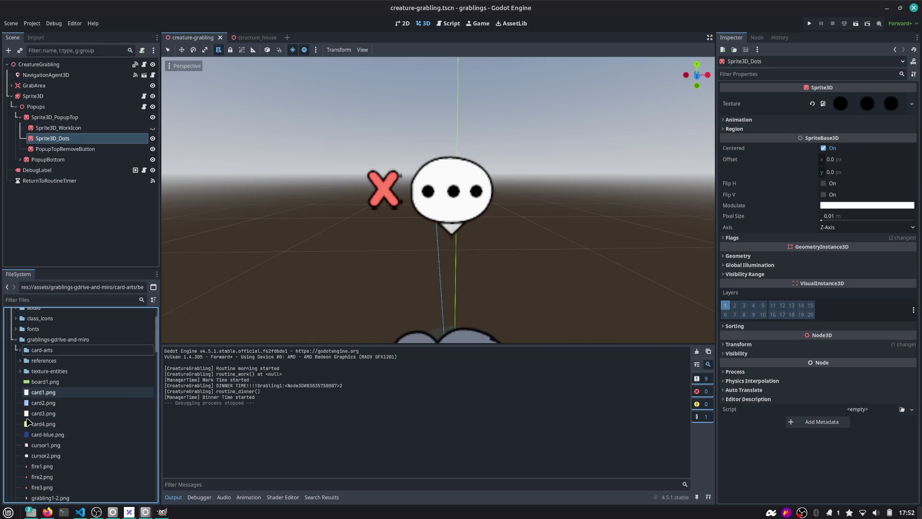
left_click(19, 419)
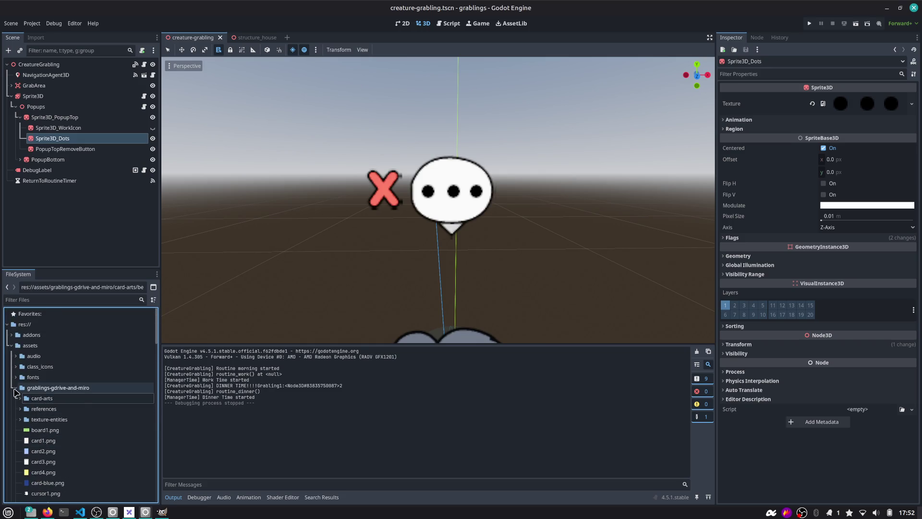
left_click(16, 388)
left_click(16, 429)
left_click(19, 451)
scroll(26, 463, "down", 2)
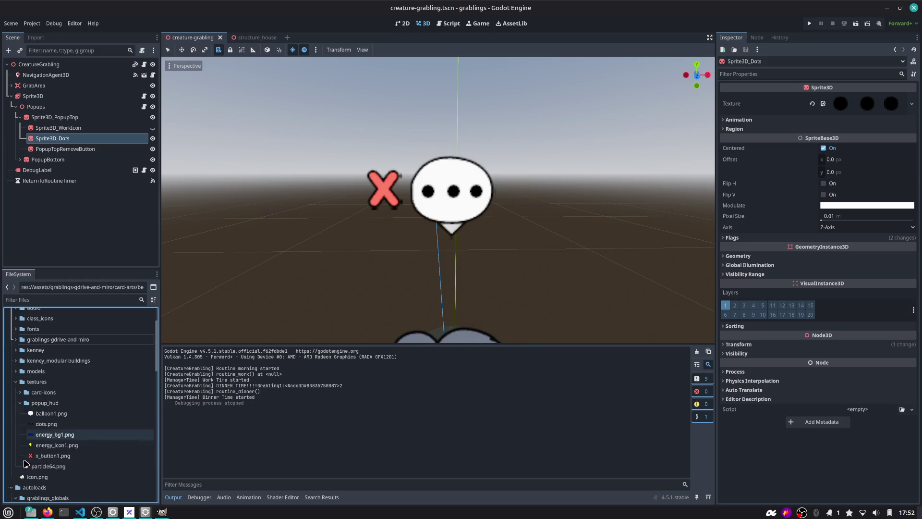
left_click(38, 456)
double_click(48, 459)
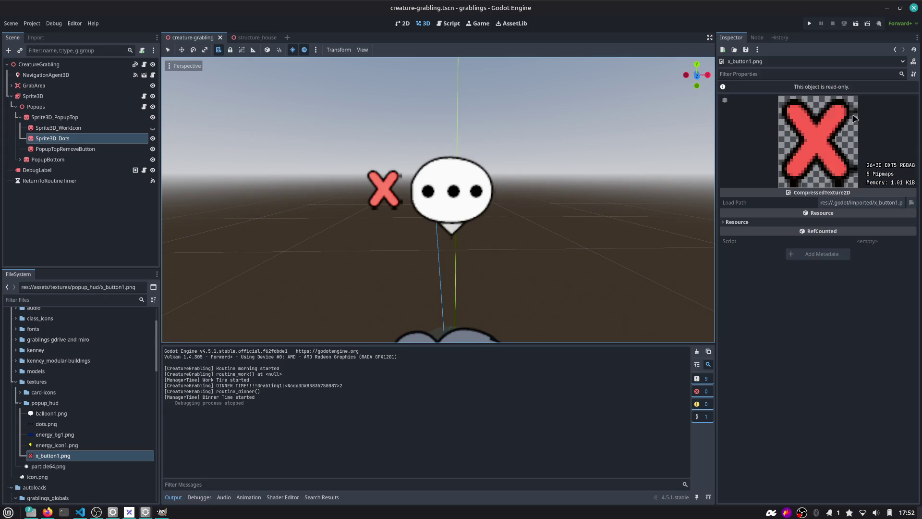
Reselect Sprite3D_Dots and review x_button1.png's import settings in the Import dock.
scroll(371, 180, "up", 3)
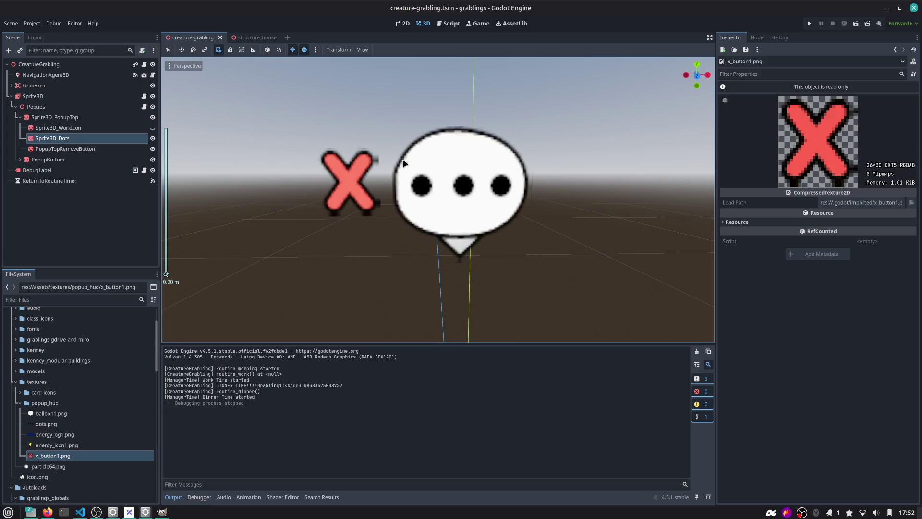
scroll(377, 159, "down", 4)
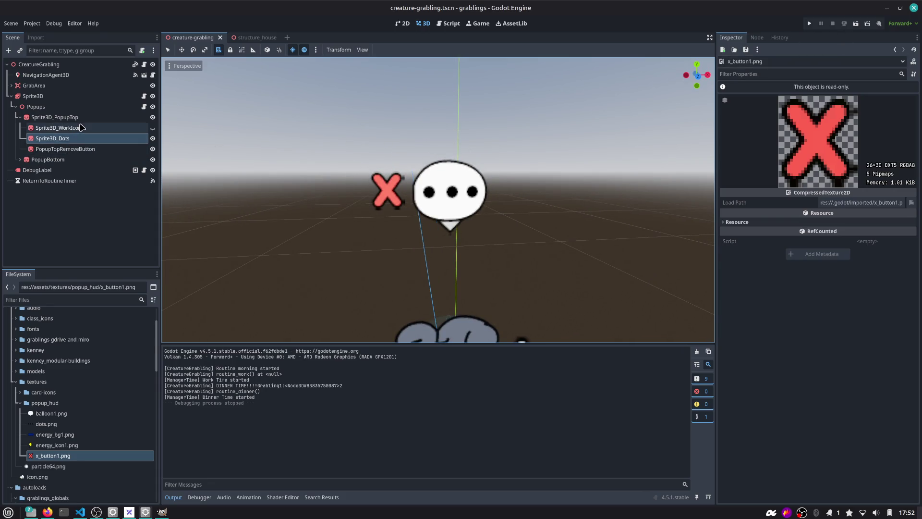
left_click(75, 139)
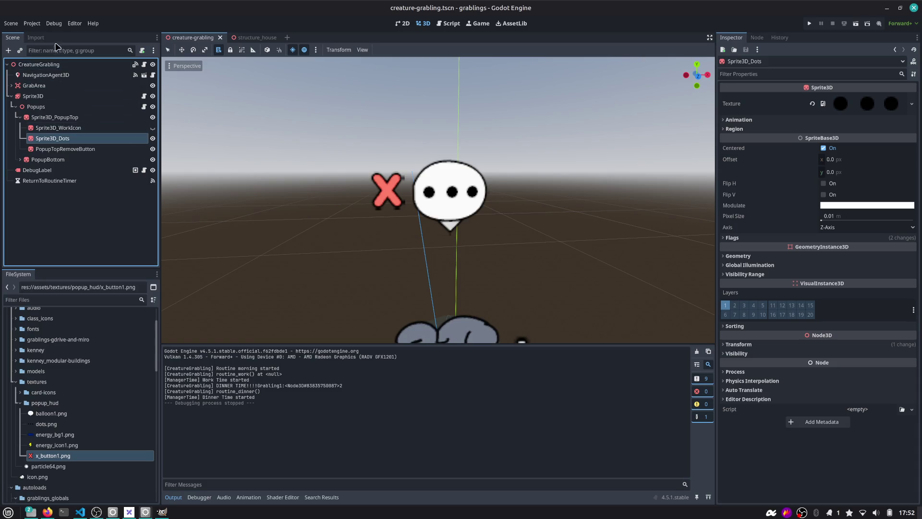
left_click(36, 37)
scroll(74, 154, "down", 3)
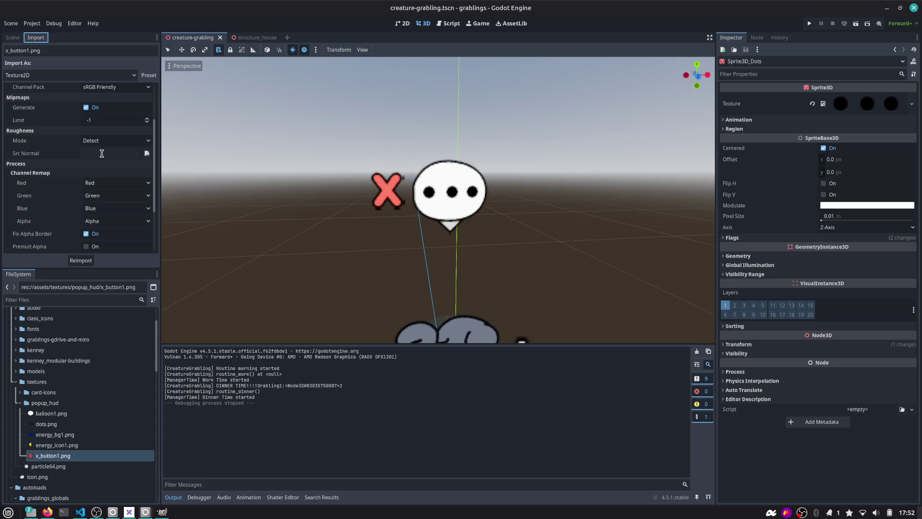
scroll(106, 182, "down", 5)
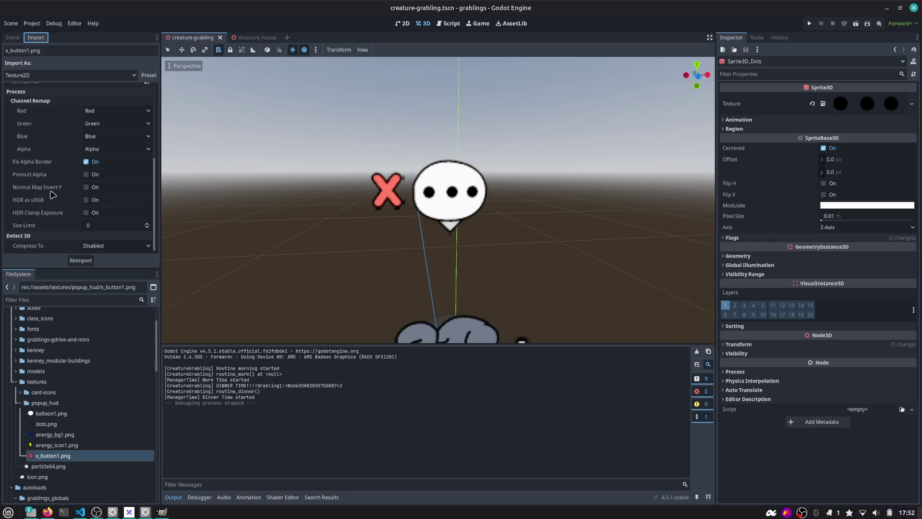
scroll(48, 194, "up", 8)
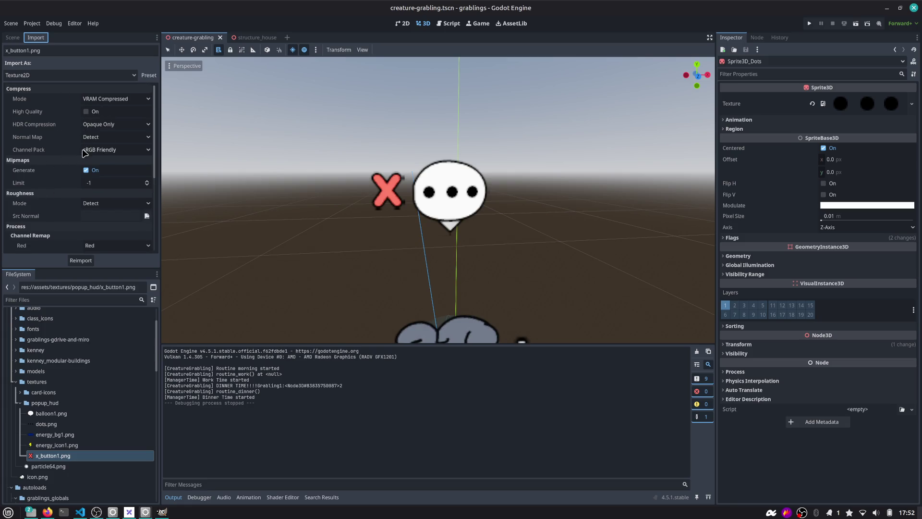
Add an Area3D child node under Sprite3D_Dots.
left_click(12, 38)
left_click(63, 141)
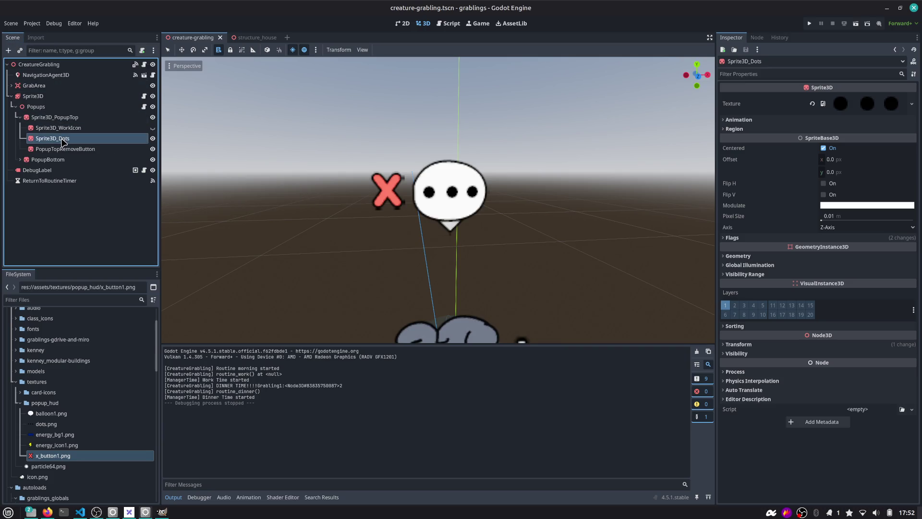
key("ctrl+a")
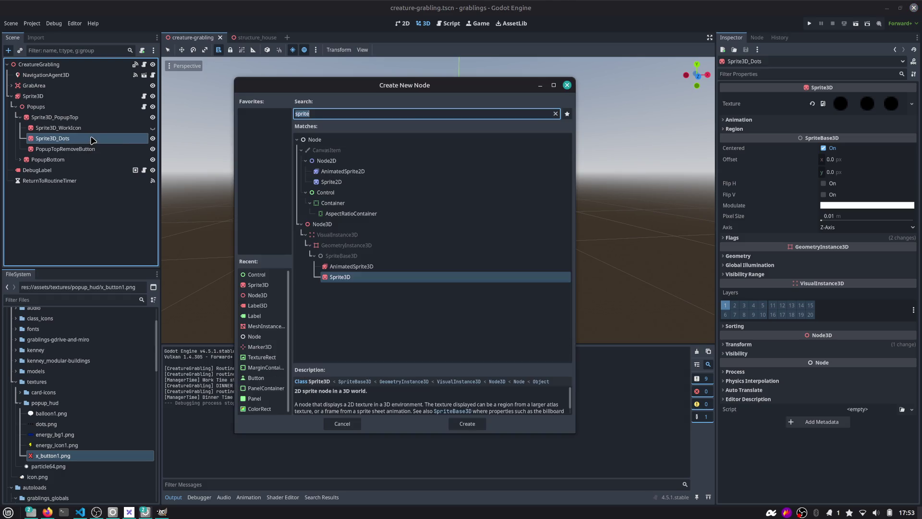
type("area")
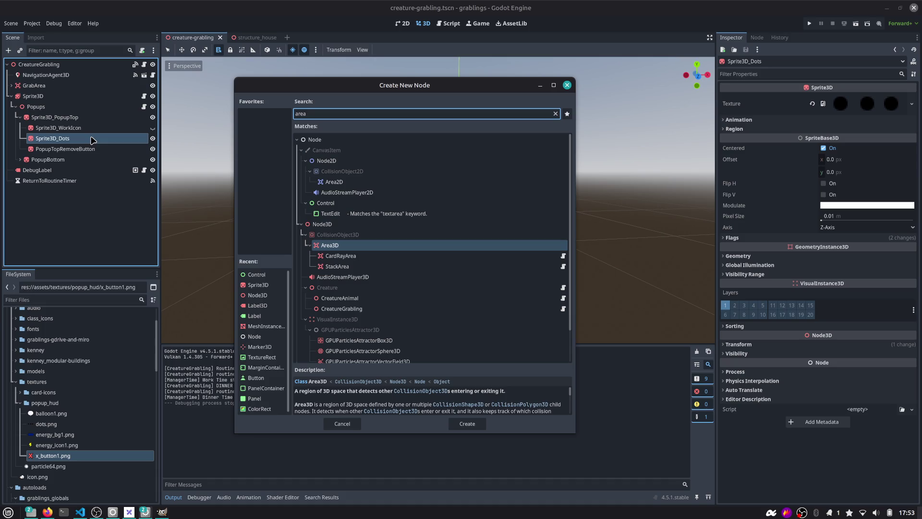
key("Return")
key("F2")
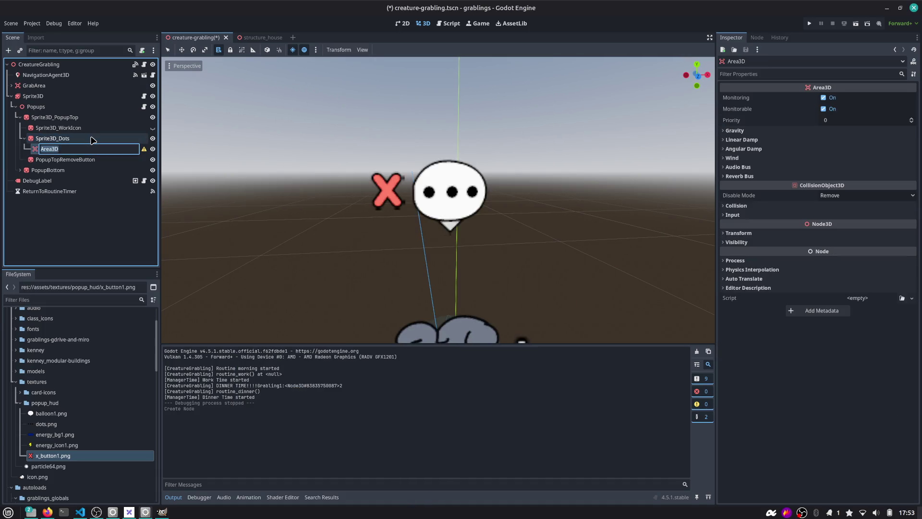
key("Escape")
Add a CollisionShape3D under the Area3D and give it a new SphereShape3D.
key("ctrl+a")
type("shape")
key("Up")
key("Return")
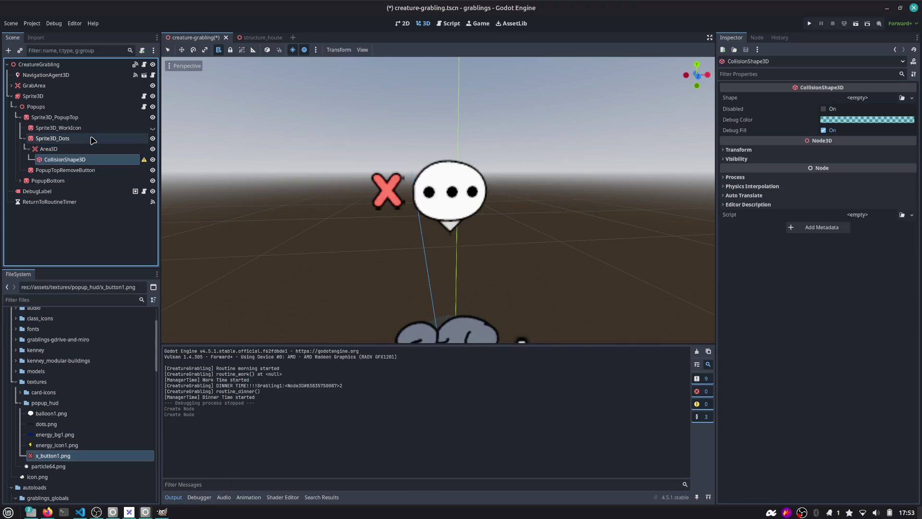
left_click(885, 99)
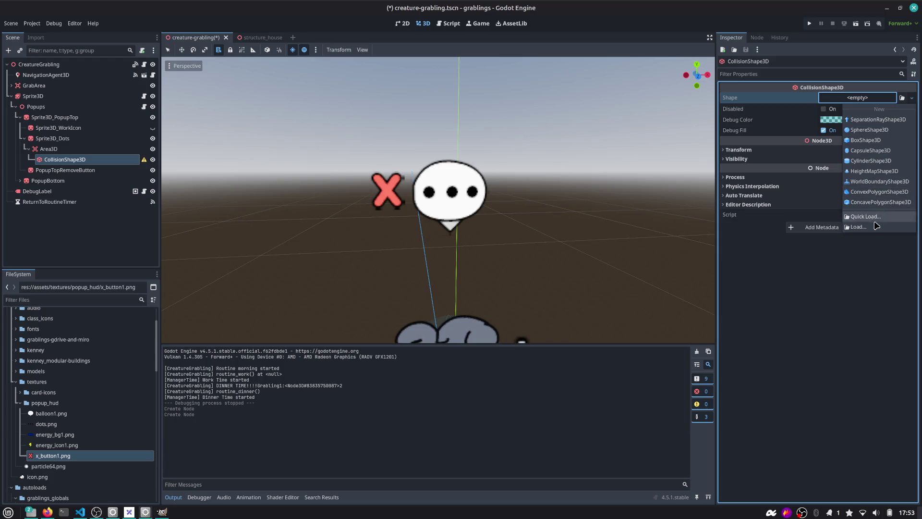
left_click(886, 130)
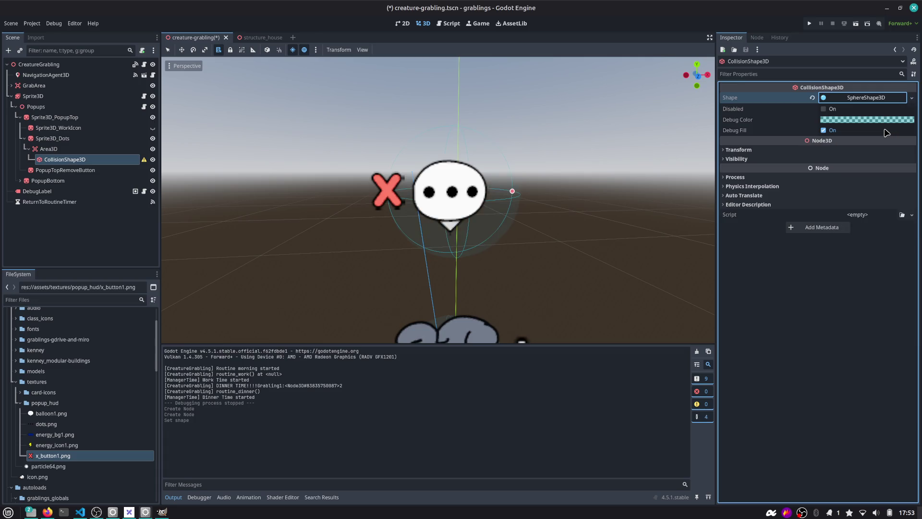
Reset the collision shape's position back to 0, 0, 0.
scroll(486, 199, "down", 3)
key("w")
left_click_drag(475, 199, 445, 199)
key("r")
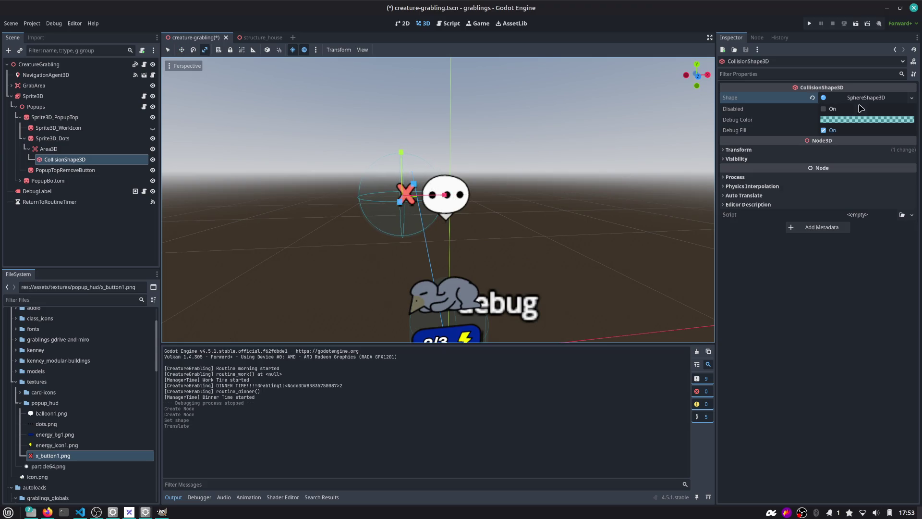
left_click(416, 194)
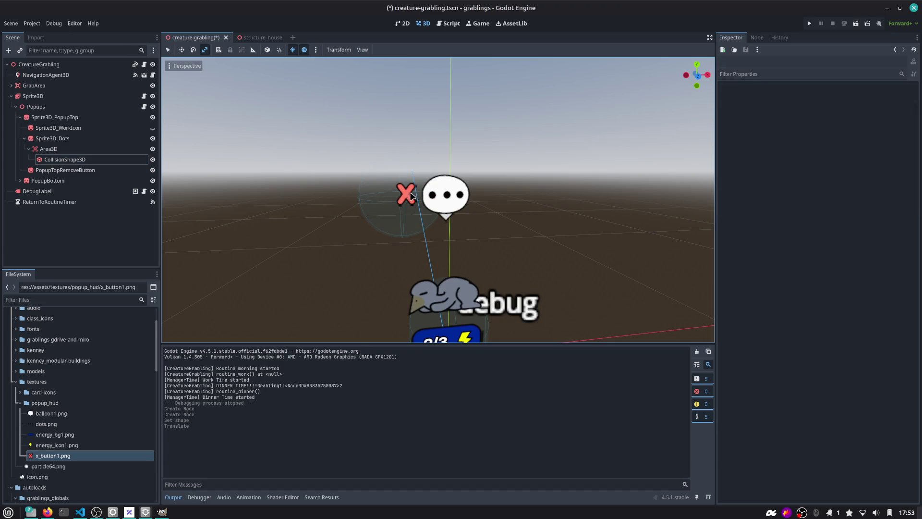
left_click(94, 159)
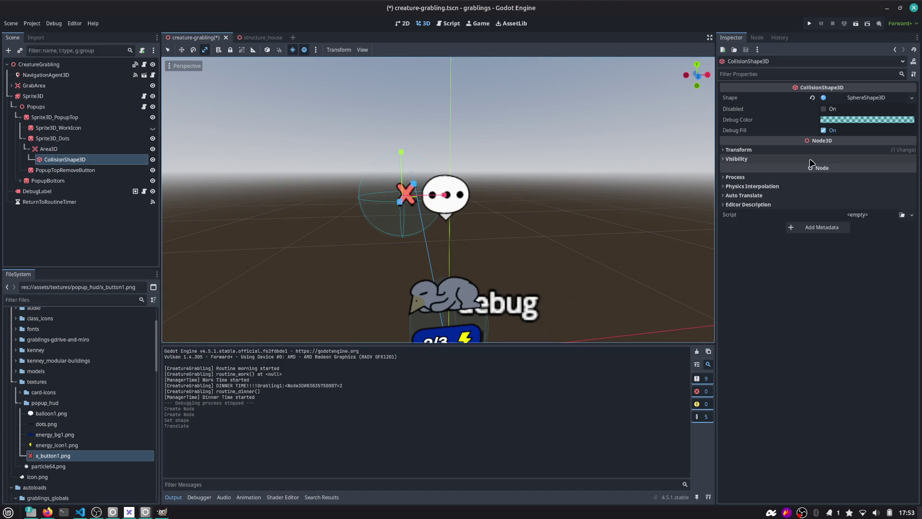
left_click(767, 150)
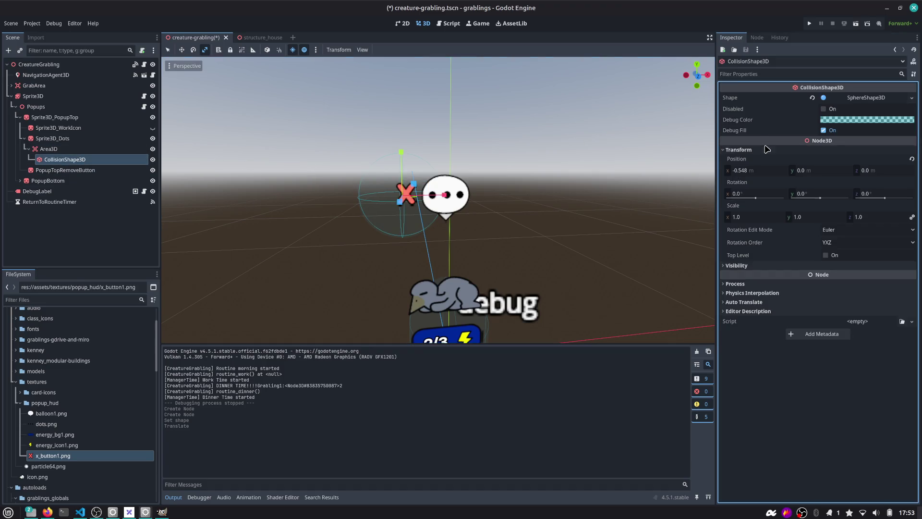
left_click(911, 159)
Group the Area3D so its children move with it.
left_click(83, 151)
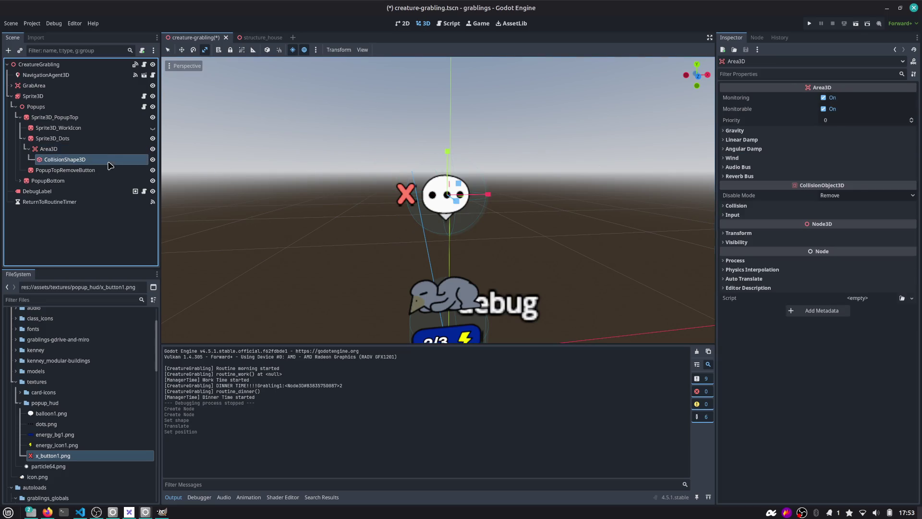
left_click(243, 50)
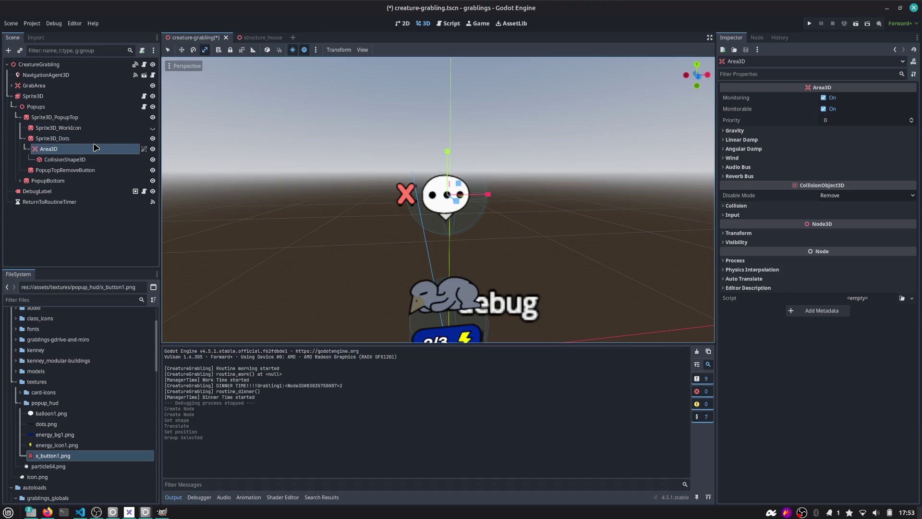
key("w")
key("g")
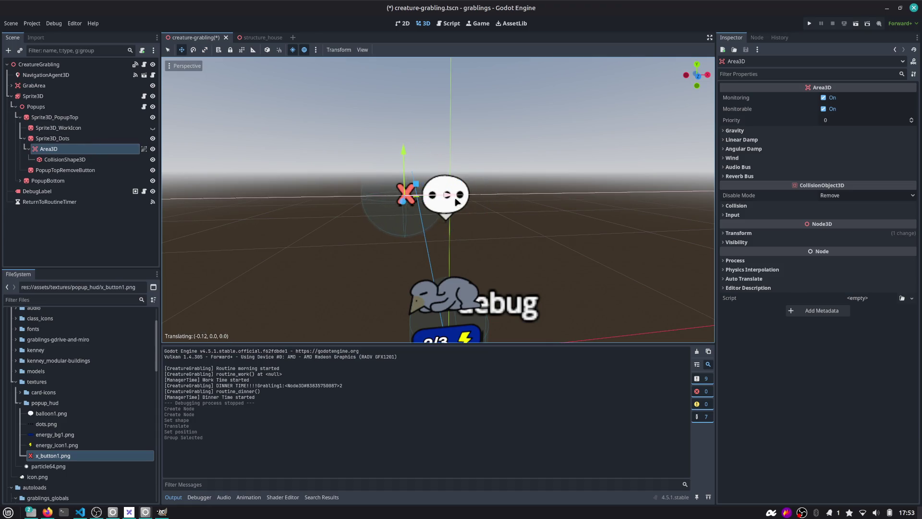
left_click(444, 220)
mouse_move(445, 220)
left_mouse_down()
mouse_move(473, 212)
mouse_move(423, 180)
left_mouse_up()
Reparent the Area3D under Sprite3D_WorkIcon and reset its position to the origin.
mouse_move(72, 148)
left_mouse_down()
mouse_move(62, 150)
mouse_move(66, 132)
left_mouse_up()
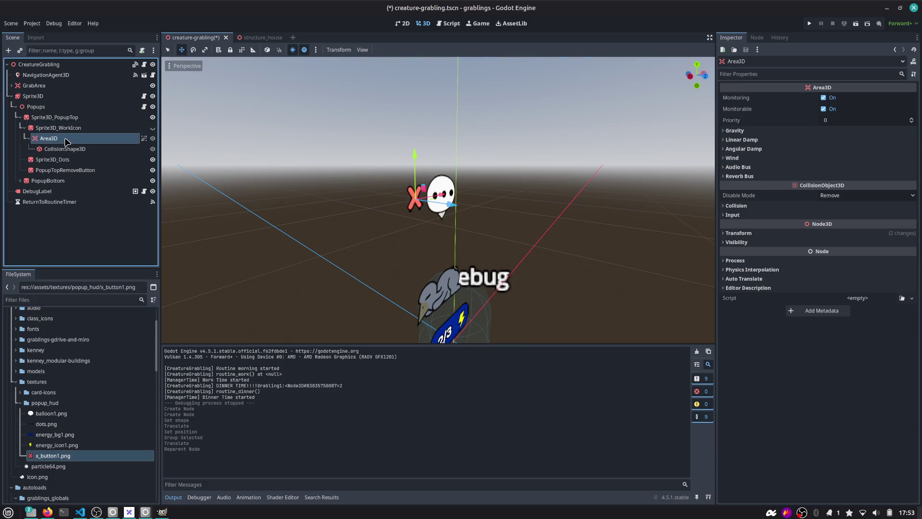
left_click(762, 232)
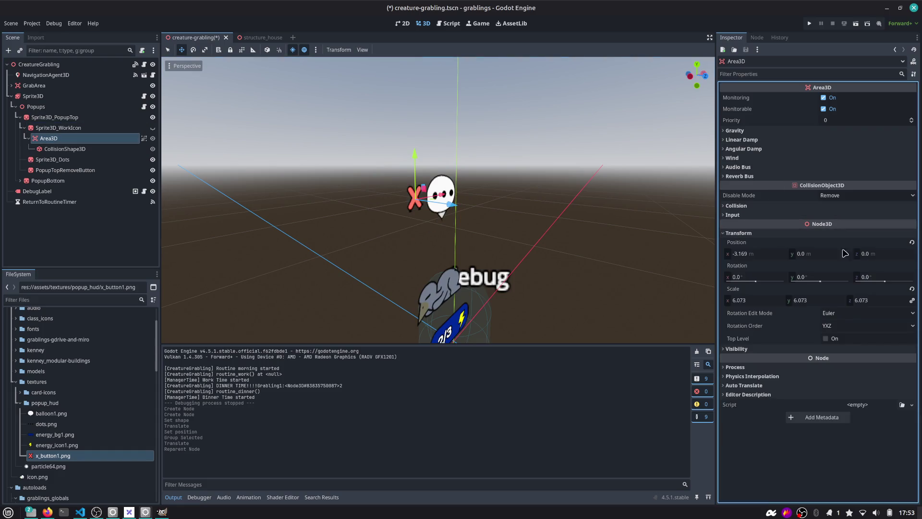
left_click(911, 242)
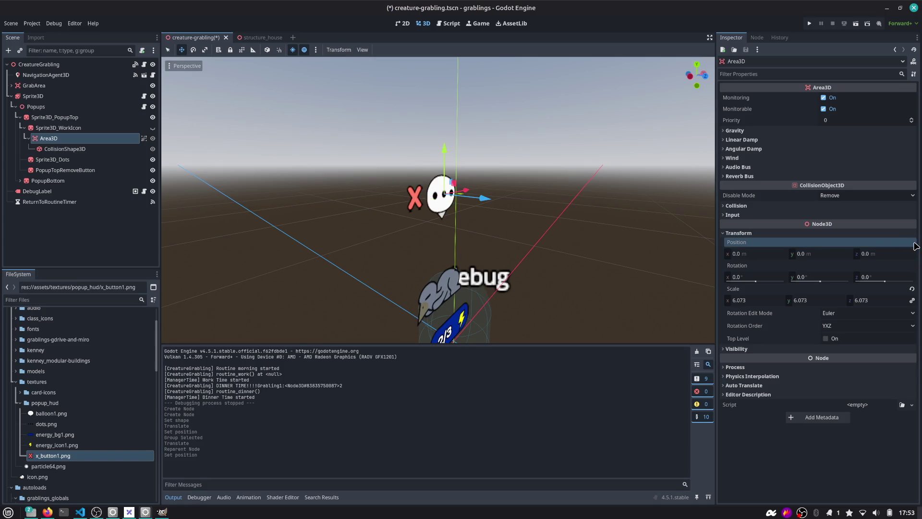
mouse_move(576, 240)
left_mouse_down()
mouse_move(500, 247)
mouse_move(529, 229)
left_mouse_up()
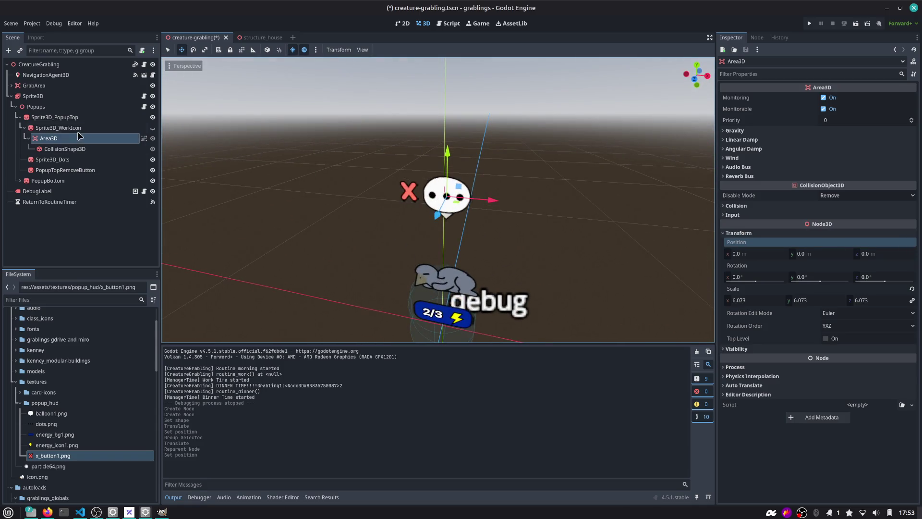
Move the Area3D under PopupTopRemoveButton and reset its position to the origin.
left_click(71, 128)
left_click(53, 117)
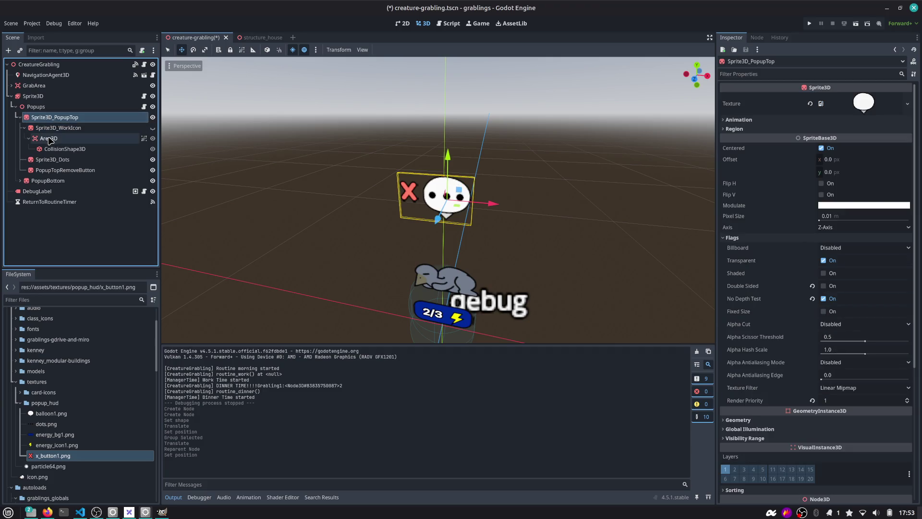
left_click(52, 170)
left_click_drag(52, 140, 58, 170)
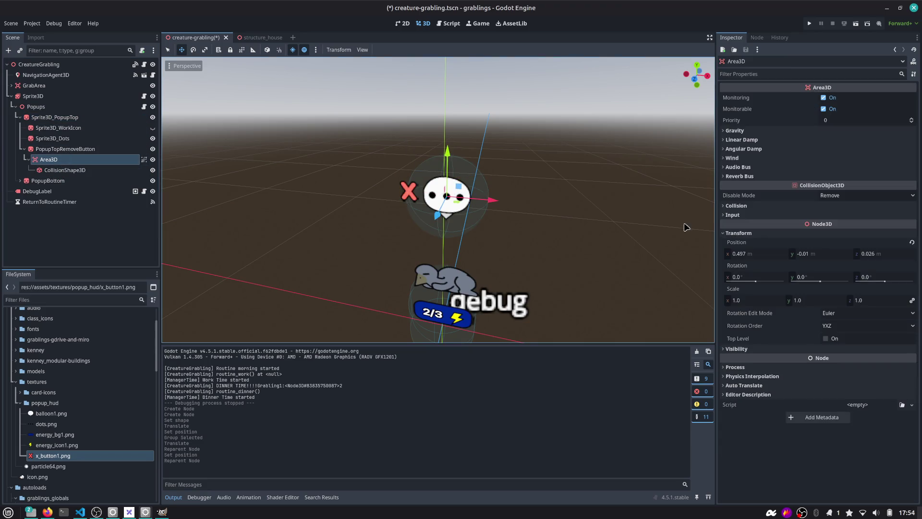
left_click(911, 242)
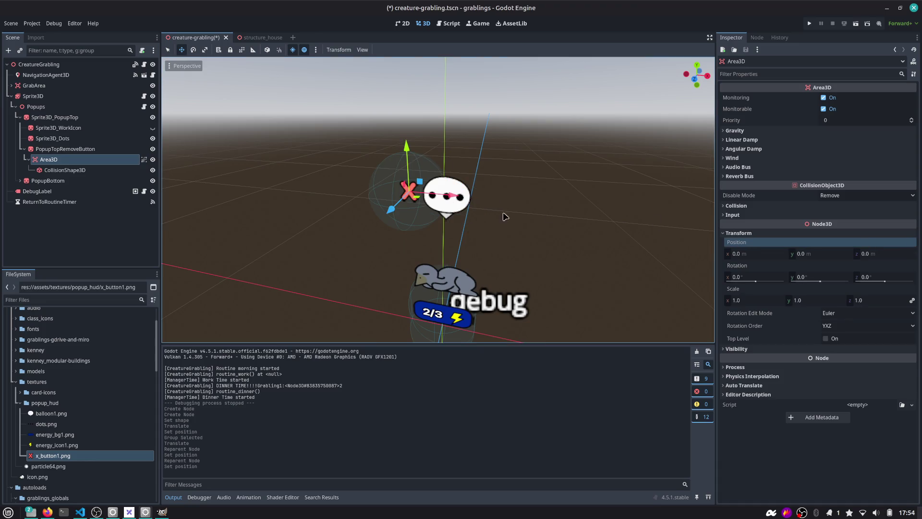
left_click_drag(550, 217, 491, 217)
Shrink the sphere radius to 0.2 m, save the scene, then set the radius to 0.25 m.
left_click(65, 170)
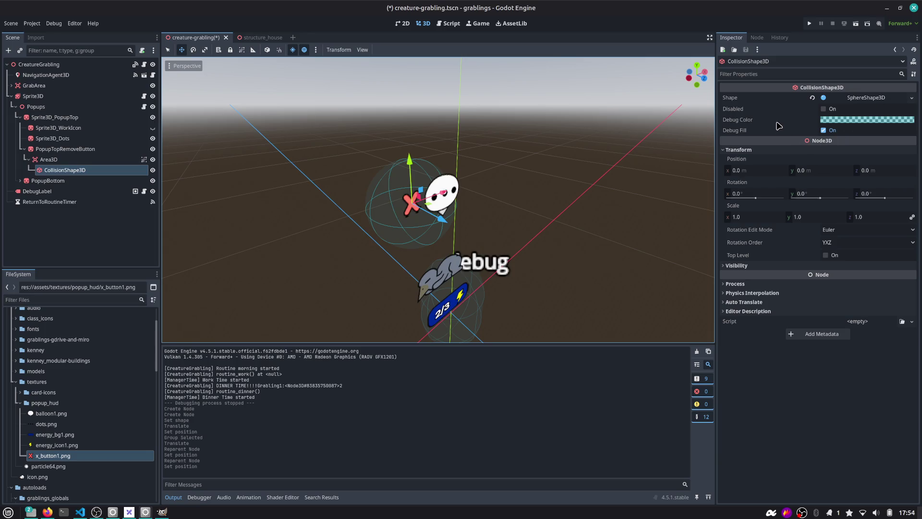
left_click(853, 98)
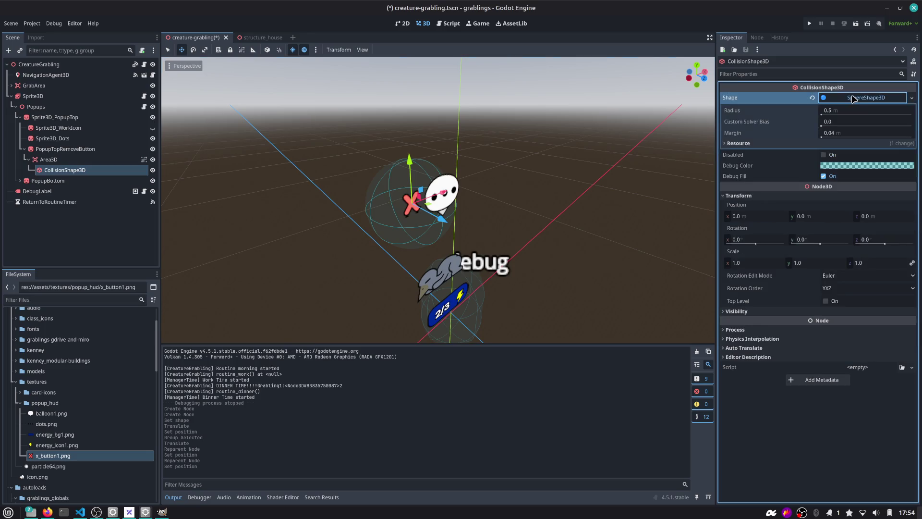
left_click(840, 110)
type("0.1")
key("Return")
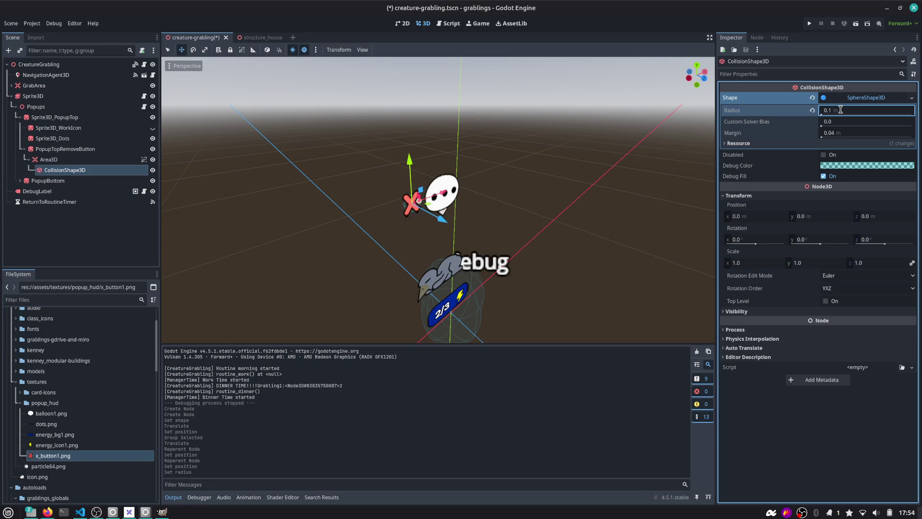
left_click(836, 110)
type("0.2")
key("Return")
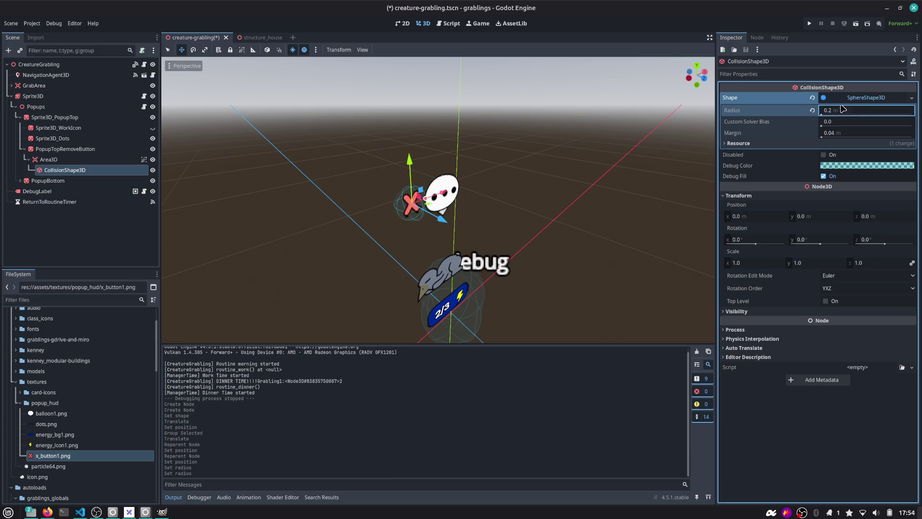
scroll(528, 149, "up", 5)
scroll(522, 145, "down", 4)
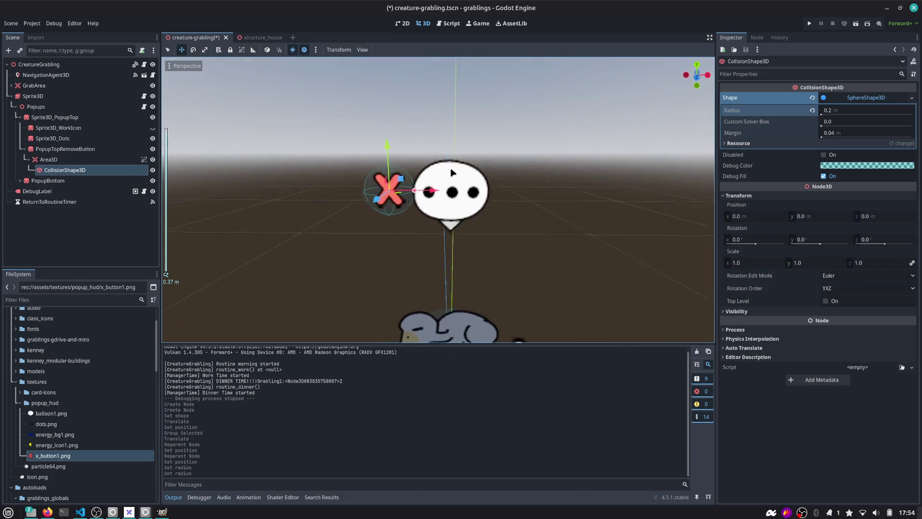
key("ctrl+s")
left_click(836, 111)
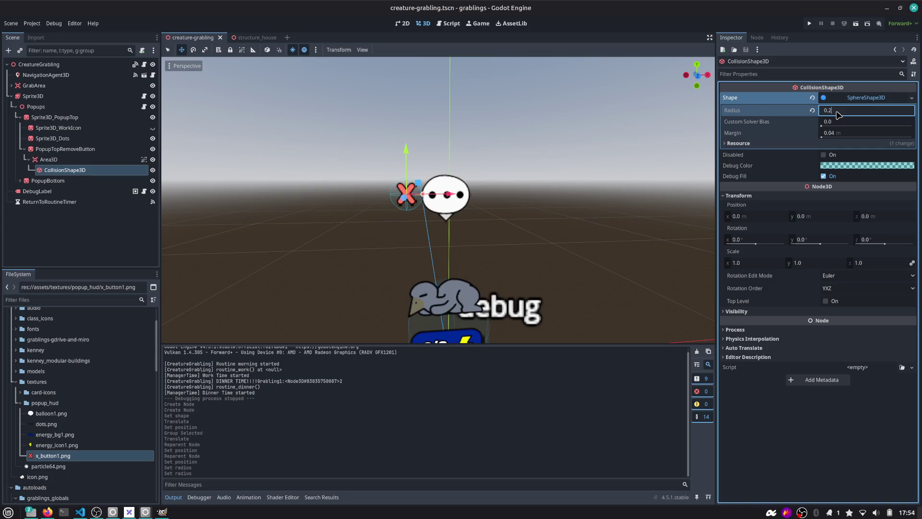
type("5")
key("Return")
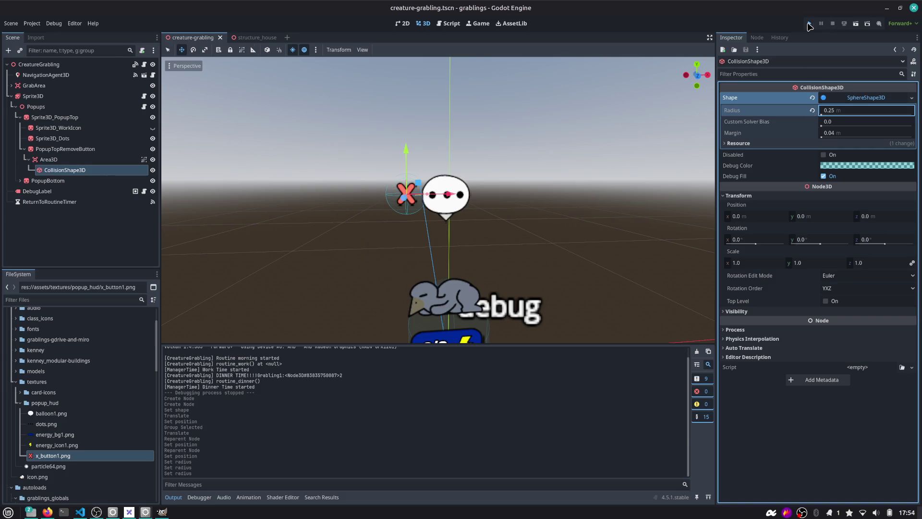
Run the project to test the popup.
left_click(809, 24)
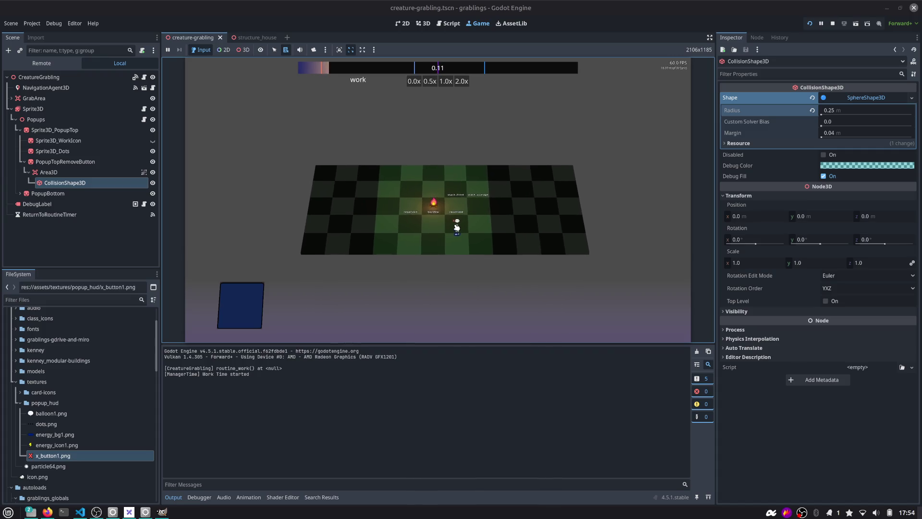
scroll(457, 227, "up", 5)
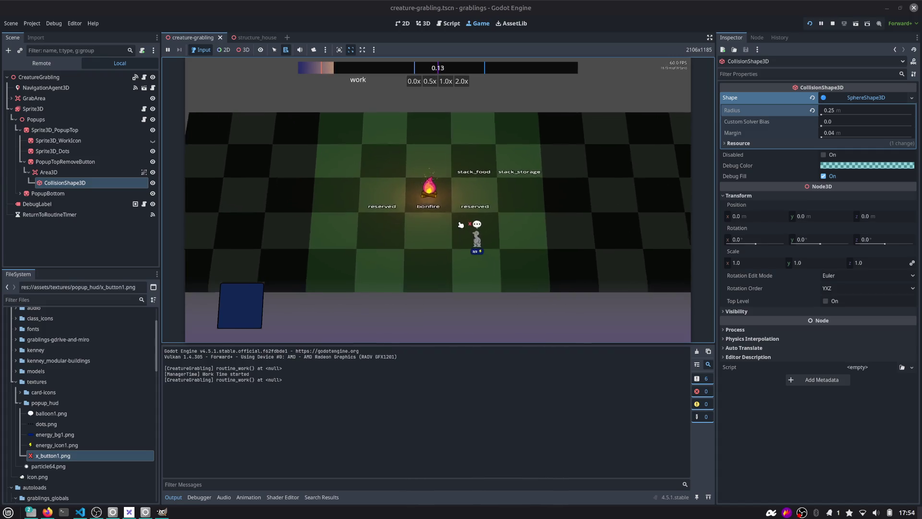
scroll(427, 225, "down", 5)
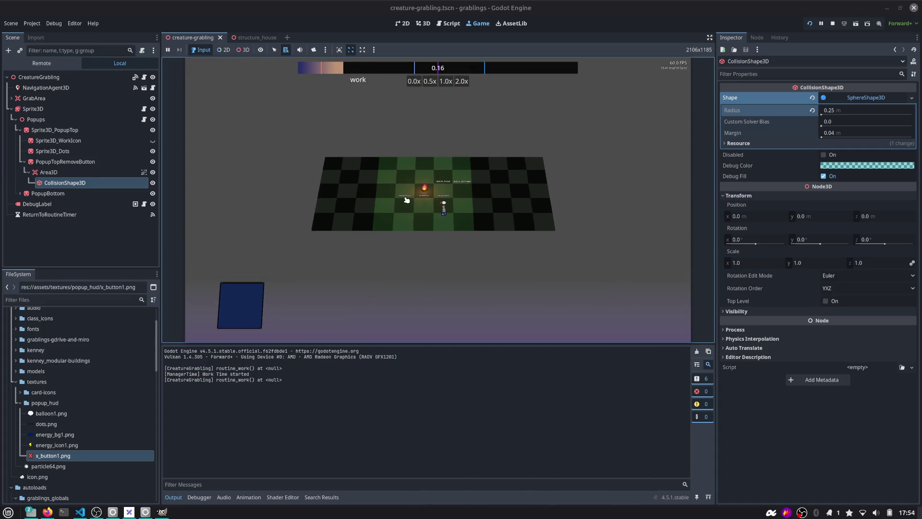
scroll(409, 203, "up", 5)
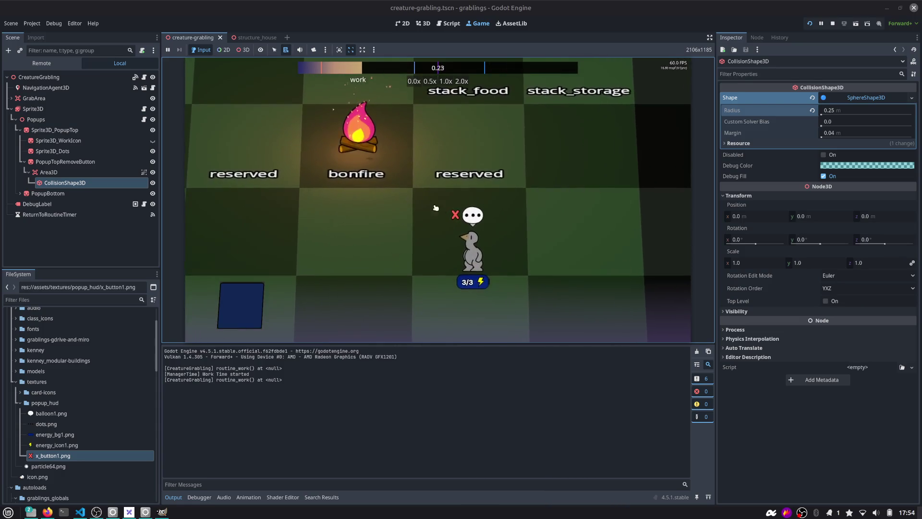
scroll(445, 210, "up", 2)
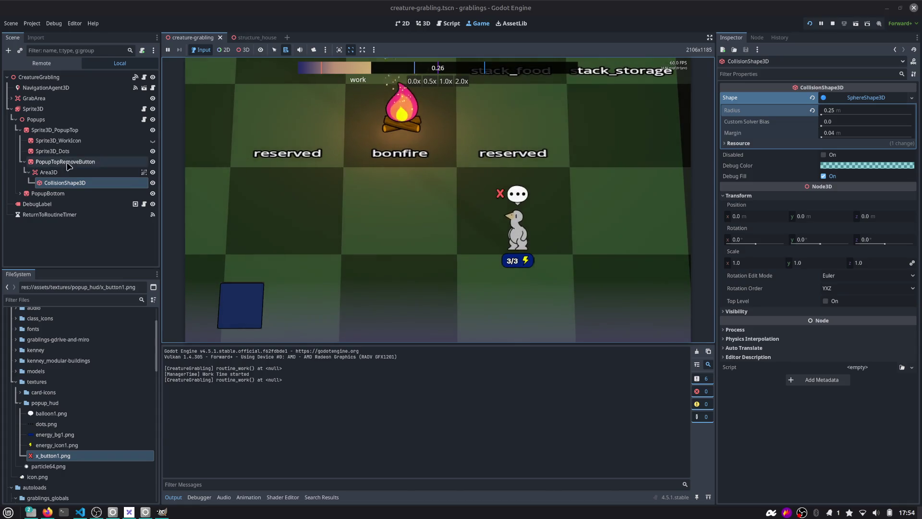
Select PopupTopRemoveButton and begin adding a child node to it.
left_click(48, 172)
left_click(68, 162)
key("ctrl+a")
Search 'texturebu', cancel the new node, and view PopupTopRemoveButton's signals instead.
type("texturebu")
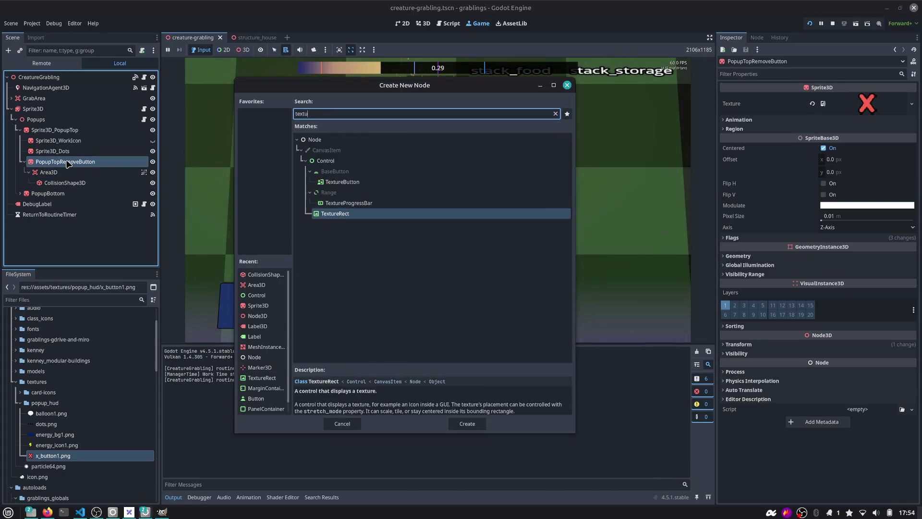
key("Escape")
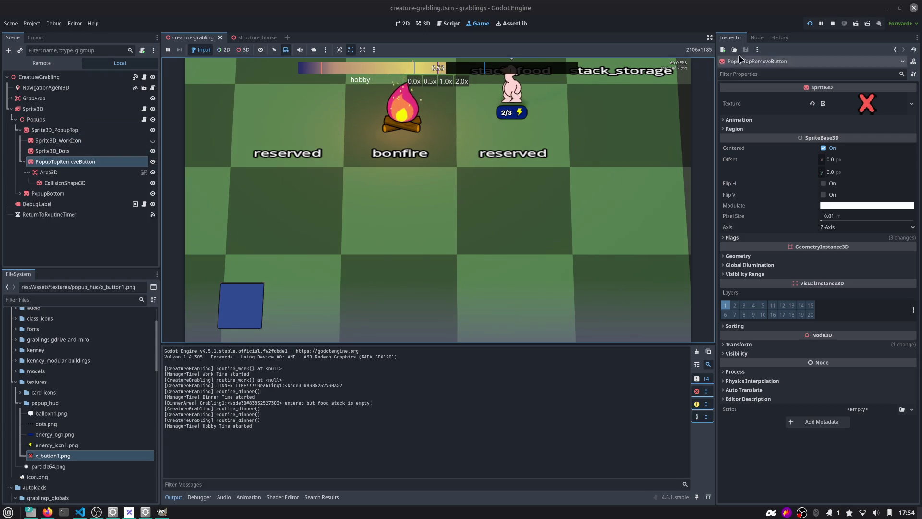
left_click(757, 37)
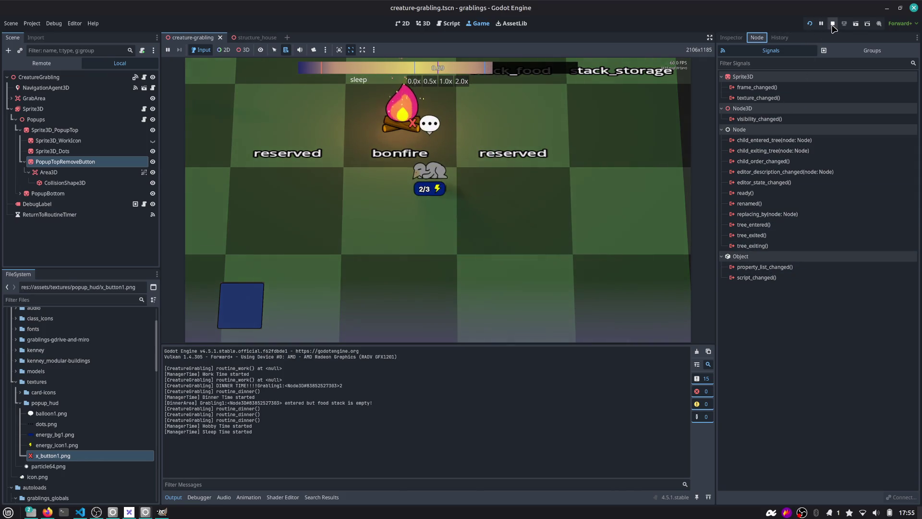
Inspect GrabArea's mouse_entered and mouse_exited Area3D signals.
left_click(53, 100)
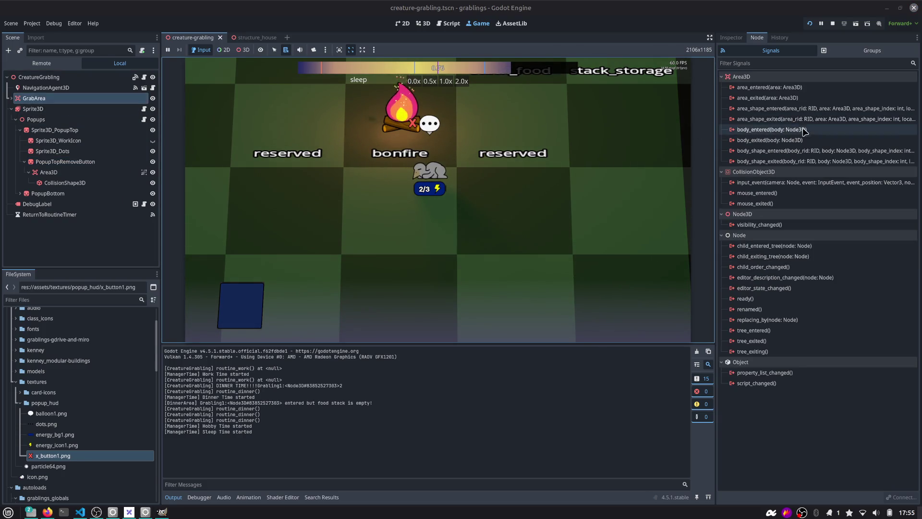
left_click(771, 193)
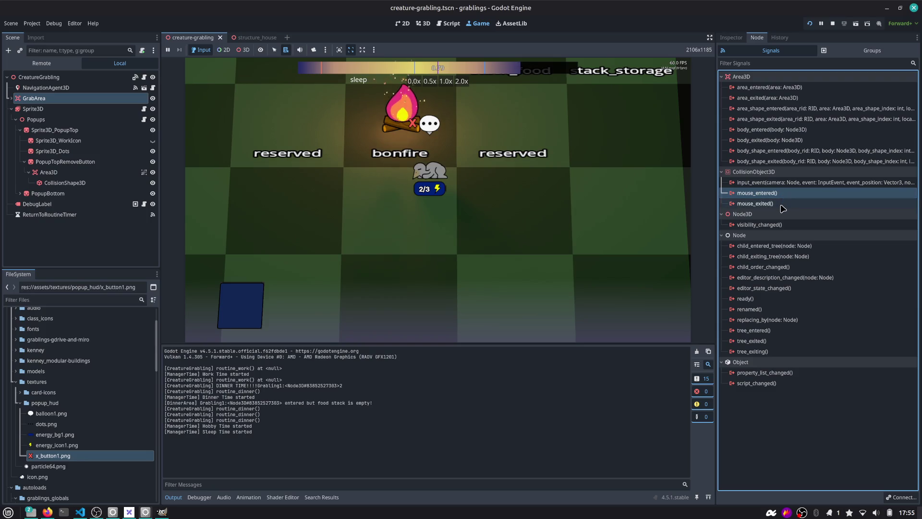
left_click(781, 205)
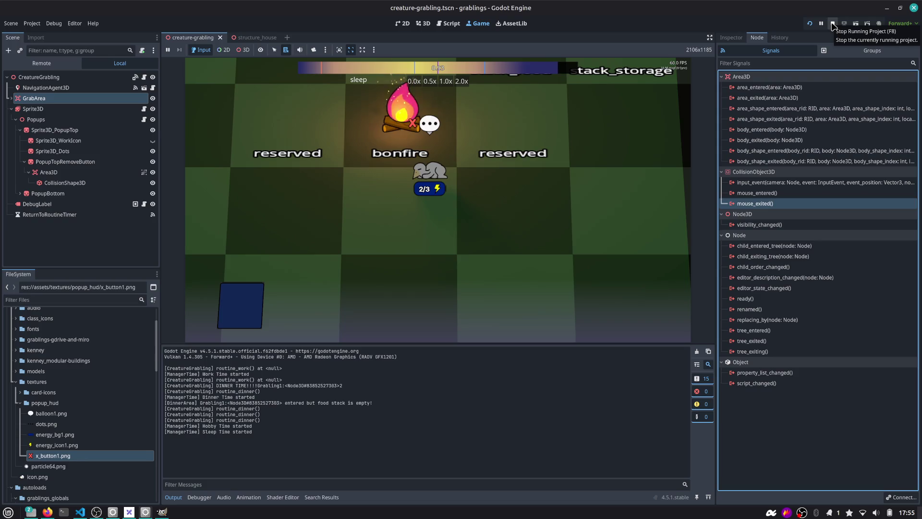
Stop the running game and switch to the Game view.
left_click(833, 24)
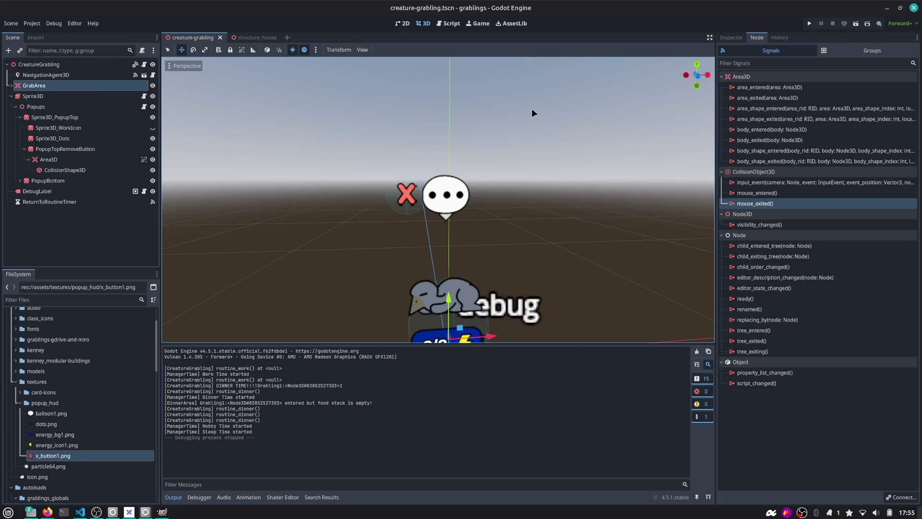
left_click_drag(403, 201, 417, 204)
scroll(417, 203, "up", 2)
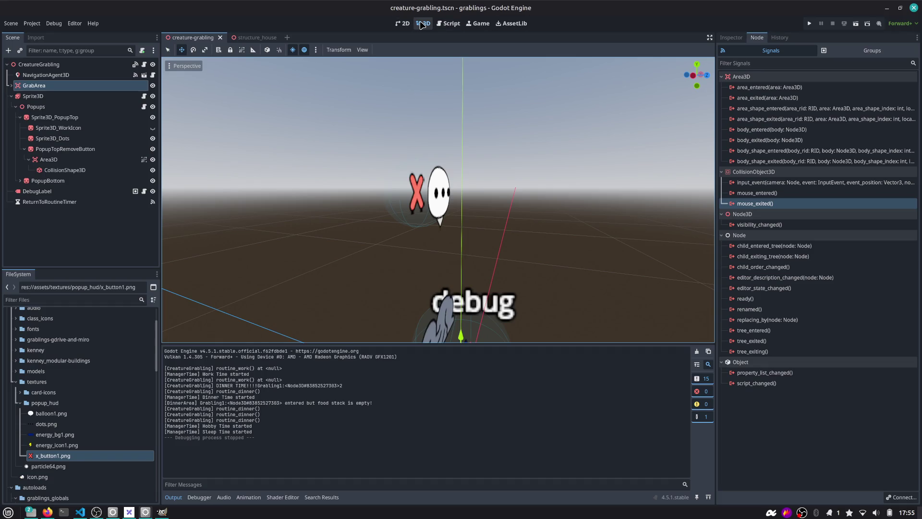
left_click(478, 24)
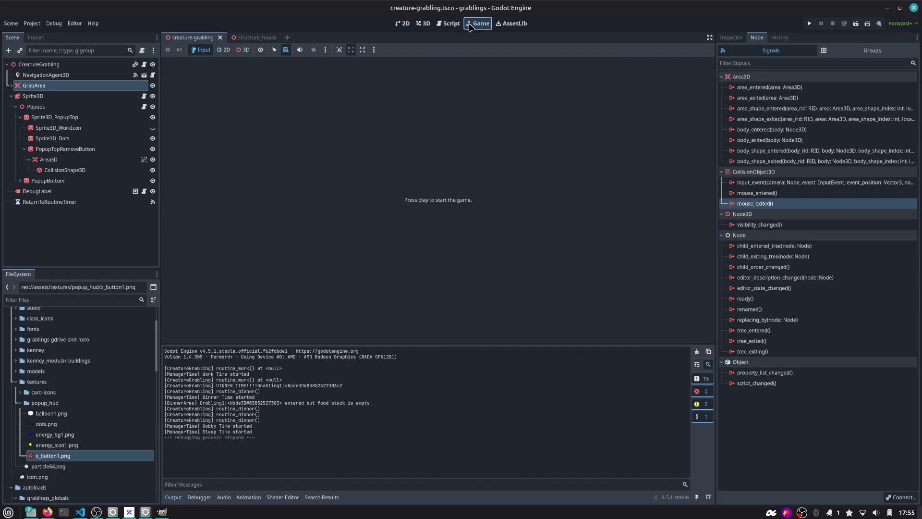
Run the game, move both creatures to the left tile, and have one build the house card.
left_click(423, 23)
left_click(808, 24)
mouse_move(467, 237)
left_mouse_down()
mouse_move(456, 250)
mouse_move(381, 246)
left_mouse_up()
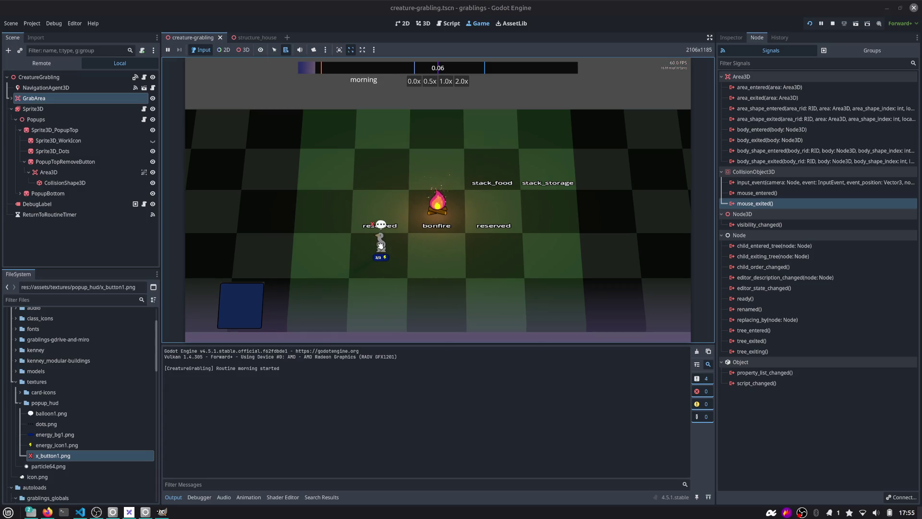
mouse_move(518, 250)
left_mouse_down()
mouse_move(379, 257)
mouse_move(367, 247)
left_mouse_up()
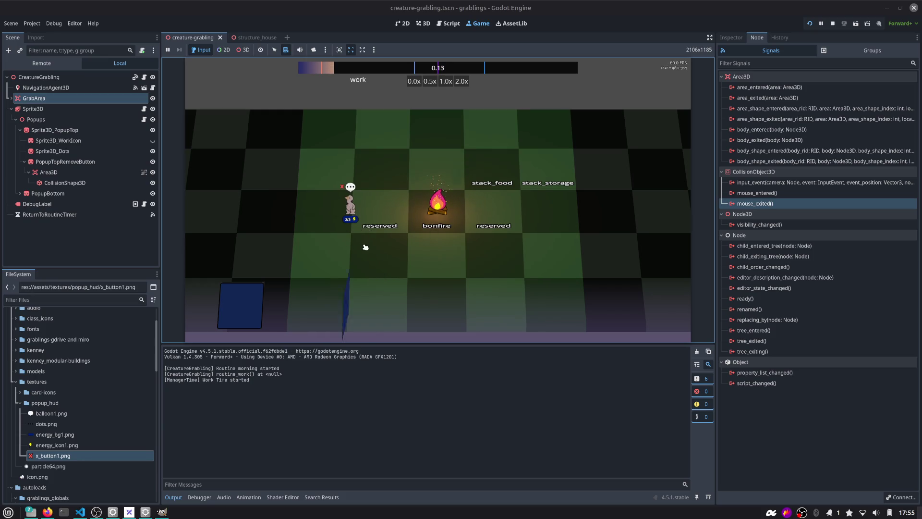
mouse_move(391, 300)
left_mouse_down()
mouse_move(402, 211)
mouse_move(415, 253)
left_mouse_up()
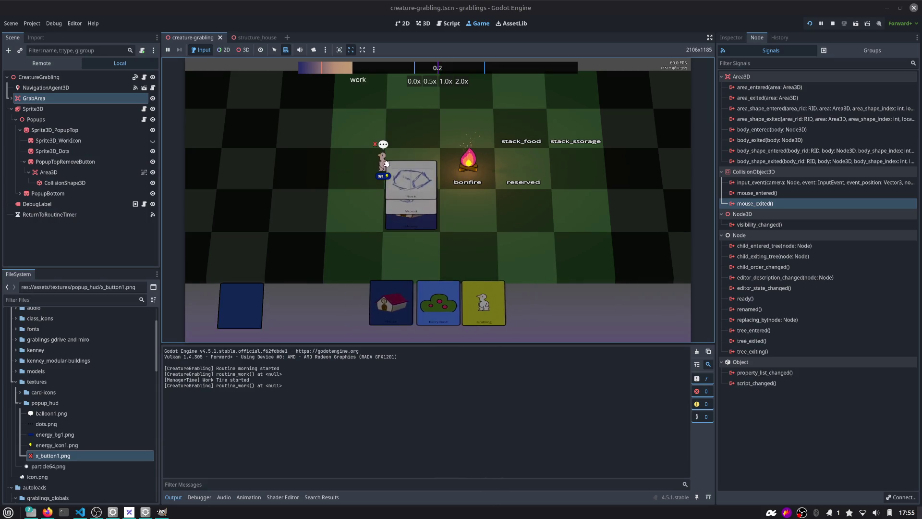
left_click_drag(387, 164, 414, 182)
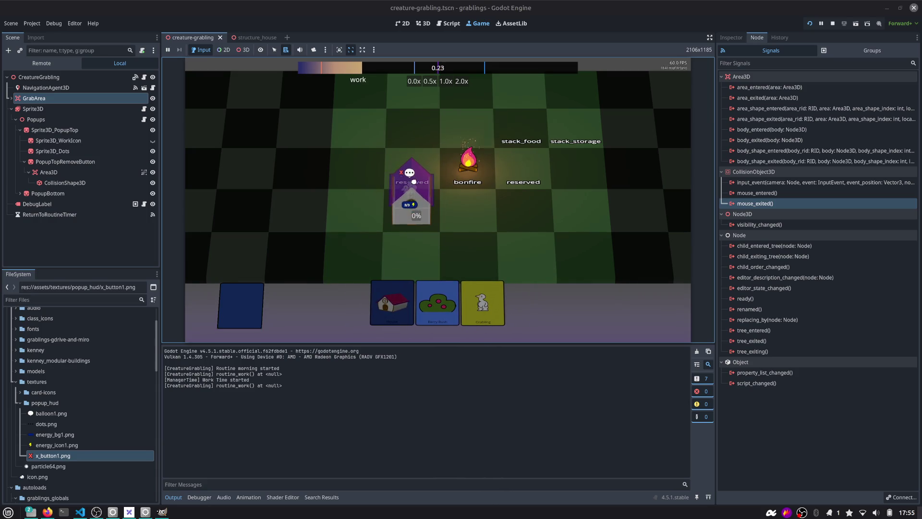
Set speed to 2.0x, play the Grabling card beside the house, and pull the 3/3 creature out.
left_click(461, 80)
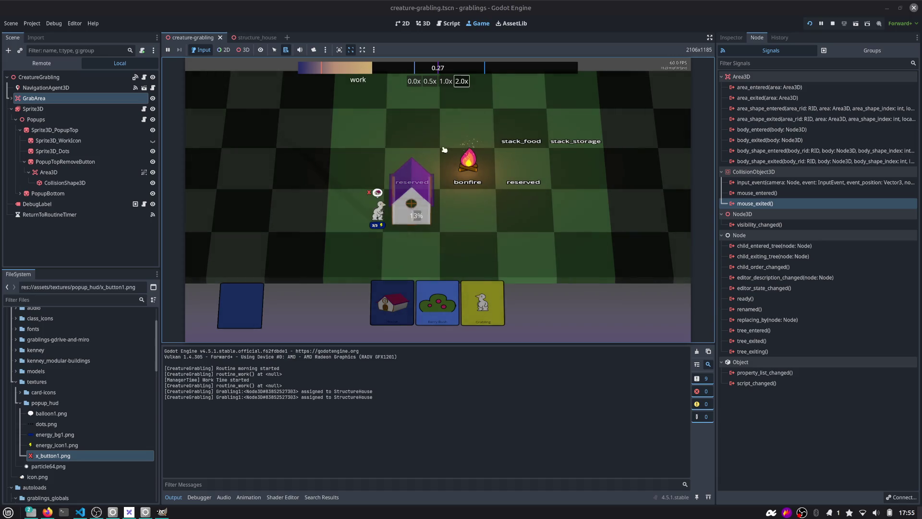
left_click_drag(482, 302, 485, 231)
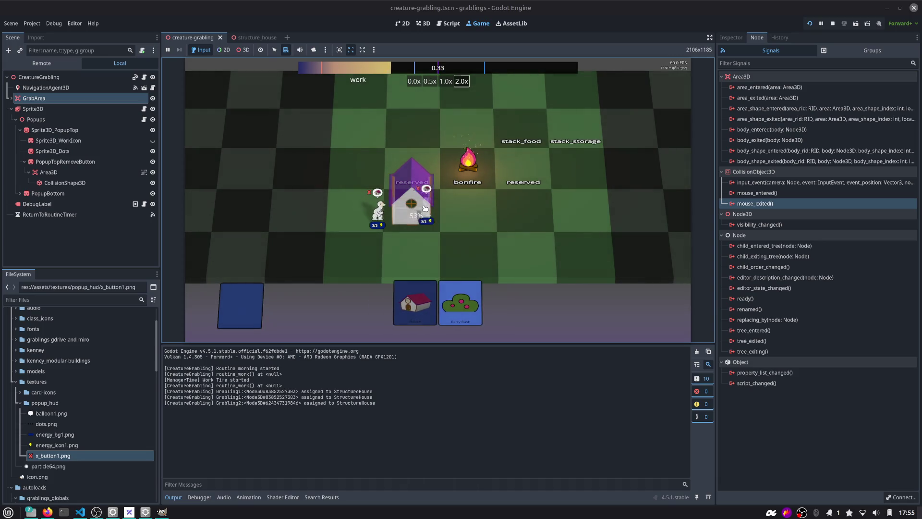
scroll(421, 212, "up", 3)
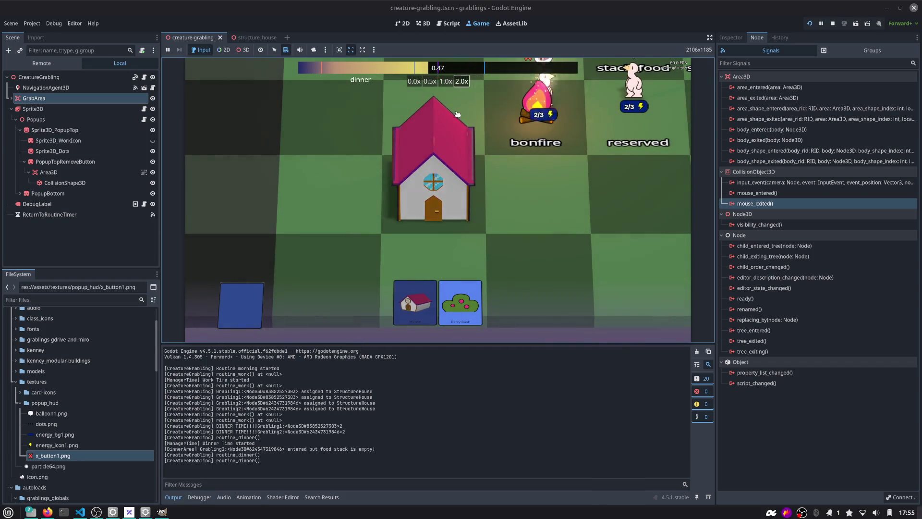
mouse_move(399, 300)
left_mouse_down()
mouse_move(408, 141)
mouse_move(404, 158)
mouse_move(329, 192)
left_mouse_up()
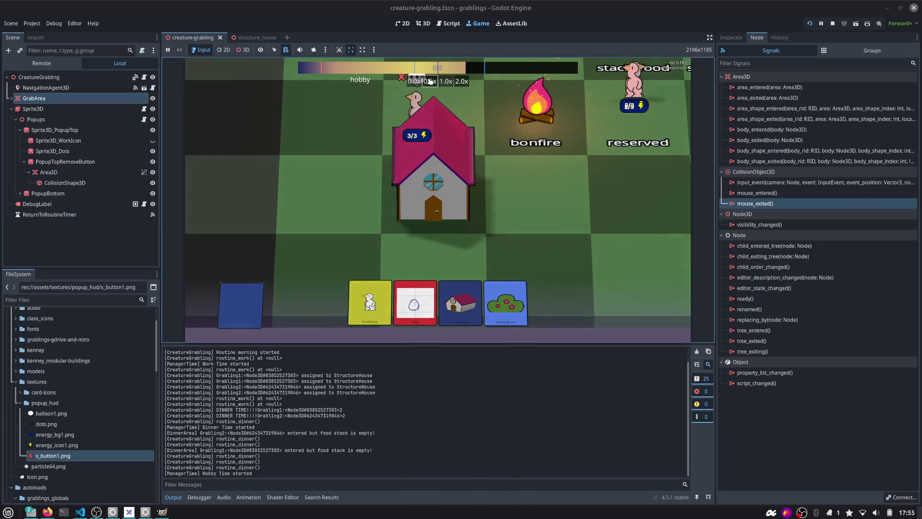
scroll(464, 169, "down", 4)
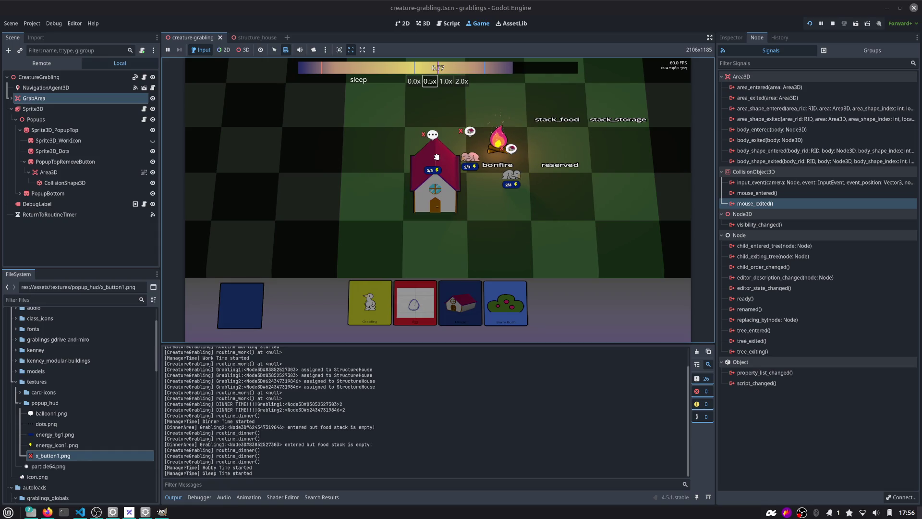
mouse_move(424, 155)
left_mouse_down()
mouse_move(396, 170)
mouse_move(425, 149)
left_mouse_up()
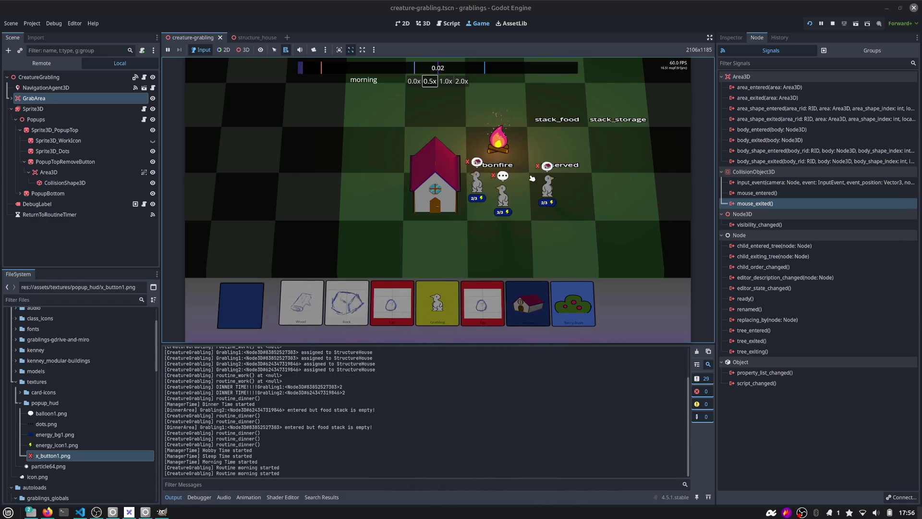
Open the debug gameplay window and request the house's worker list.
key("F1")
left_click(738, 207)
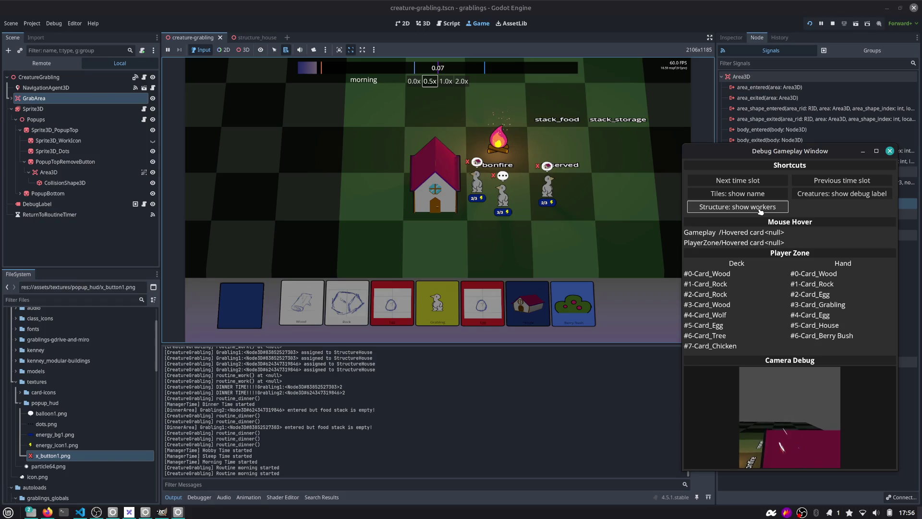
scroll(346, 189, "up", 3)
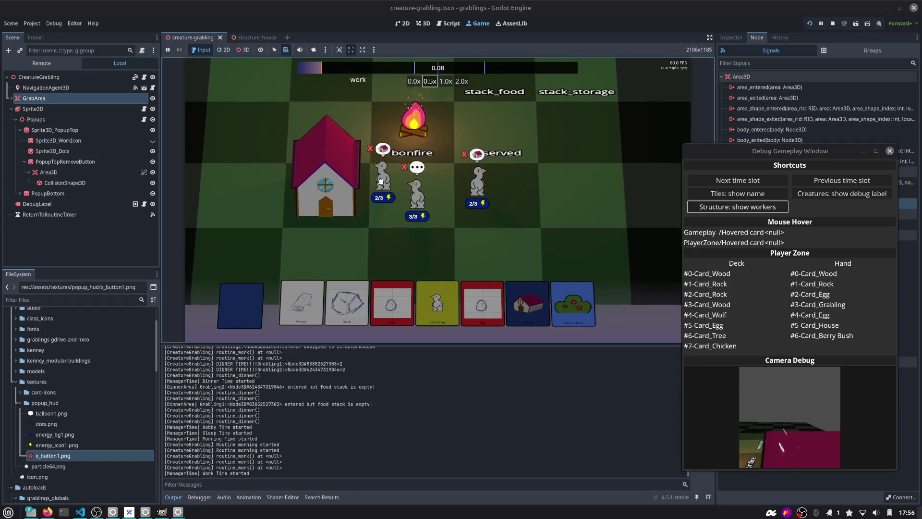
left_click(345, 189)
left_click(735, 211)
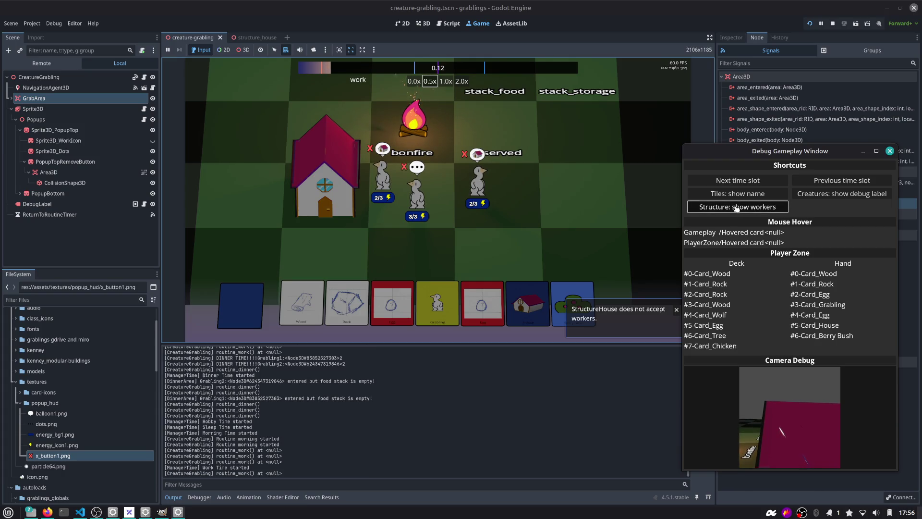
scroll(537, 200, "down", 1)
scroll(537, 200, "down", 4)
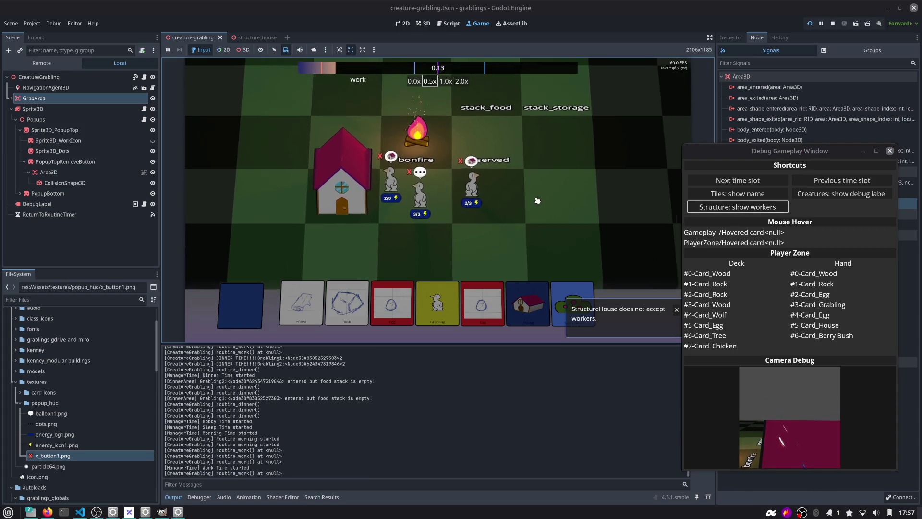
left_click(764, 211)
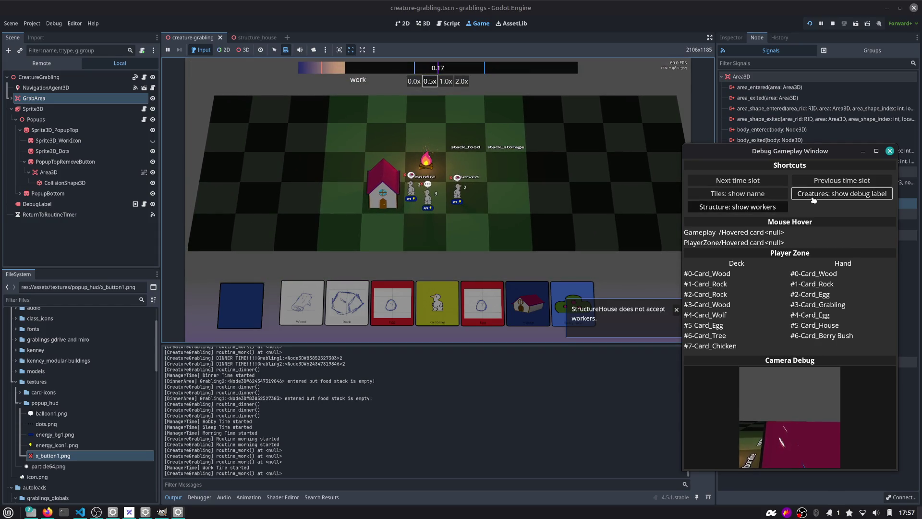
Toggle tile names on and off, request the workers again, and stop the game.
left_click(766, 196)
left_click(765, 198)
left_click(765, 212)
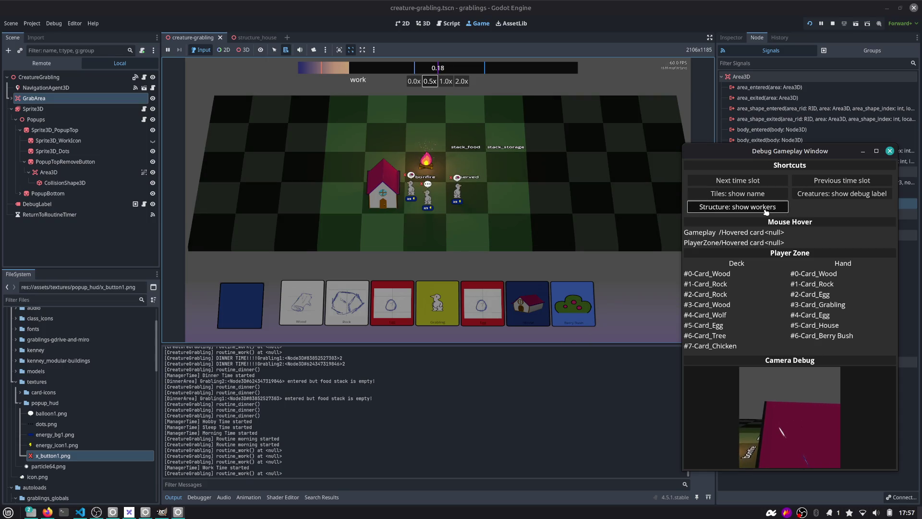
left_click(765, 212)
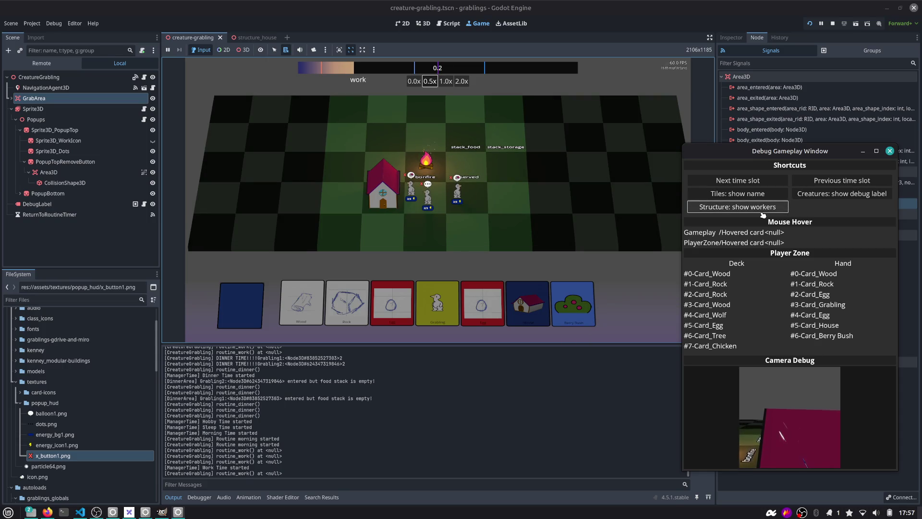
left_click(507, 165)
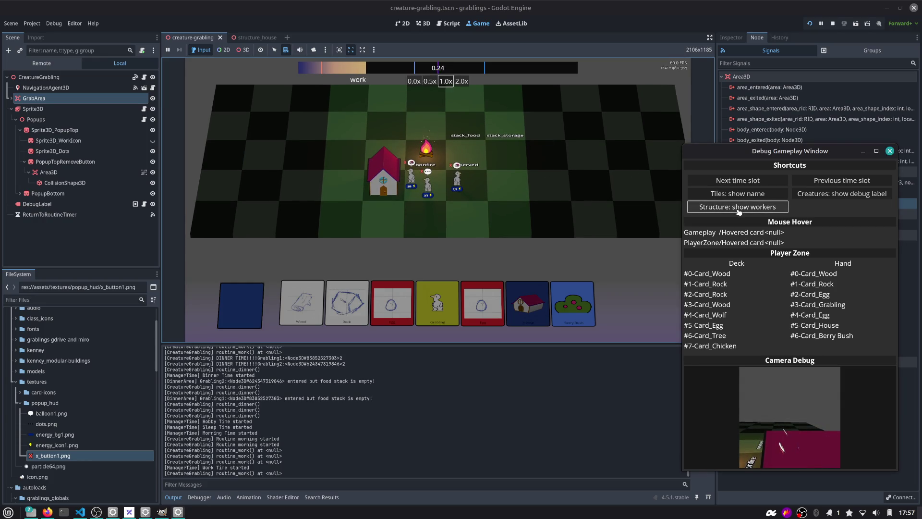
key("F8")
mouse_move(531, 182)
left_mouse_down()
mouse_move(494, 187)
mouse_move(480, 207)
left_mouse_up()
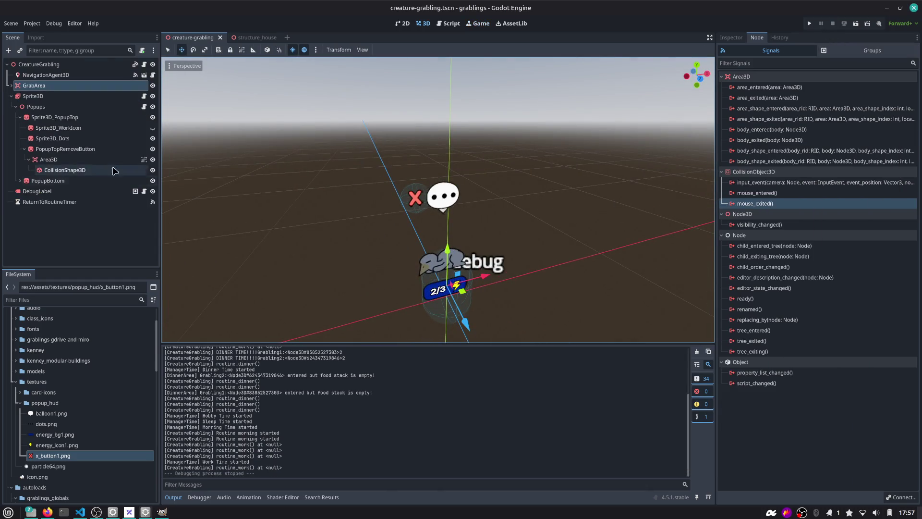
Select the popup's Area3D and uncheck card_area in its collision layer.
left_click(60, 162)
left_click(65, 170)
left_click(69, 161)
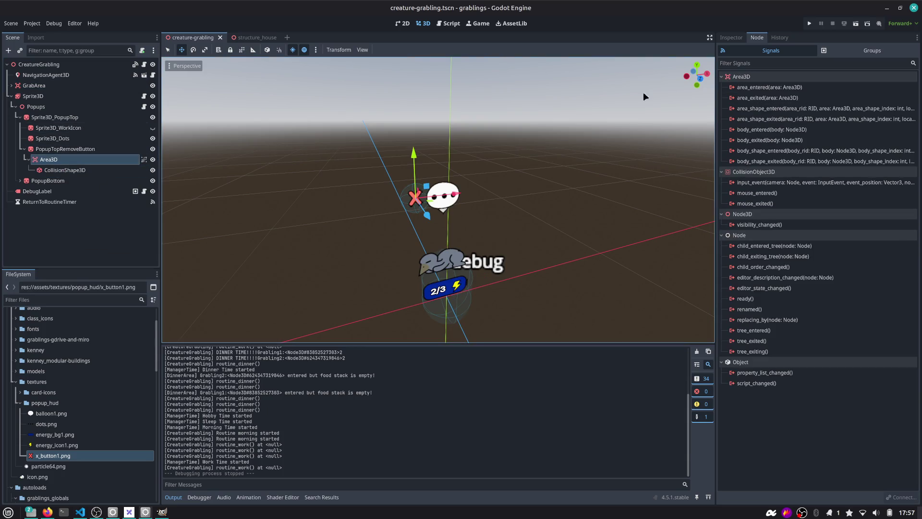
left_click(731, 37)
left_click(740, 206)
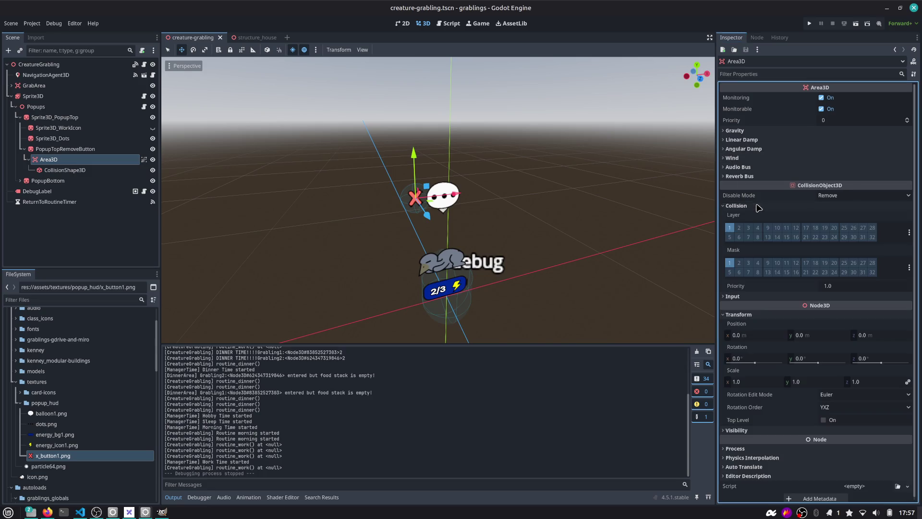
left_click(909, 232)
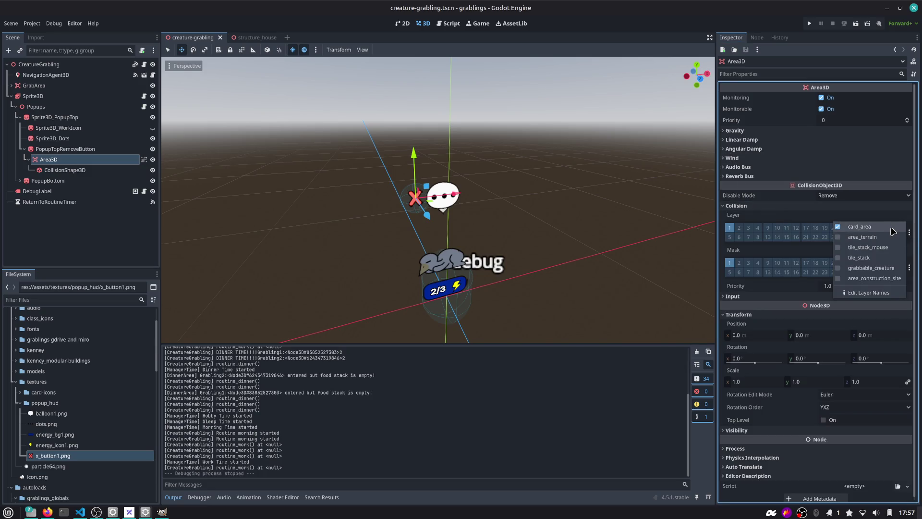
left_click(891, 228)
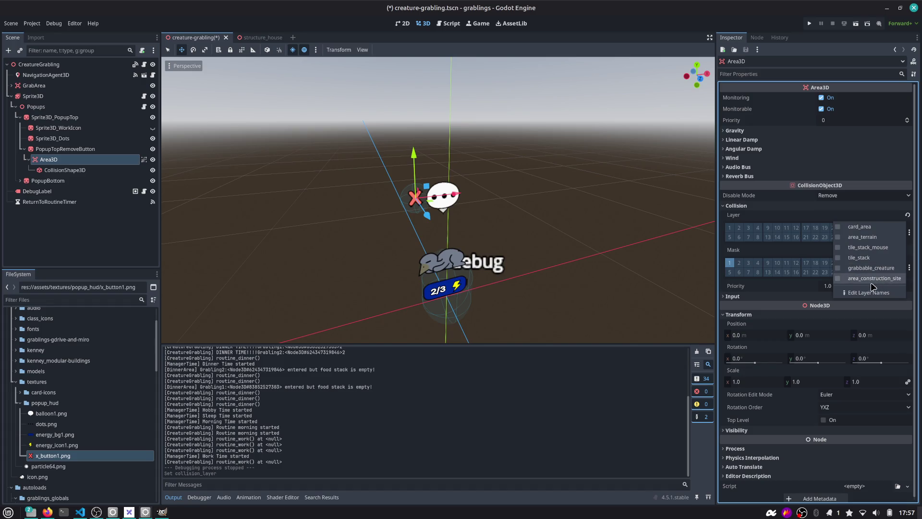
left_click(772, 255)
Uncheck card_area in the Area3D's collision mask and run the game.
left_click(909, 267)
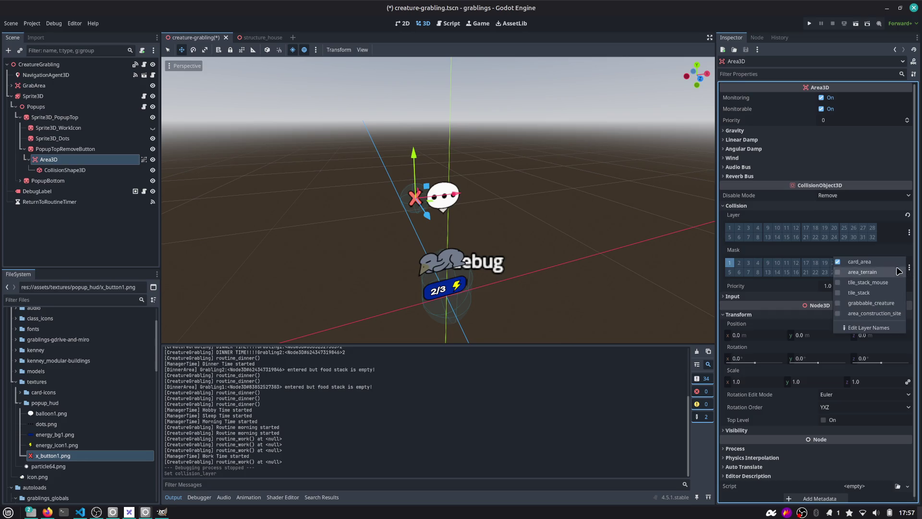
left_click(859, 262)
left_click(764, 254)
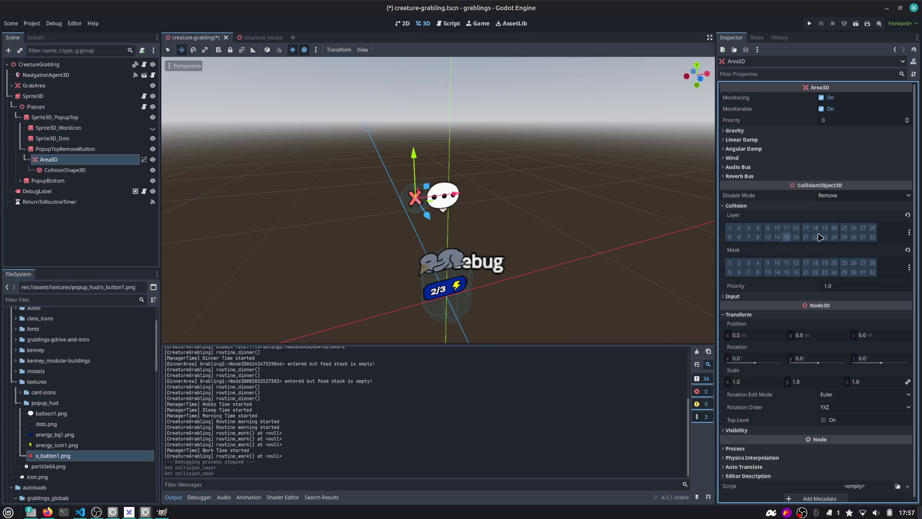
left_click(909, 233)
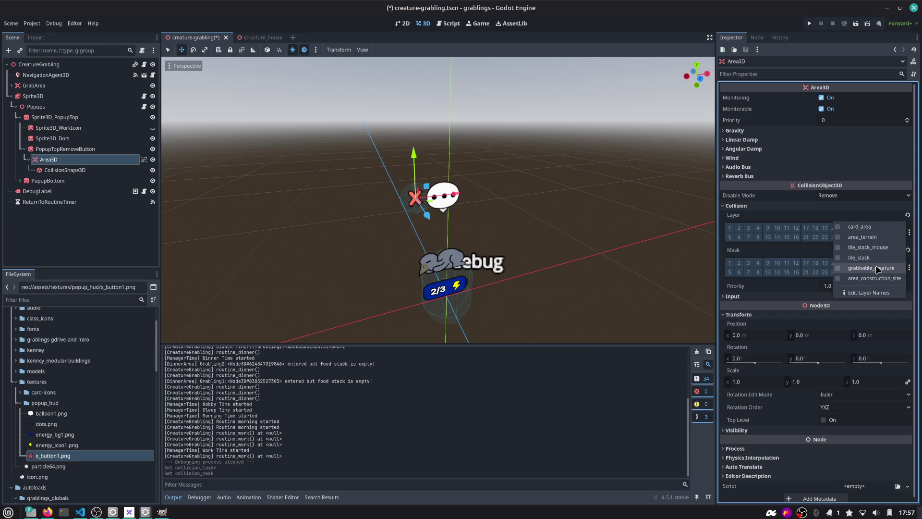
left_click(809, 23)
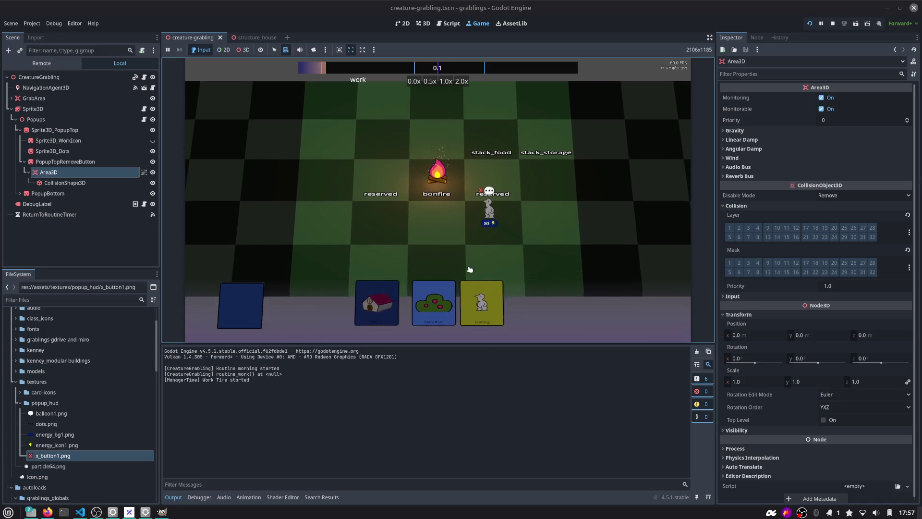
Lift the house card, place the creature beside the bonfire, then stop the game and show scripts.
left_click_drag(424, 296, 426, 232)
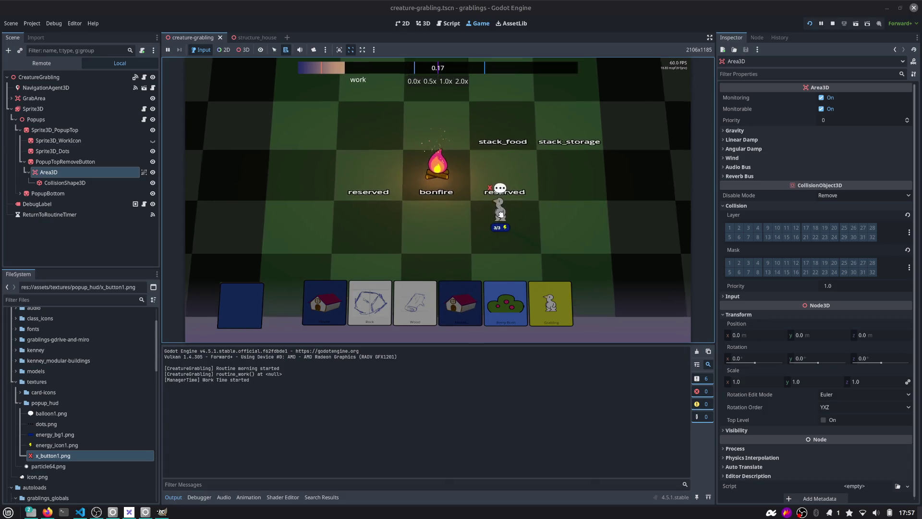
left_click_drag(501, 184, 434, 220)
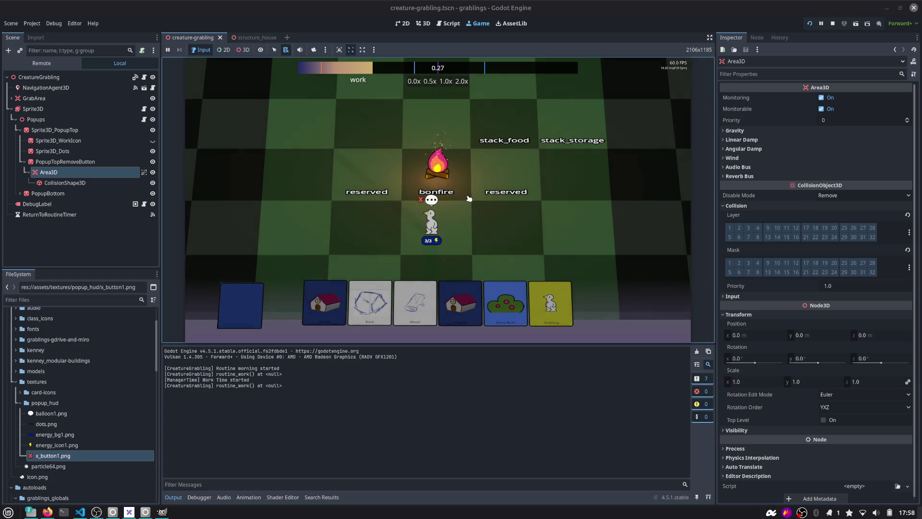
left_click(833, 24)
left_click(448, 23)
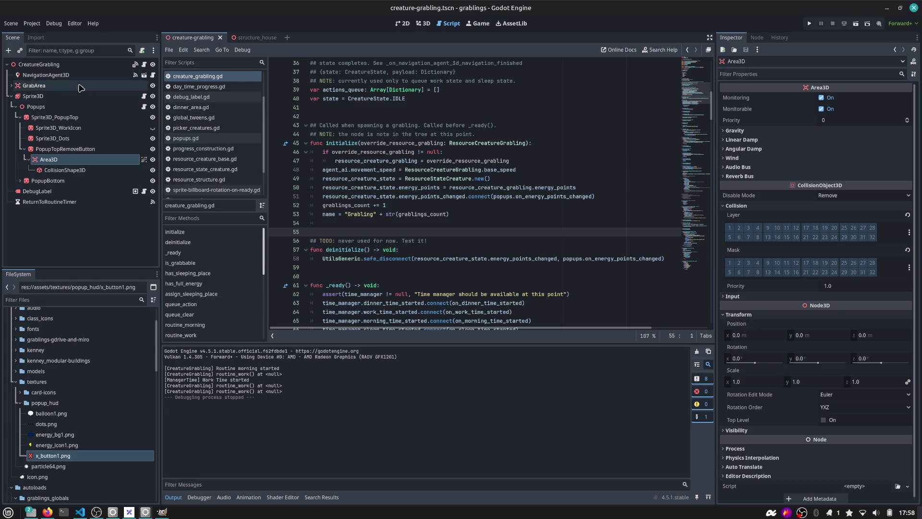
Open gameplay.tscn through Quick Open Scene by searching 'gameplay'.
left_click(87, 150)
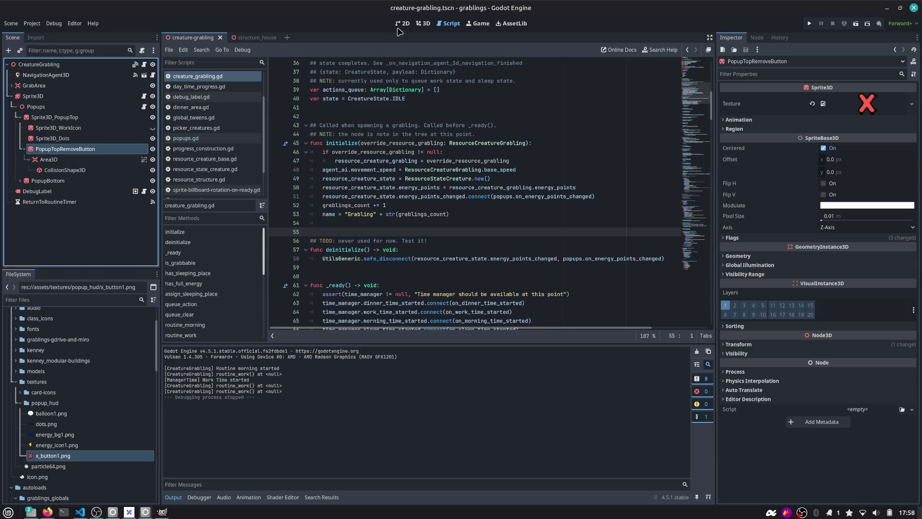
left_click(424, 23)
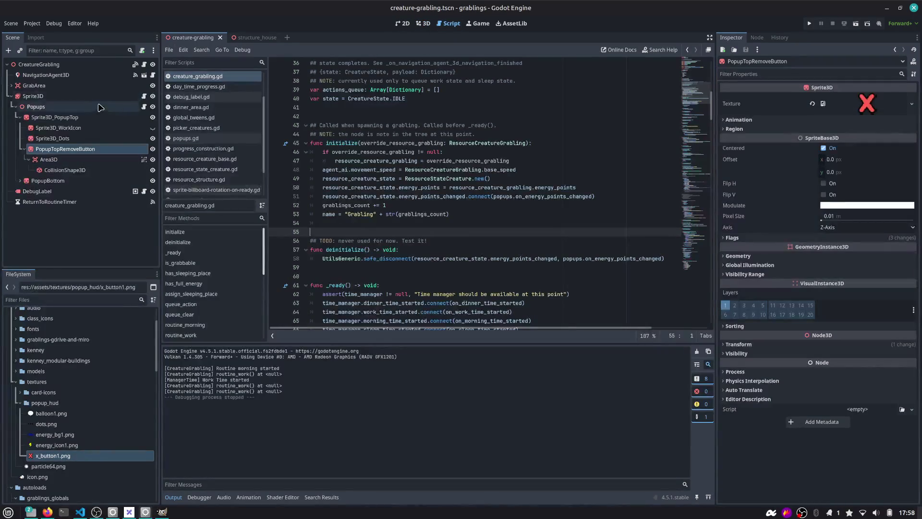
key("ctrl+shift+o")
type("gameplay")
key("Return")
Select PickerInputManager in the 3D view and fold the PickerCreatures and PickerCard branches.
left_click(47, 148)
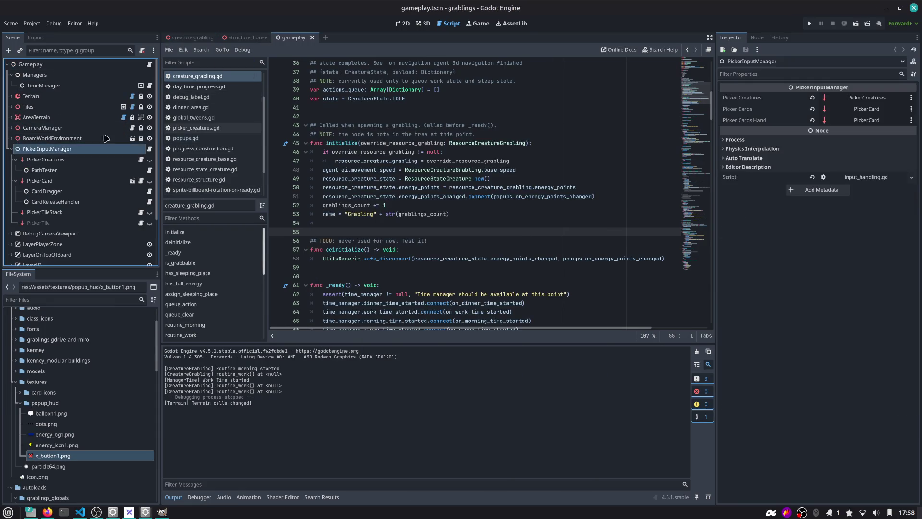
left_click(423, 23)
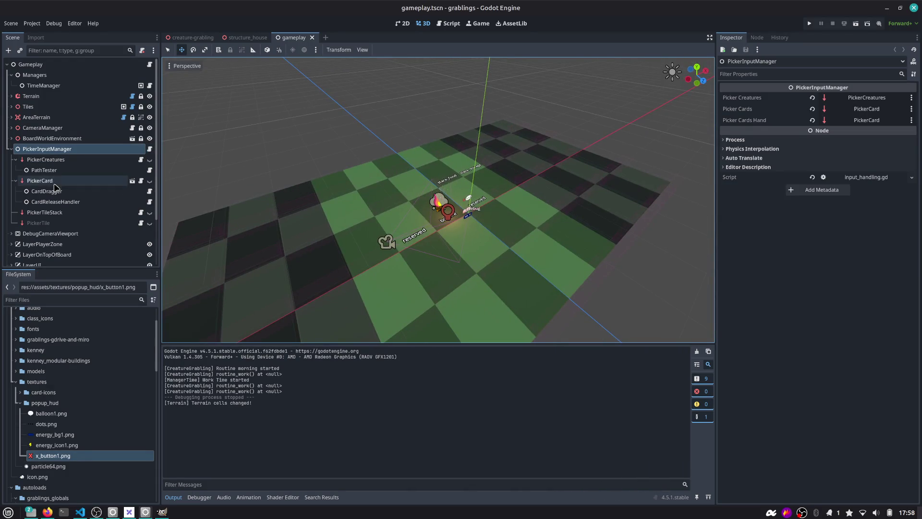
left_click(15, 159)
left_click(16, 170)
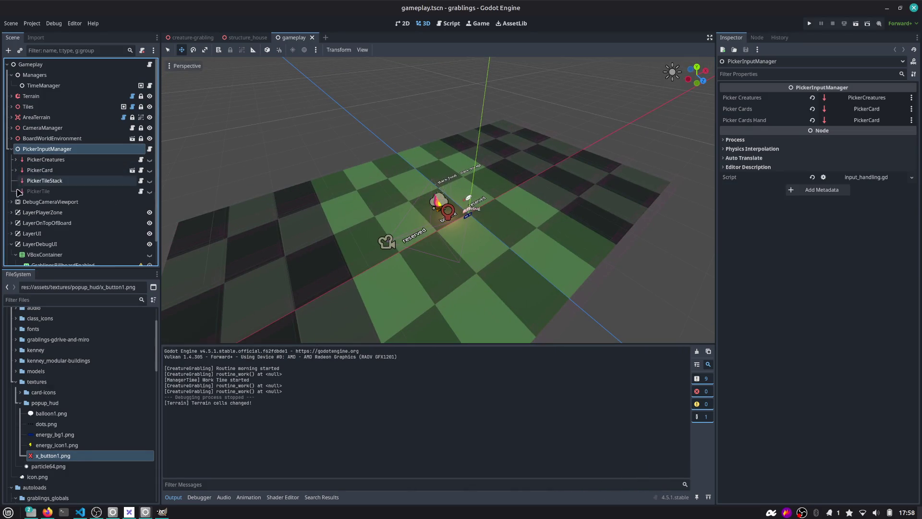
Open picker_creatures.gd, view PickerCreatures' raycast properties, and scroll to the script's start.
left_click(140, 160)
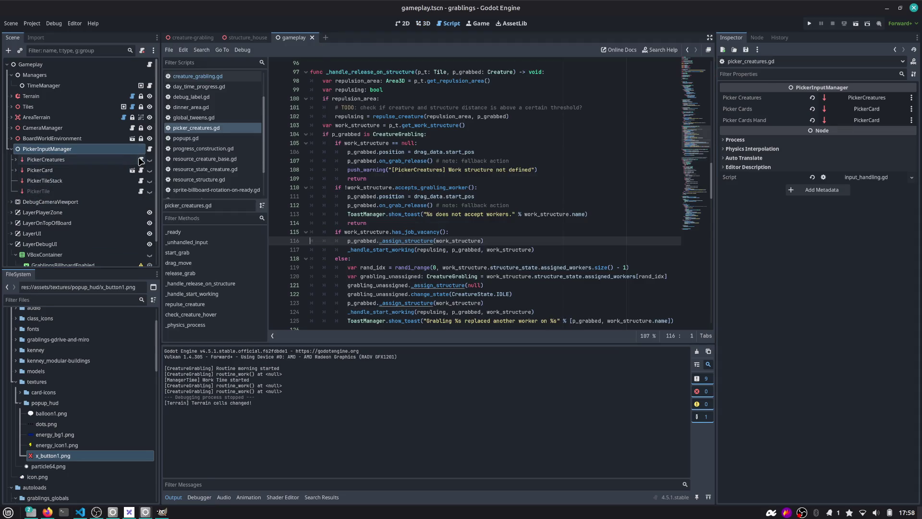
left_click(91, 159)
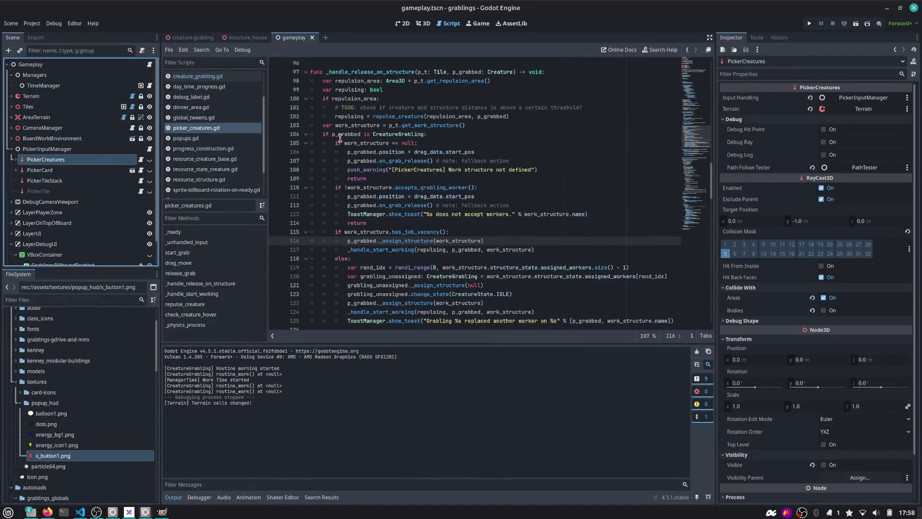
scroll(478, 146, "down", 3)
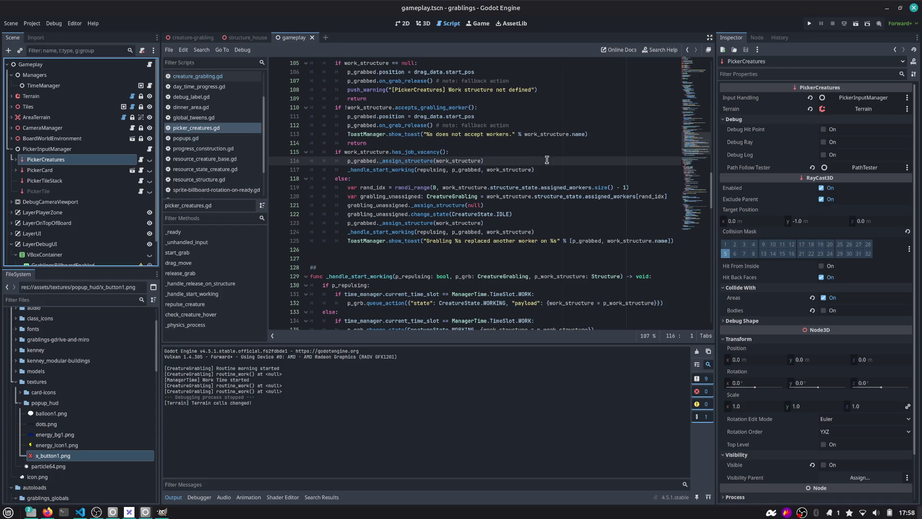
left_click_drag(697, 145, 697, 69)
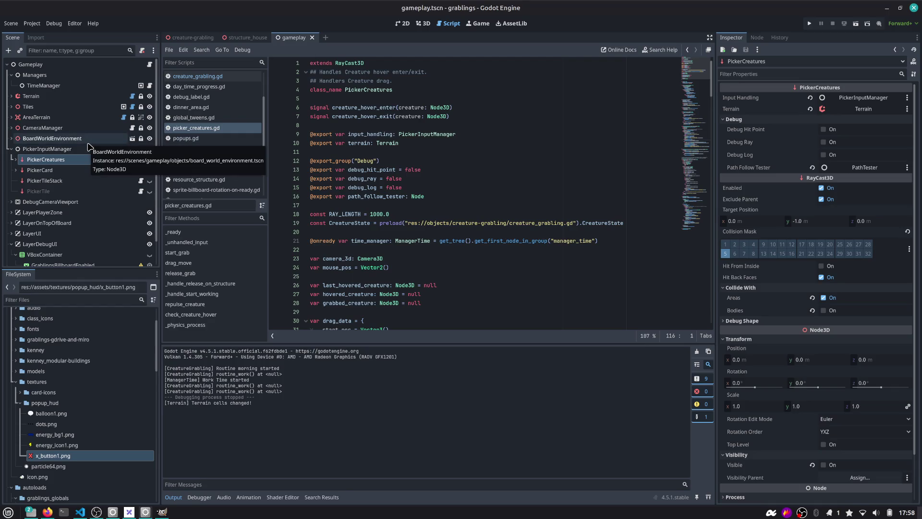
Inspect PickerCard and PickerInputManager, then open and scroll through input_handling.gd.
left_click(54, 170)
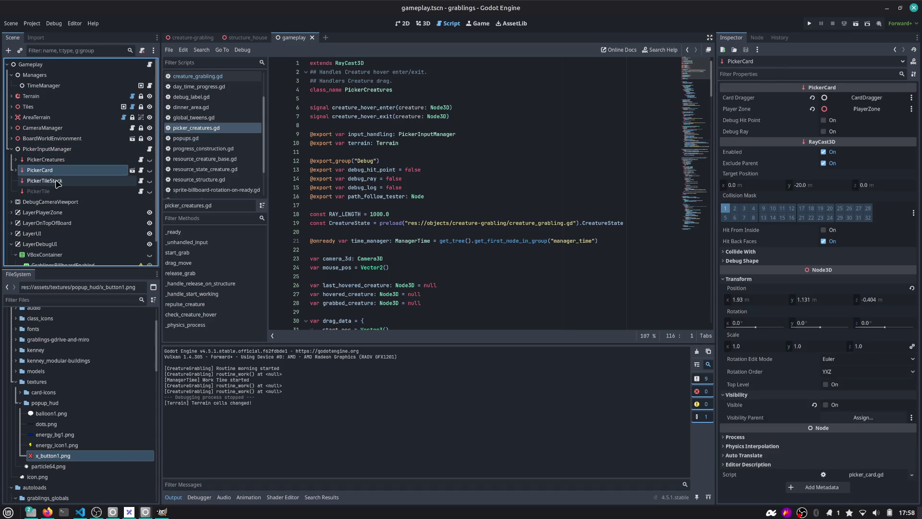
left_click(47, 149)
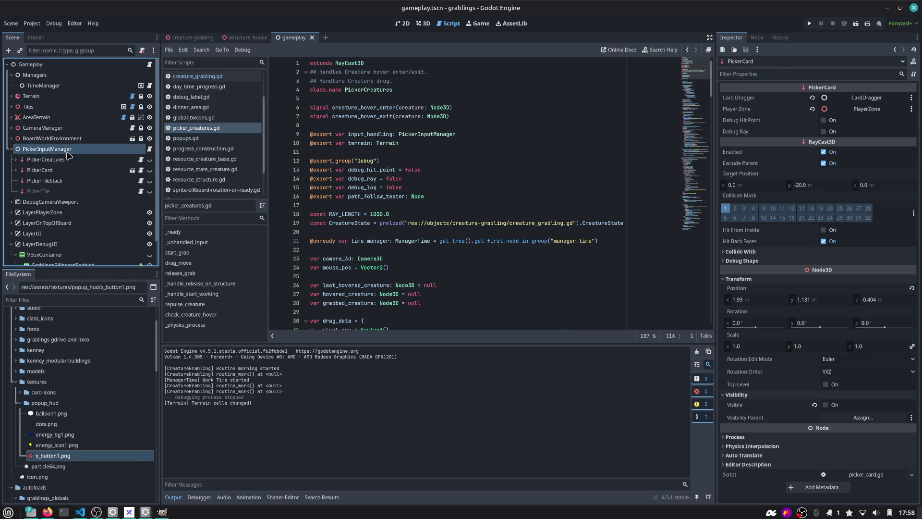
left_click(150, 149)
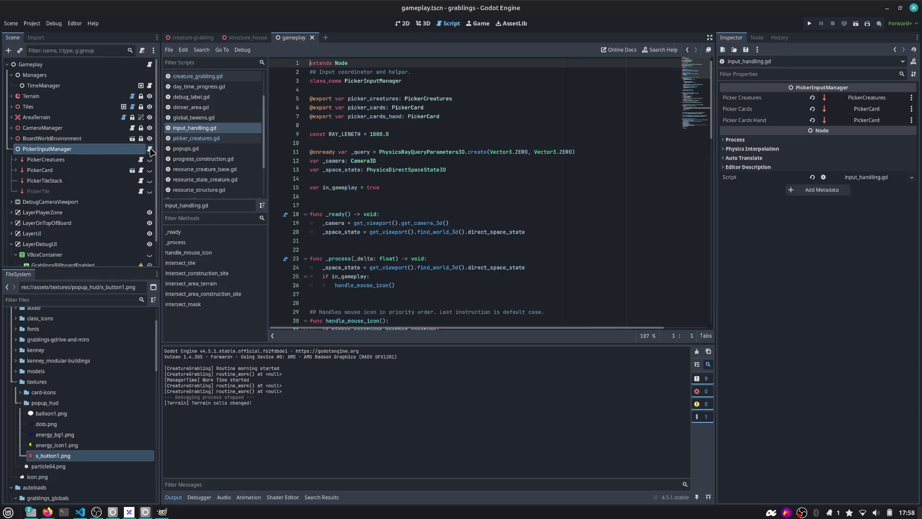
scroll(372, 154, "down", 5)
scroll(372, 154, "down", 8)
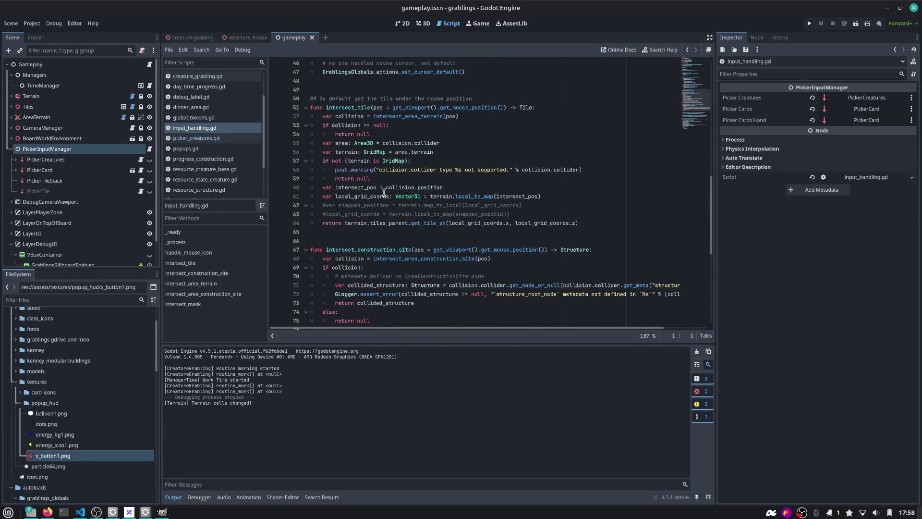
scroll(385, 197, "down", 5)
Compare PickerCreatures, PickerCard and PickerTile raycast settings, then open Find in Files from line 71.
left_click(96, 159)
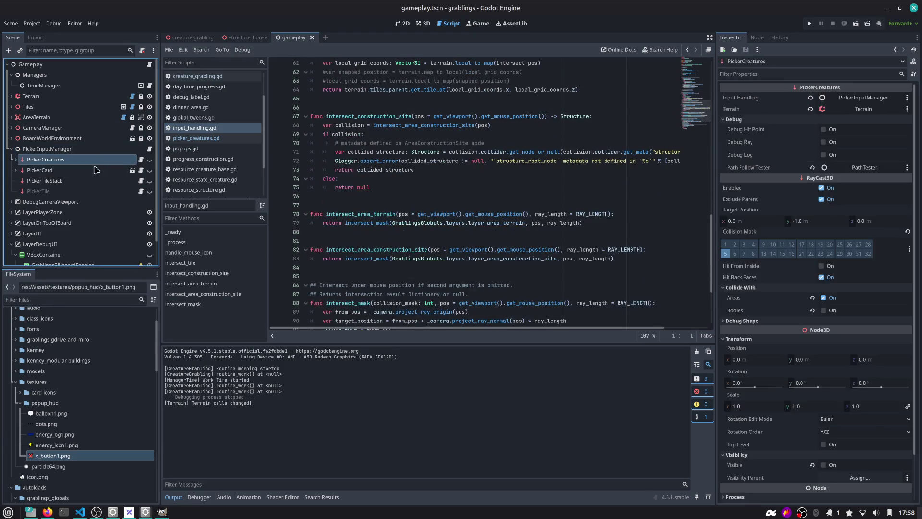
left_click(89, 170)
left_click(82, 192)
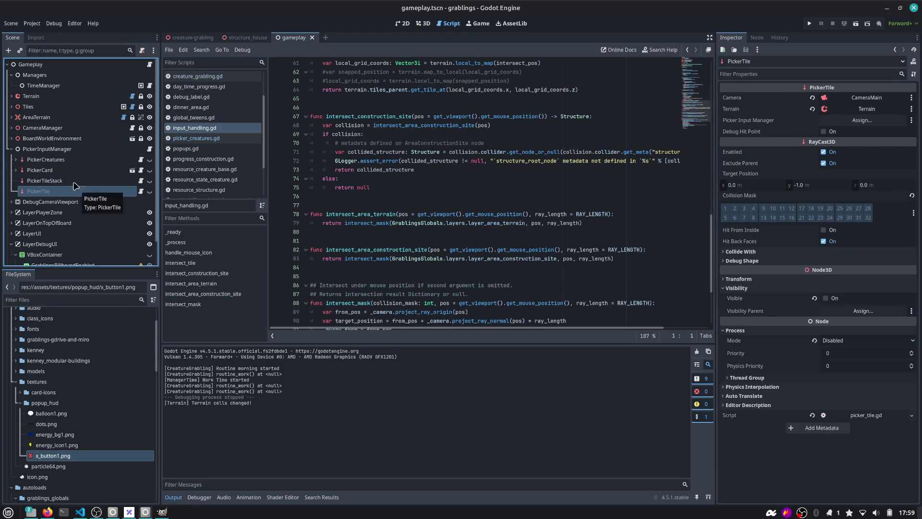
left_click(70, 162)
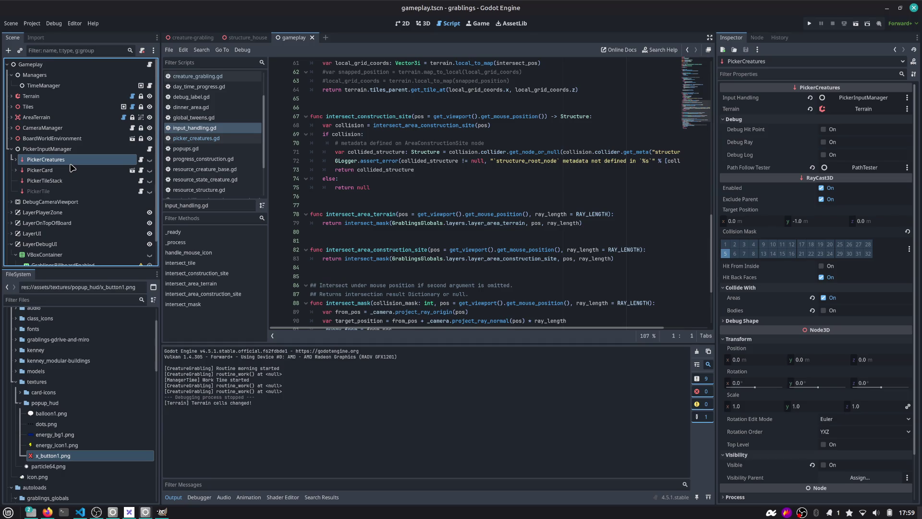
left_click(394, 162)
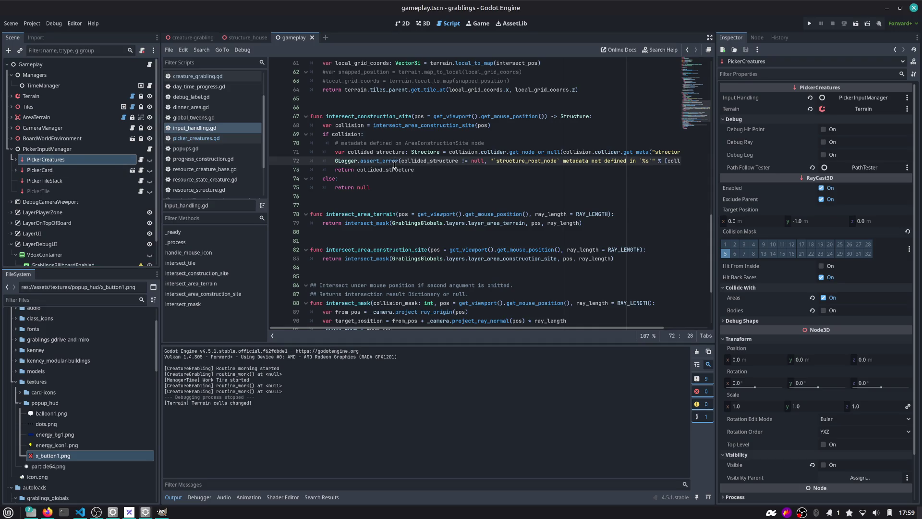
left_click(516, 152)
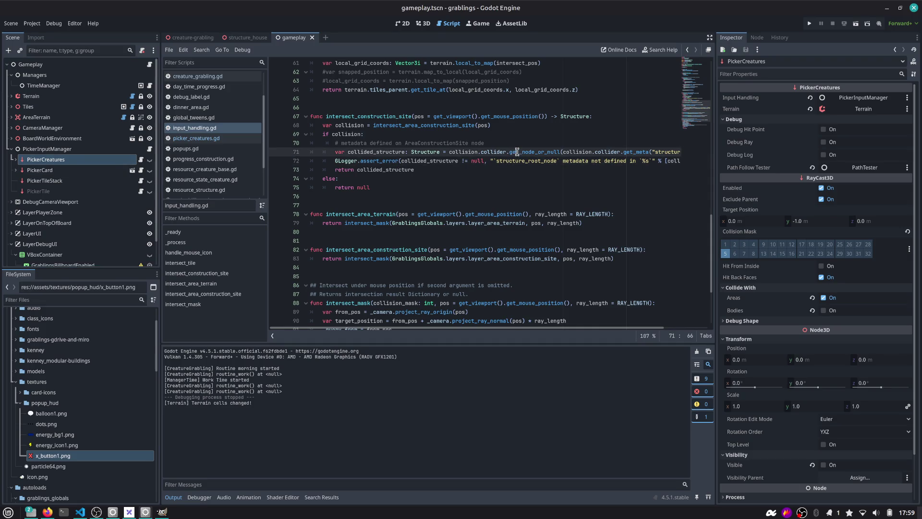
key("ctrl+shift+f")
Search project files for set_input_as and select lines 51 and 45 in picker_creatures.gd.
type("get")
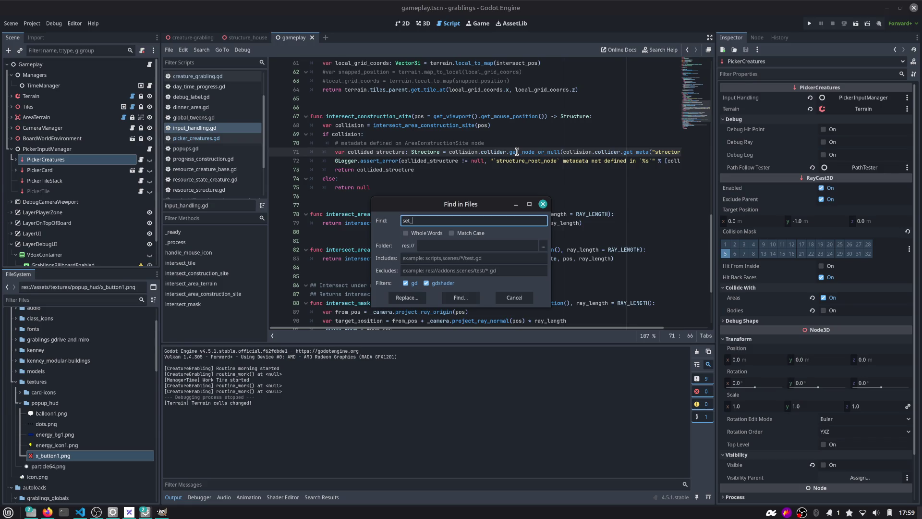
type("input_as")
key("Return")
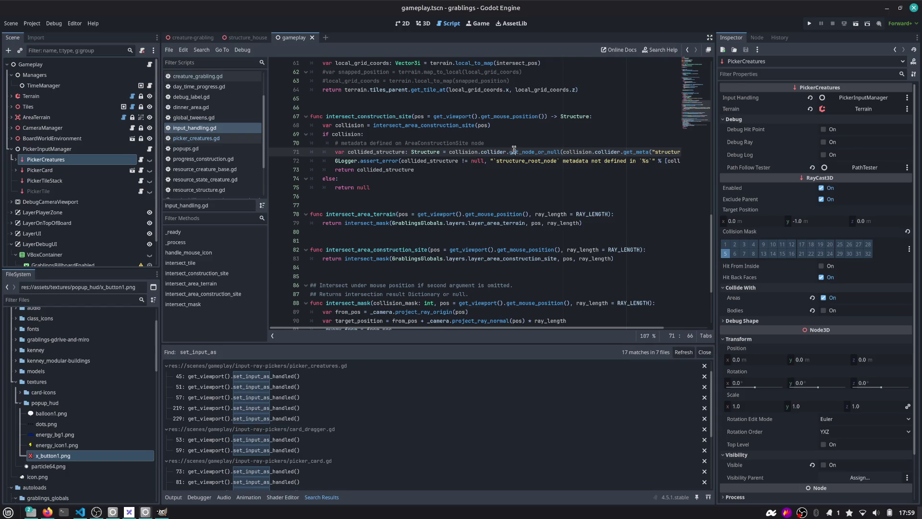
left_click(304, 387)
scroll(414, 218, "down", 3)
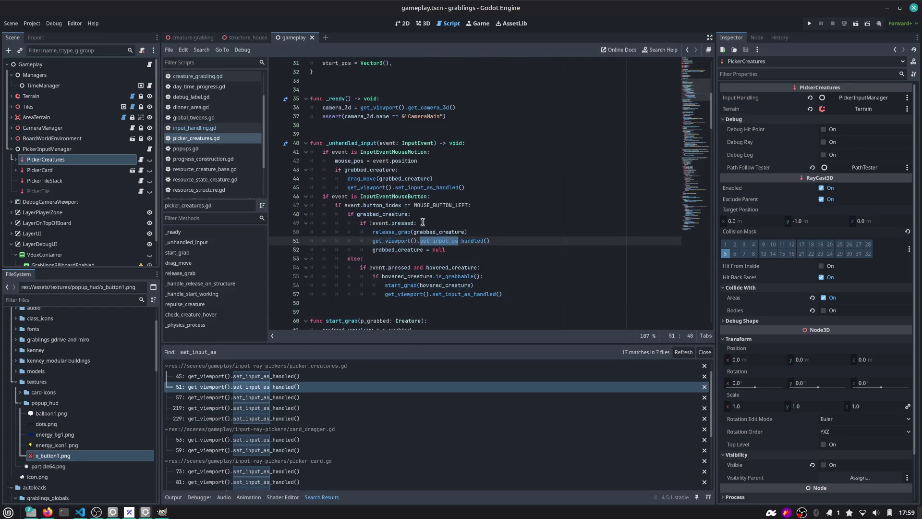
left_click_drag(497, 241, 353, 239)
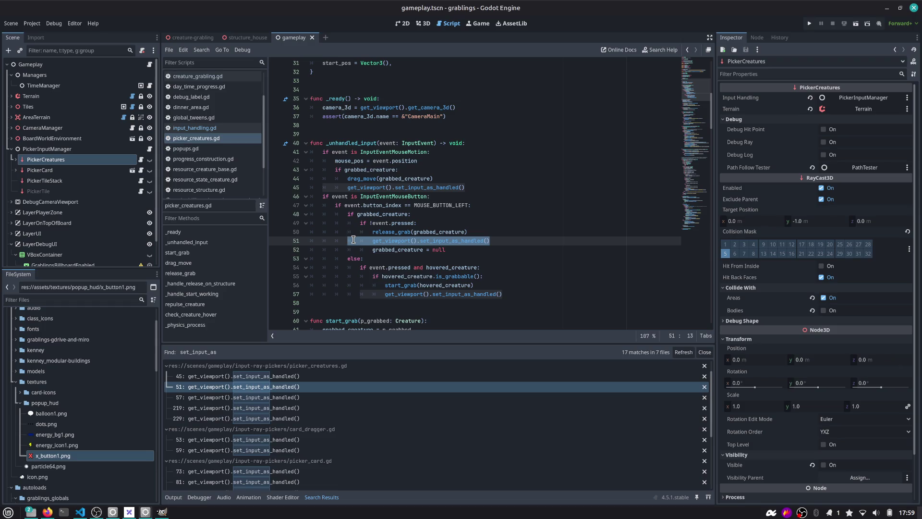
left_click_drag(463, 188, 309, 187)
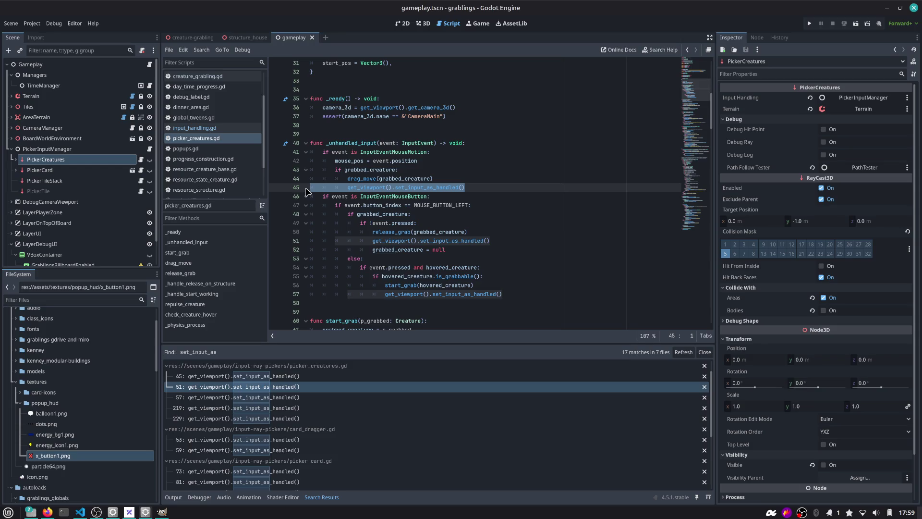
left_click(543, 190)
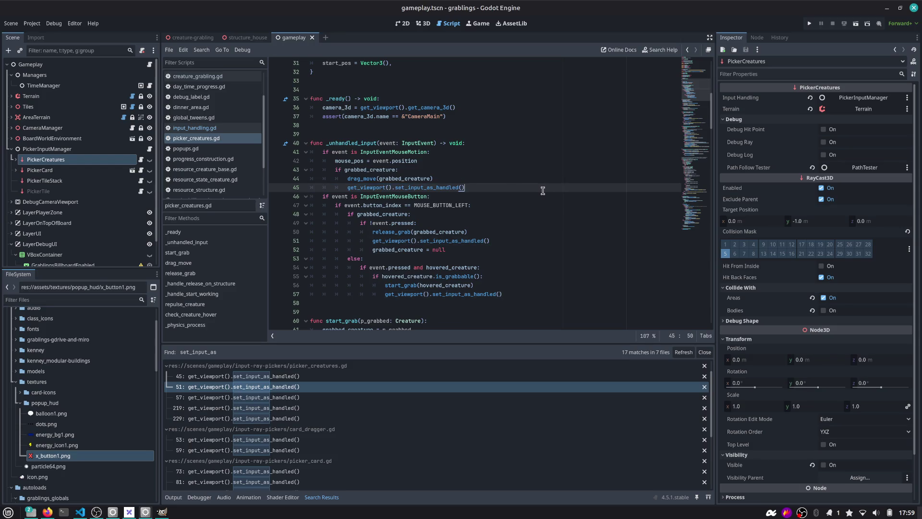
key("shift+Home")
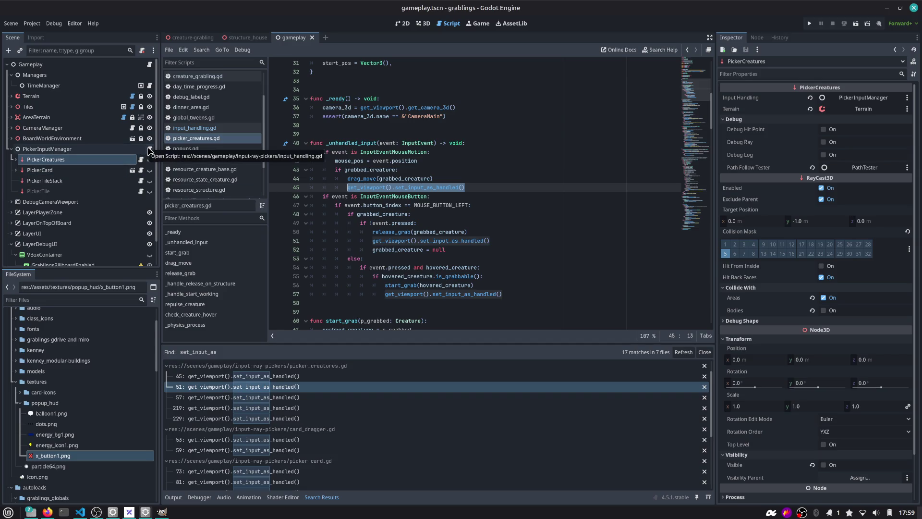
Check input_handling.gd, then select the _unhandled_input declaration in picker_creatures.gd.
left_click(107, 151)
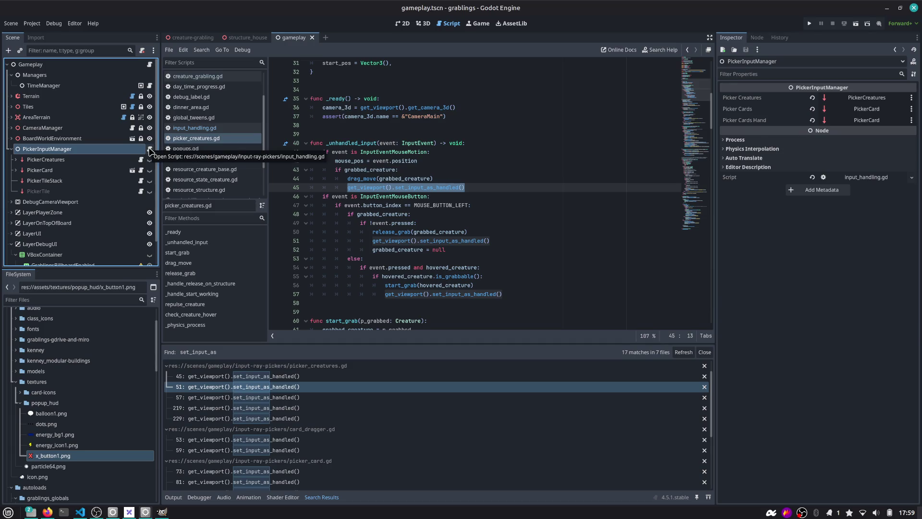
left_click(149, 152)
scroll(348, 132, "up", 6)
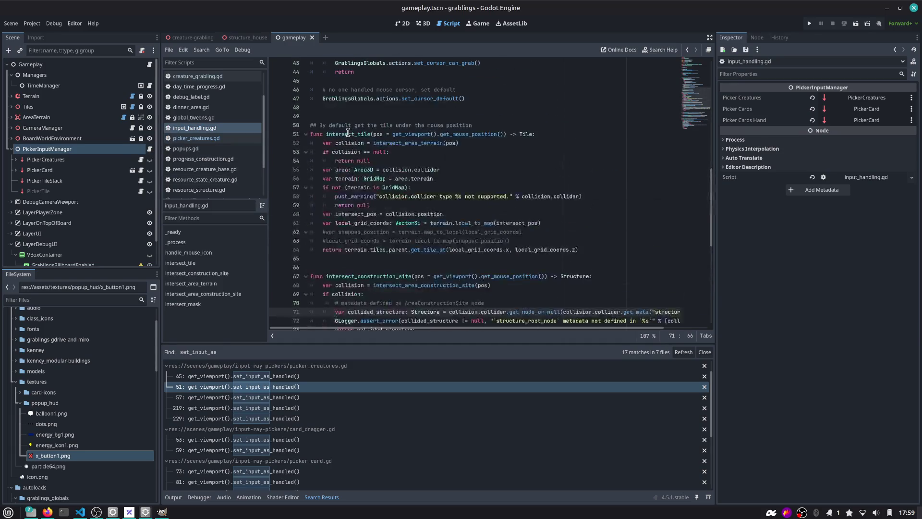
mouse_move(681, 106)
left_mouse_down()
mouse_move(696, 69)
mouse_move(700, 126)
left_mouse_up()
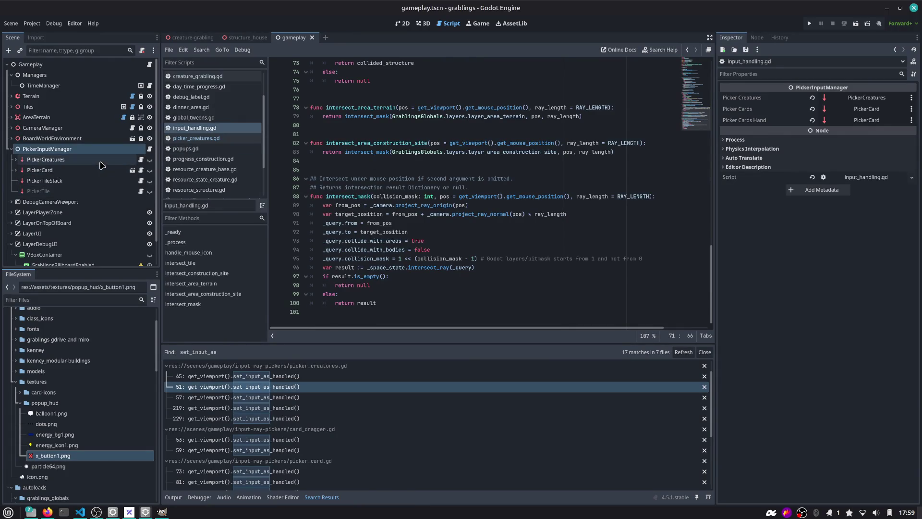
left_click(143, 161)
double_click(368, 143)
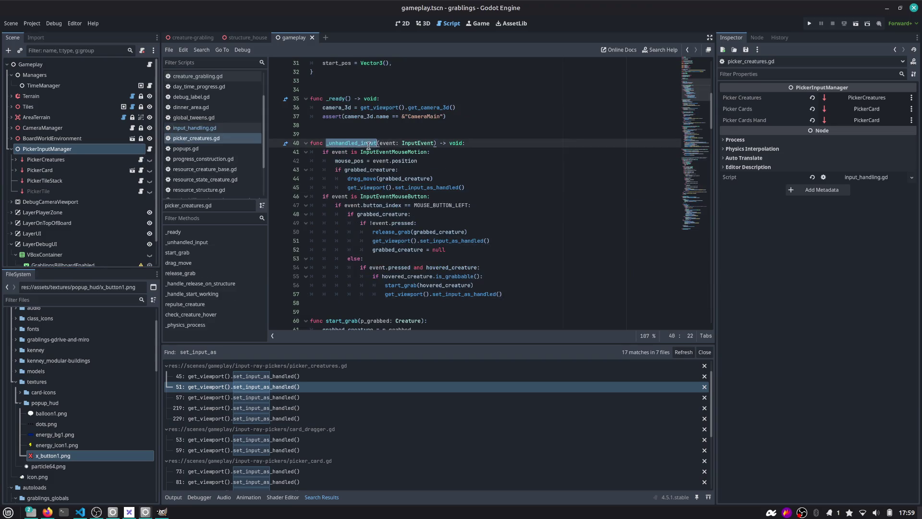
left_click_drag(470, 143, 276, 143)
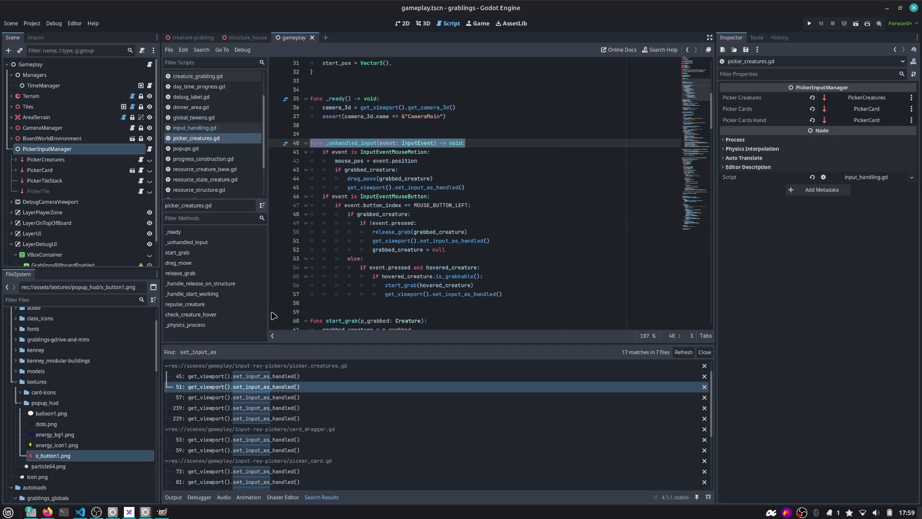
In VS Code, show the Explorer file tree collapsed to top-level folders.
left_click(82, 512)
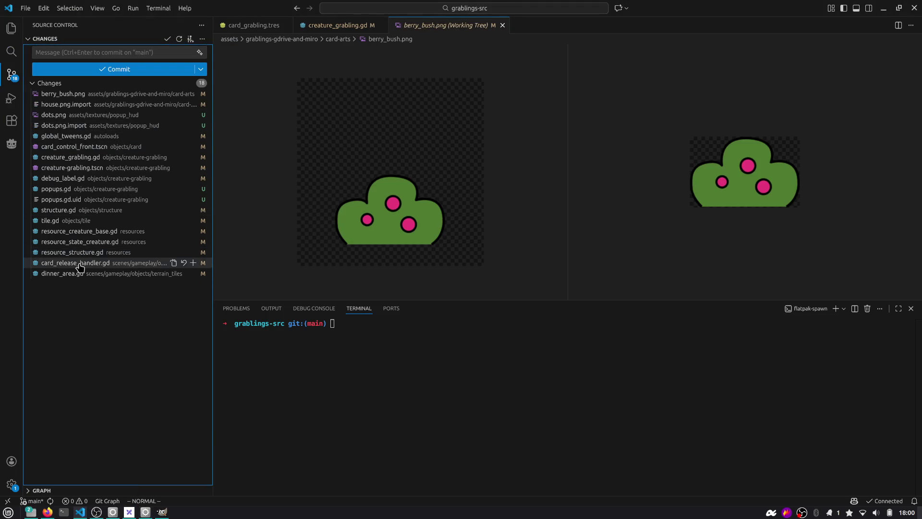
left_click(12, 28)
left_click(202, 39)
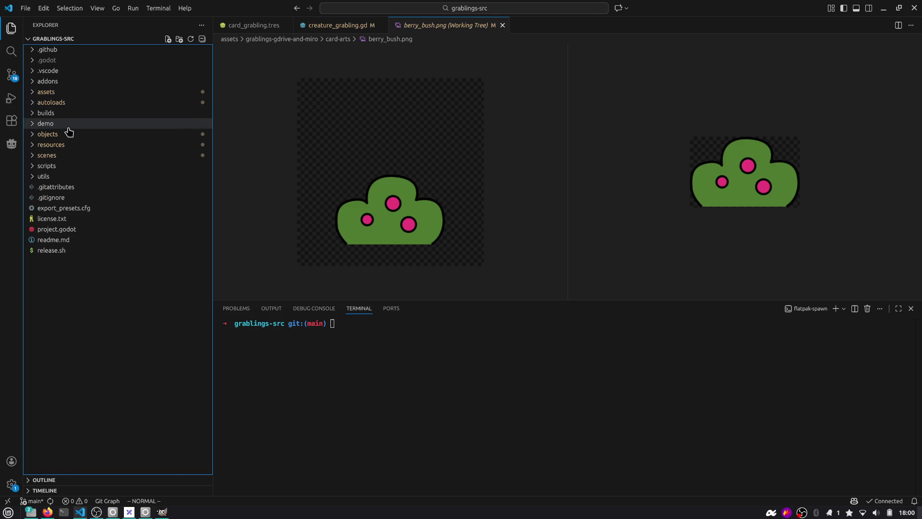
Expand scenes > preview_3d and open preview_3d.tscn at its ext_resource entries.
left_click(55, 157)
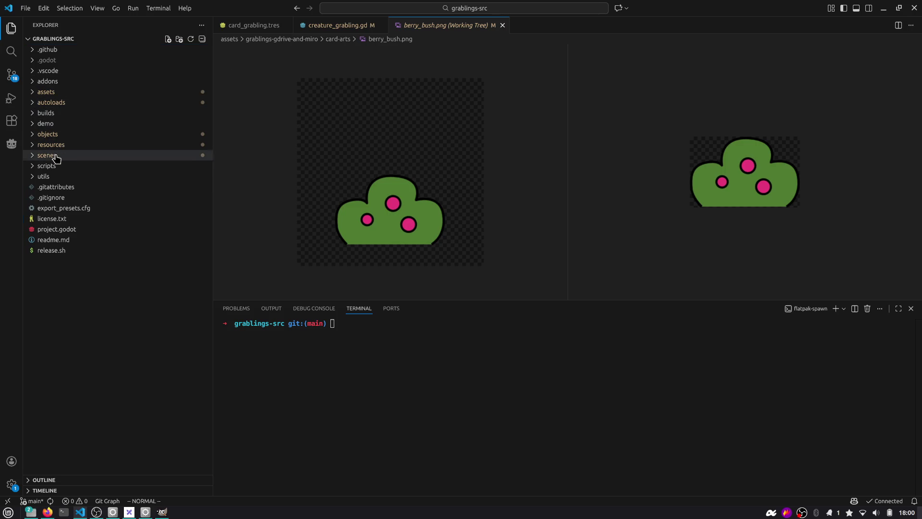
left_click(65, 198)
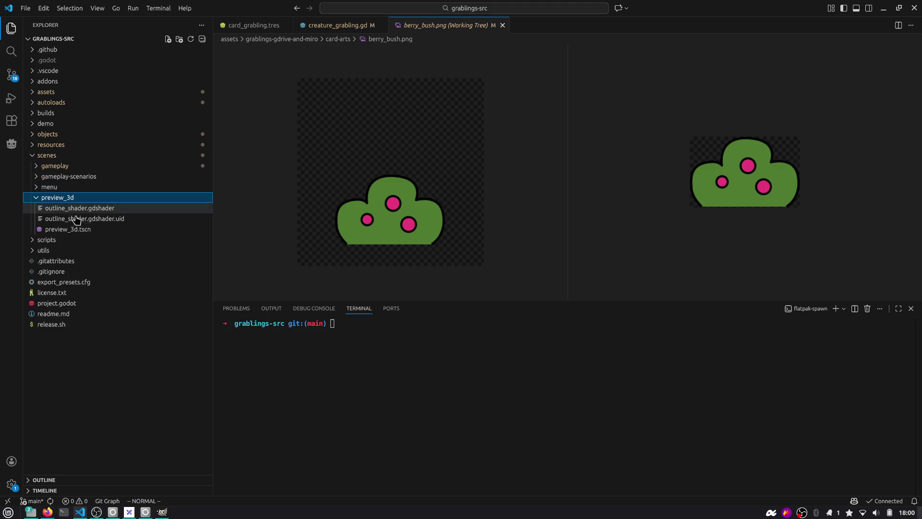
left_click(83, 231)
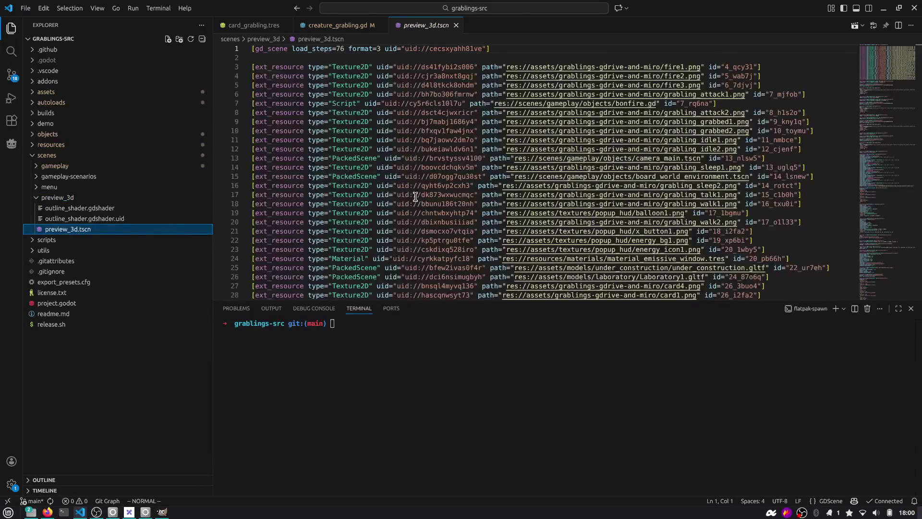
scroll(889, 75, "down", 5)
mouse_move(889, 74)
left_mouse_down()
mouse_move(867, 168)
mouse_move(860, 290)
mouse_move(862, 57)
left_mouse_up()
double_click(274, 69)
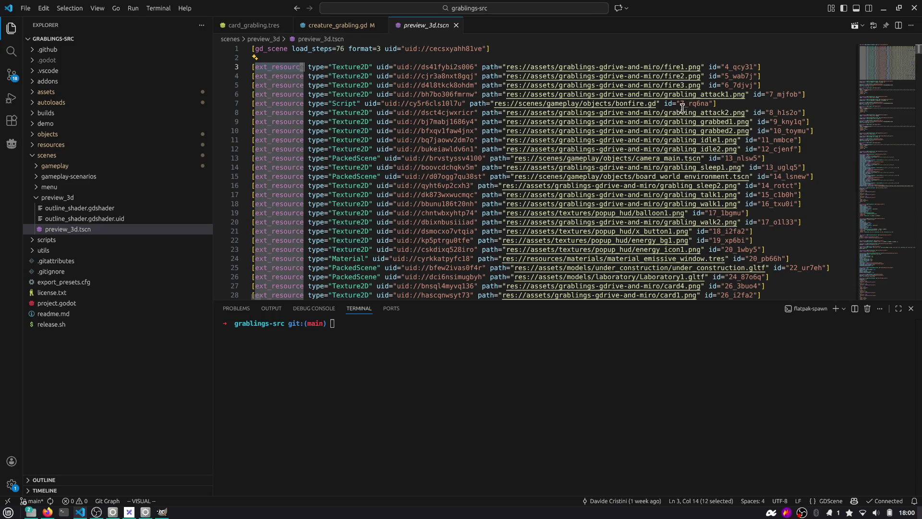
Review the bonfire.gd and Laboratory1 model resource paths, then close preview_3d.tscn.
scroll(667, 116, "down", 1)
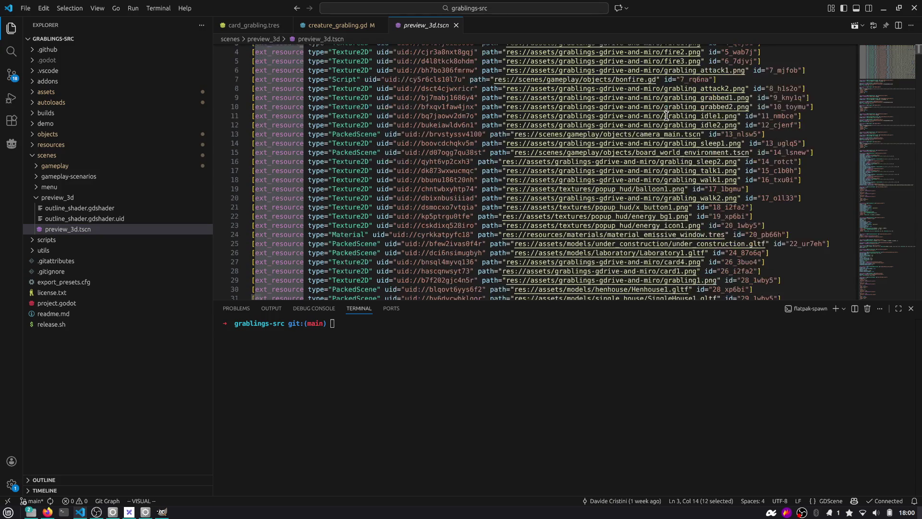
left_click(622, 80)
left_click_drag(656, 80, 575, 77)
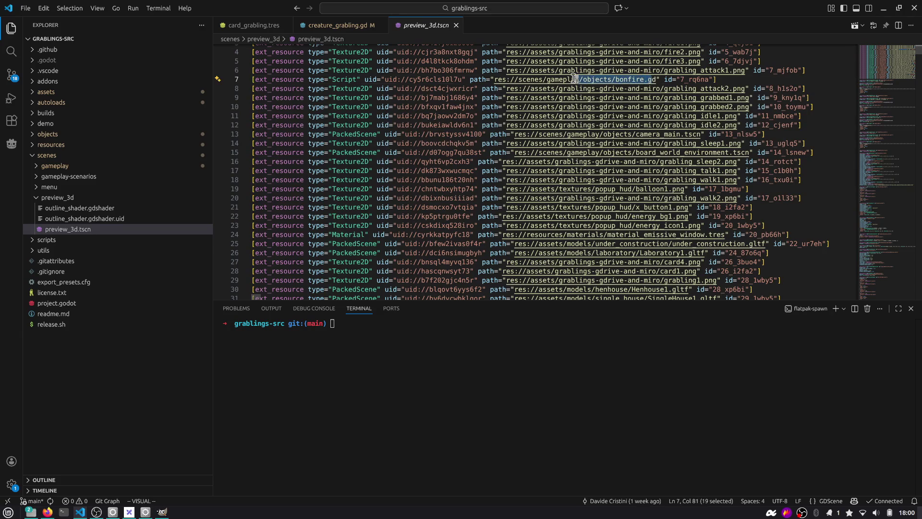
key("Escape")
mouse_move(617, 85)
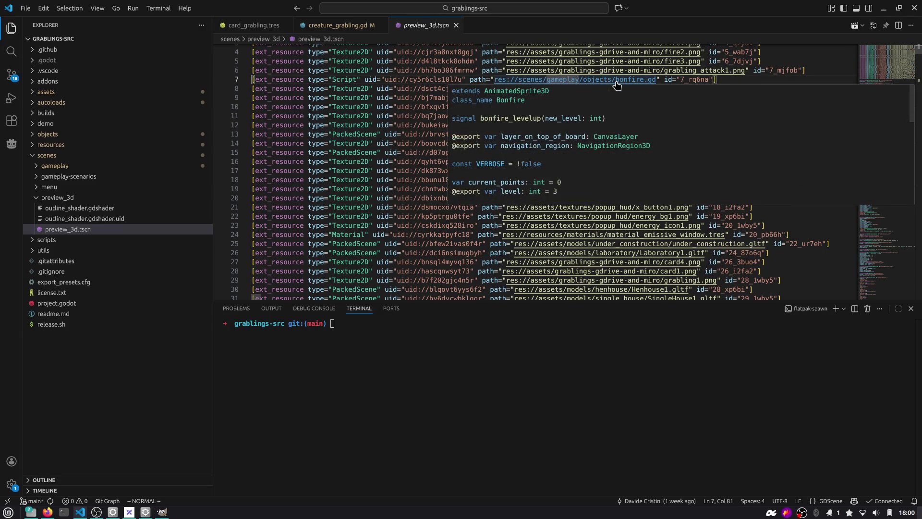
scroll(678, 274, "down", 1)
left_click(669, 229)
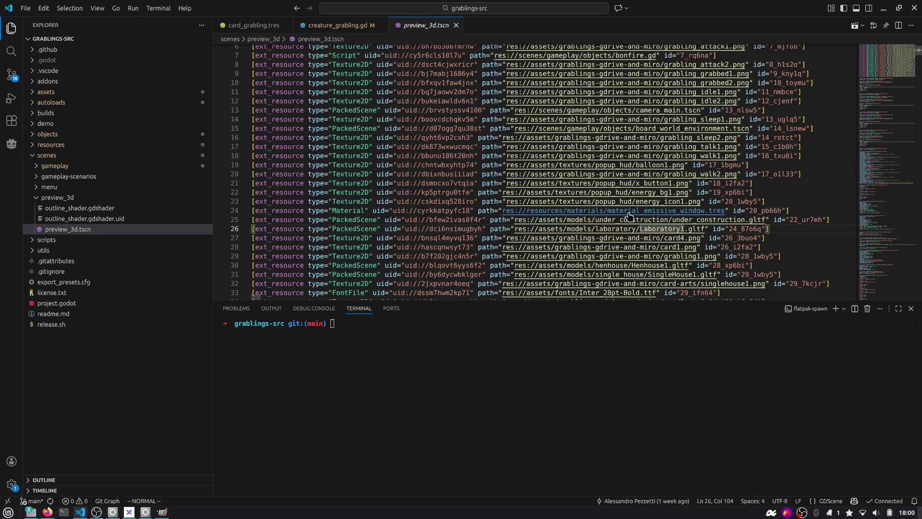
mouse_move(690, 216)
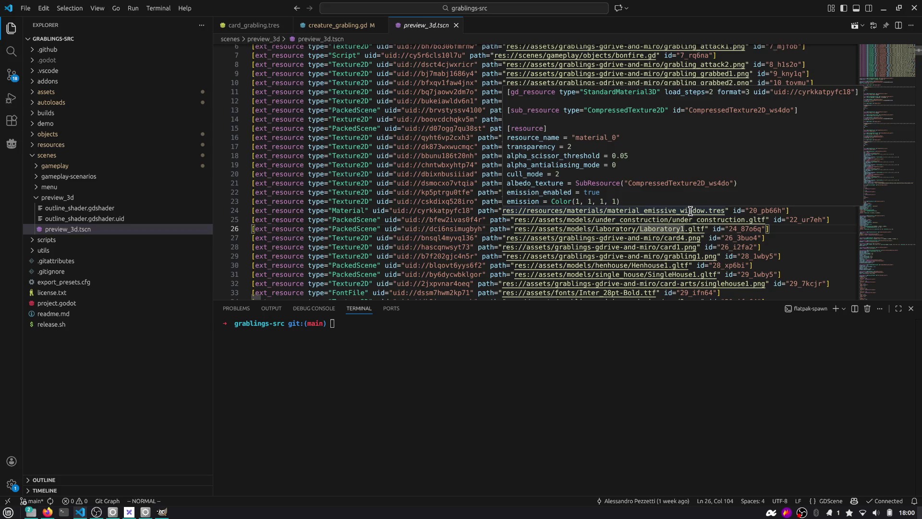
middle_click(429, 27)
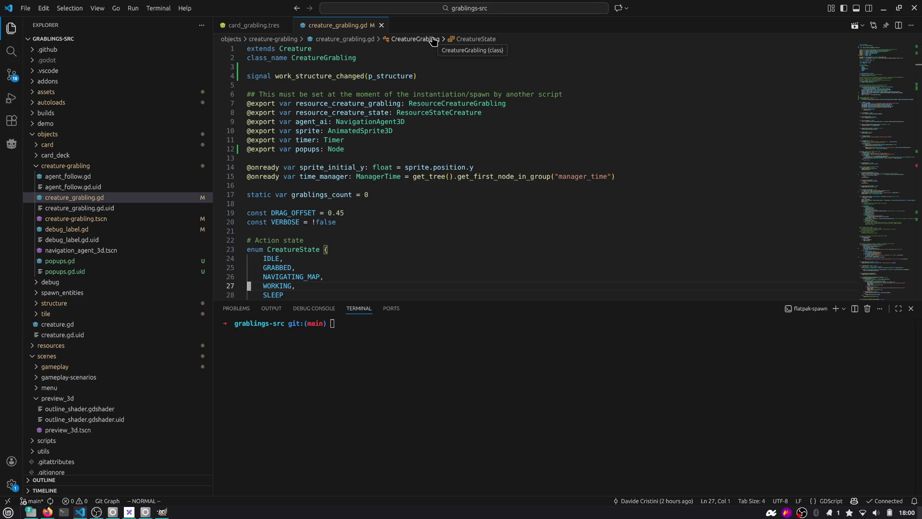
Open readme.md via quick file search ('rea') and scroll to its project-setup section.
left_click(355, 122)
key("ctrl+p")
type("rea")
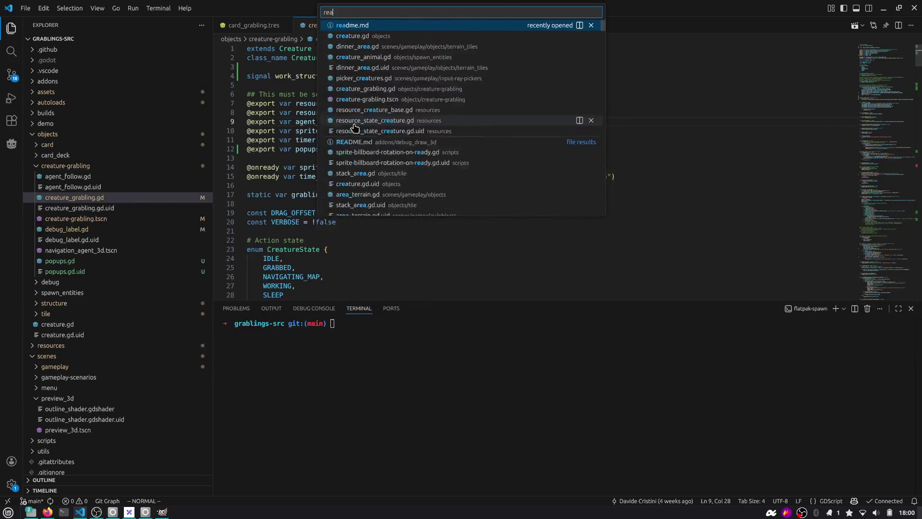
key("Return")
scroll(356, 123, "down", 10)
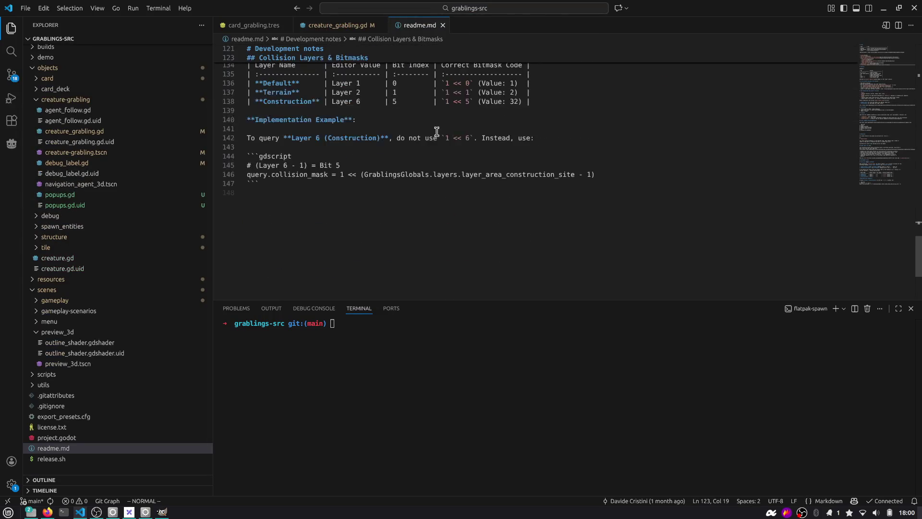
scroll(440, 131, "up", 15)
left_click_drag(870, 146, 871, 82)
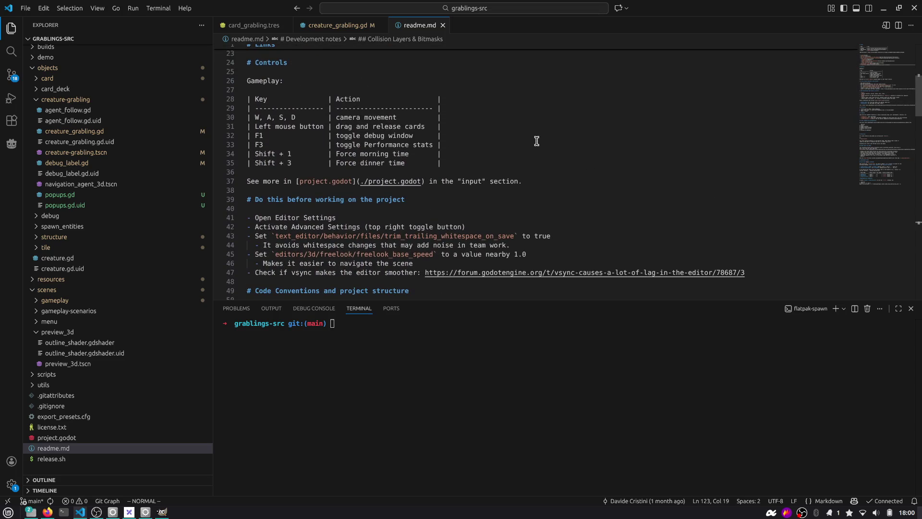
scroll(537, 141, "up", 2)
scroll(534, 157, "up", 2)
scroll(534, 157, "down", 2)
scroll(534, 158, "down", 2)
scroll(472, 160, "down", 3)
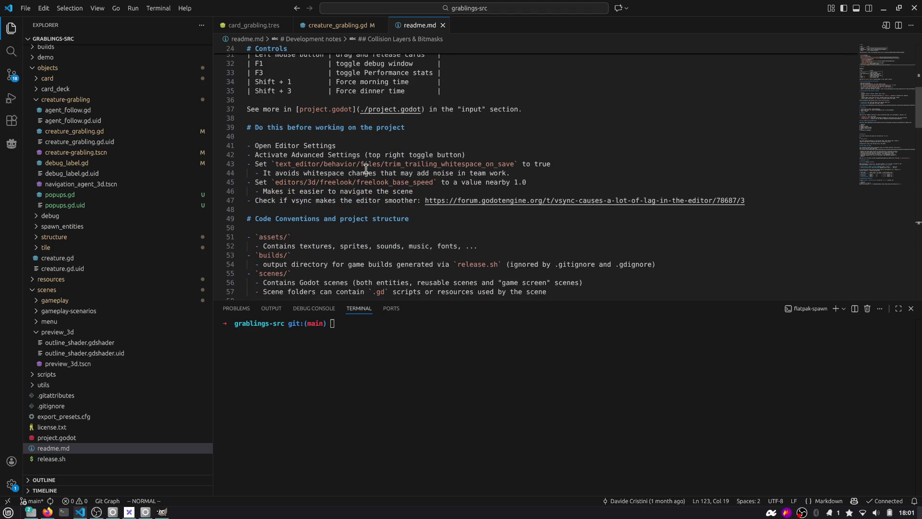
Select the setup heading and the trim_trailing_whitespace_on_save and freelook_base_speed settings on lines 43 and 45.
left_click_drag(255, 127, 422, 125)
scroll(422, 125, "down", 1)
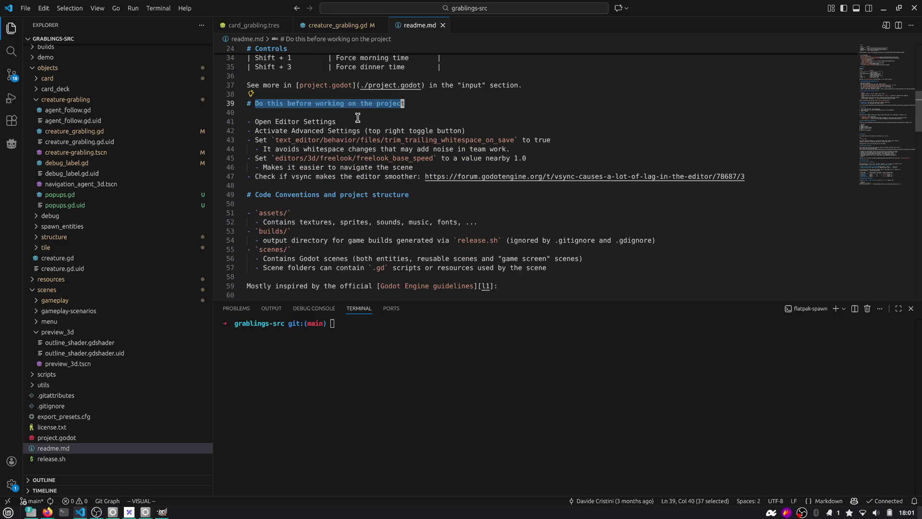
left_click(372, 191)
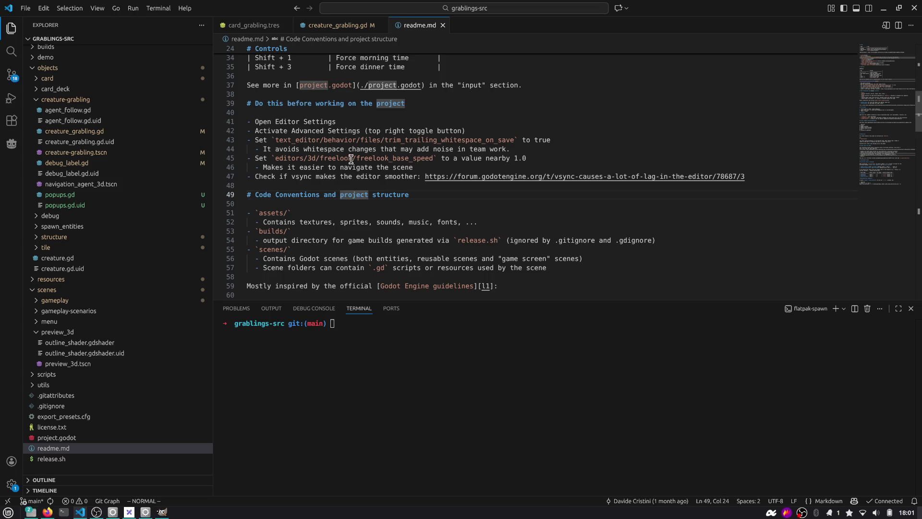
left_click_drag(276, 140, 512, 143)
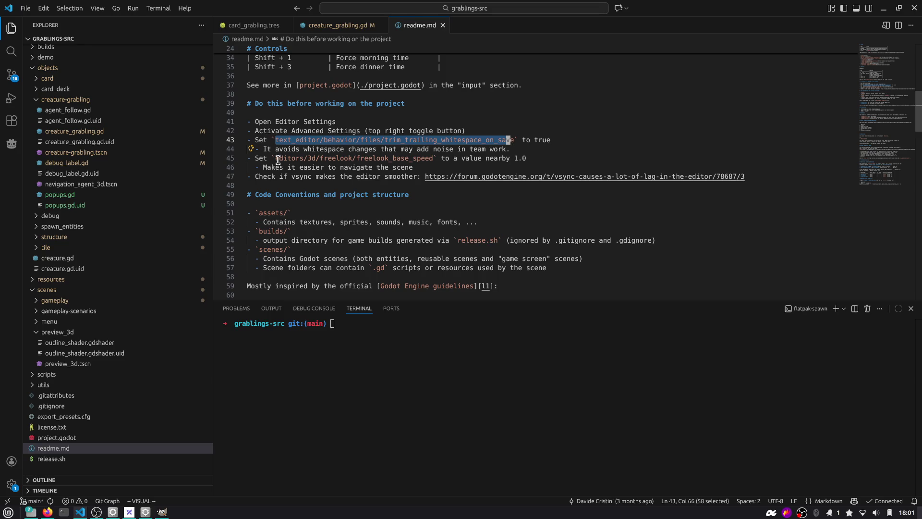
left_click(296, 143, "shift")
key("alt+Tab")
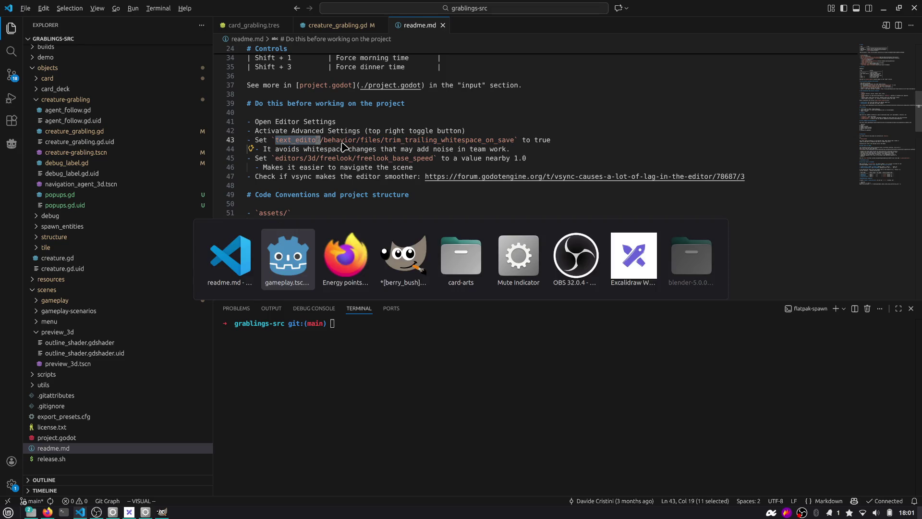
left_click(386, 143)
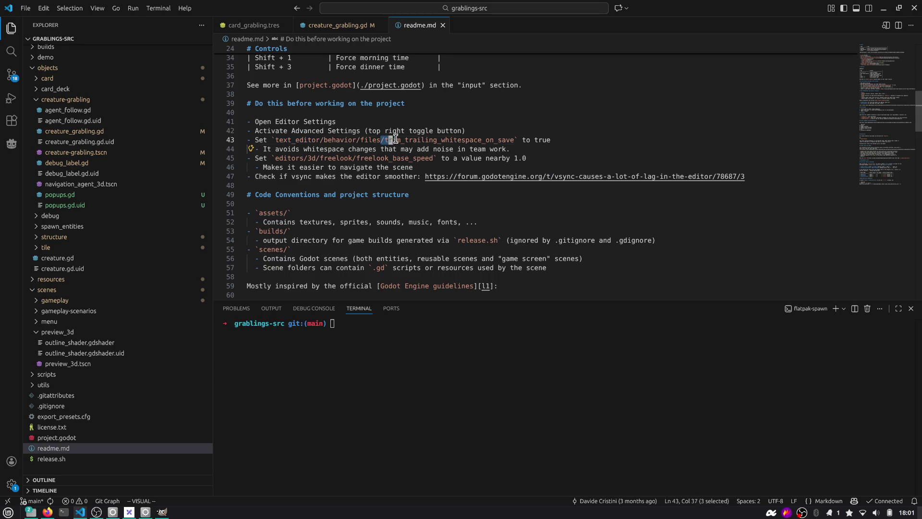
double_click(435, 143)
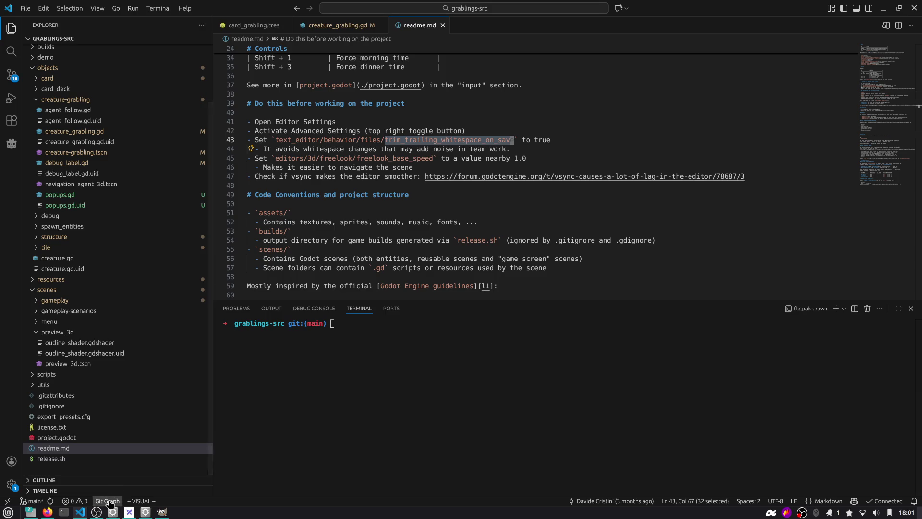
left_click(388, 160, "alt")
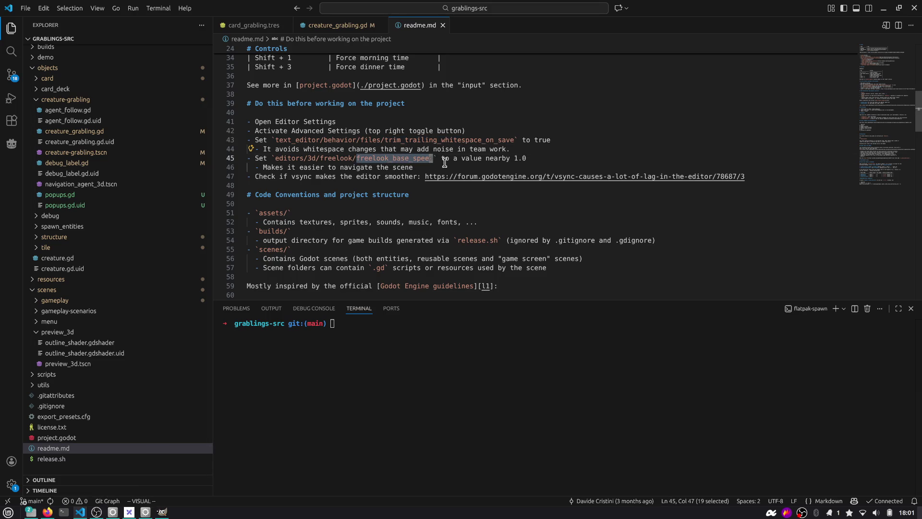
left_click_drag(527, 159, 341, 160)
left_click_drag(280, 163, 250, 160)
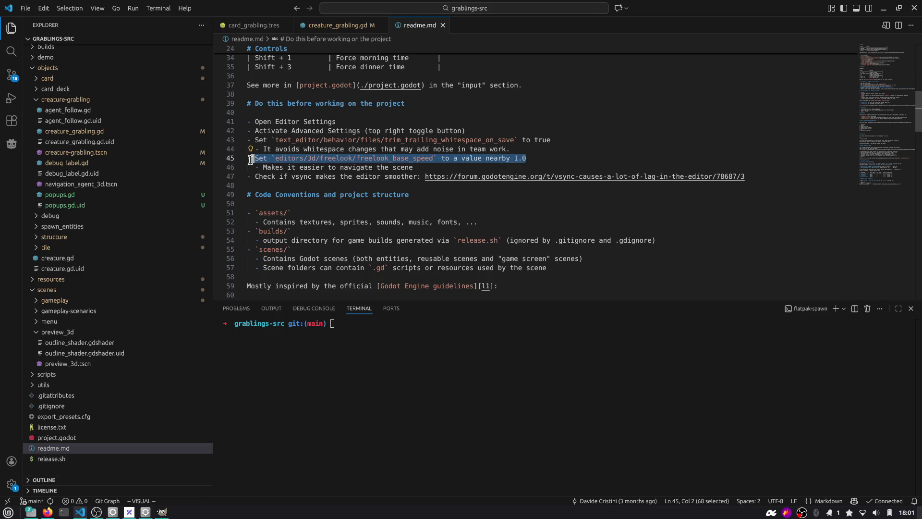
double_click(417, 158)
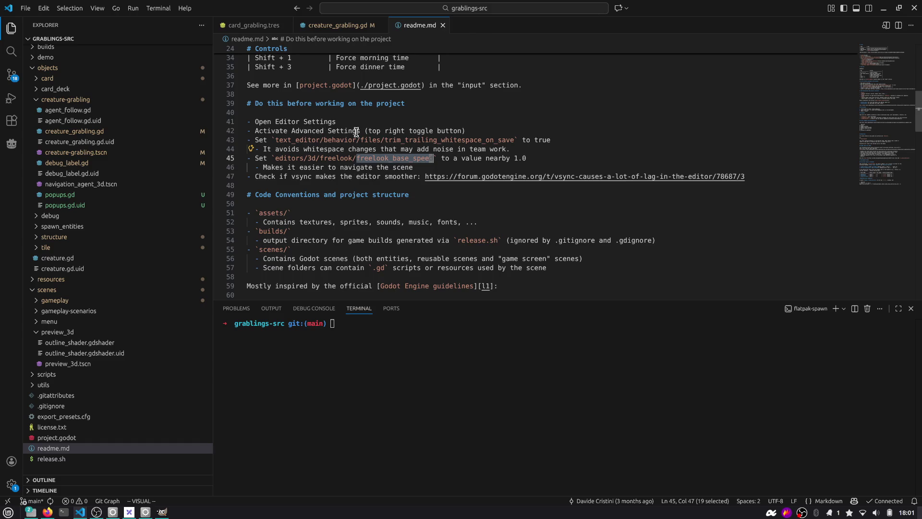
Yank readme lines 43–44 about trim_trailing_whitespace_on_save using Vim visual mode.
double_click(483, 140)
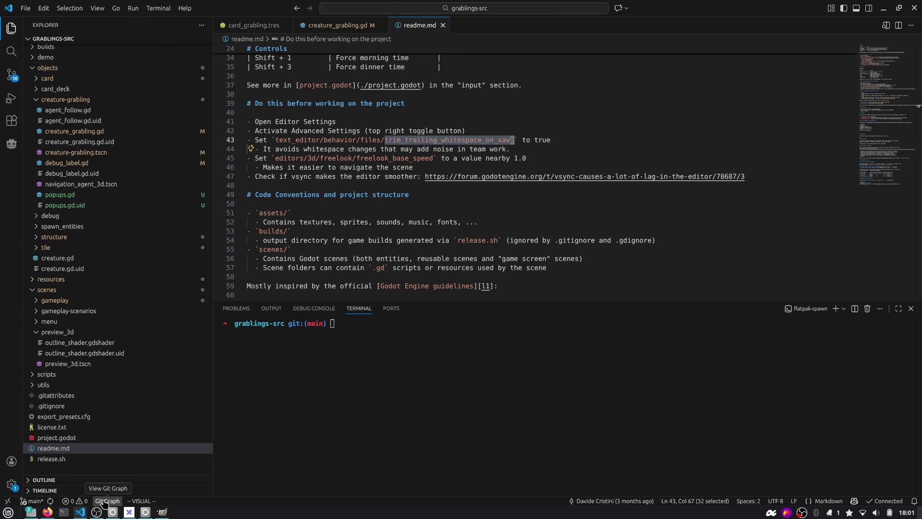
left_click(555, 140)
key("v")
key("w")
key("w")
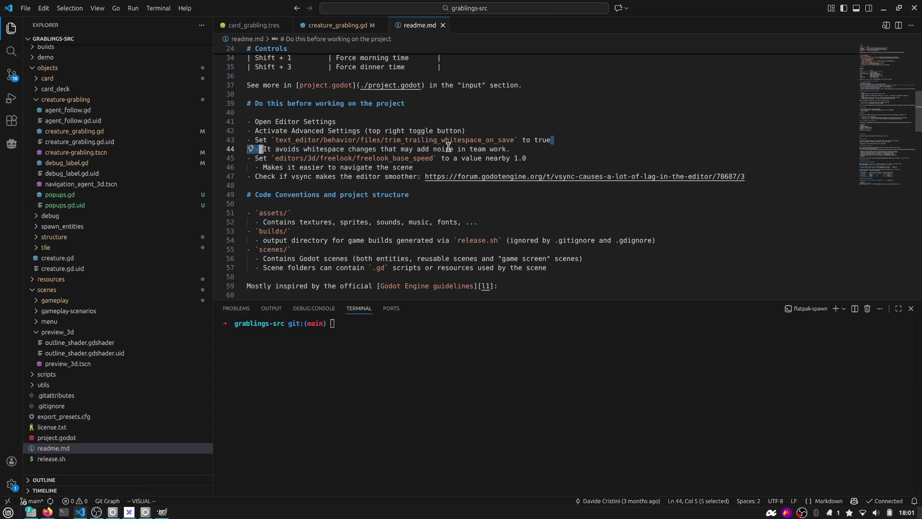
key("dollar")
key("o")
key("0")
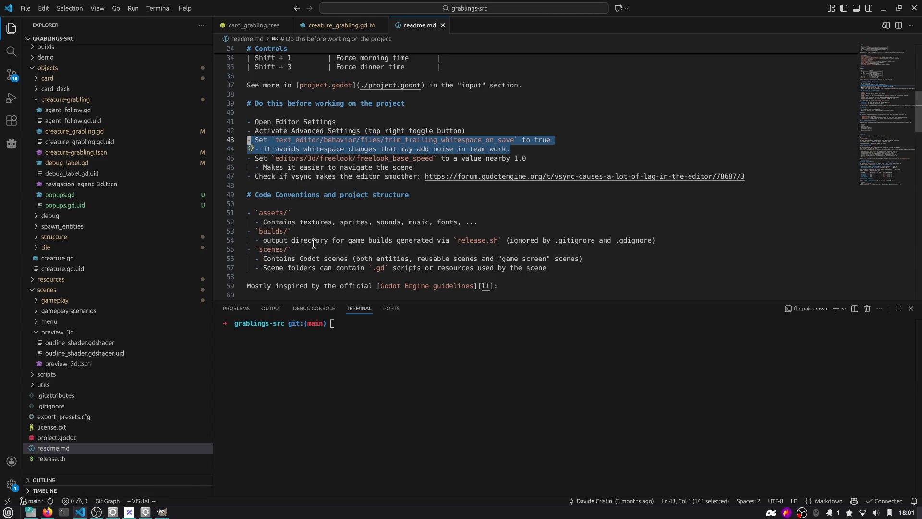
left_click(97, 512)
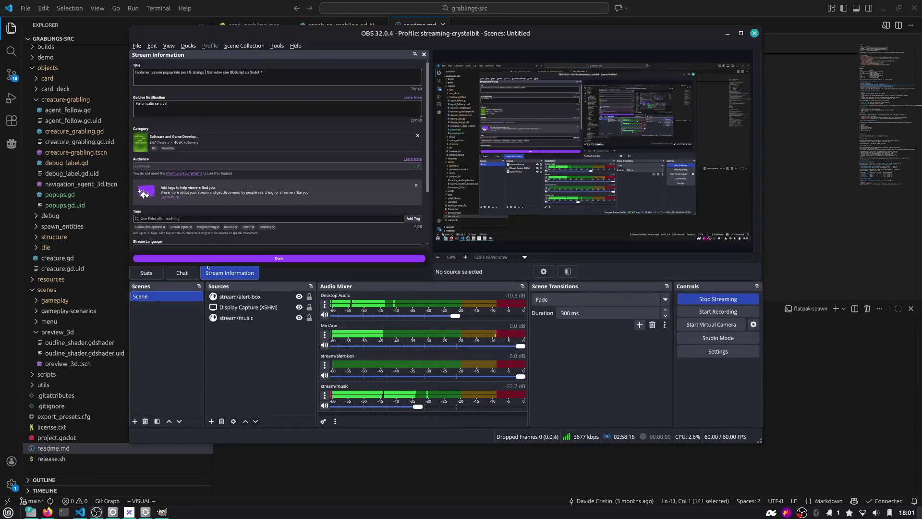
Paste the copied trim_trailing_whitespace_on_save tip into the stream chat and send it.
left_click(182, 272)
left_click(186, 249)
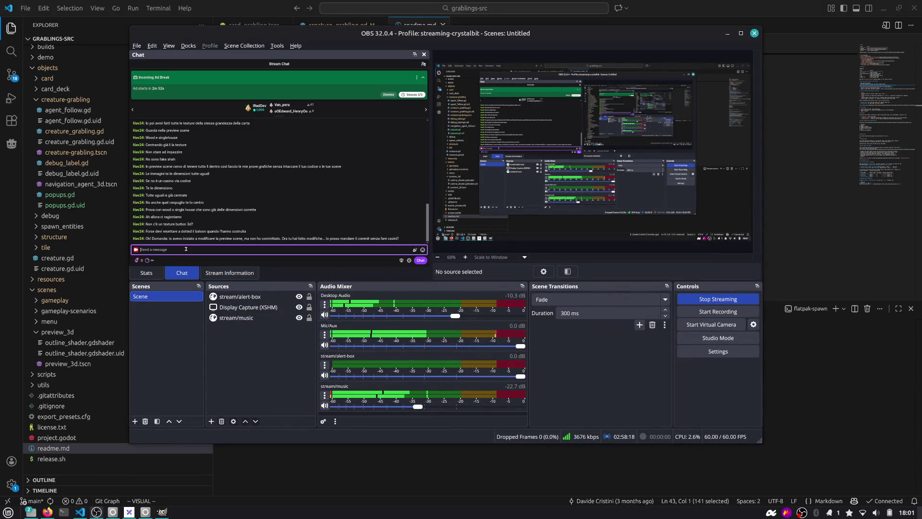
type("- Set `text_editor/behavior/files/trim_trailing_whitespace_on_save` to true   - It avoids whitespace changes that may add noise in team work.")
left_click(421, 261)
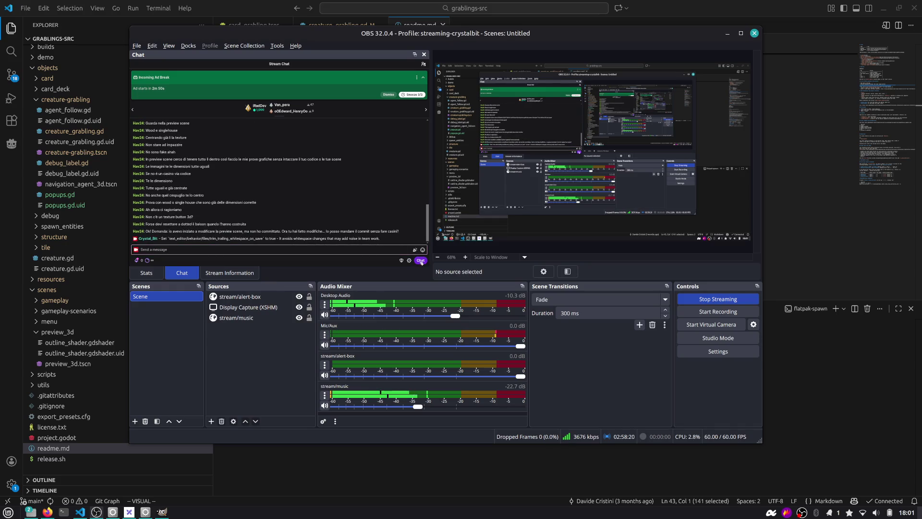
Back in VS Code, open the repository's Git Graph commit history.
key("alt+Tab")
left_click_drag(396, 181, 390, 181)
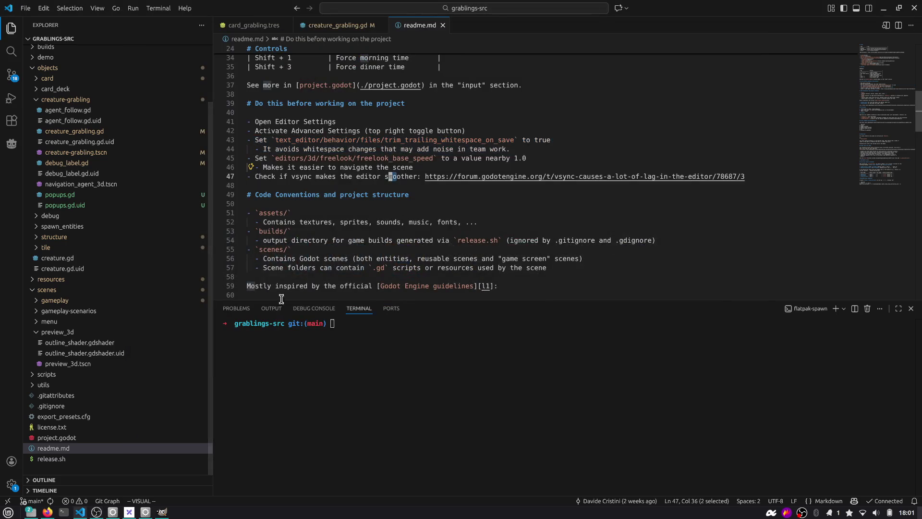
left_click(107, 500)
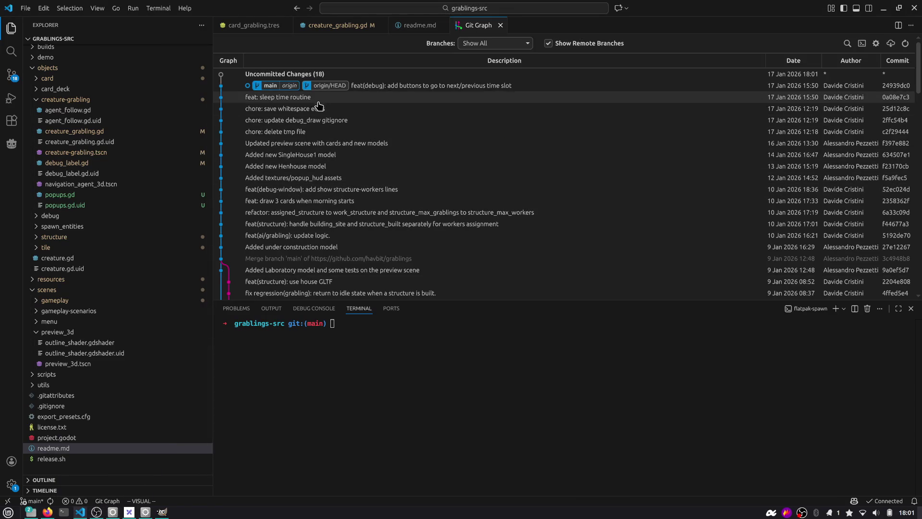
left_click(317, 109)
left_click(617, 136)
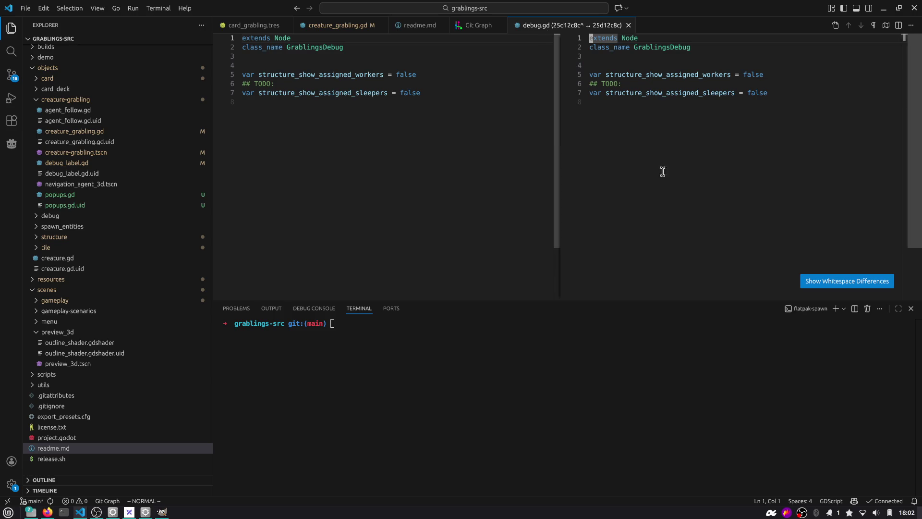
left_click(812, 281)
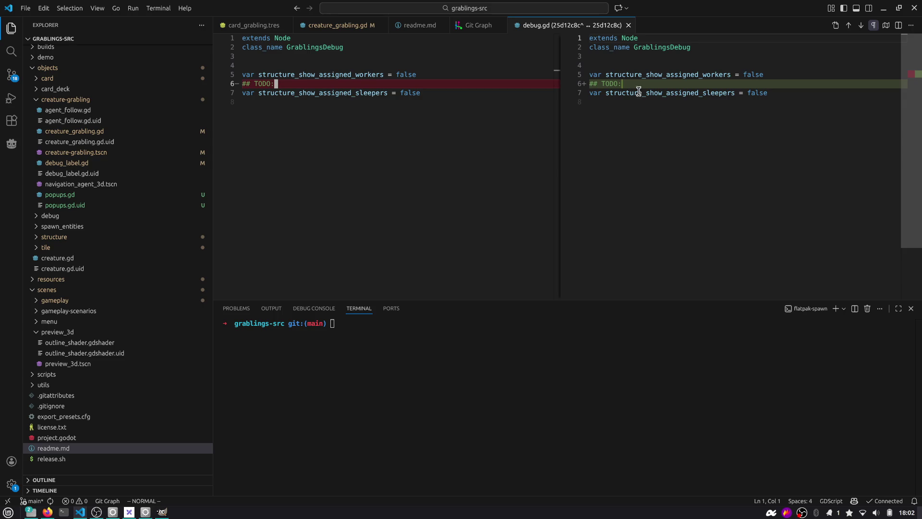
left_click(290, 84)
left_click(419, 93)
key("a")
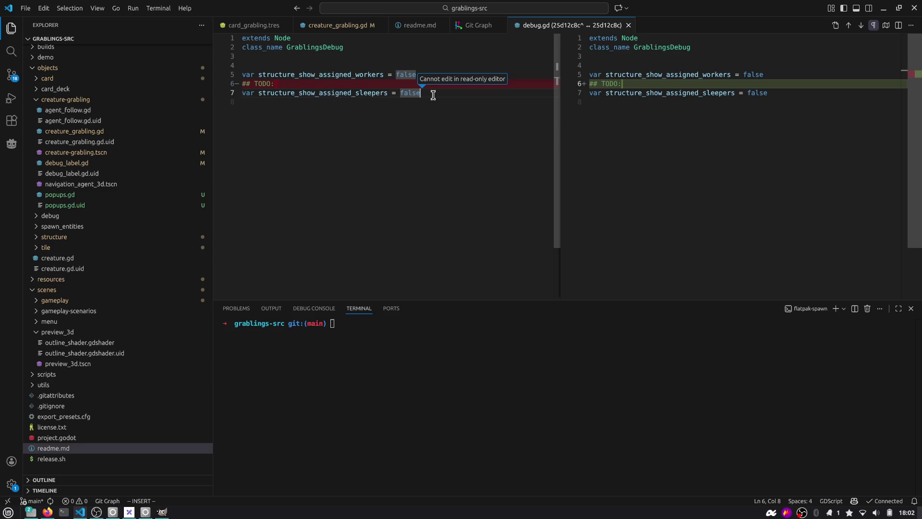
key("ctrl+w")
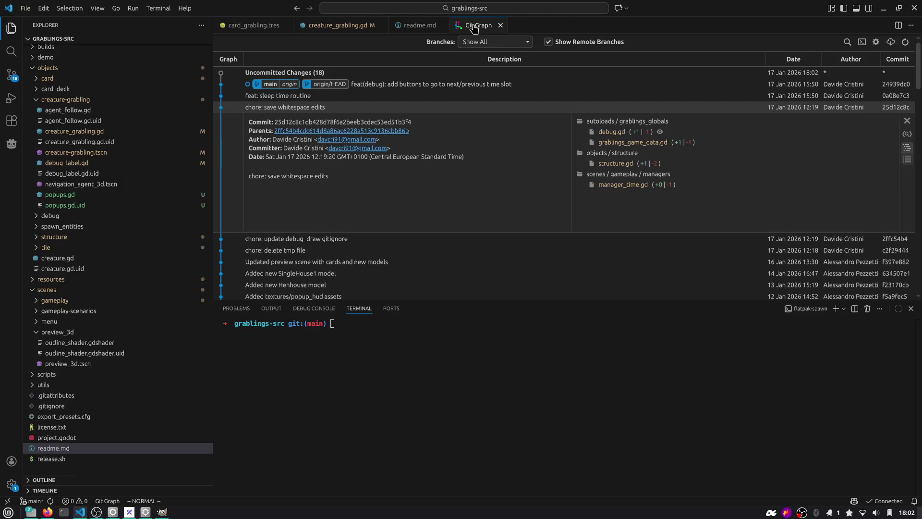
key("ctrl+w")
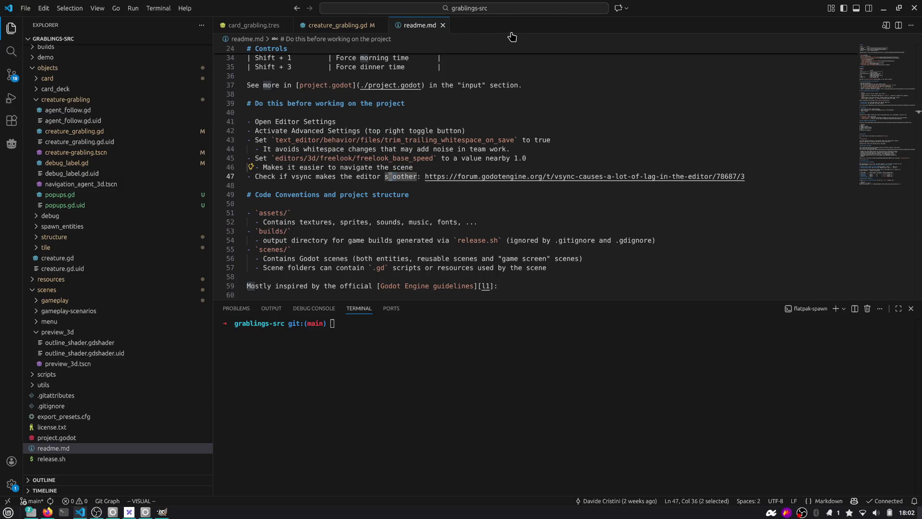
Select the line 39 heading and the line 43 setting instruction in readme.md.
left_click(474, 187)
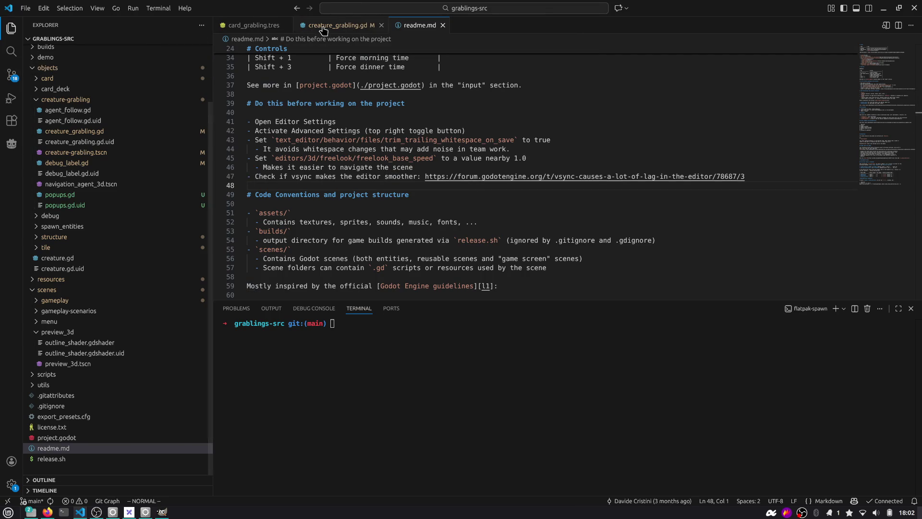
left_click(419, 149)
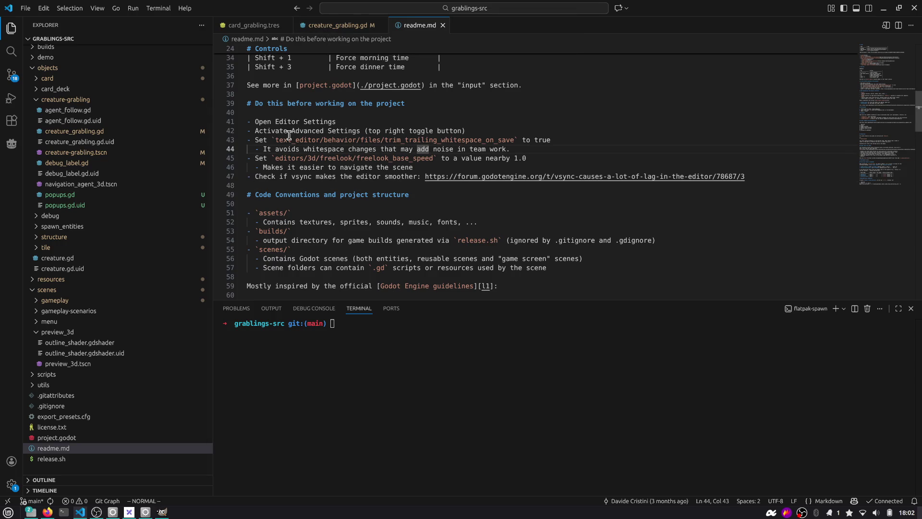
left_click(252, 104)
left_click_drag(282, 104, 355, 104)
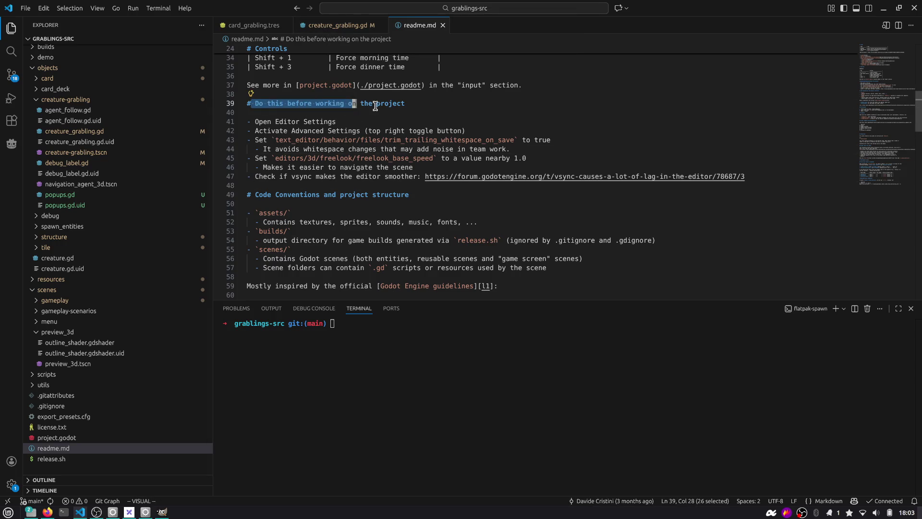
left_click_drag(553, 140, 247, 139)
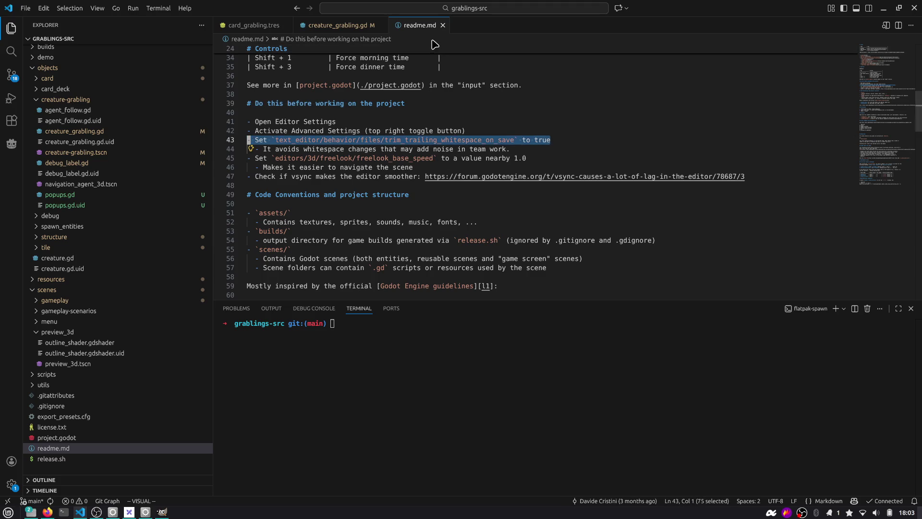
Bring the Godot editor to the front and focus its FileSystem tree.
left_click(115, 513)
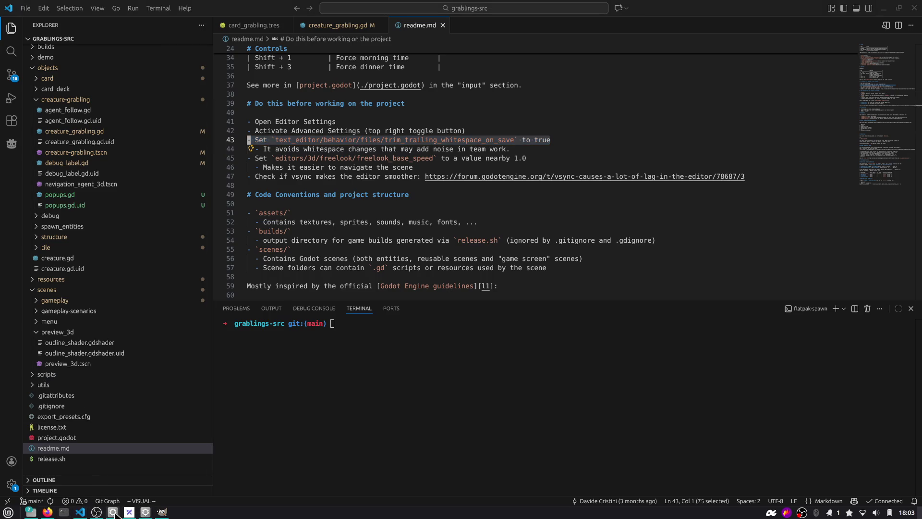
left_click(144, 513)
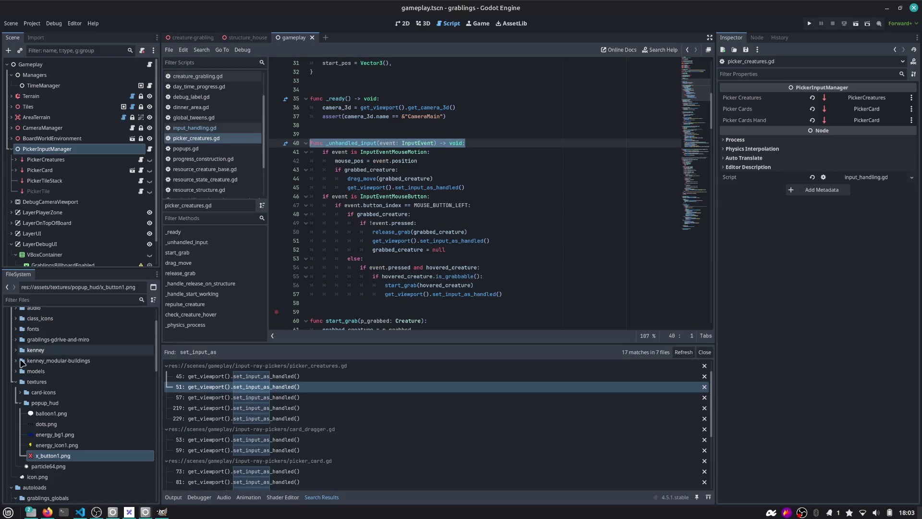
left_click(14, 384)
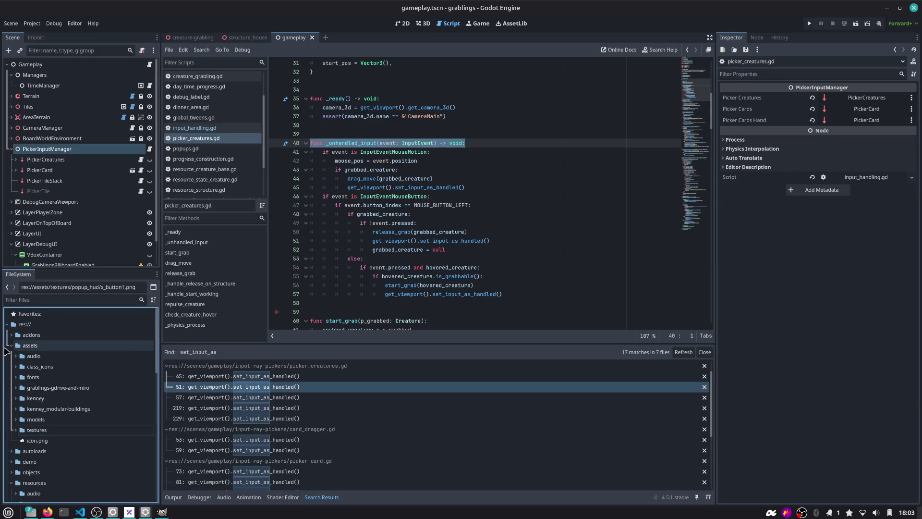
Open readme.md in Godot's script editor, then close it again.
scroll(21, 375, "down", 10)
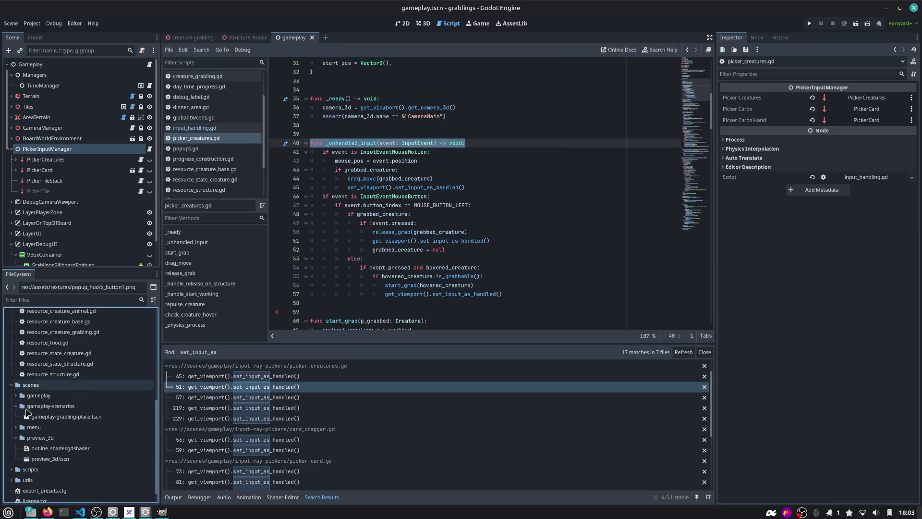
double_click(43, 494)
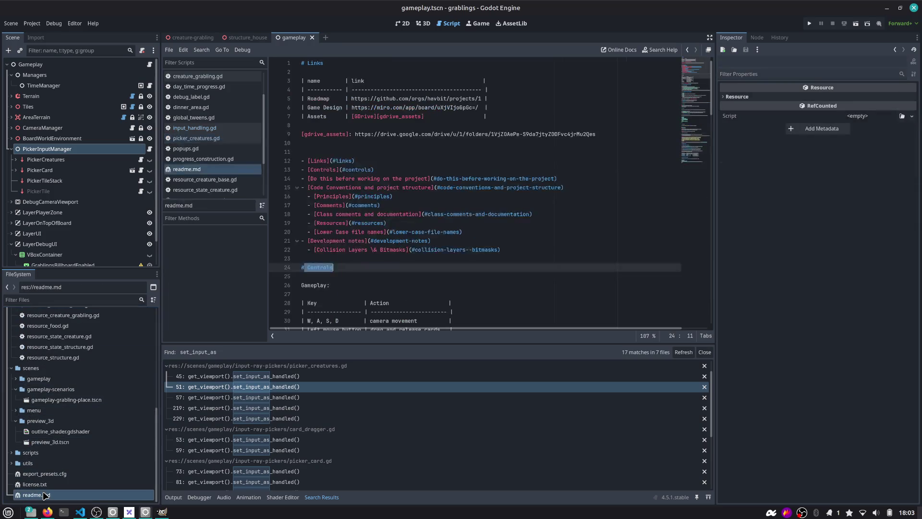
middle_click(190, 169)
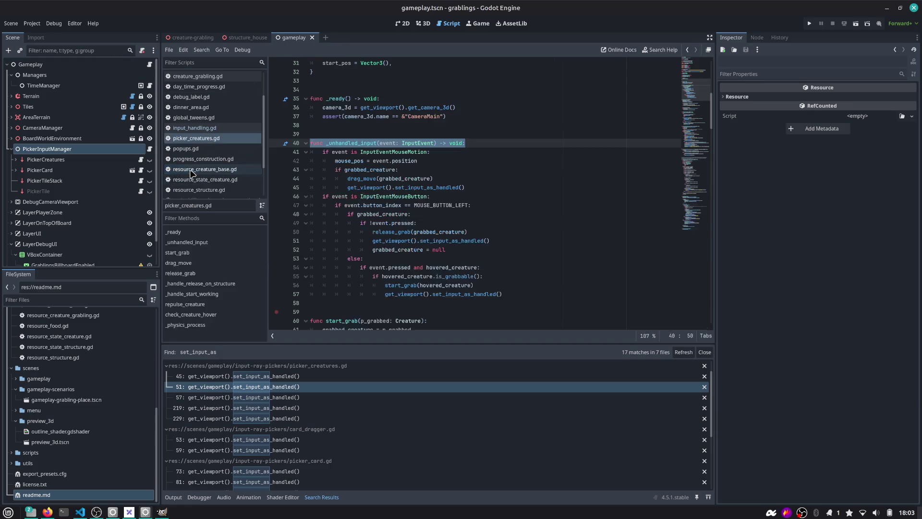
Select the Gameplay node, review picker_creatures.gd's input code, then bring up the roadmap issue in Firefox.
left_click(30, 64)
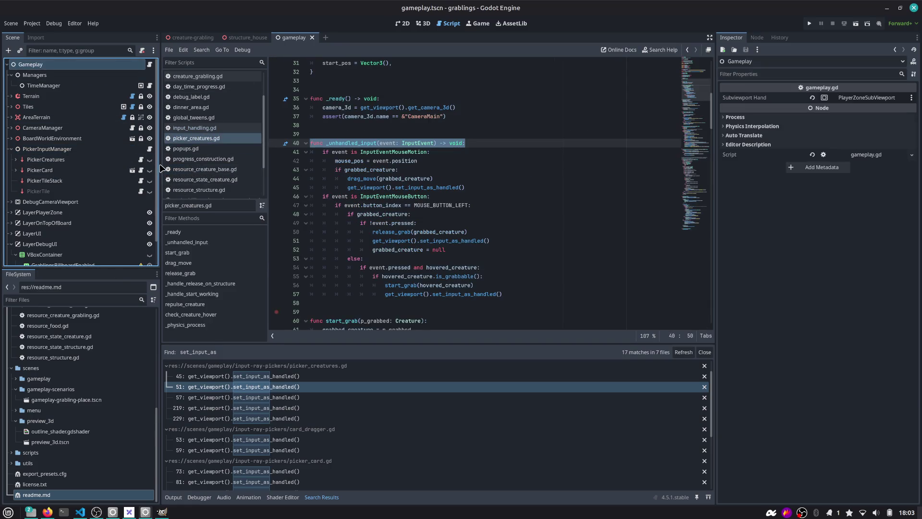
left_click(444, 171)
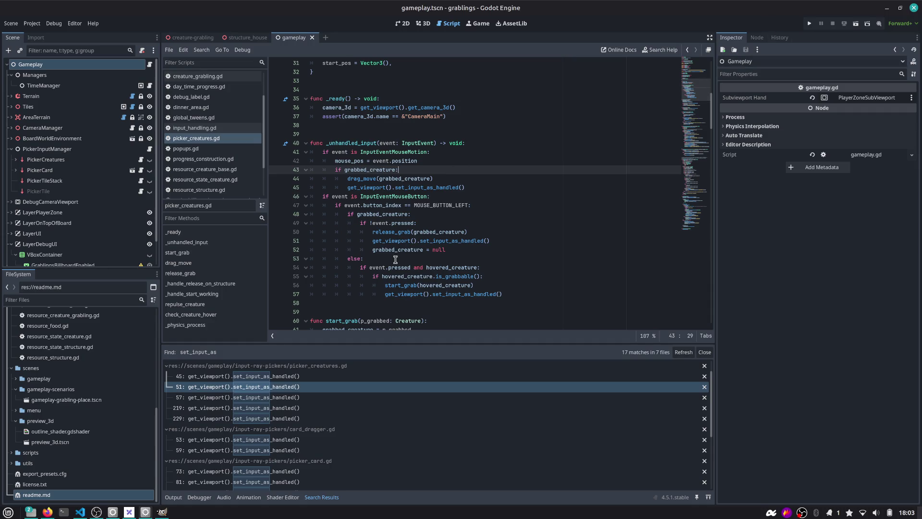
left_click(363, 308)
left_click(375, 198)
left_click(362, 300)
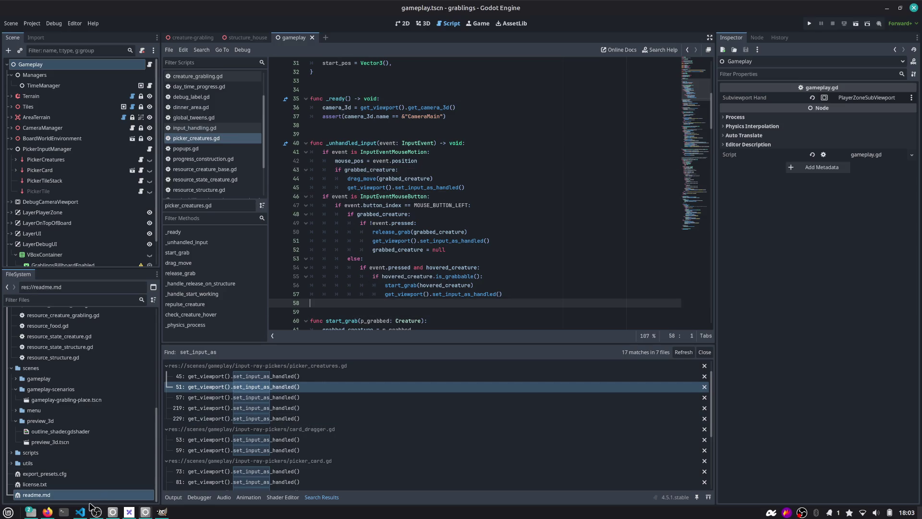
left_click(48, 512)
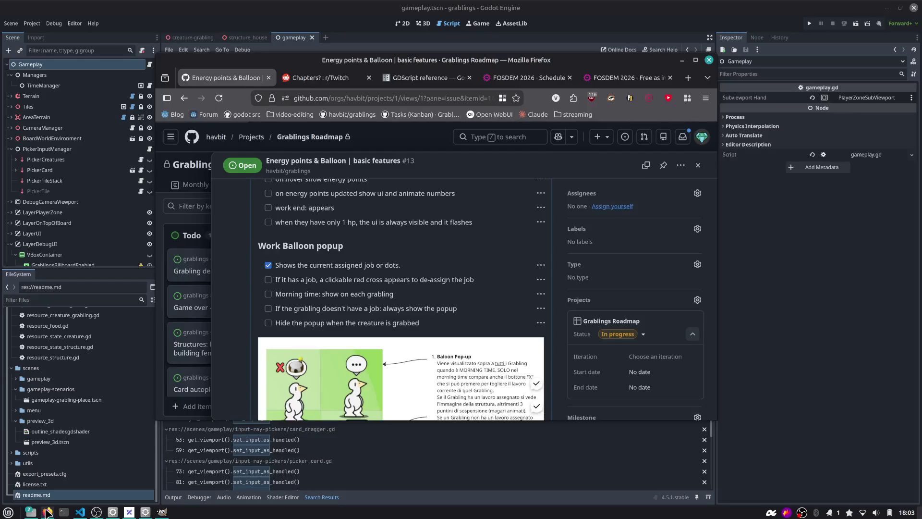
Read the Work Balloon popup checklist in the Firefox roadmap issue, then bring Godot back to the front.
mouse_move(418, 61)
left_mouse_down()
mouse_move(441, 49)
mouse_move(470, 52)
left_mouse_up()
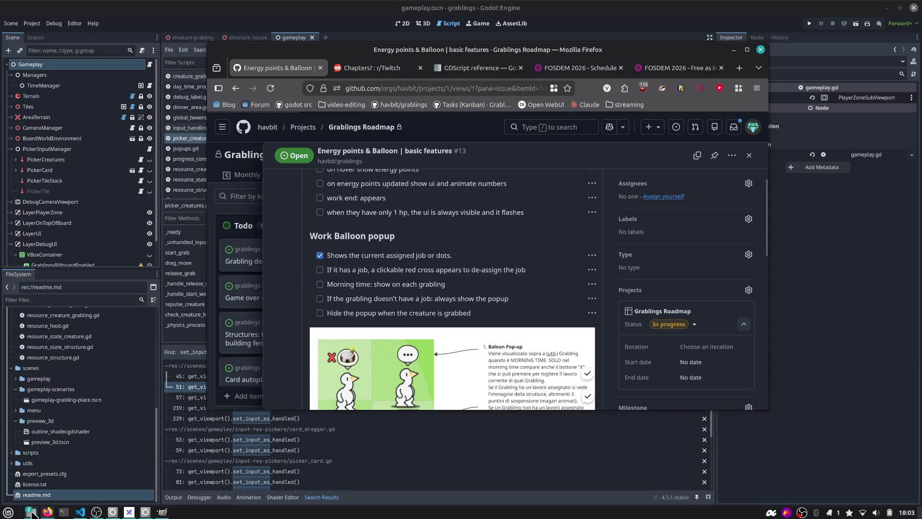
mouse_move(32, 512)
left_click(576, 12)
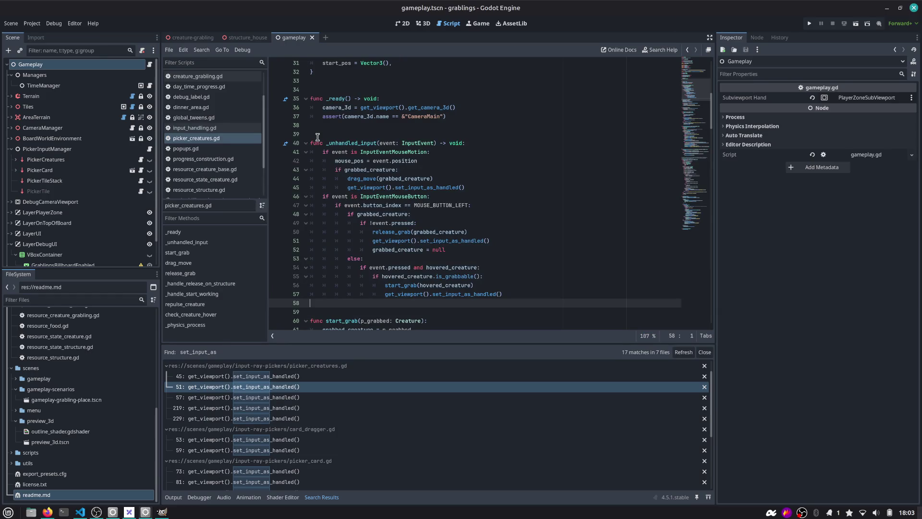
Add a RayCast3D child node under PickerInputManager.
left_click(52, 150)
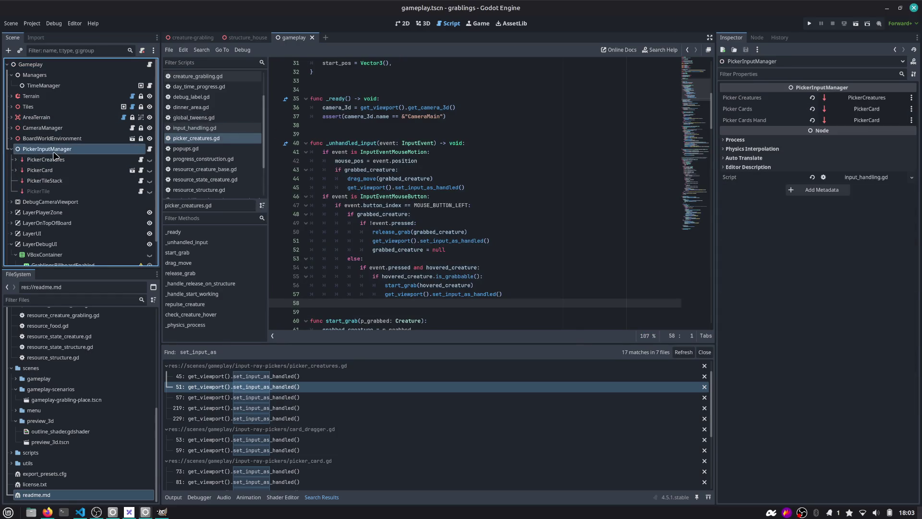
key("ctrl+a")
type("raycast")
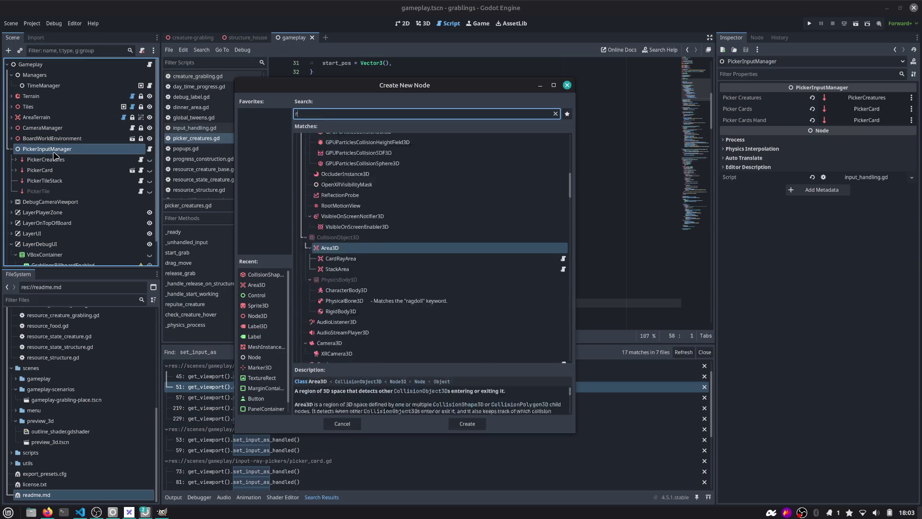
key("Return")
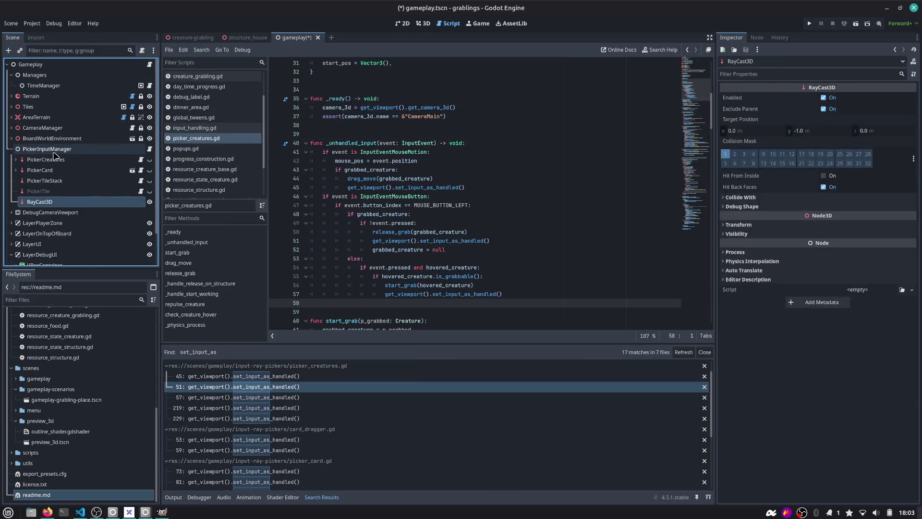
Rename the RayCast3D to Picker3D_UI and move it to the top of PickerInputManager's children.
double_click(76, 203)
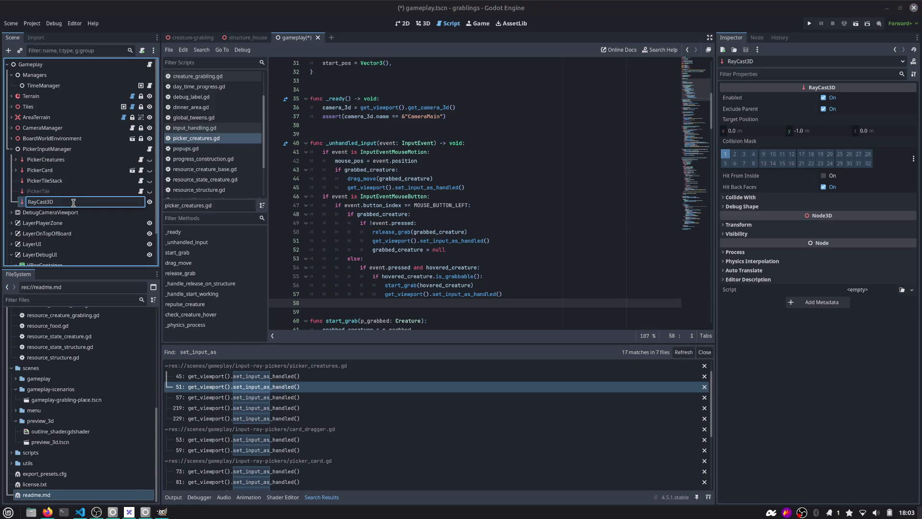
double_click(77, 199)
type("Creature")
double_click(77, 199)
type("Picker3D_UI")
key("Return")
left_click_drag(78, 203, 80, 159)
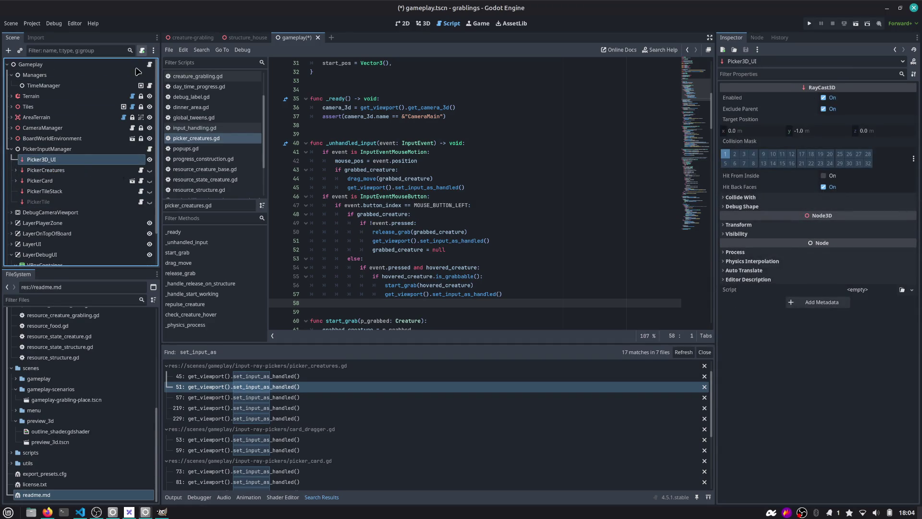
scroll(361, 99, "up", 10)
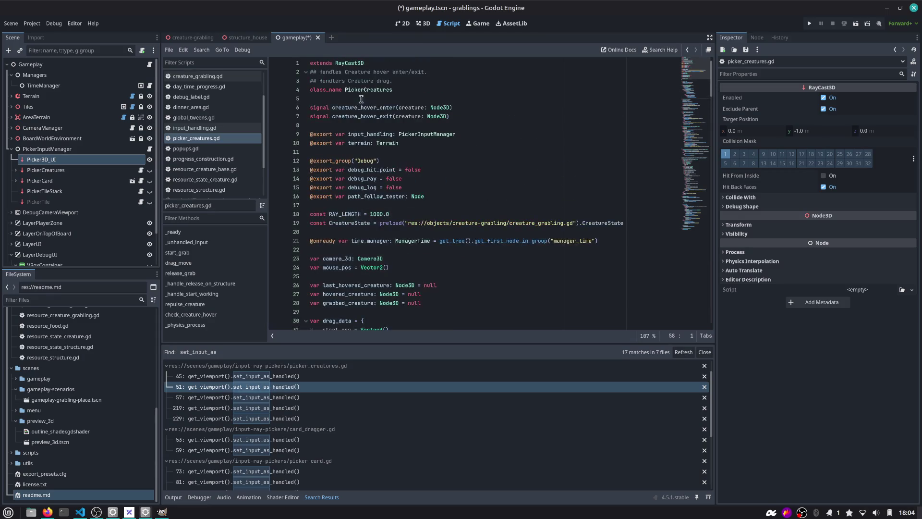
Attach a new picker_3d_ui.gd script to Picker3D_UI in scenes/gameplay/input-ray-pickers.
left_click_drag(406, 92, 276, 63)
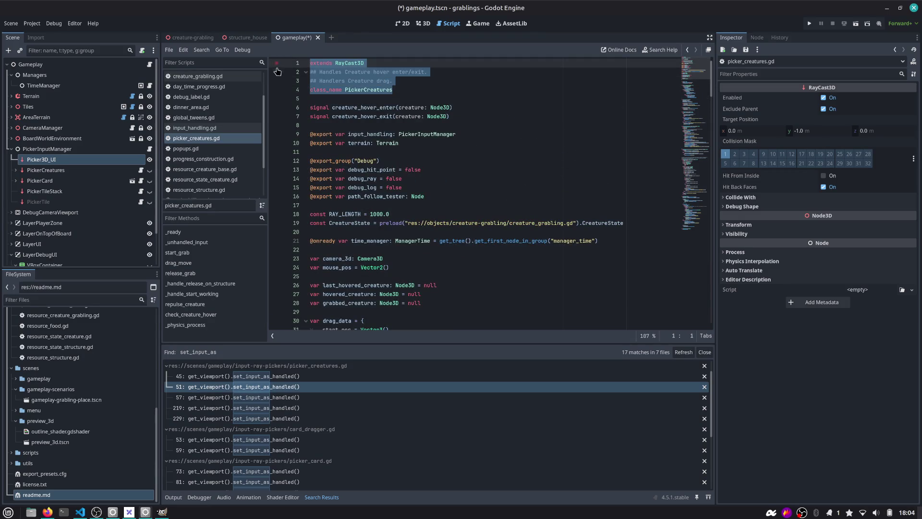
left_click(144, 52)
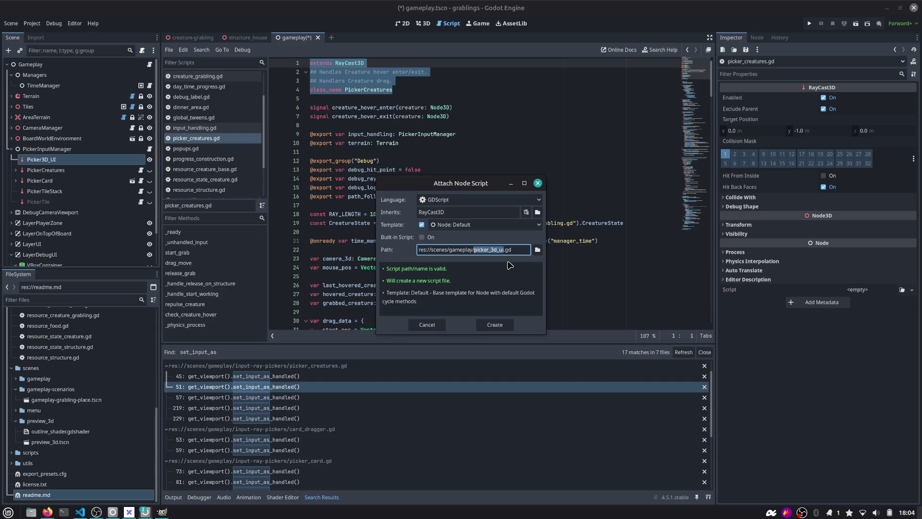
left_click(537, 249)
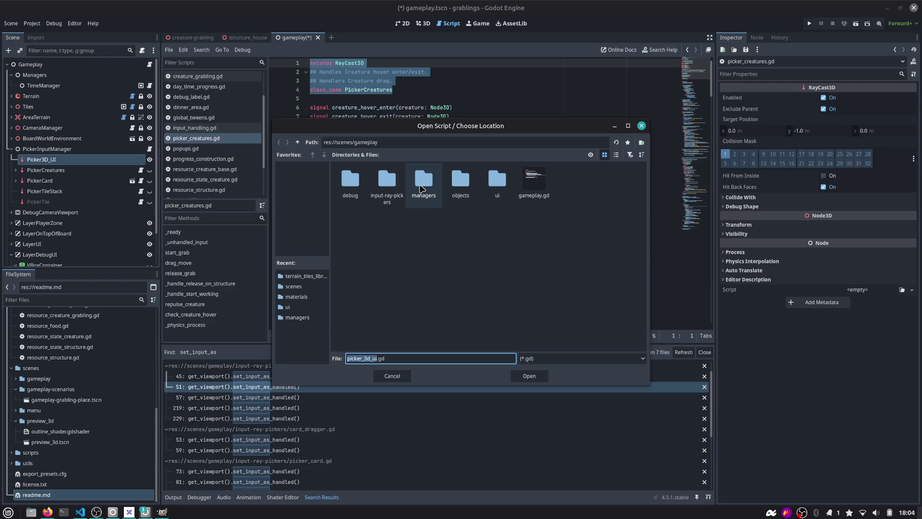
double_click(391, 185)
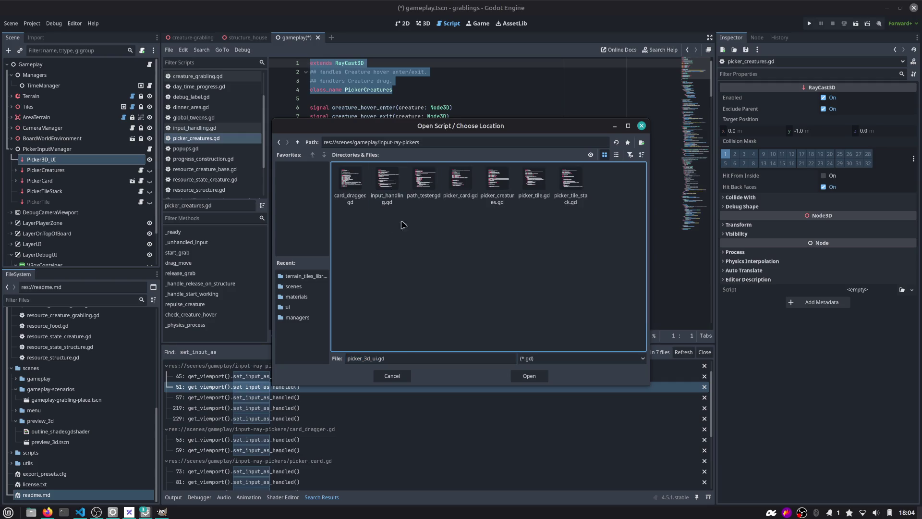
left_click(529, 376)
left_click(498, 327)
Delete the template code, leaving 'extends RayCast3D', and begin a class_name line.
mouse_move(454, 249)
left_mouse_down()
mouse_move(336, 132)
mouse_move(308, 76)
left_mouse_up()
key("BackSpace")
type("class_")
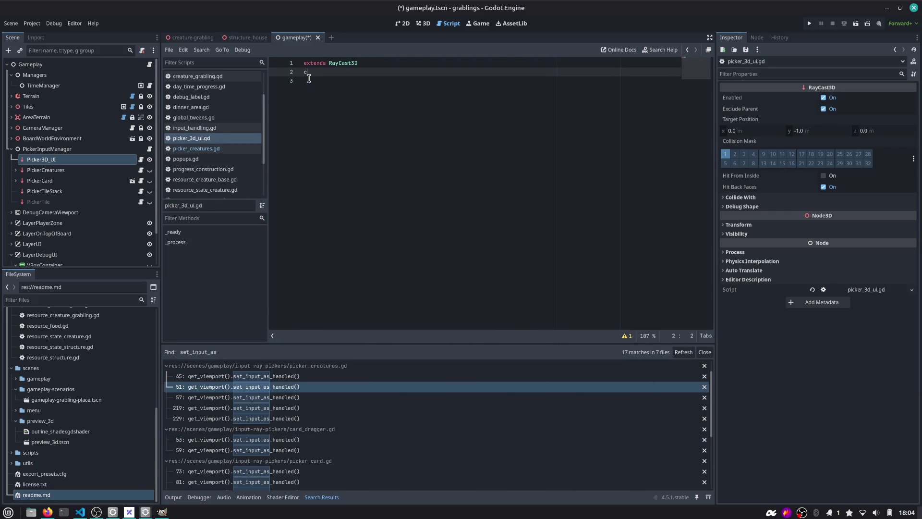
type("name")
Declare 'class_name Picker3D_UI', save, and tidy the blank lines below it.
key("ctrl+s")
key("Return")
key("Return")
key("BackSpace")
key("Delete")
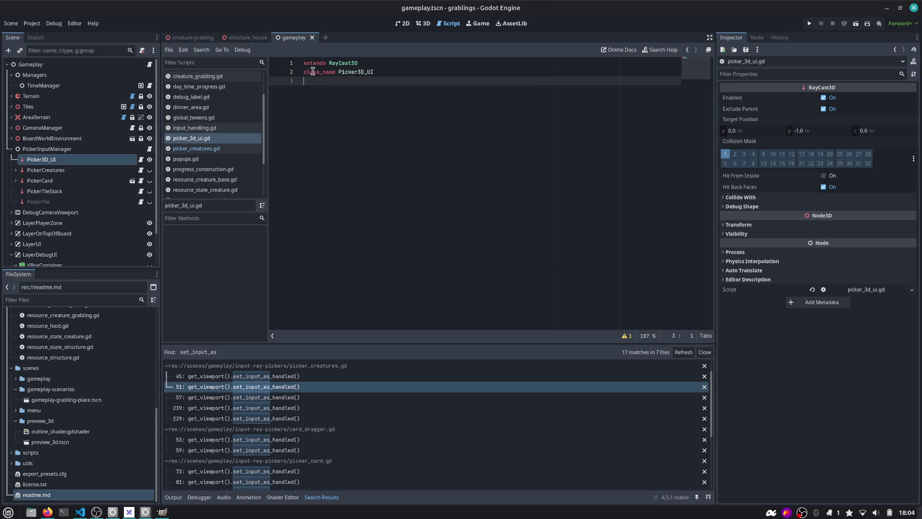
key("Return")
key("Return")
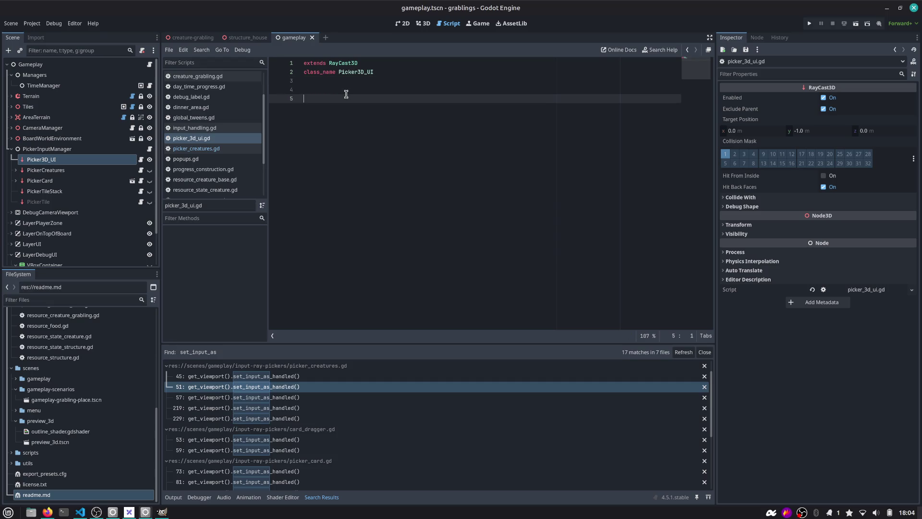
Reopen picker_creatures.gd at its _unhandled_input function for reference.
left_click(140, 170)
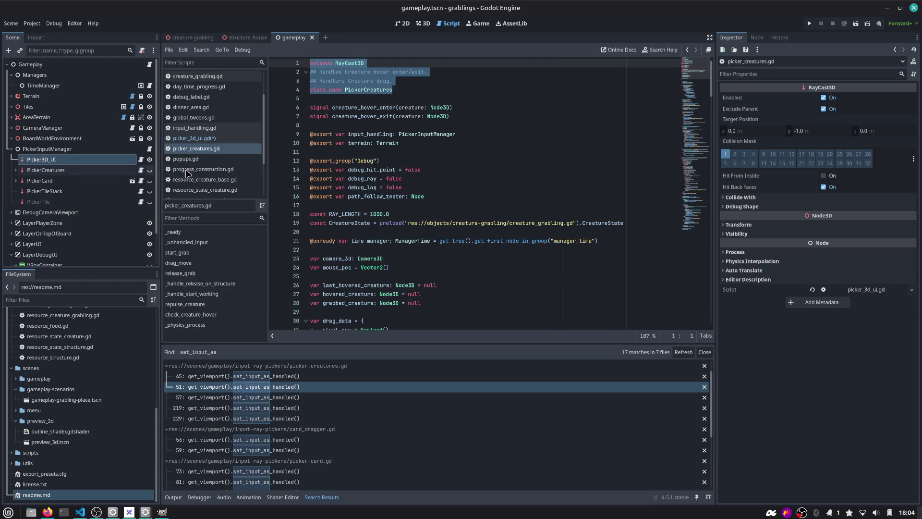
left_click(191, 242)
scroll(407, 220, "down", 2)
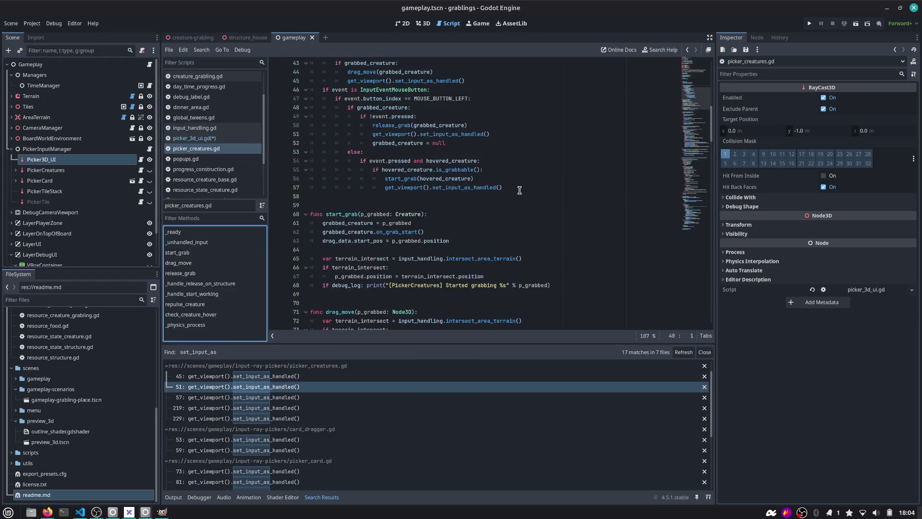
scroll(520, 190, "up", 4)
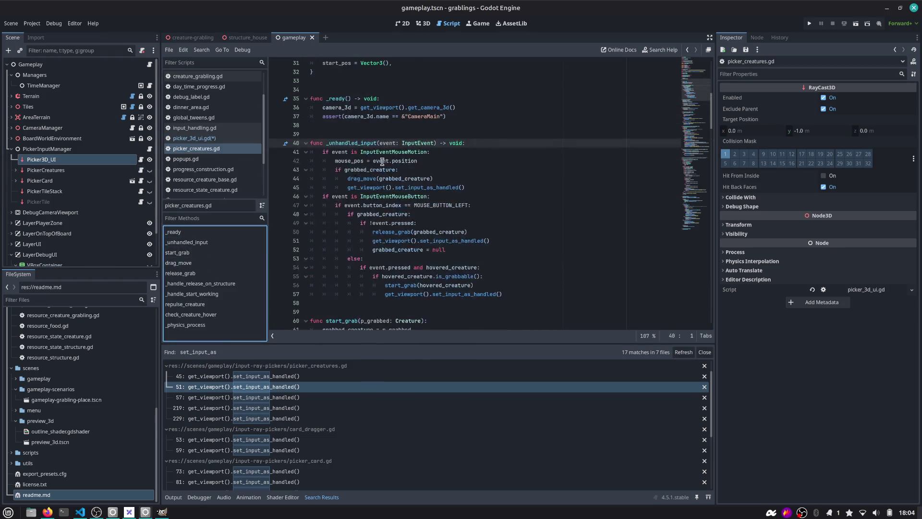
left_click(369, 187)
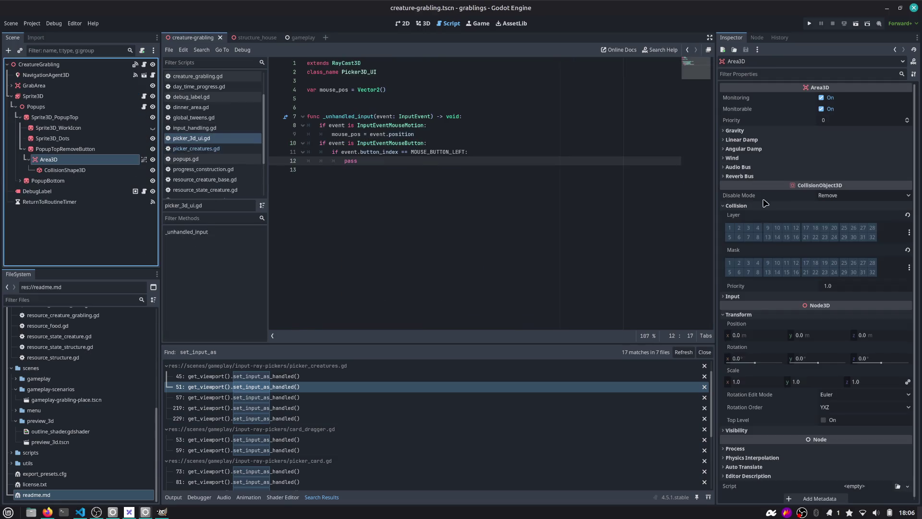
Put the creature-grabling Area3D on the area_construction_site layer and save that scene.
left_click(909, 233)
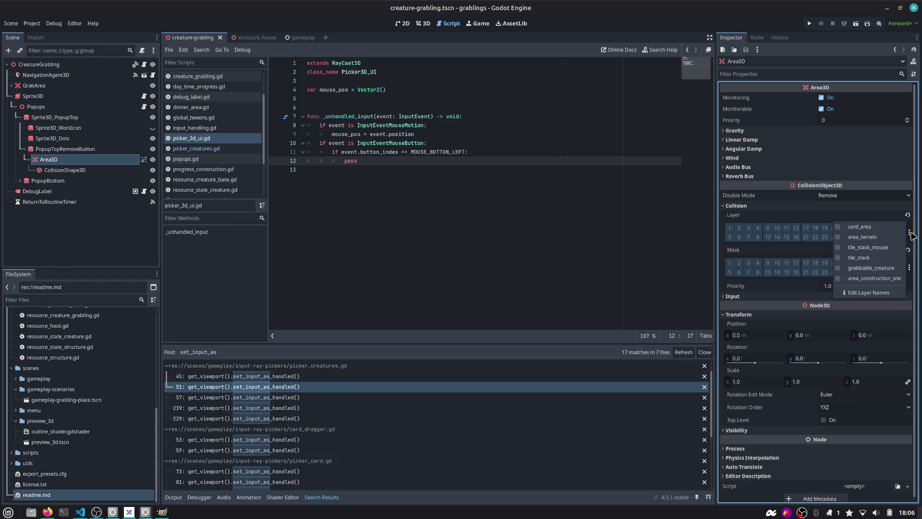
left_click(909, 232)
left_click(909, 232)
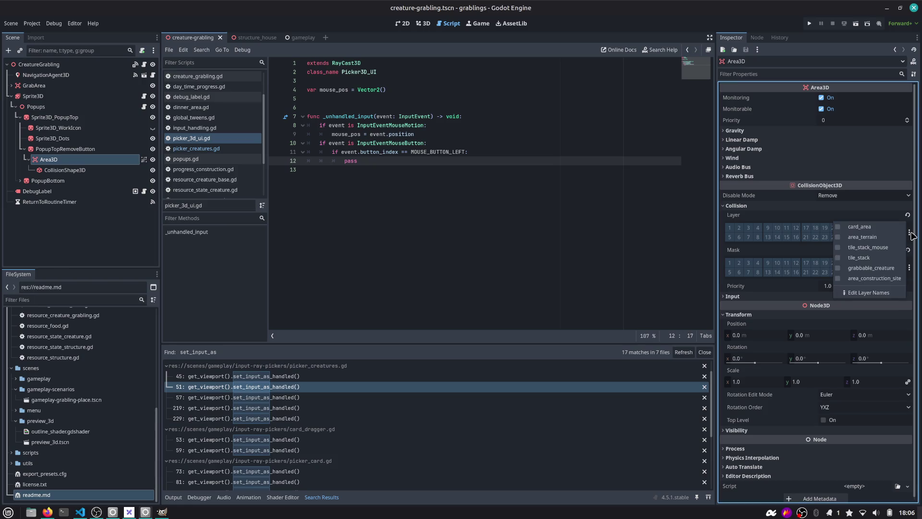
left_click(874, 278)
key("ctrl+s")
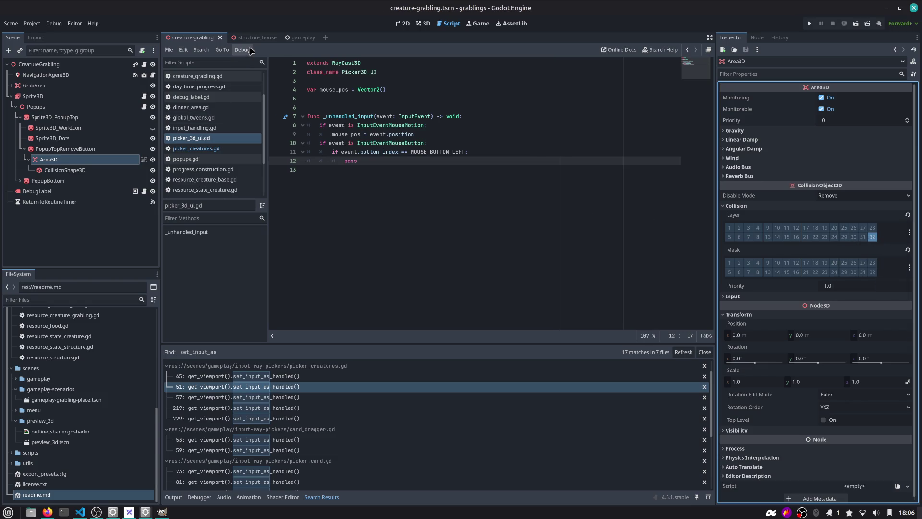
In the gameplay scene, set Picker3D_UI's collision mask to layer 32 only and save.
left_click(294, 38)
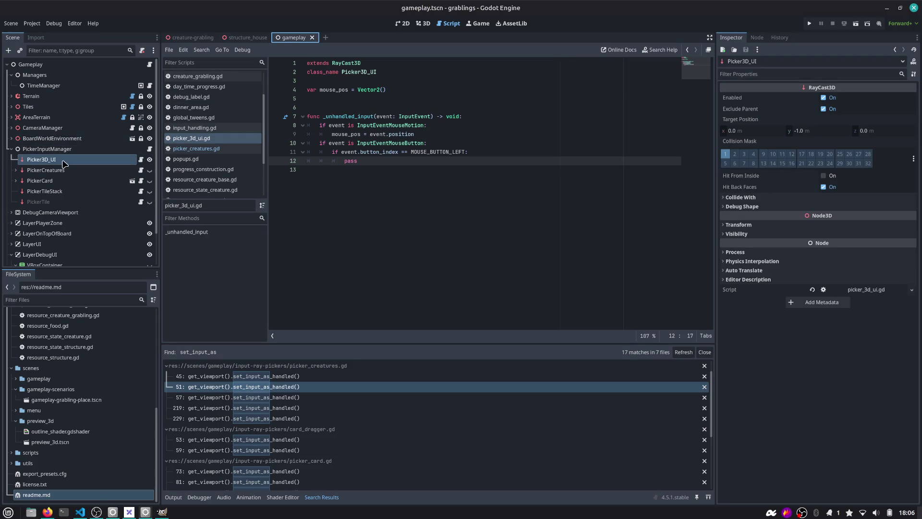
left_click(725, 154)
left_click(868, 163)
left_click(424, 184)
key("ctrl+s")
left_click(393, 165)
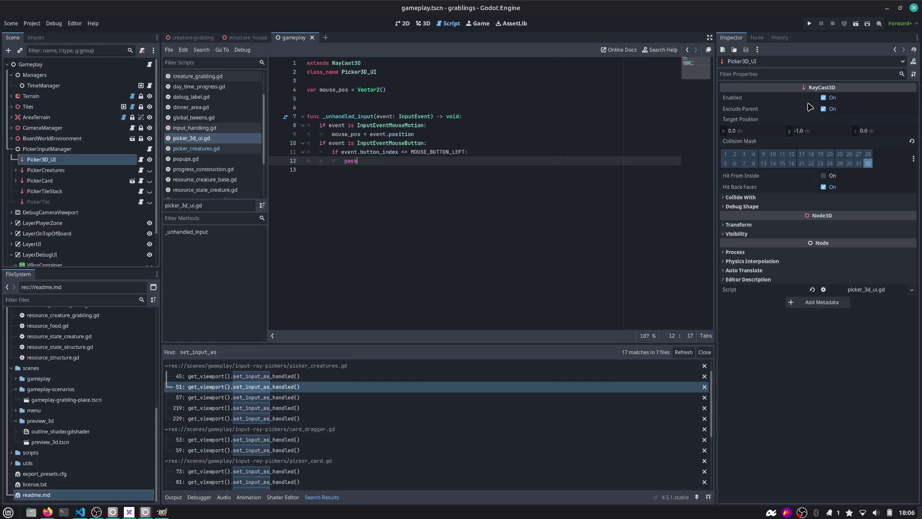
Uncheck Bodies under Collide With so Picker3D_UI hits only areas, then save the scene.
left_click(754, 198)
left_click(826, 220)
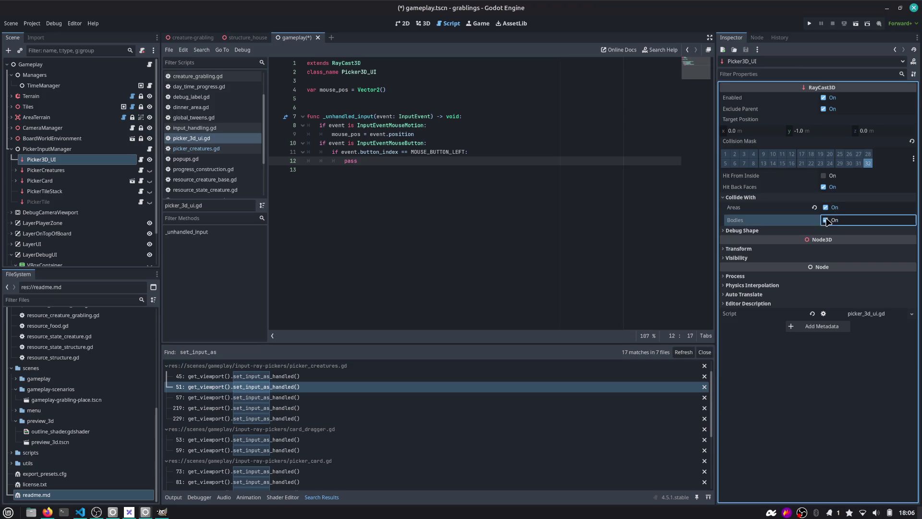
left_click(742, 230)
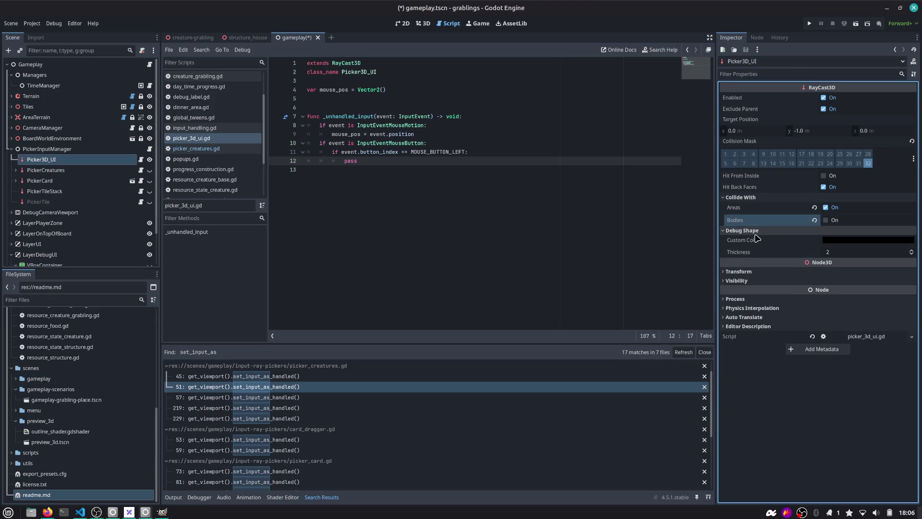
left_click(768, 270)
left_click(765, 271)
left_click(758, 281)
left_click(758, 281)
left_click(396, 172)
key("ctrl+s")
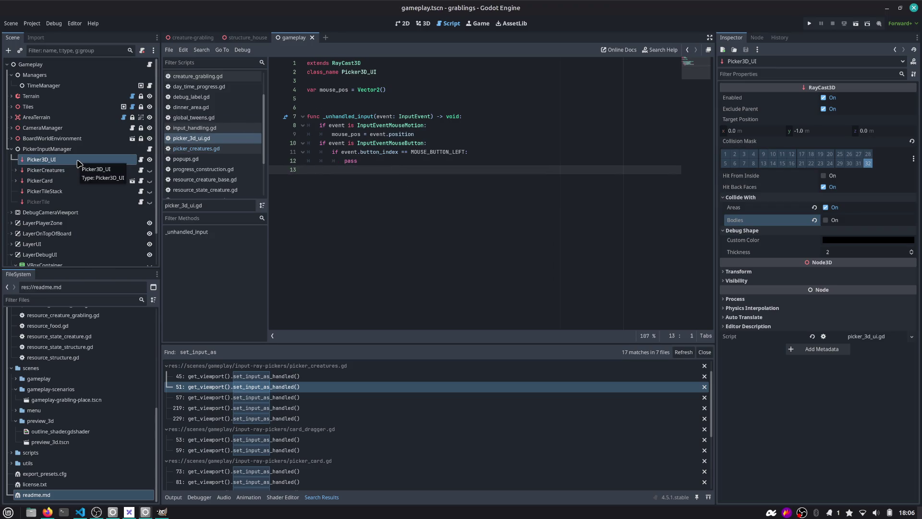
Open picker_creatures.gd and jump to its _physics_process function.
left_click(141, 159)
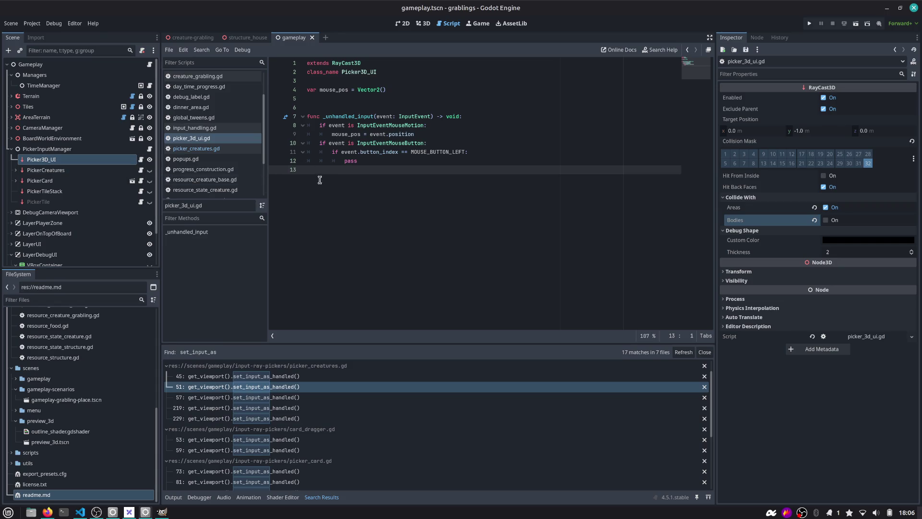
left_click(141, 170)
scroll(360, 217, "down", 6)
left_click(360, 217, "shift")
scroll(359, 217, "down", 6)
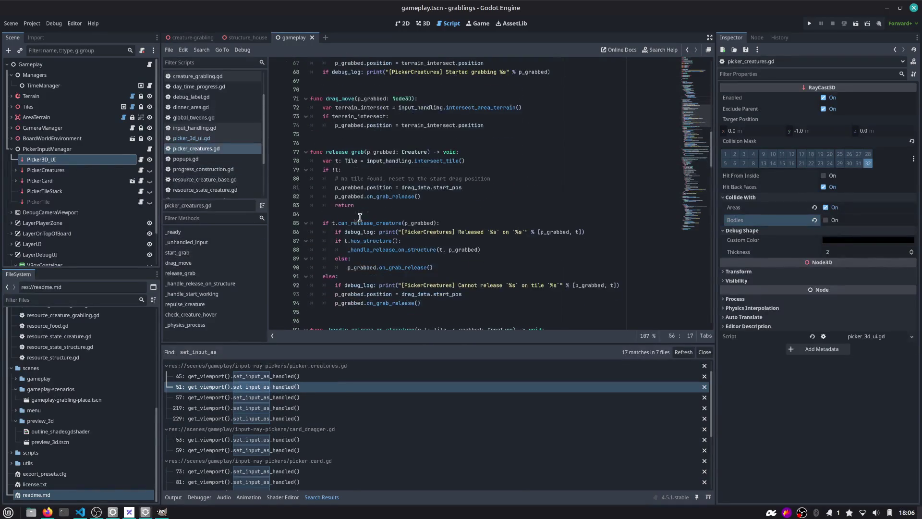
scroll(693, 122, "up", 20)
left_click(213, 218)
left_click(194, 325)
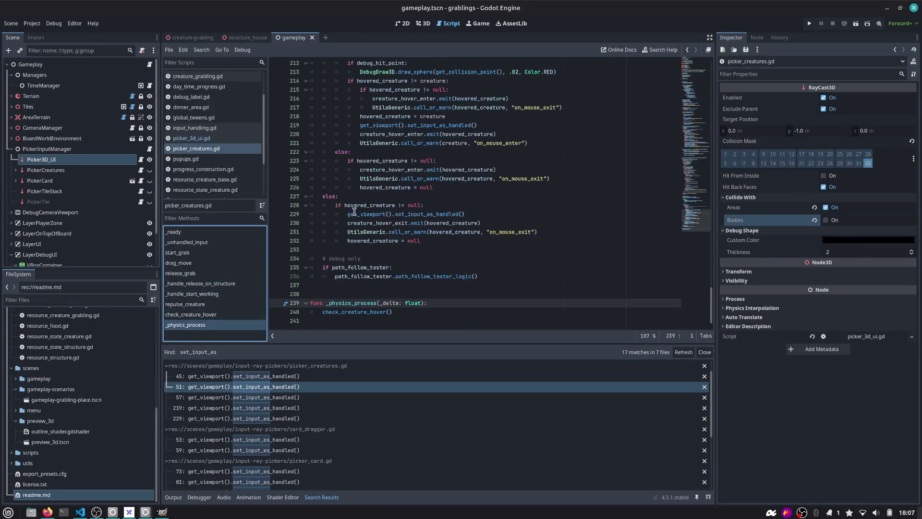
Select check_creature_hover's opening ray-casting lines through line 207 and return to picker_3d_ui.gd.
double_click(358, 312)
left_click(358, 312, "ctrl")
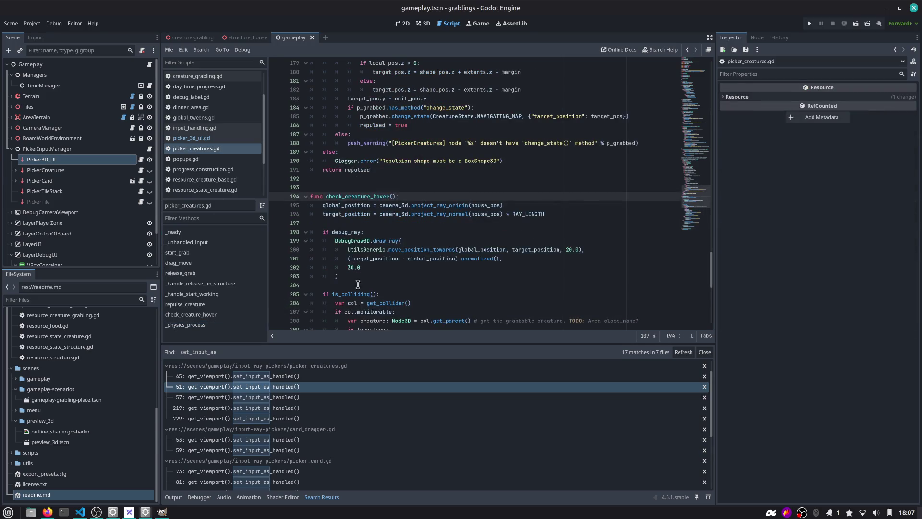
left_click_drag(548, 214, 275, 207)
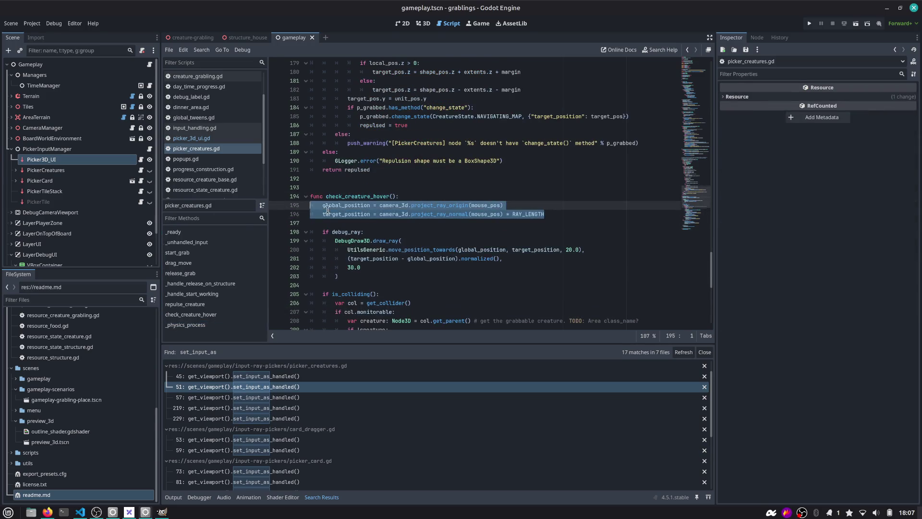
scroll(327, 209, "down", 3)
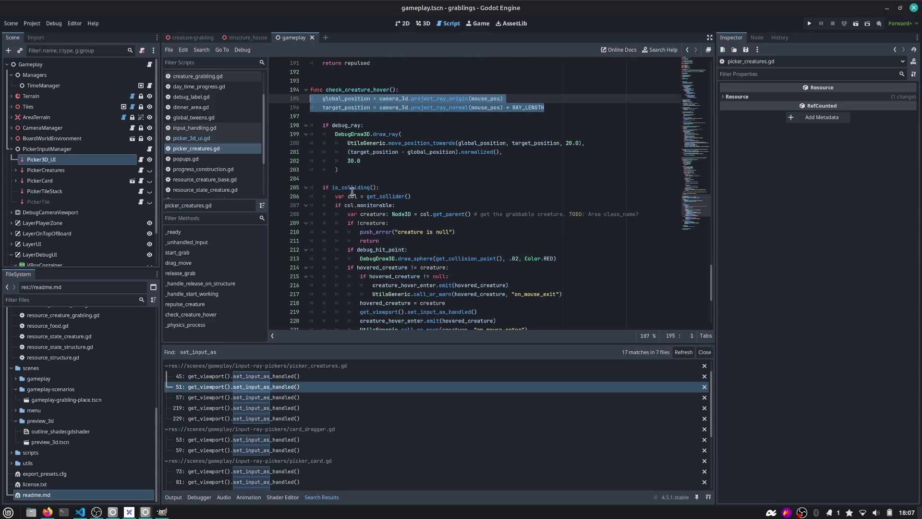
scroll(387, 187, "down", 2)
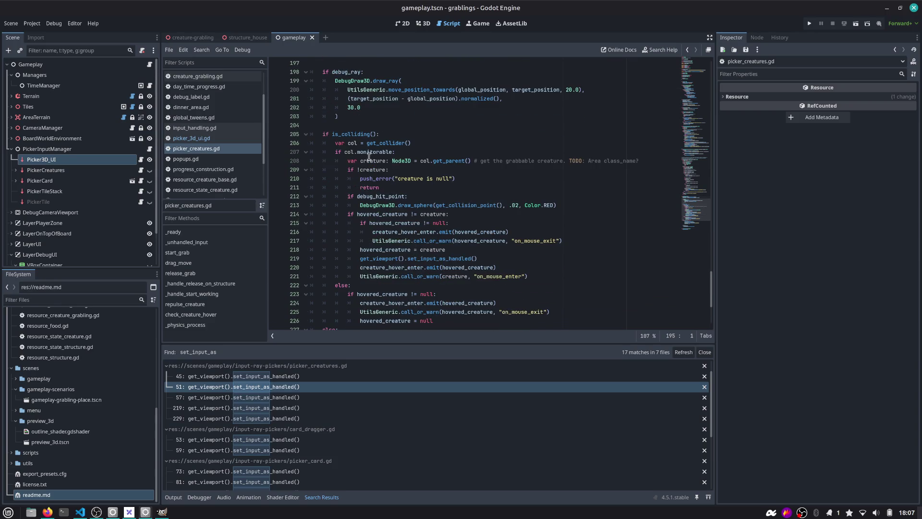
left_click(394, 151)
scroll(384, 152, "up", 3)
left_click(344, 152, "shift")
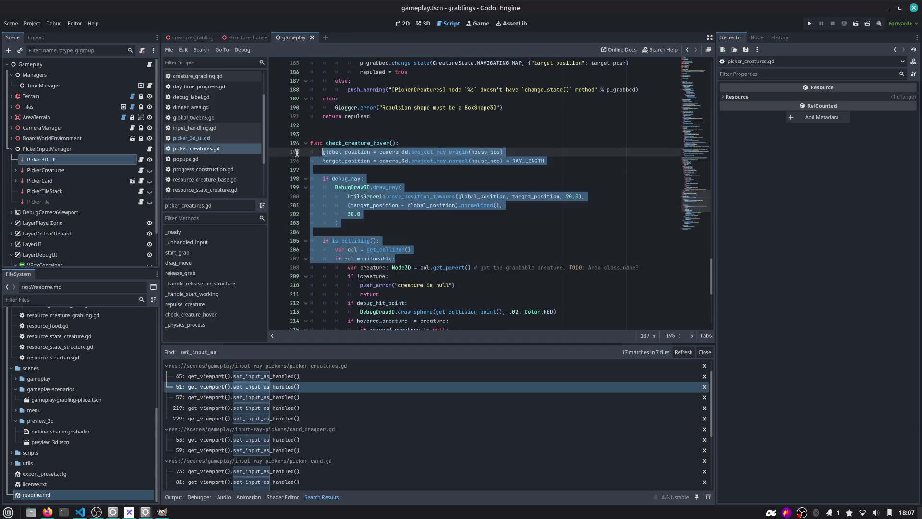
left_click_drag(311, 152, 254, 145)
key("ctrl+c")
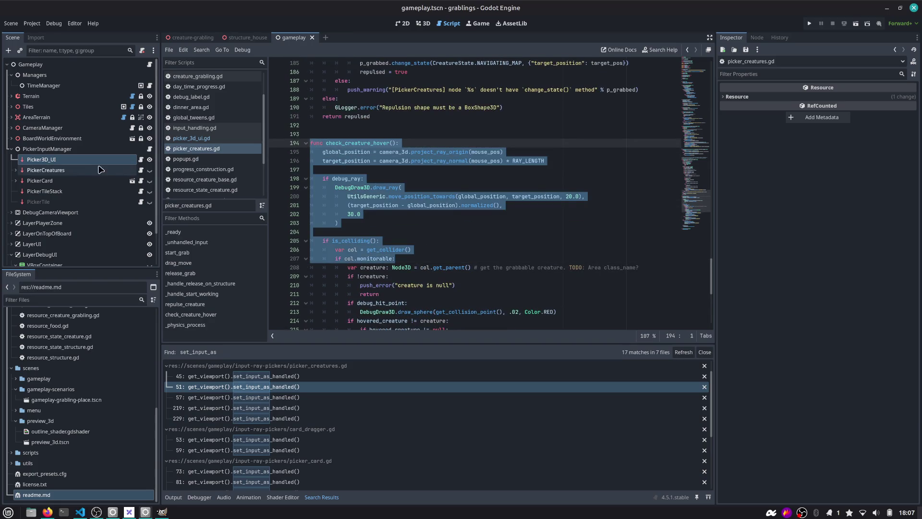
left_click(141, 160)
left_click(361, 190)
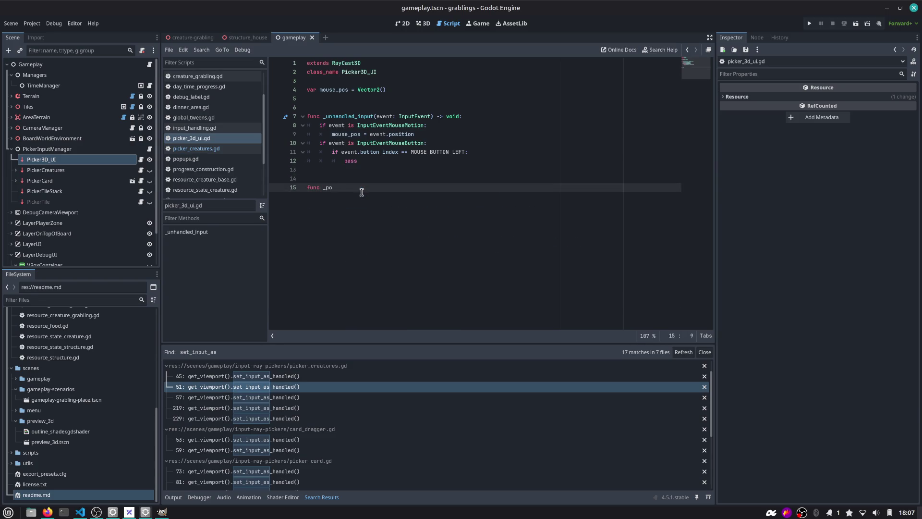
Add _physics_process and paste the ray-casting code as a top-level function renamed check_ui_hover.
key("Return")
key("ctrl+v")
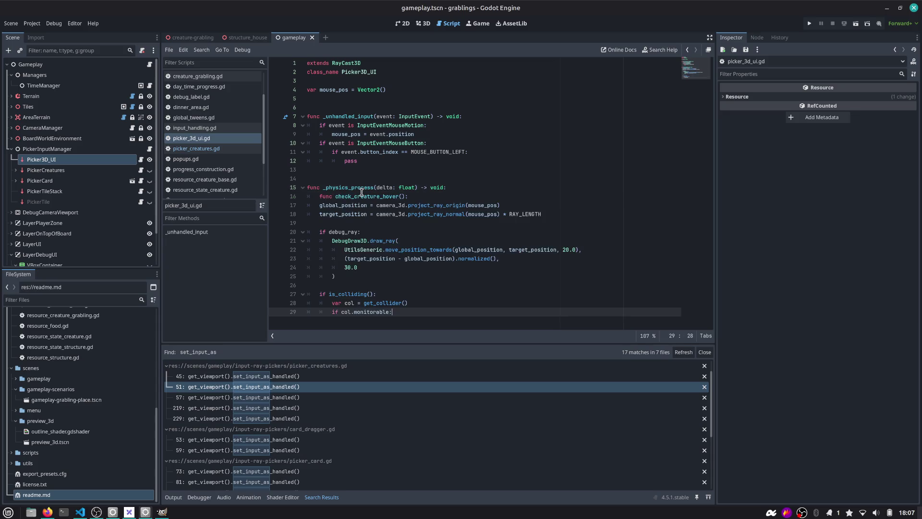
key("Up")
key("Up")
key("Up")
key("End")
key("Return")
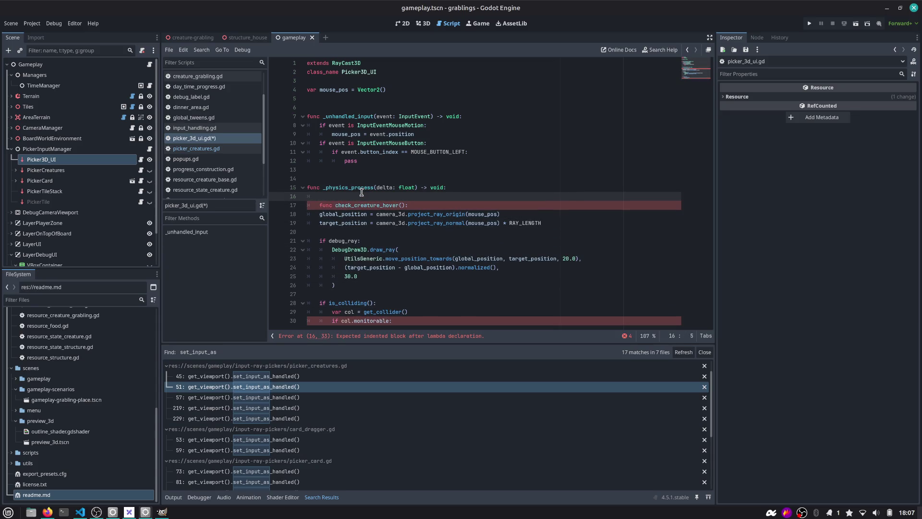
key("Down")
key("BackSpace")
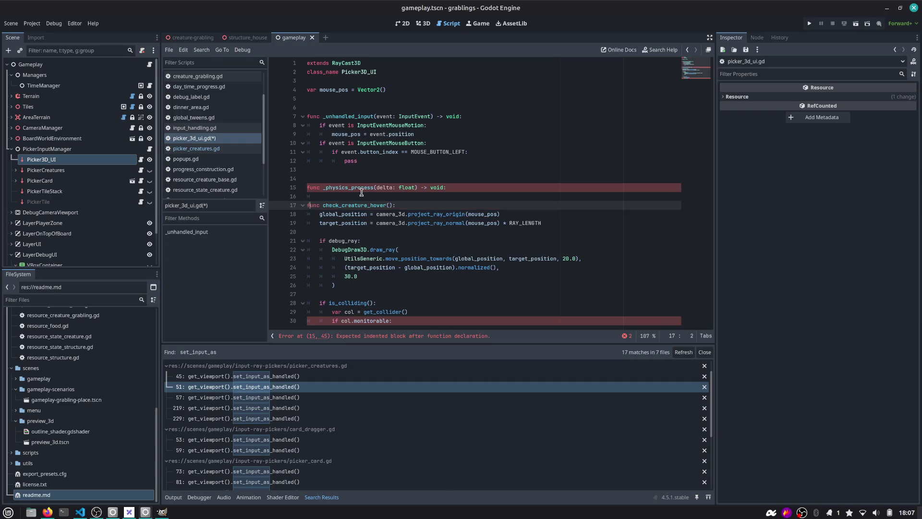
key("ctrl+Right")
key("ctrl+shift+Right")
type("check_ui_hover")
Call check_ui_hover() from _physics_process and save picker_3d_ui.gd.
key("Up")
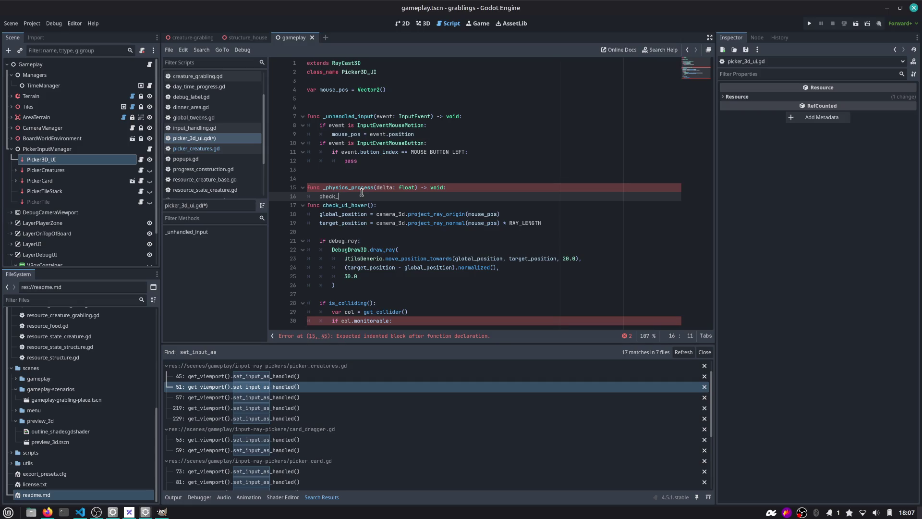
type("ui_h")
key("Return")
key("Return")
key("Return")
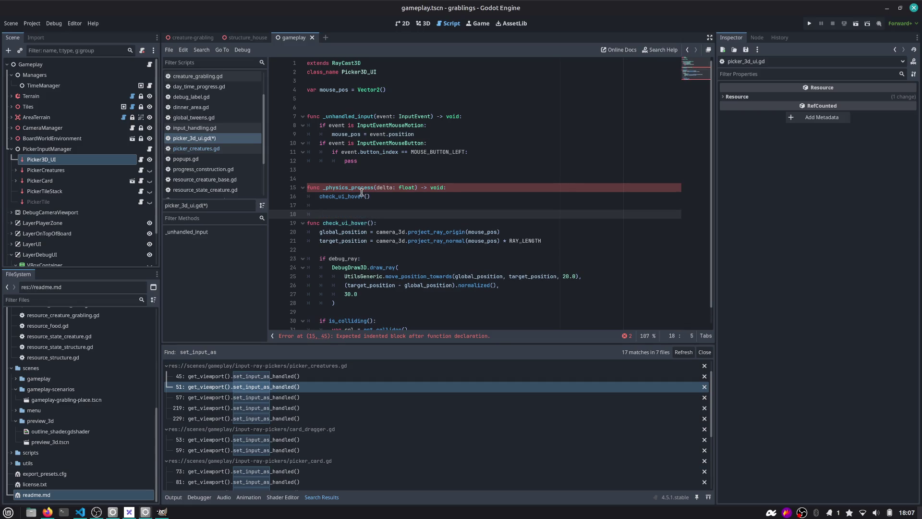
double_click(348, 224)
scroll(346, 216, "down", 1)
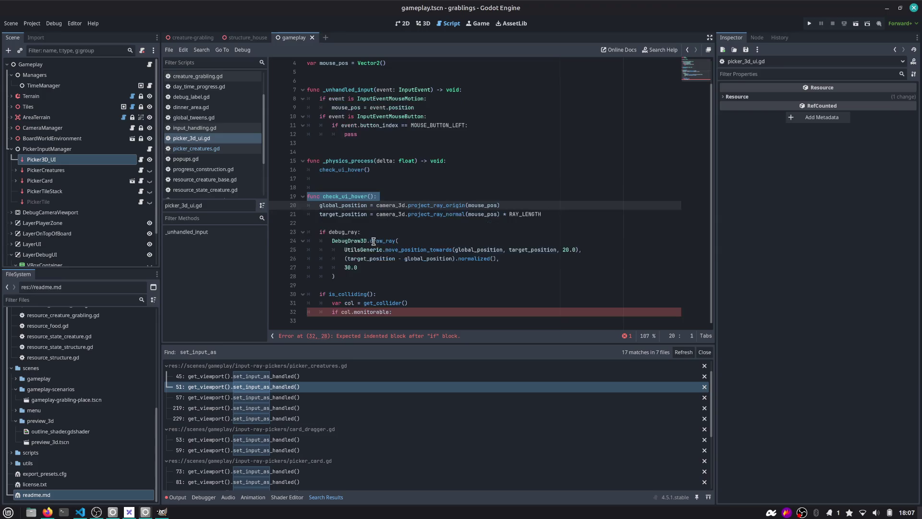
key("Down")
key("Down")
key("Down")
key("ctrl+s")
Check the target_position and RAY_LENGTH references, then open a new line below col.monitorable.
left_click(340, 207)
double_click(342, 214)
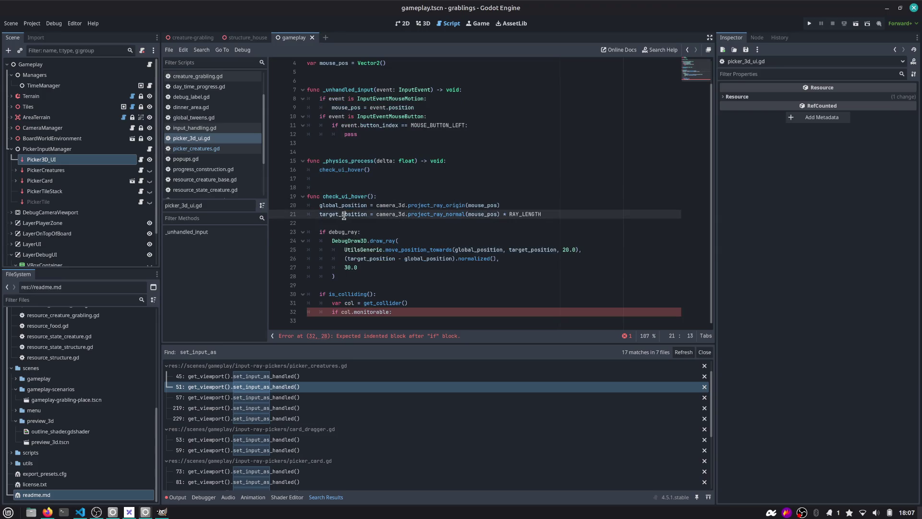
double_click(541, 214)
scroll(538, 212, "up", 1)
scroll(536, 213, "down", 1)
left_click(407, 314)
key("Return")
Add pass, then copy the RAY_LENGTH constant from picker_creatures.gd to below mouse_pos in picker_3d_ui.gd.
type("pass")
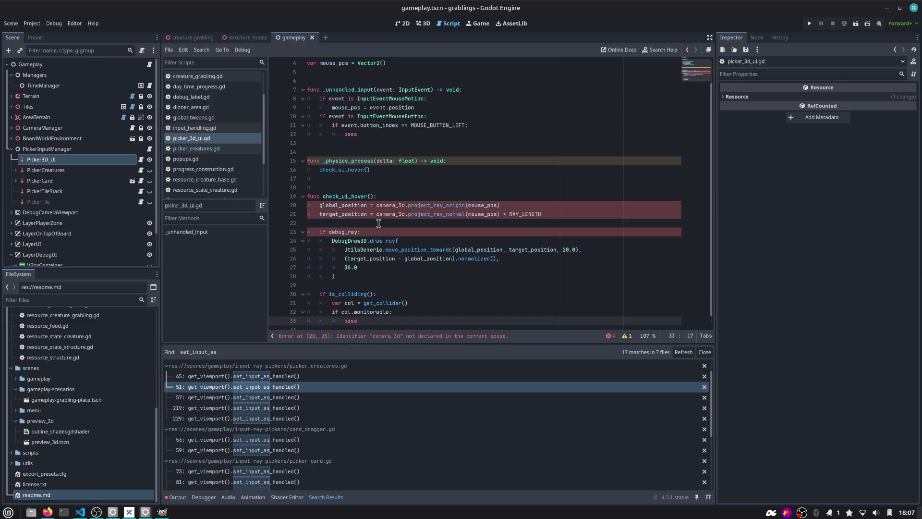
left_click(141, 170)
left_click(696, 168)
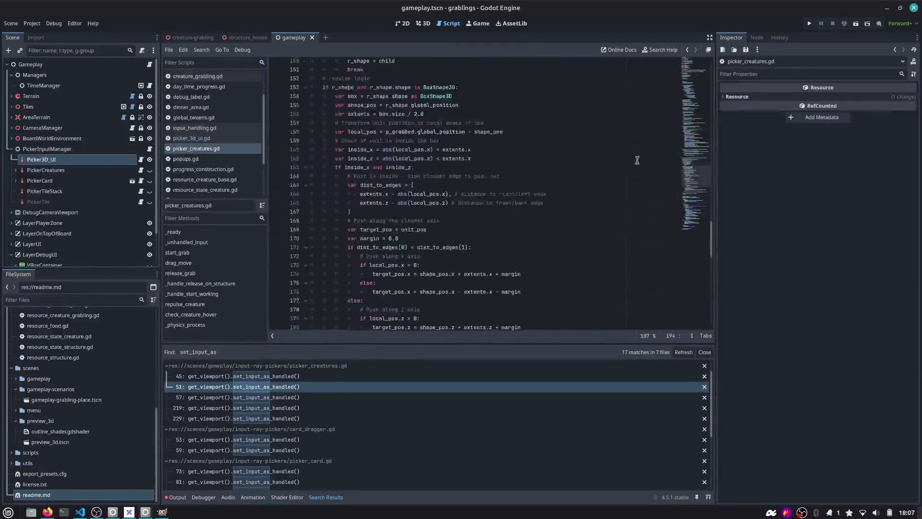
left_click_drag(696, 168, 696, 67)
left_click_drag(416, 214, 309, 214)
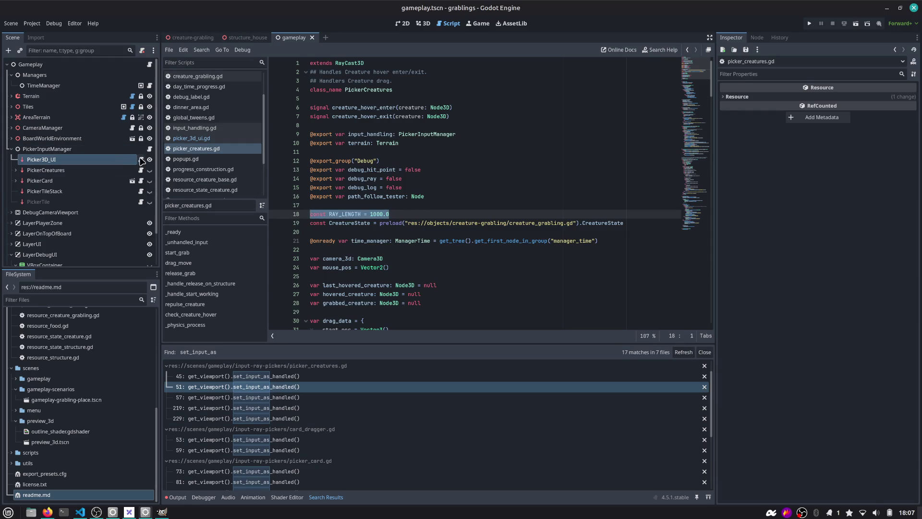
left_click(141, 160)
left_click(355, 82)
key("ctrl+v")
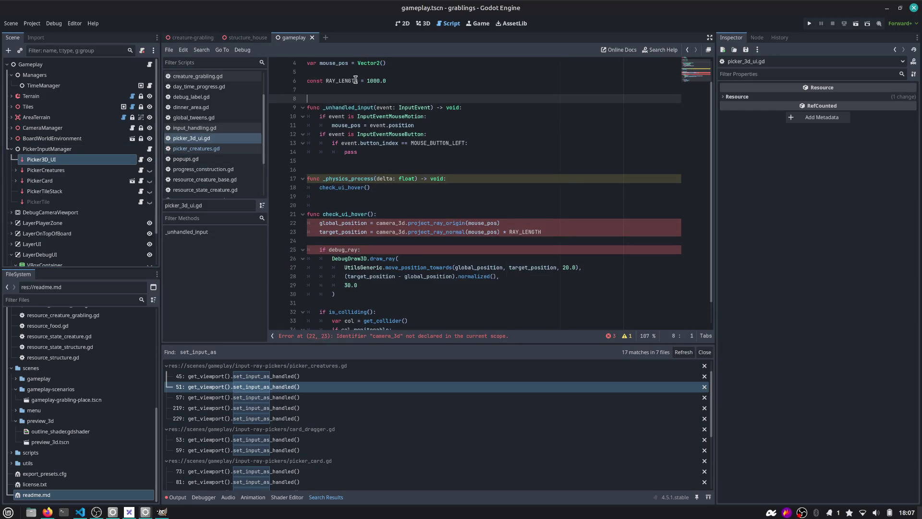
Verify RAY_LENGTH in the ray target line and find the undeclared camera_3d identifier.
scroll(357, 86, "up", 1)
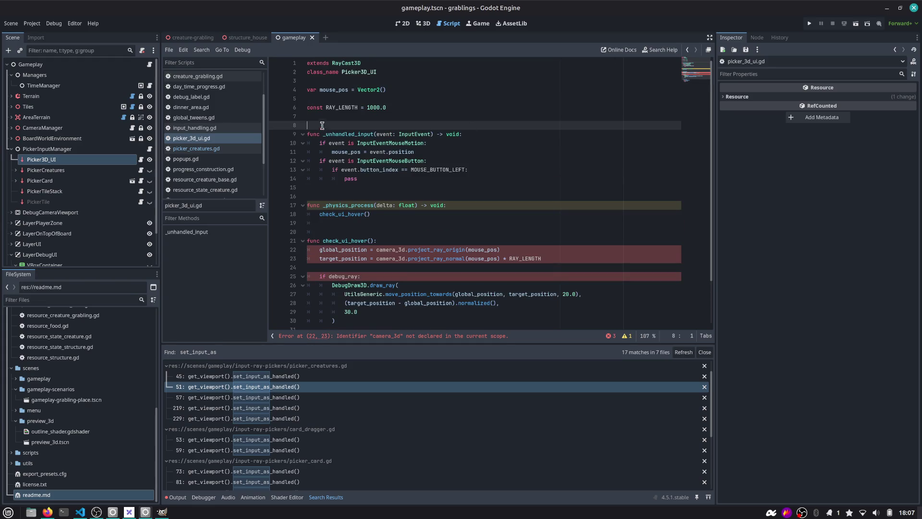
double_click(341, 110)
scroll(348, 125, "down", 1)
left_click(384, 188)
scroll(384, 188, "down", 1)
double_click(522, 205)
key("Escape")
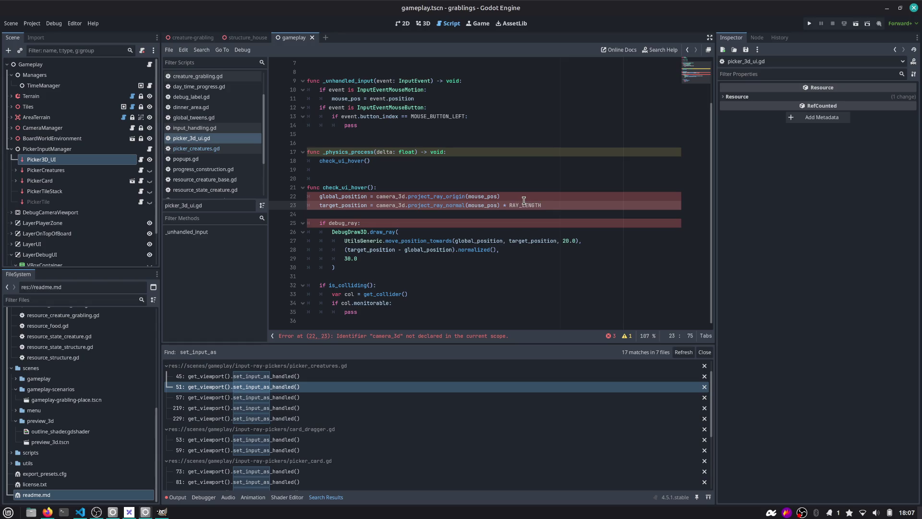
left_click(382, 160)
double_click(526, 205)
double_click(537, 207)
key("Left")
double_click(521, 204)
double_click(383, 198)
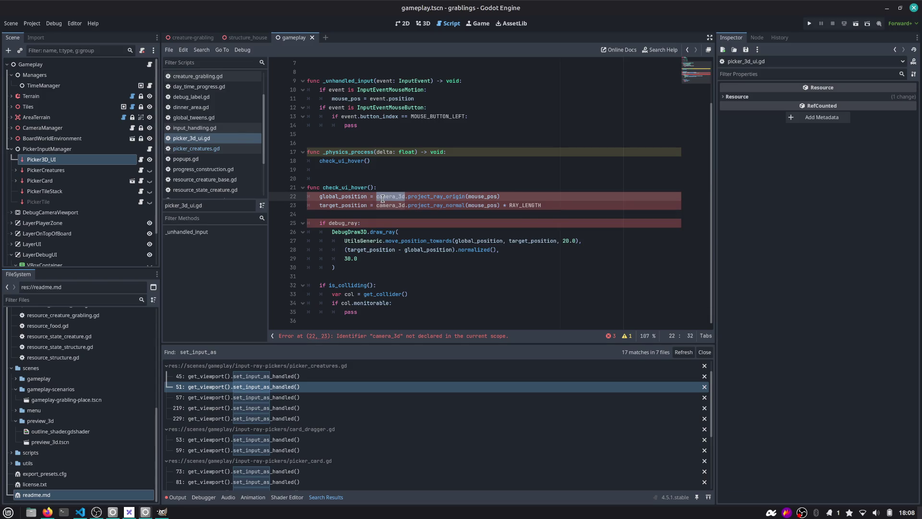
Take the 'var camera_3d: Camera3D' declaration from picker_creatures.gd and return to picker_3d_ui.gd.
left_click(141, 170)
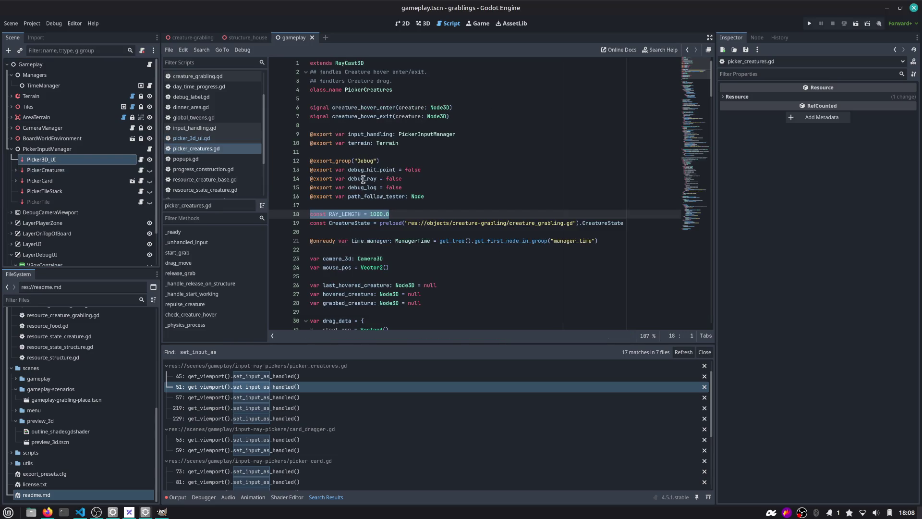
double_click(350, 223)
scroll(350, 225, "down", 2)
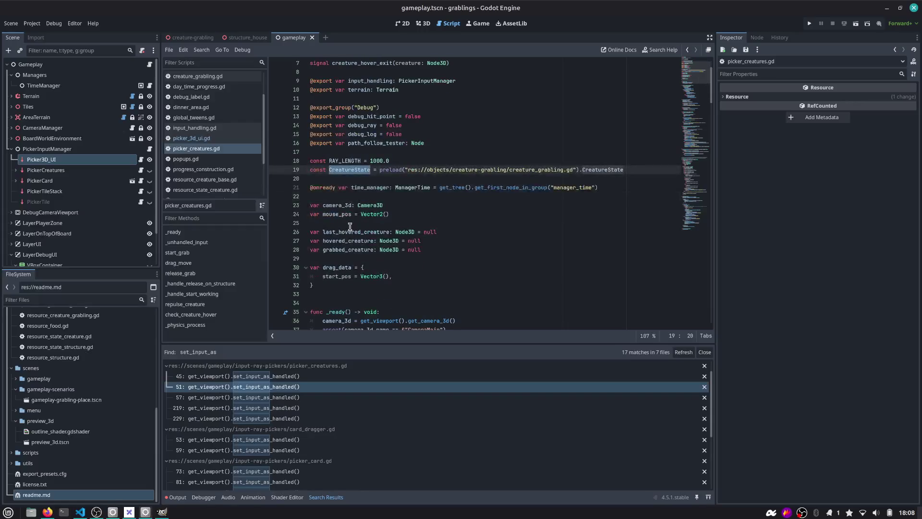
left_click_drag(389, 206, 290, 207)
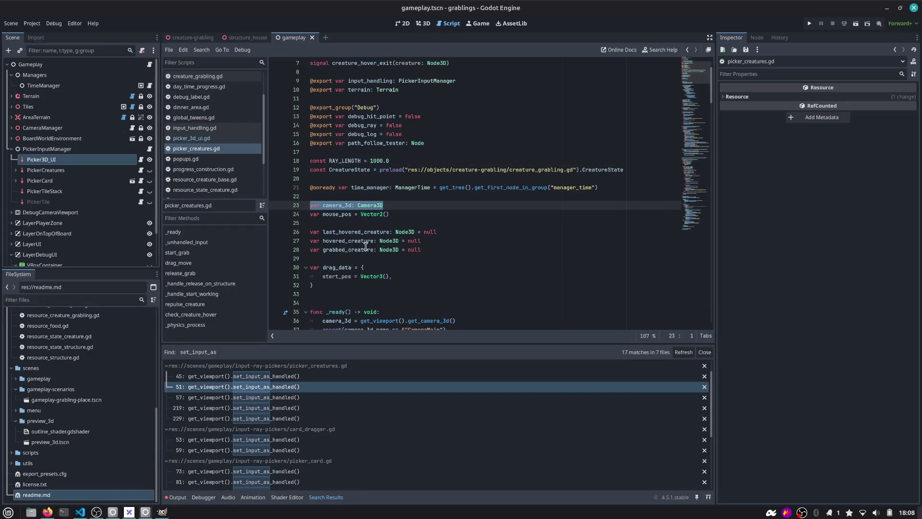
key("ctrl+x")
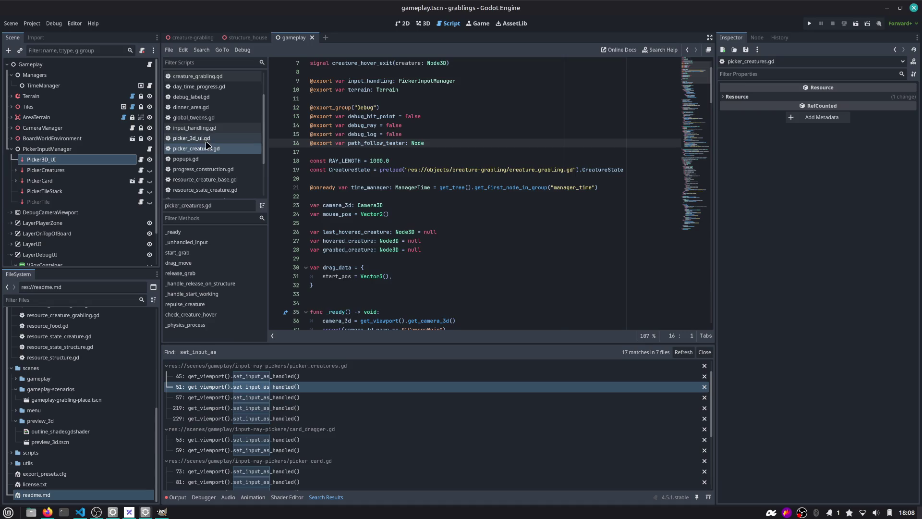
left_click(206, 140)
scroll(358, 183, "up", 2)
Paste the camera_3d variable declaration near the top of picker_3d_ui.gd.
left_click(352, 98)
key("ctrl+v")
key("Return")
key("Return")
scroll(363, 202, "down", 2)
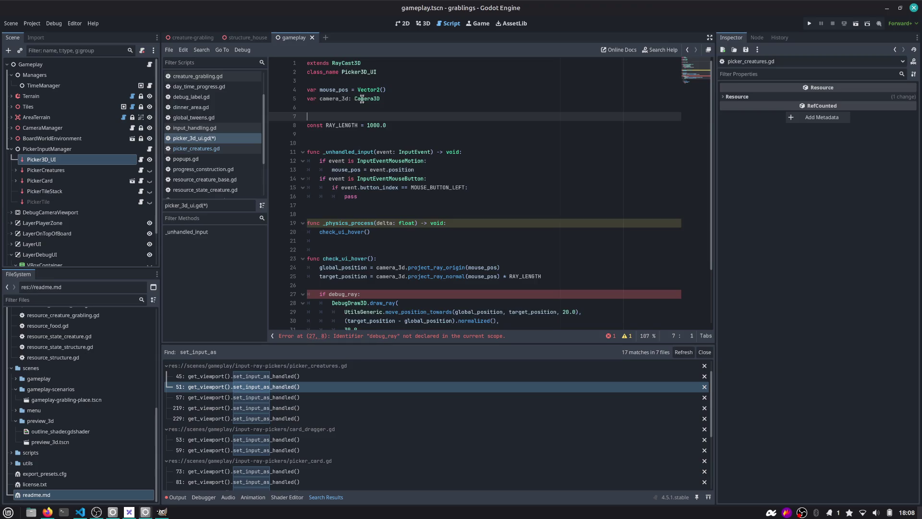
left_click(397, 214)
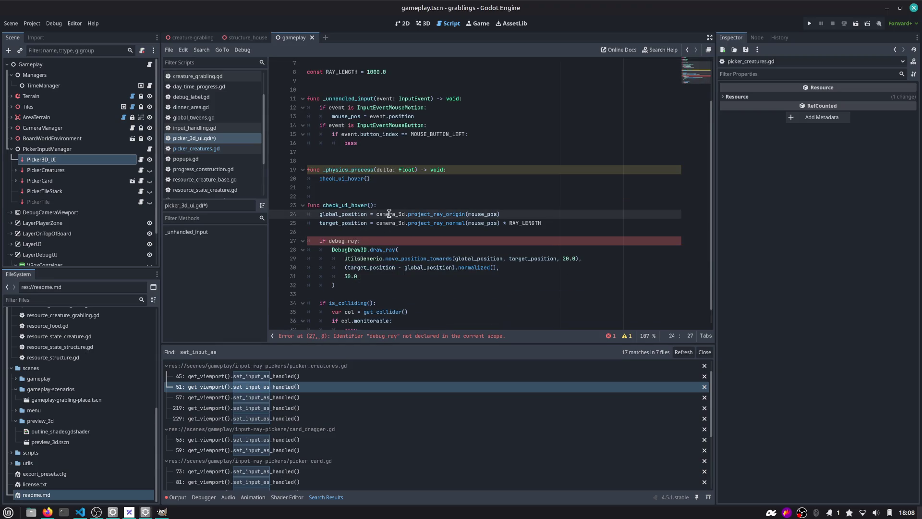
scroll(387, 205, "up", 2)
left_click(327, 101)
key("Down")
key("Down")
key("Down")
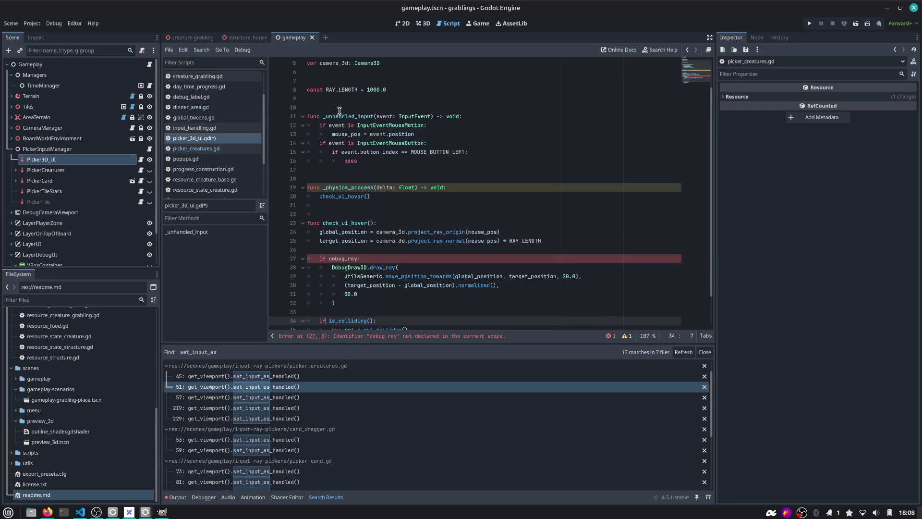
scroll(340, 111, "up", 2)
left_click(332, 100)
type("@onready")
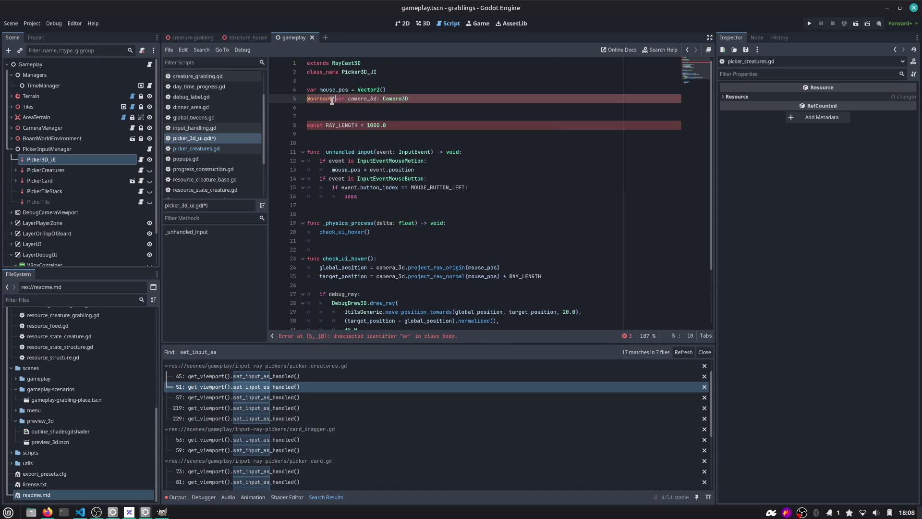
key("Home")
left_click(332, 101, "shift")
type("@export")
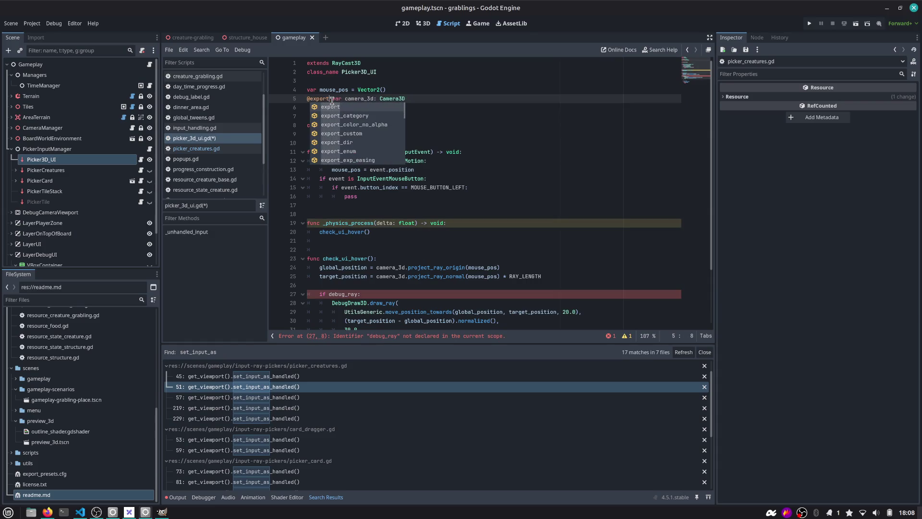
key("Escape")
key("End")
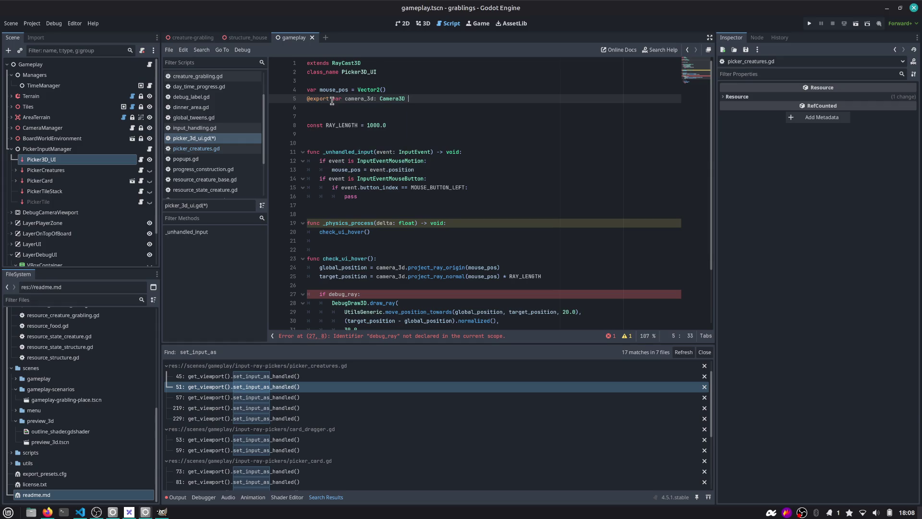
key("BackSpace")
key("ctrl+s")
left_click(128, 159)
left_click(756, 37)
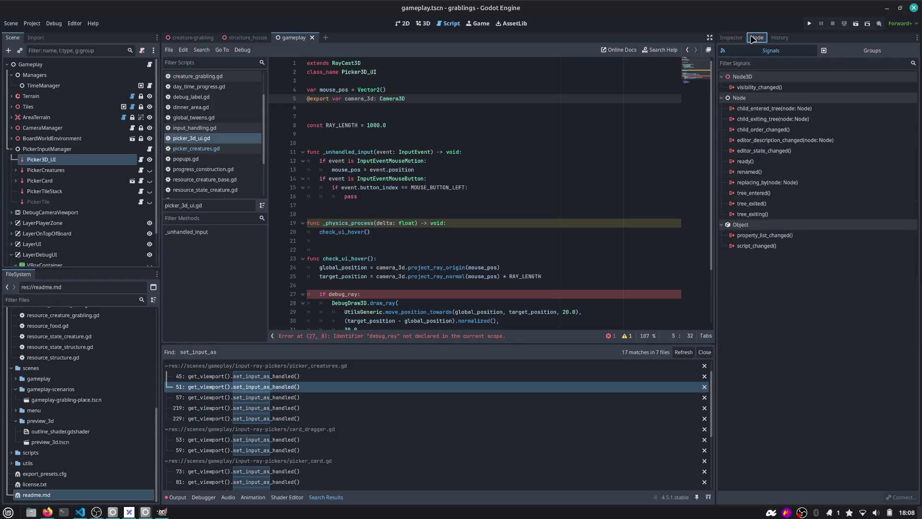
scroll(340, 225, "down", 3)
left_click(377, 222)
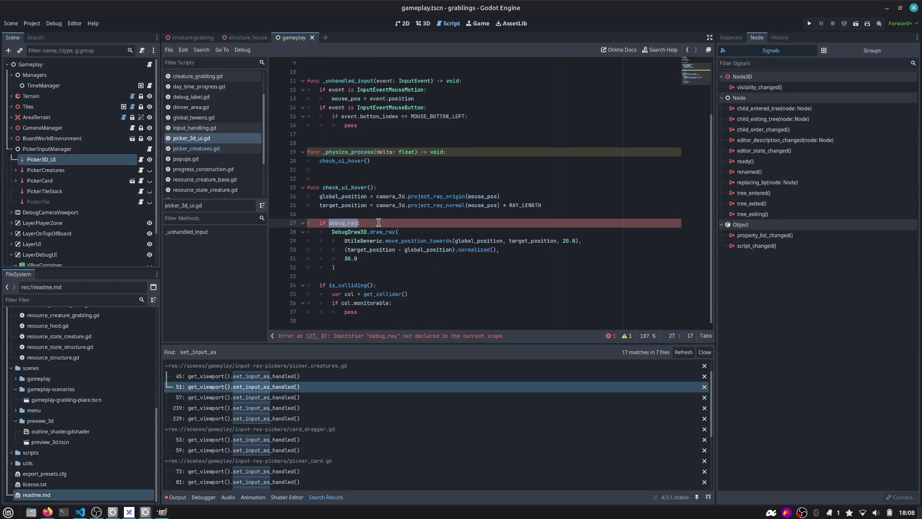
scroll(374, 221, "up", 3)
left_click(359, 108)
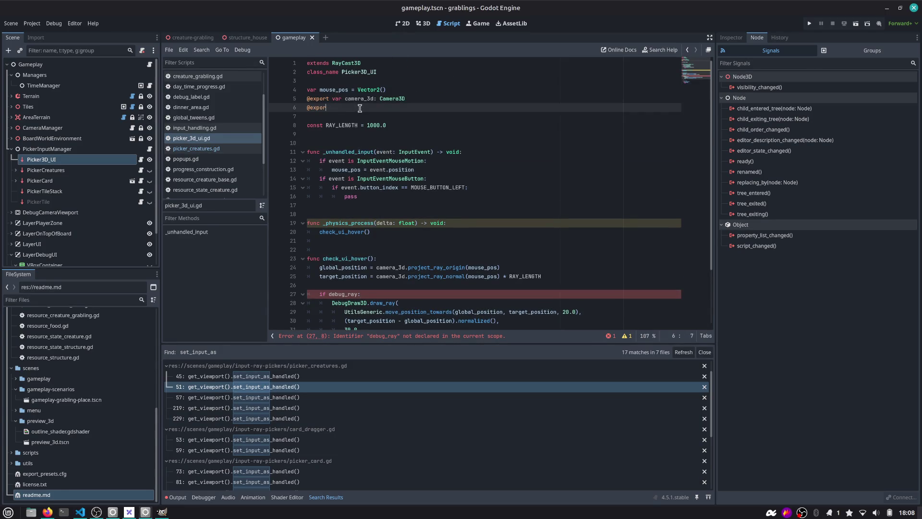
type("t var debug_ray = false")
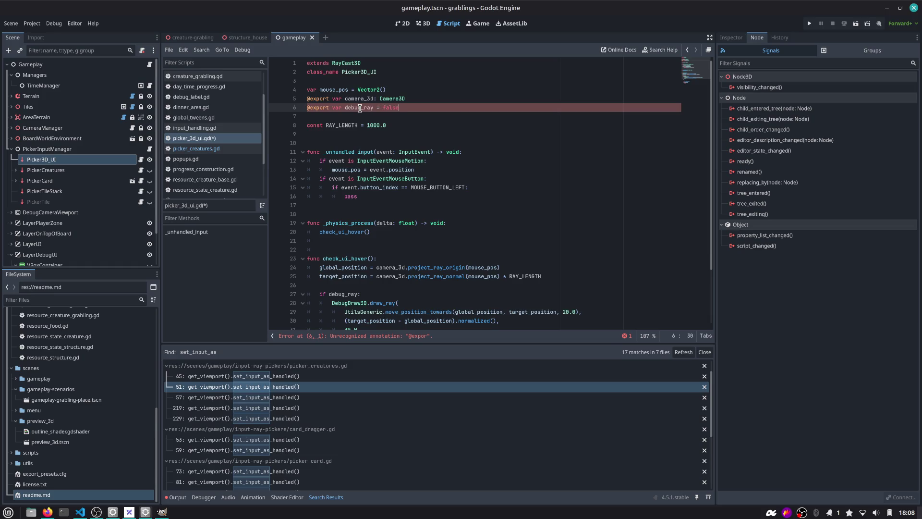
key("ctrl+s")
Rename the _physics_process parameter delta to _delta.
key("Up")
key("Up")
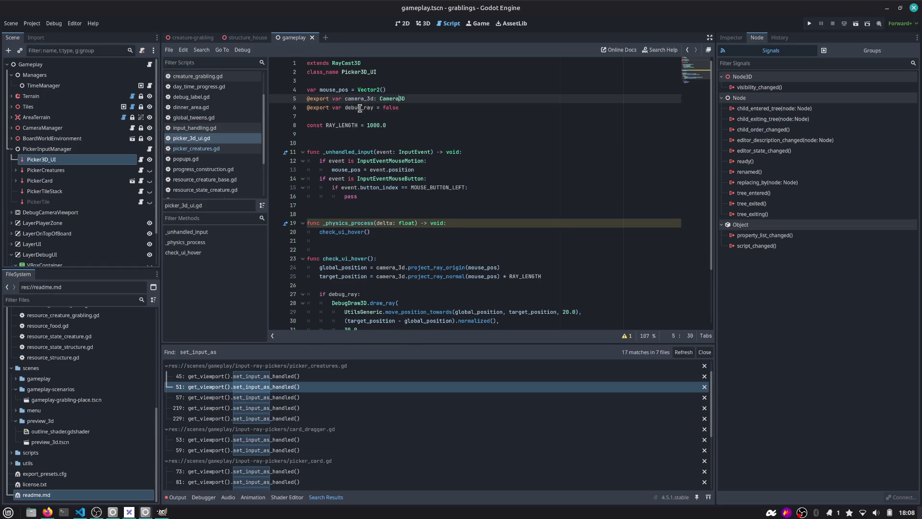
key("ctrl+shift+k")
key("ctrl+z")
key("ctrl+z")
key("ctrl+z")
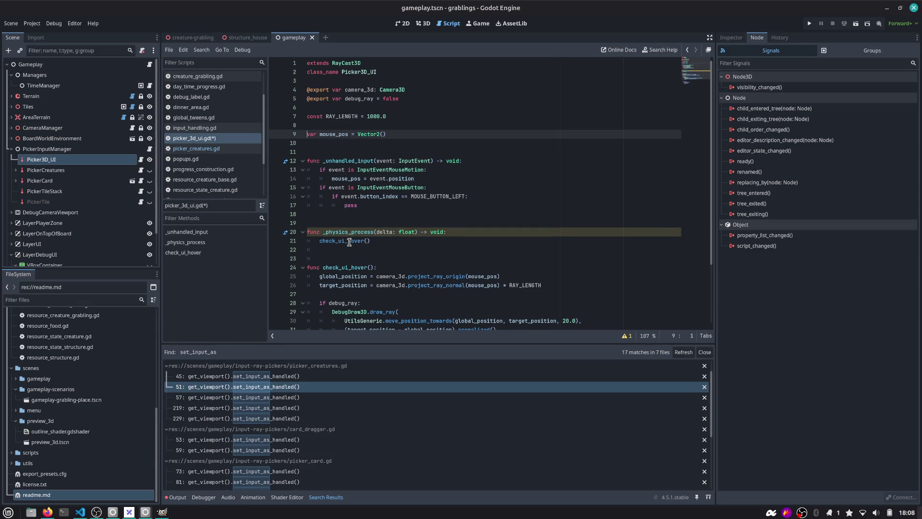
scroll(348, 240, "down", 3)
left_click(378, 153)
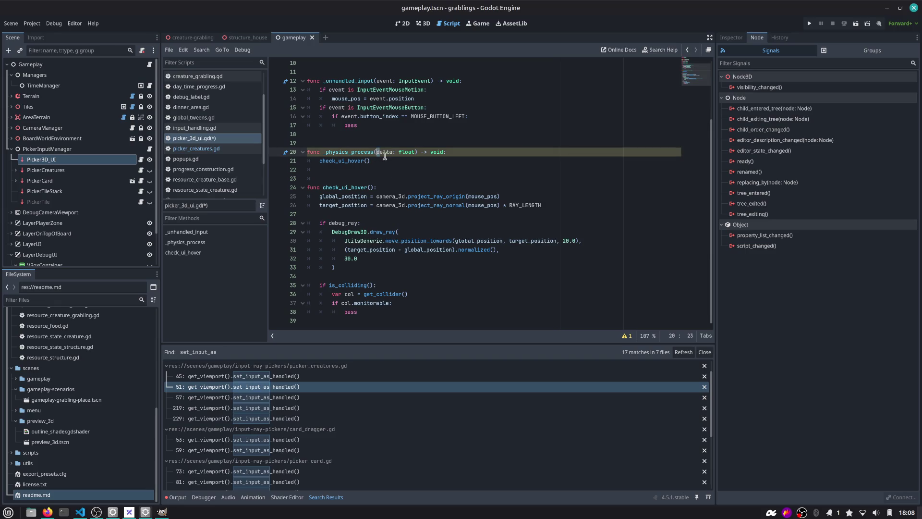
type("_")
Replace the pass placeholder with print("collision with ", col) and run the game.
left_click(348, 214)
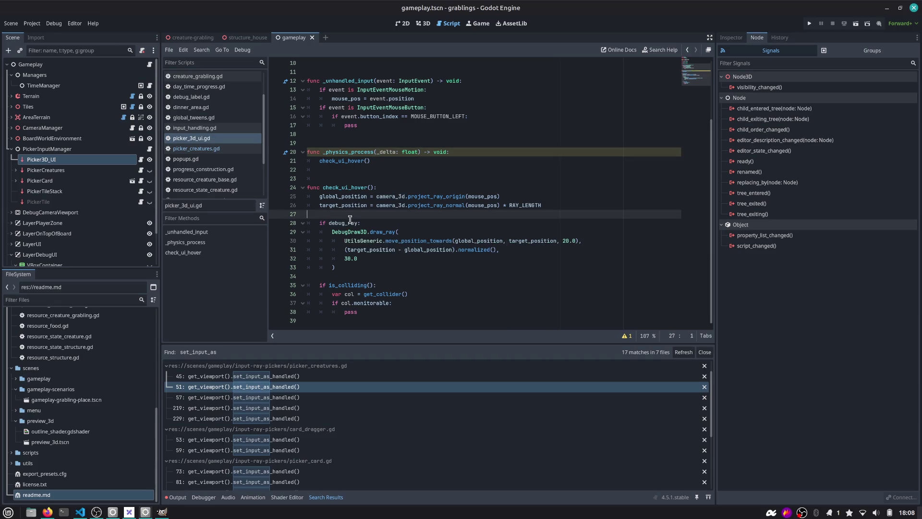
left_click(360, 285)
left_click(384, 305)
left_click(400, 311)
key("ctrl+shift+Left")
type("print(2")
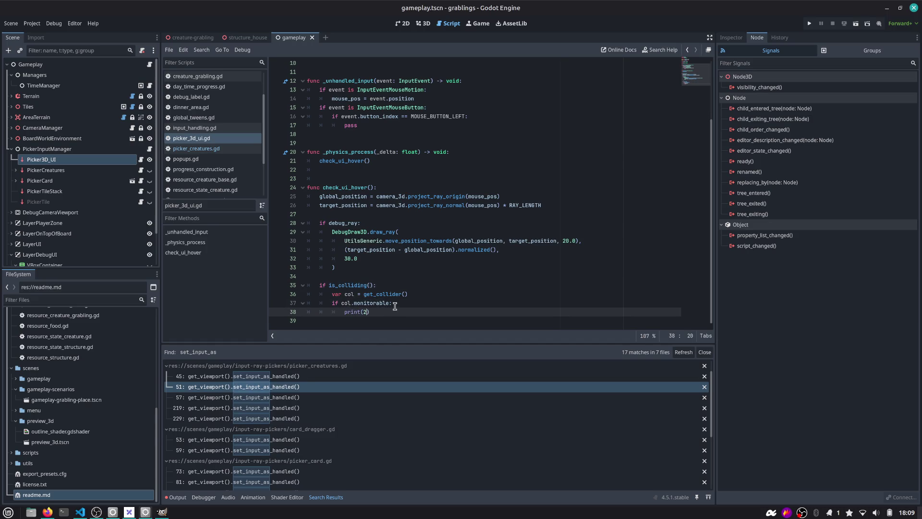
type("2")
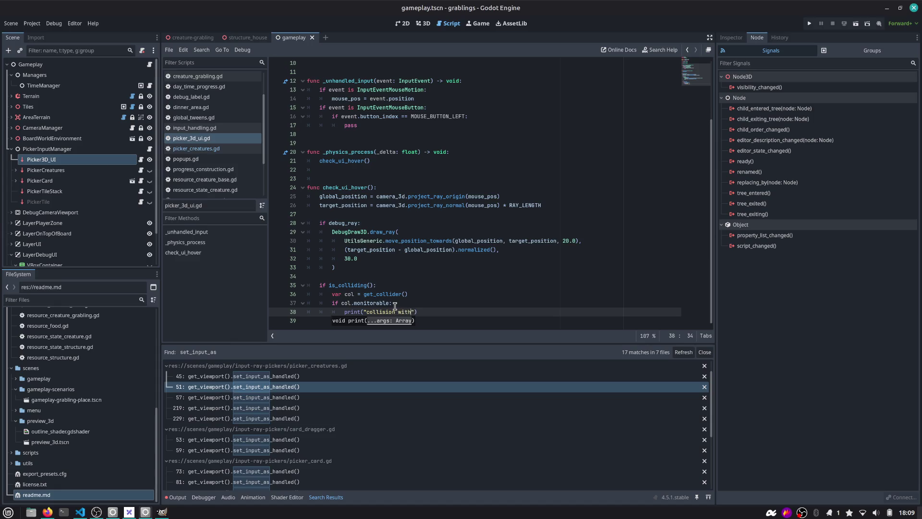
type("l")
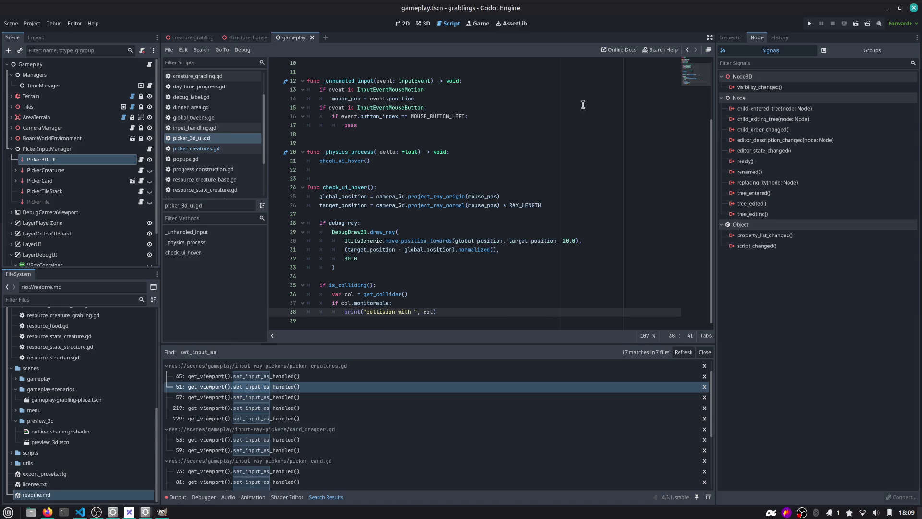
left_click(809, 23)
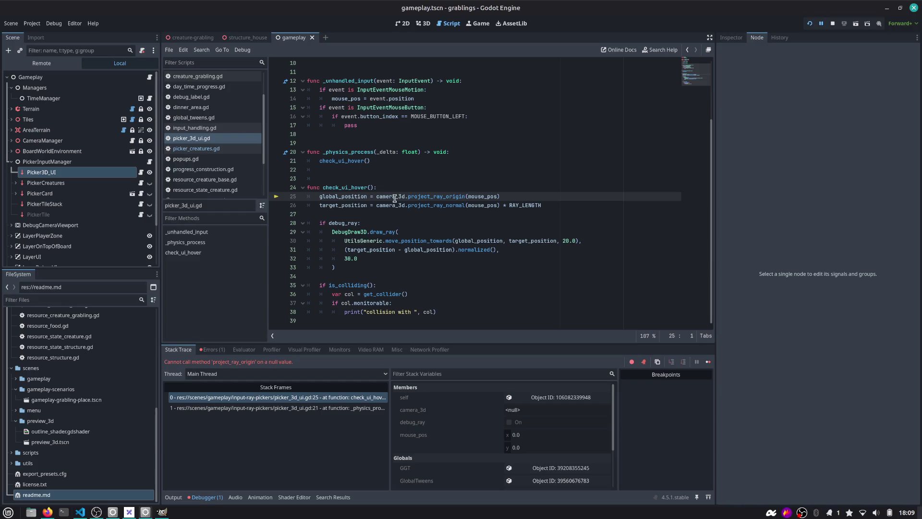
Tick Debug Ray on Picker3D_UI, assign CameraMain to Camera 3D, then run and stop the game.
left_click(53, 173)
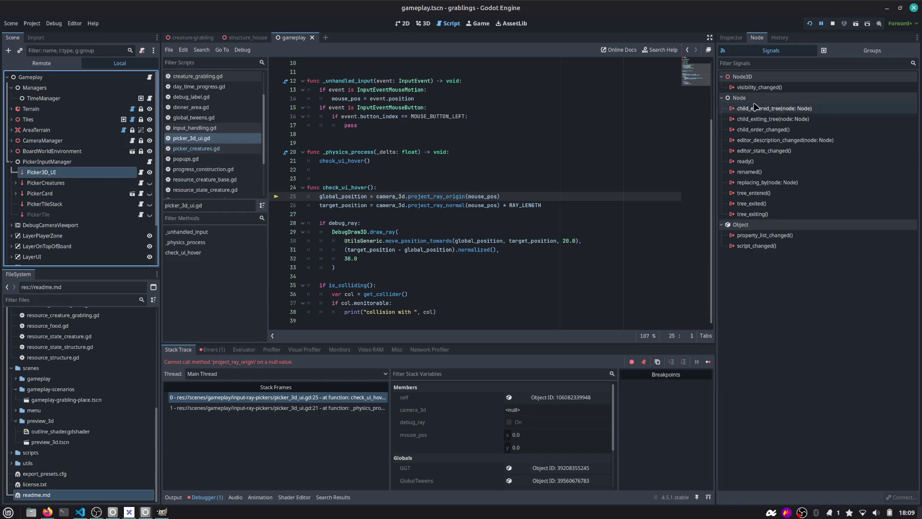
left_click(732, 38)
left_click(823, 109)
left_click(862, 98)
left_click(461, 199)
left_click(486, 375)
left_click(808, 23)
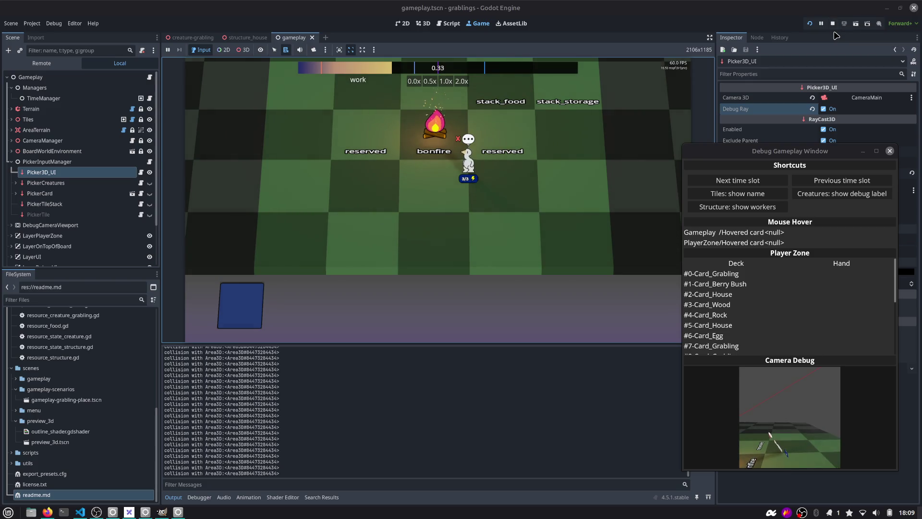
left_click(833, 24)
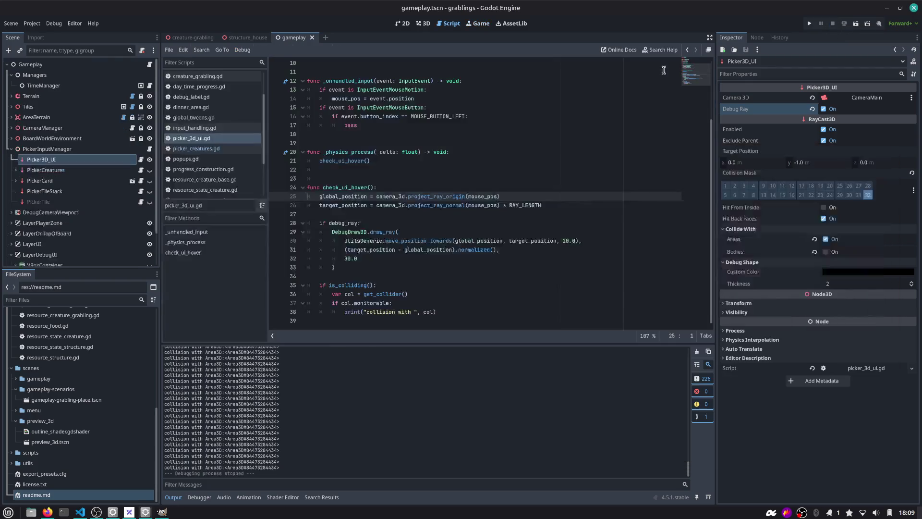
double_click(354, 196)
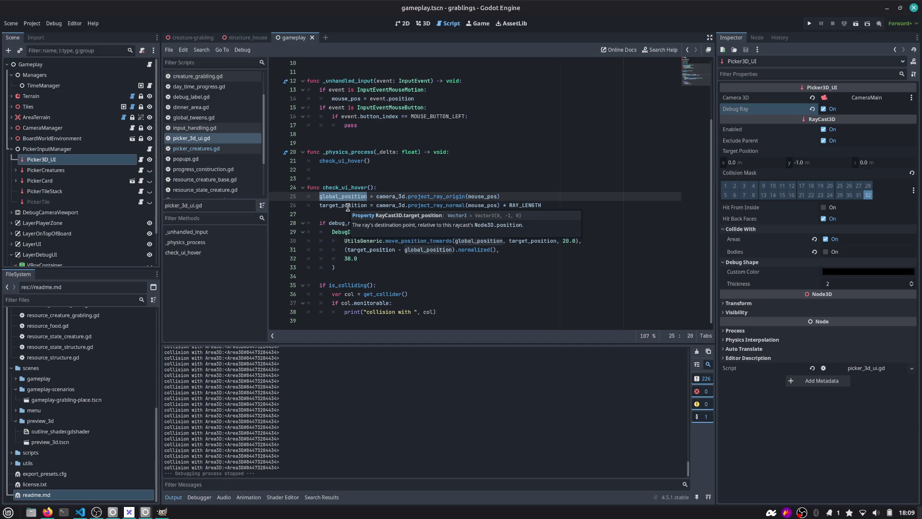
left_click(375, 205)
mouse_move(375, 205)
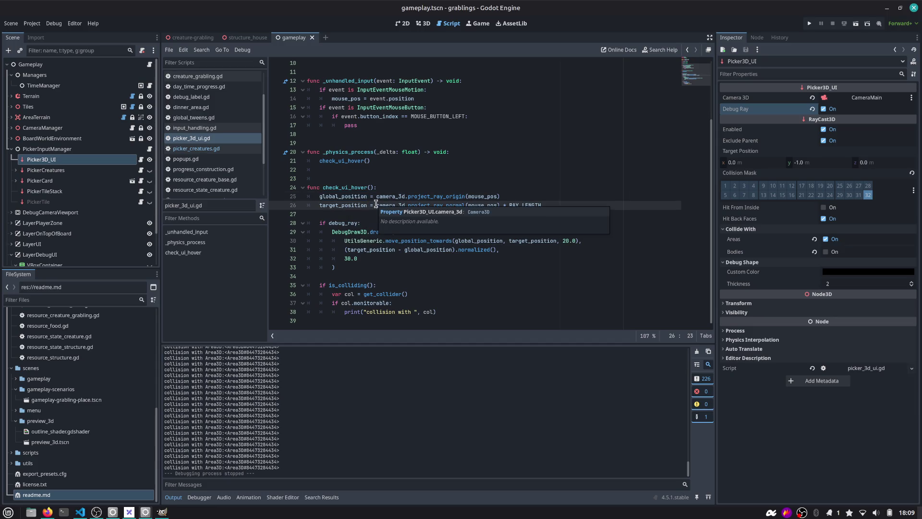
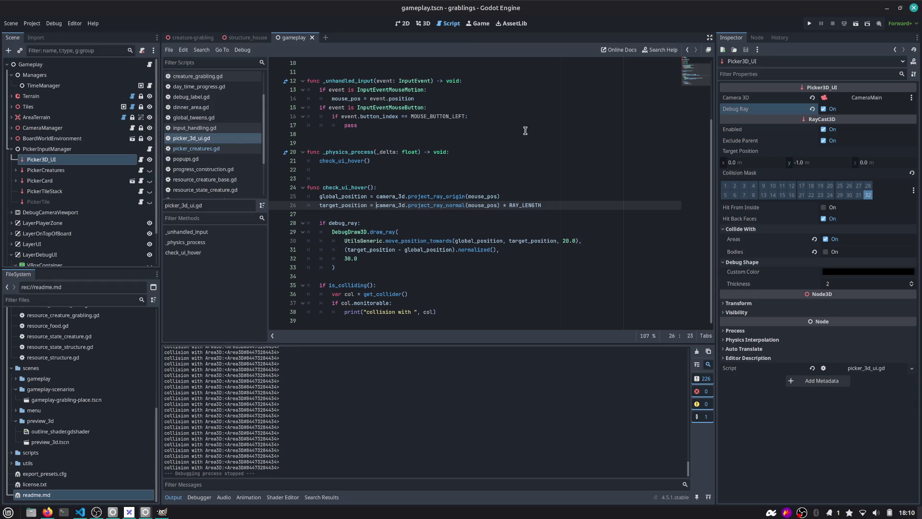
Widen the script list and Inspector panels slightly while reviewing picker_3d_ui.gd.
left_click(525, 128)
left_click(530, 108)
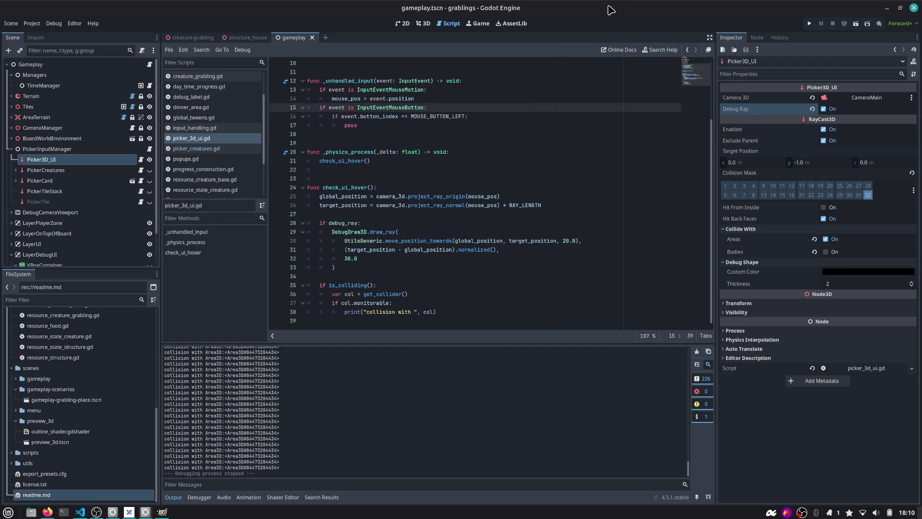
left_click(570, 101)
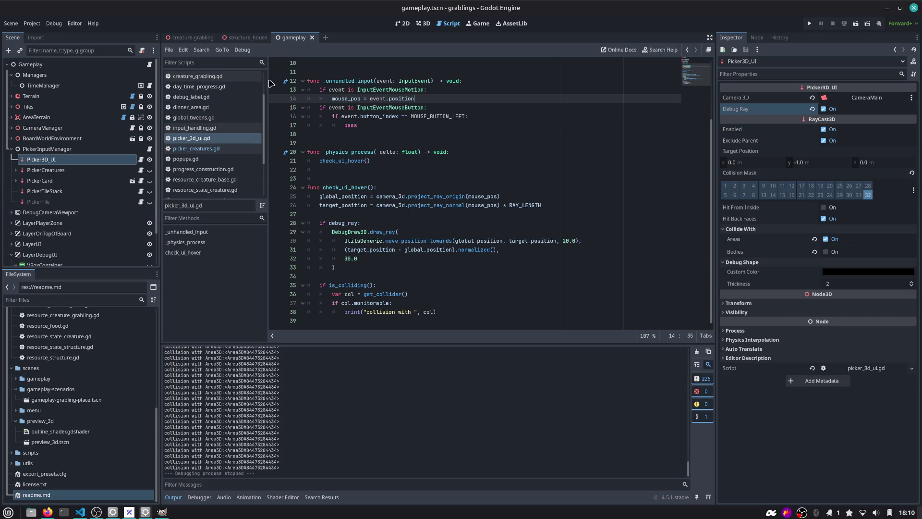
left_click_drag(268, 77, 270, 75)
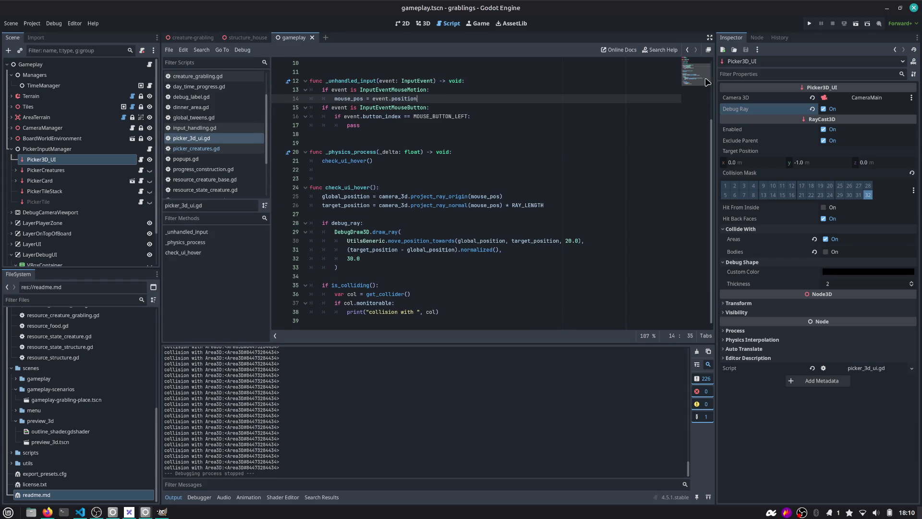
left_click_drag(715, 66, 710, 67)
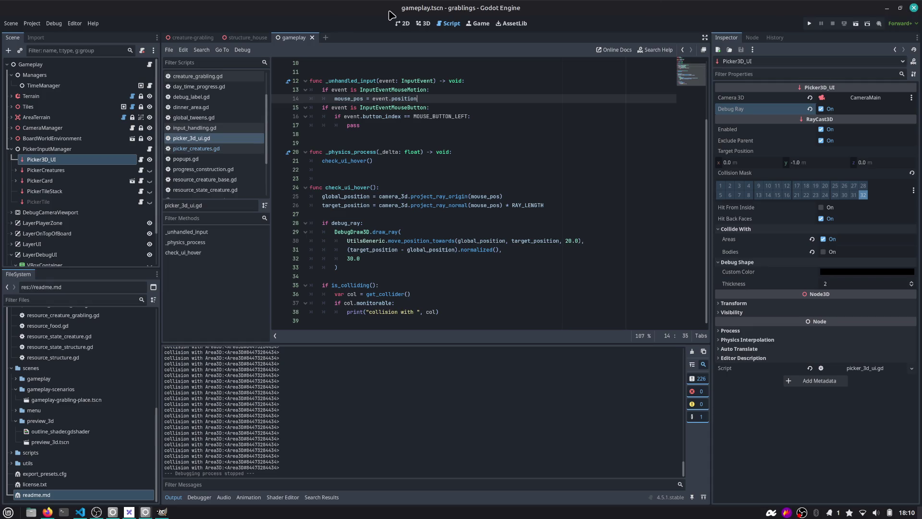
Review the mouse-motion and debug_ray code, then clear the collision messages from Output.
left_click(422, 90)
scroll(454, 164, "up", 3)
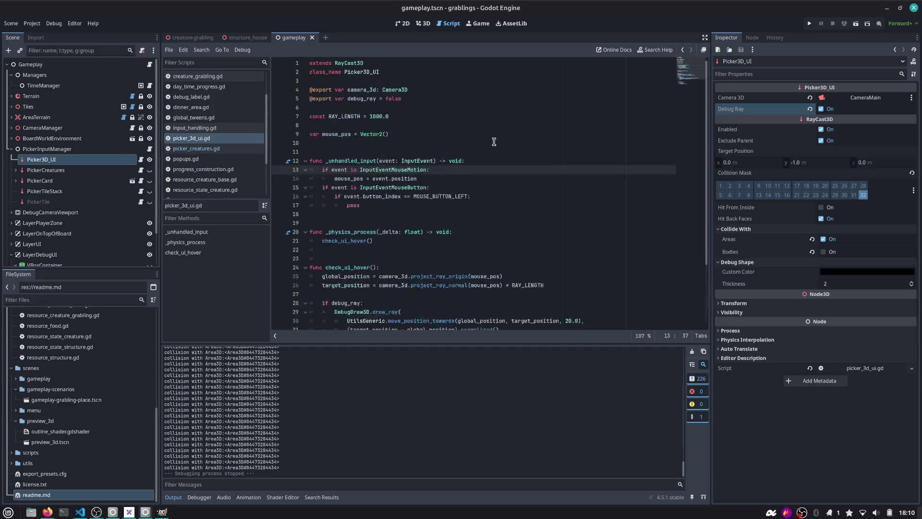
left_click_drag(684, 63, 687, 74)
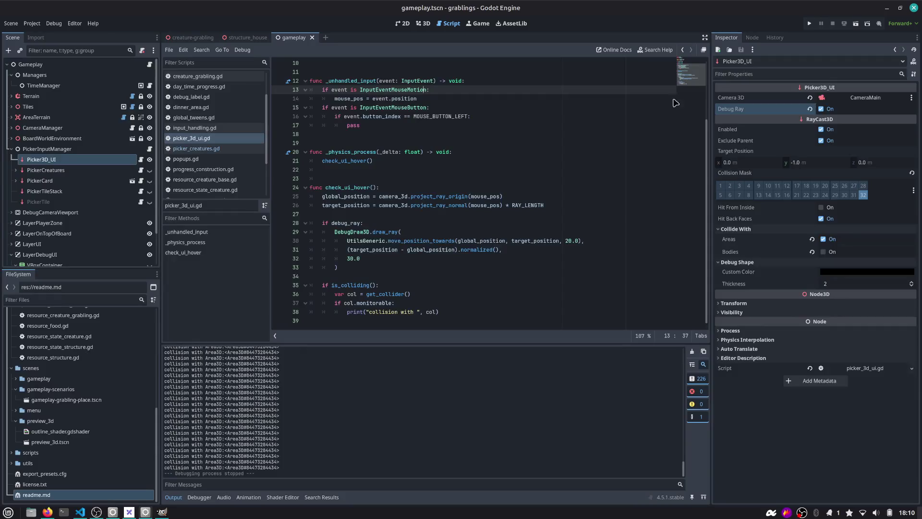
left_click(382, 163)
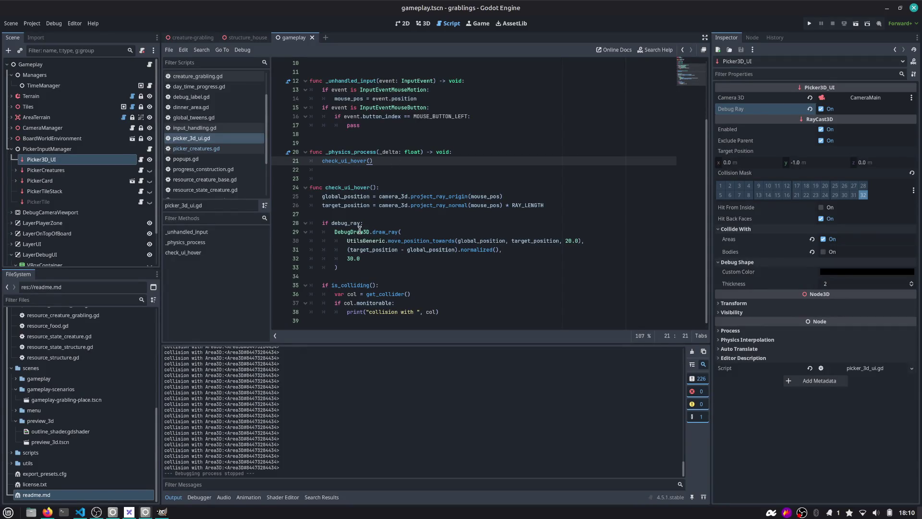
mouse_move(363, 228)
left_click(386, 222)
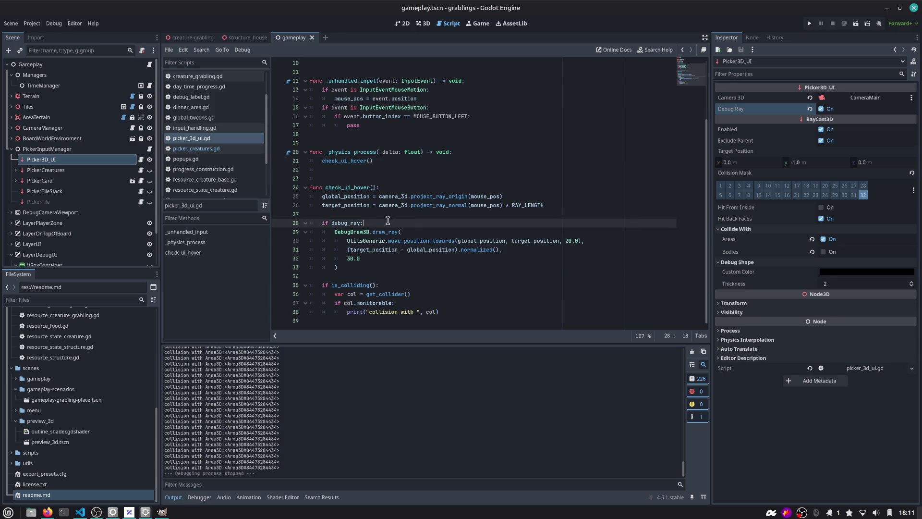
left_click(692, 351)
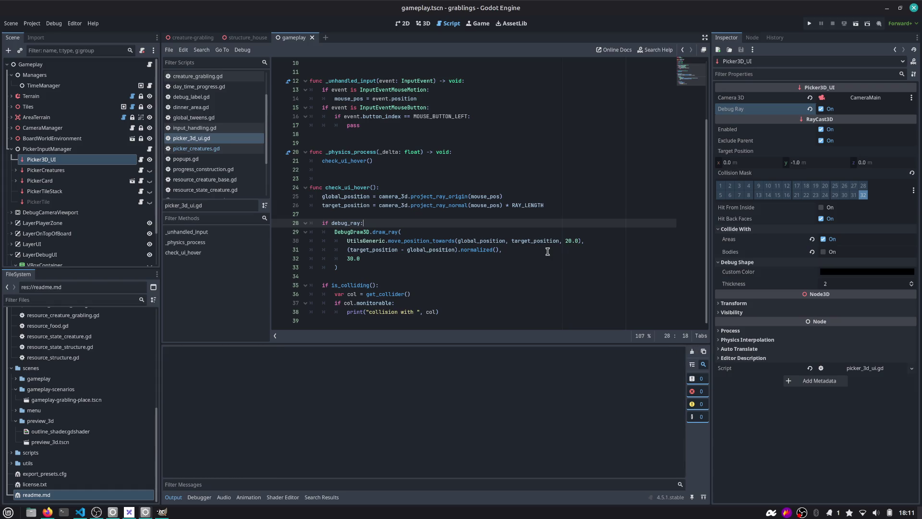
double_click(355, 223)
left_click(371, 240)
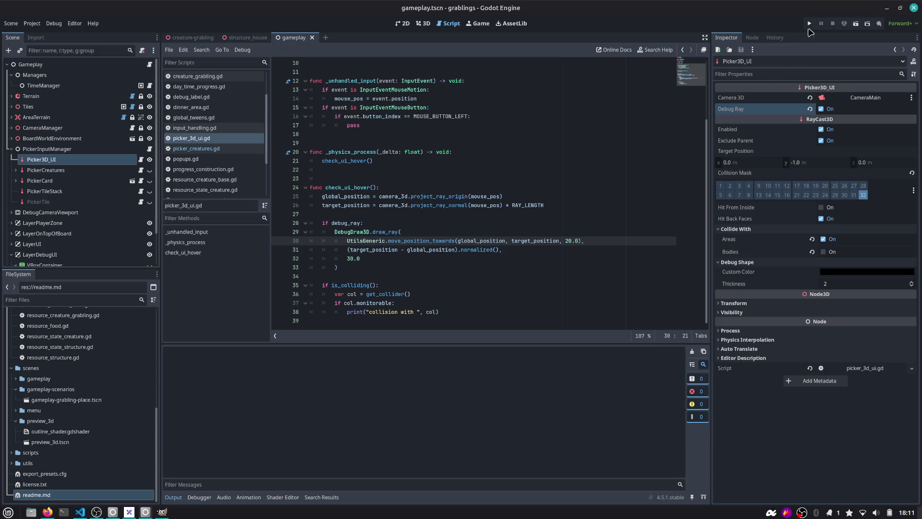
left_click(378, 267)
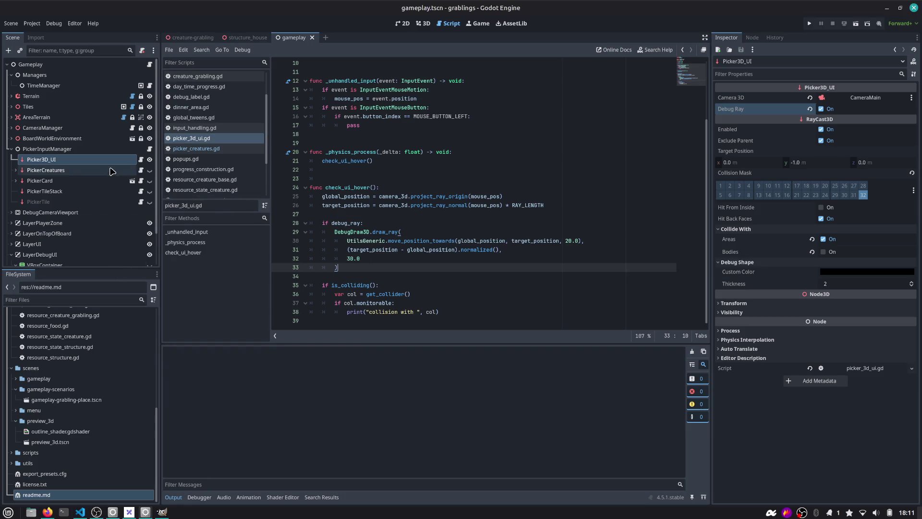
left_click(141, 171)
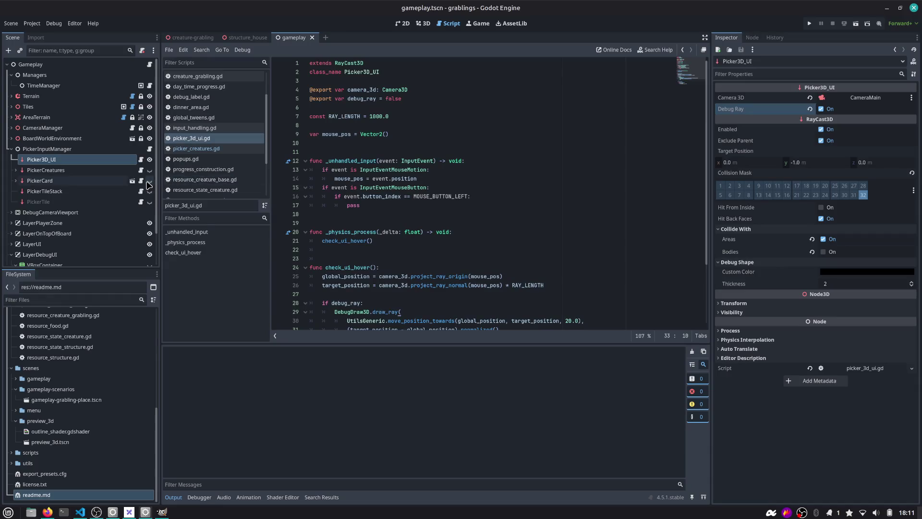
scroll(411, 154, "up", 1)
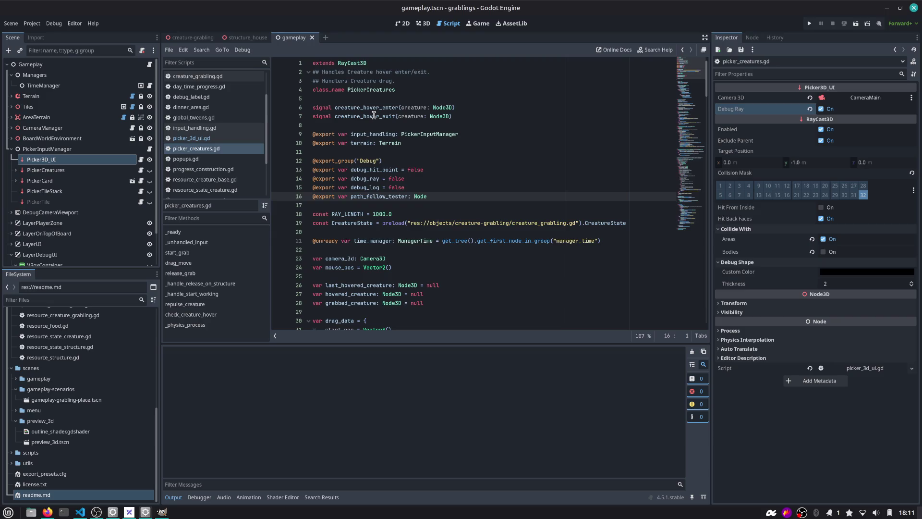
left_click(210, 140)
scroll(399, 240, "down", 3)
left_click(400, 274)
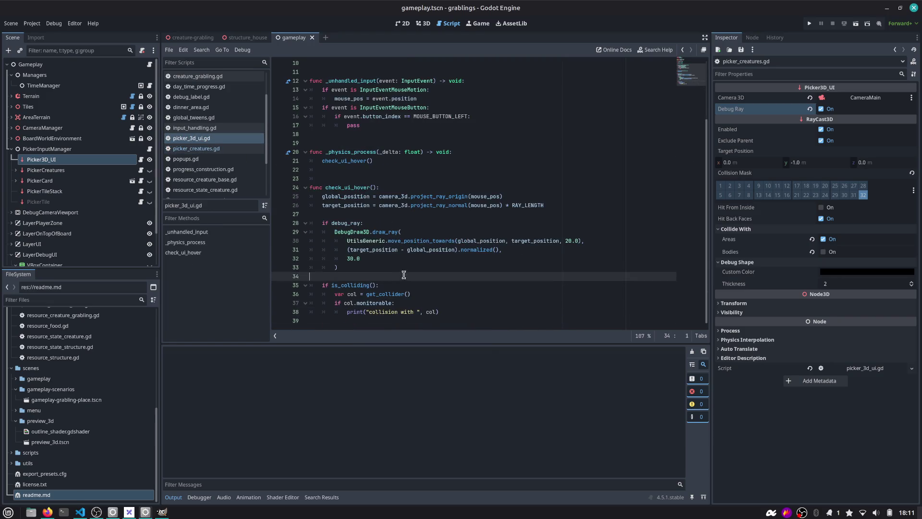
Declare var is_hovering = false on a new line below mouse_pos.
key("Down")
key("Down")
key("Down")
key("Up")
key("End")
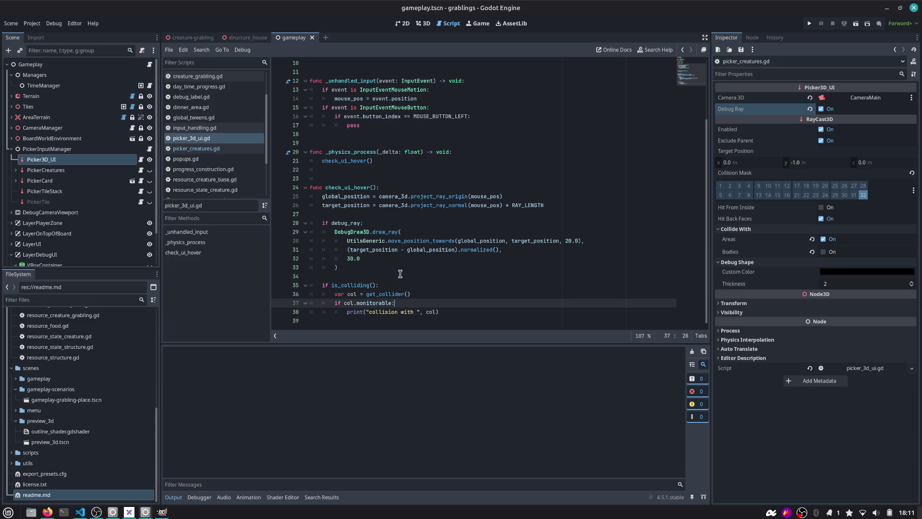
scroll(336, 140, "up", 3)
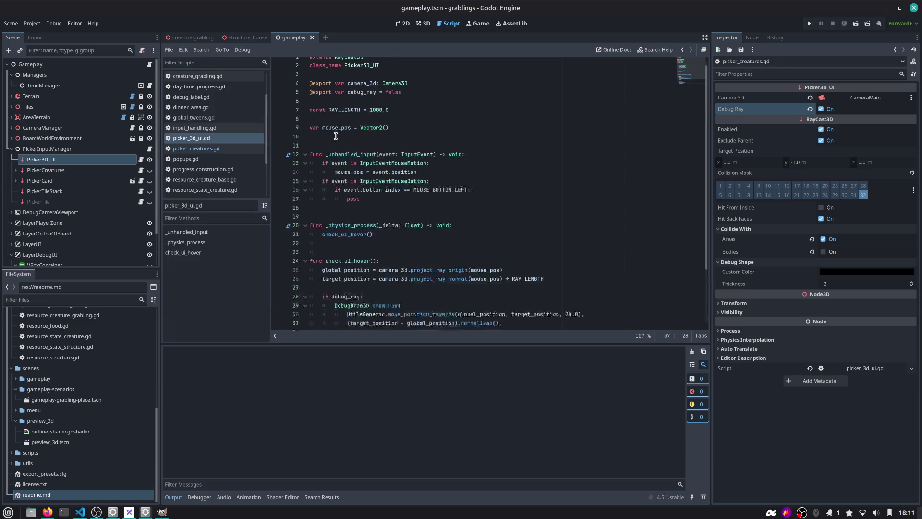
left_click(419, 133)
key("BackSpace")
key("Return")
type("vering")
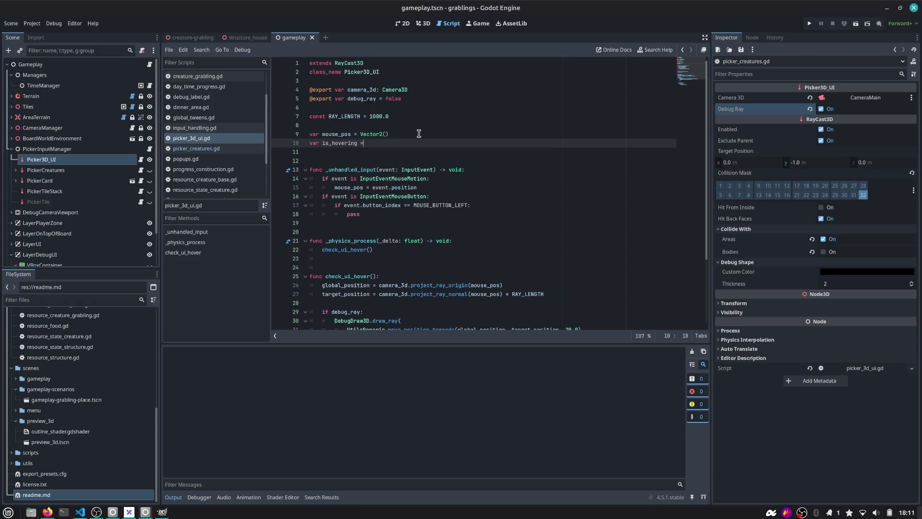
type(" = false")
key("Left")
key("Left")
key("Left")
Set is_hovering = true right after the collision print.
scroll(424, 317, "down", 3)
left_click(428, 301)
key("Up")
key("Down")
key("Down")
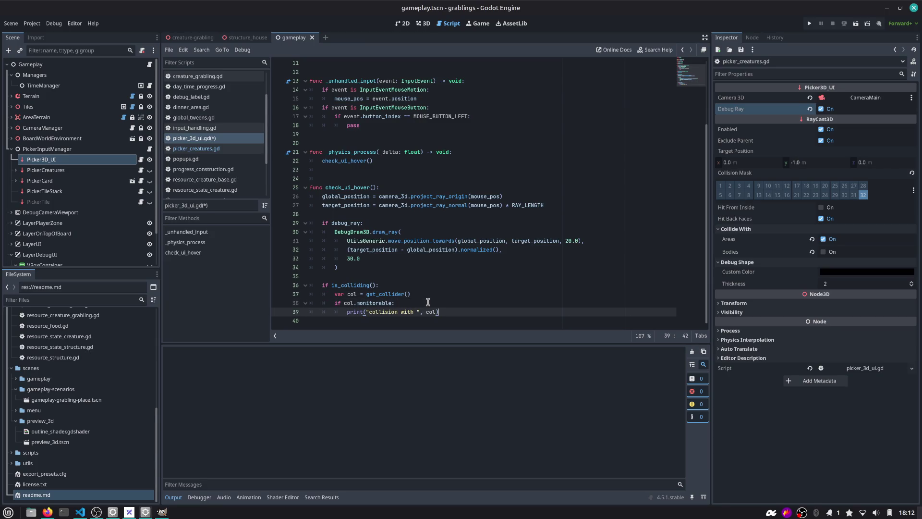
key("Return")
type("is_hovering = tru")
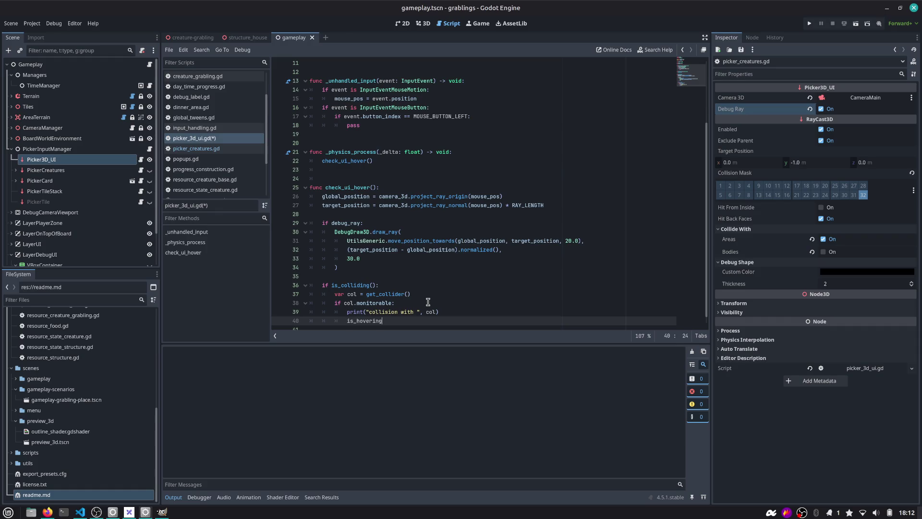
type("e")
key("Return")
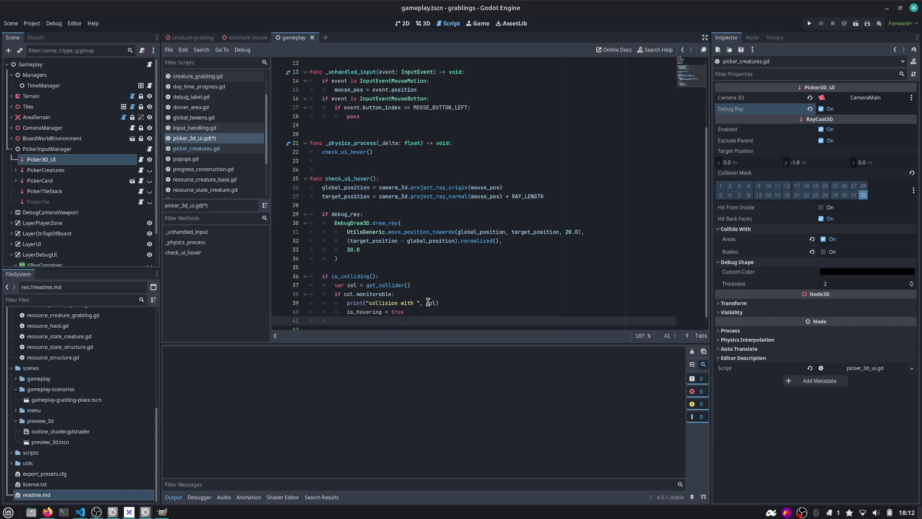
Add an else branch setting is_hovering = false and save the script.
type("else:")
key("shift+Tab")
key("Return")
type("is_hovering = fals")
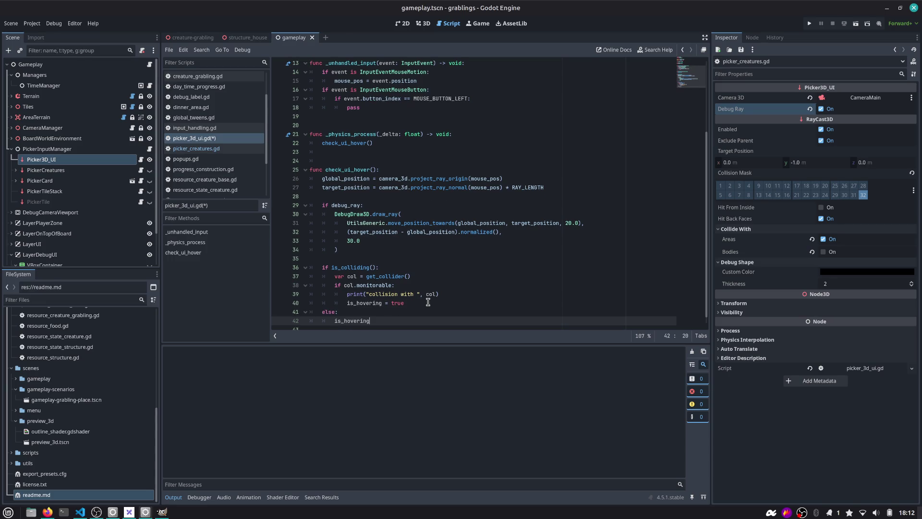
type("e")
key("ctrl+s")
double_click(352, 276)
left_click(368, 321)
Replace pass in the left-button check with if is_hovering: print("De-assign job"), then save.
scroll(361, 269, "up", 3)
left_click(417, 179)
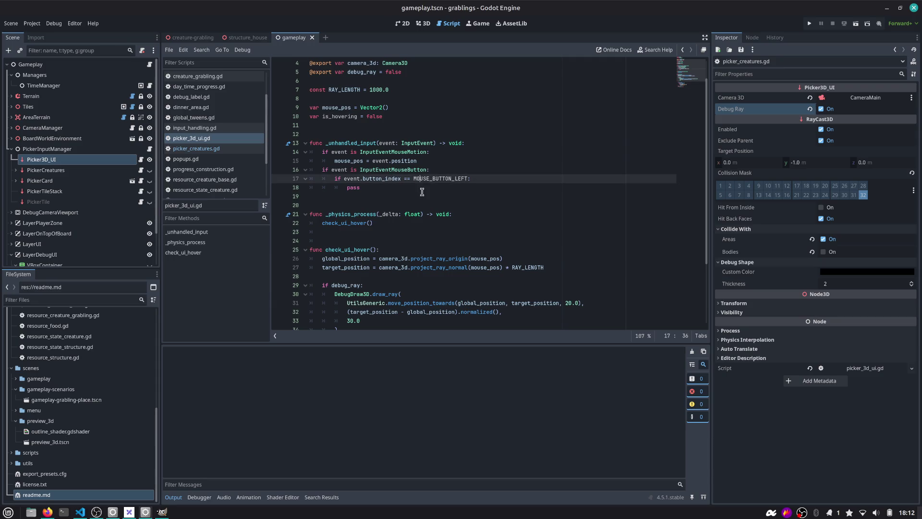
key("Down")
key("BackSpace")
key("BackSpace")
key("BackSpace")
type("if is_hovering:")
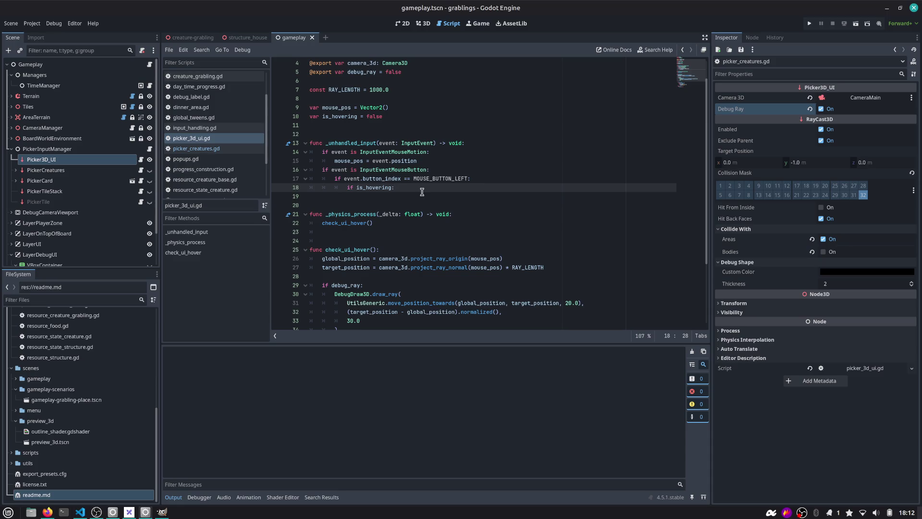
key("Return")
type("rint(\"")
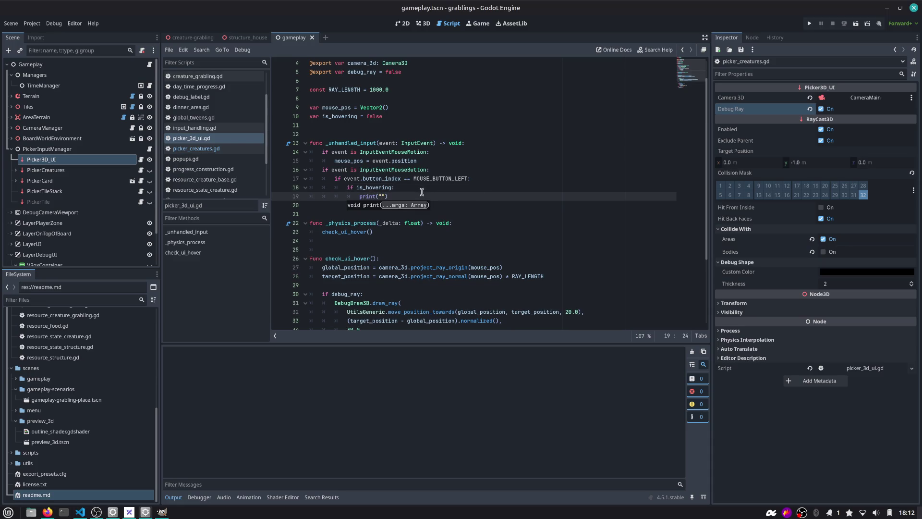
type("De-")
type("assign job")
key("Return")
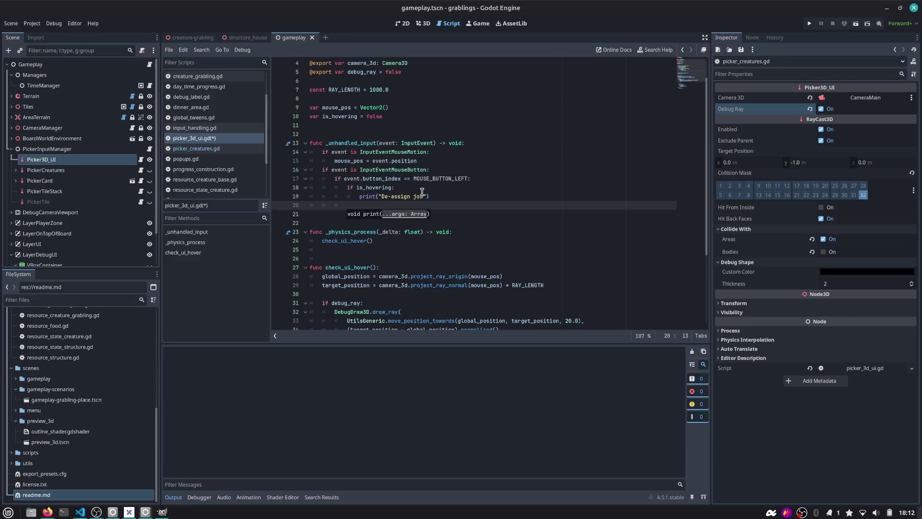
key("ctrl+s")
Add an else branch that prints "Not hovering!".
left_click(422, 188)
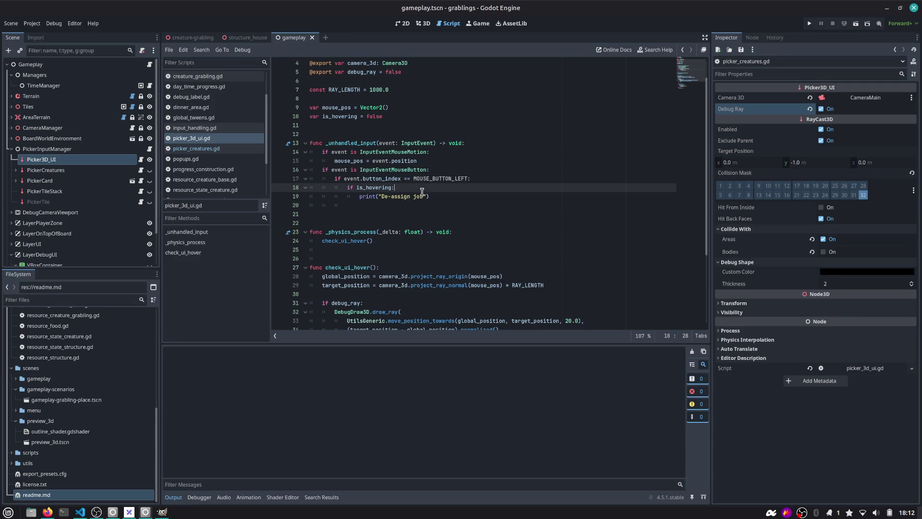
double_click(384, 178)
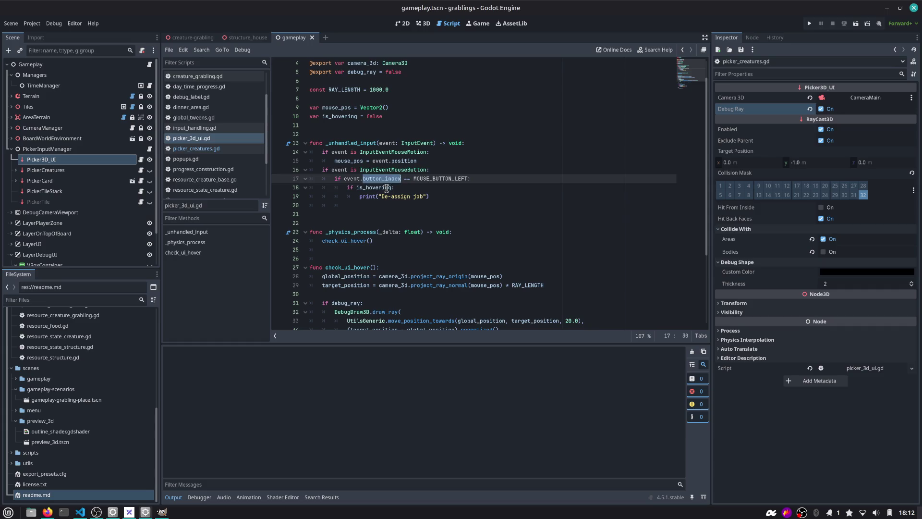
double_click(387, 187)
left_click(437, 197)
key("Return")
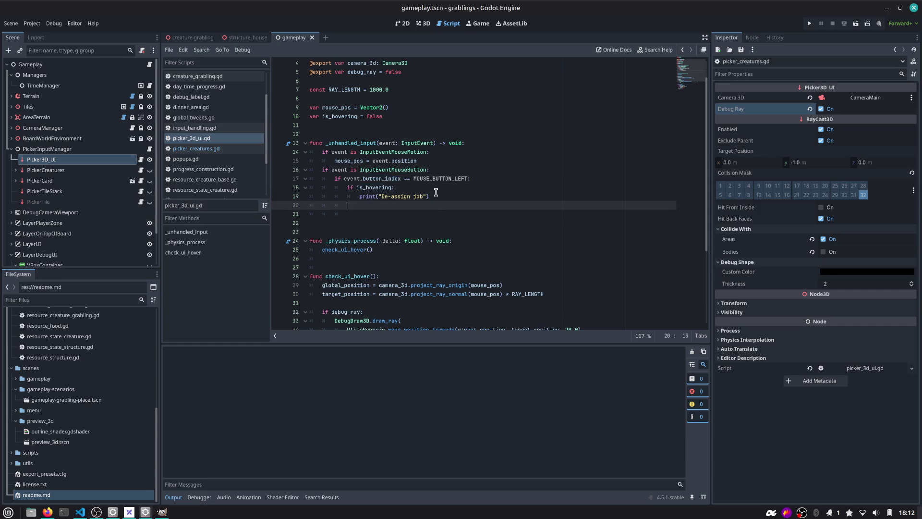
type("else:")
key("Return")
key("BackSpace")
key("BackSpace")
key("BackSpace")
type("print")
type("(\"No")
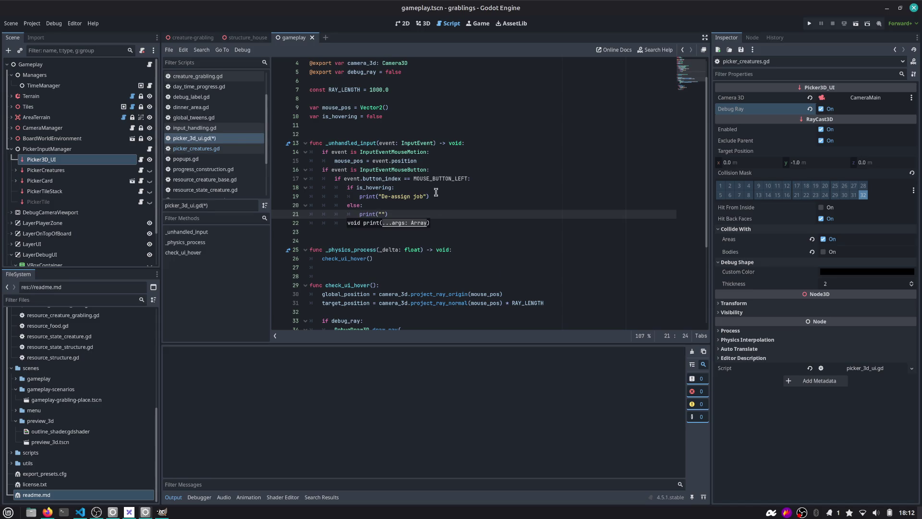
type("t hovering")
type("!")
Delete the print("collision with ", col) line and run the project.
scroll(386, 265, "down", 5)
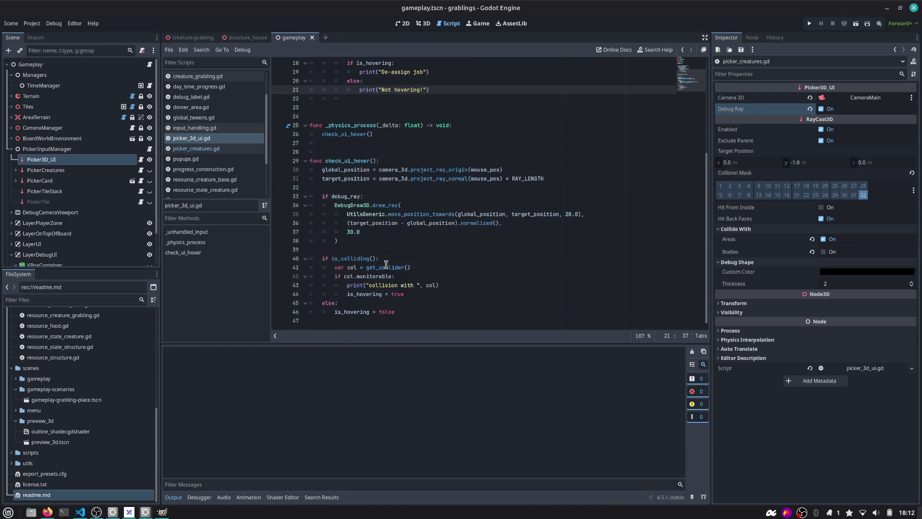
left_click(372, 284)
key("ctrl+shift+k")
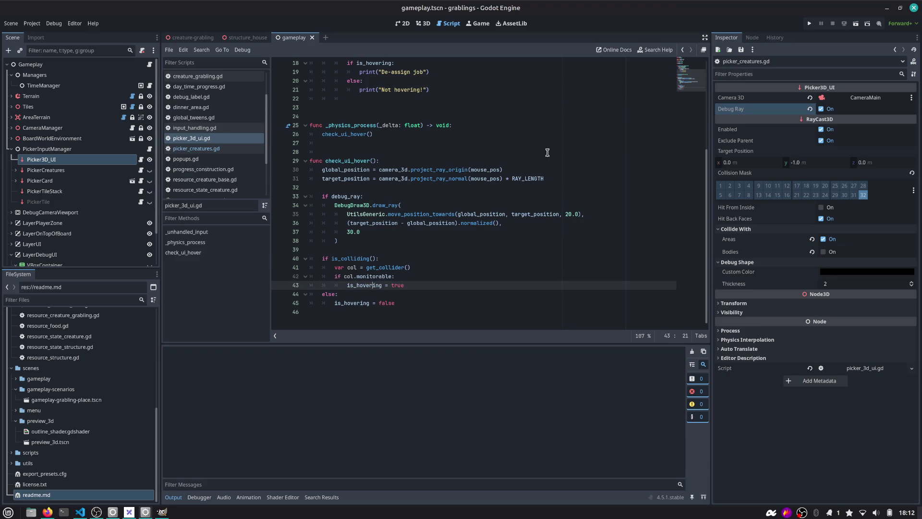
left_click(809, 23)
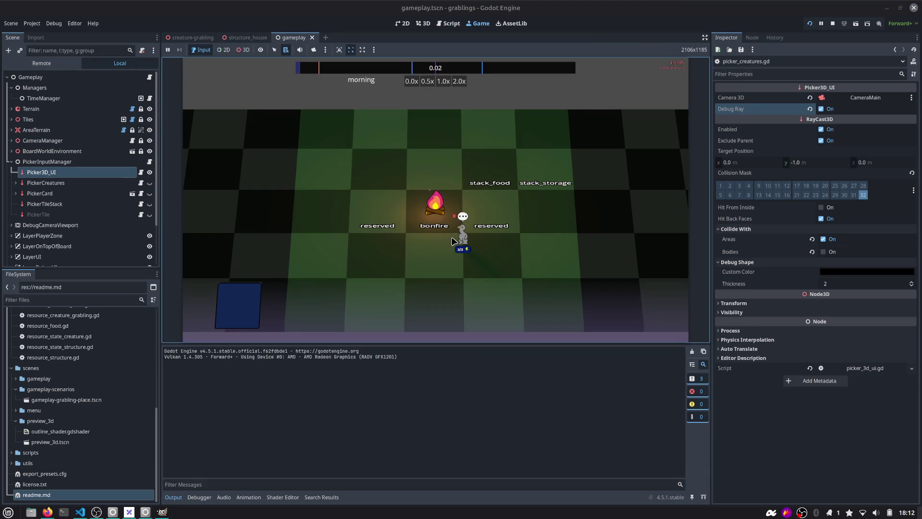
Carry the creature onto the bonfire tile and back, review script lines 14–21, and return to 3D.
scroll(481, 255, "up", 3)
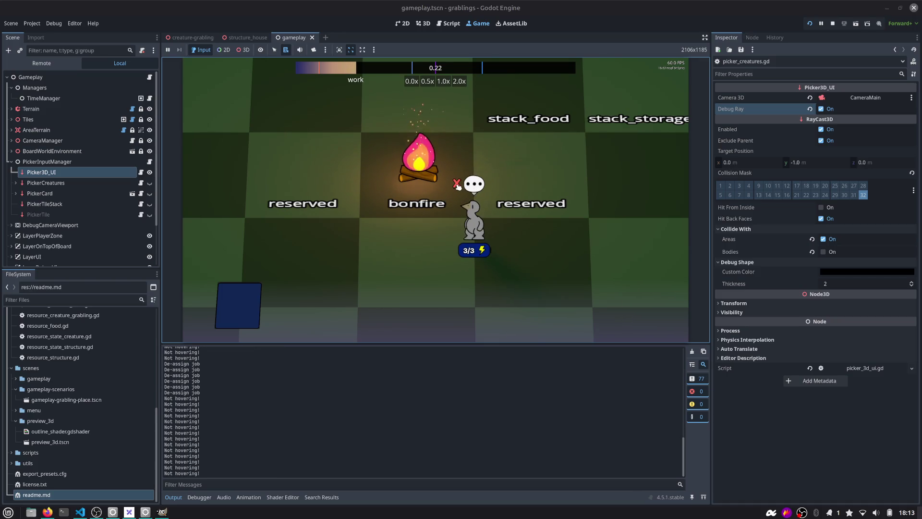
mouse_move(473, 222)
left_mouse_down()
mouse_move(406, 235)
mouse_move(480, 230)
mouse_move(518, 209)
mouse_move(364, 259)
mouse_move(334, 249)
mouse_move(341, 243)
left_mouse_up()
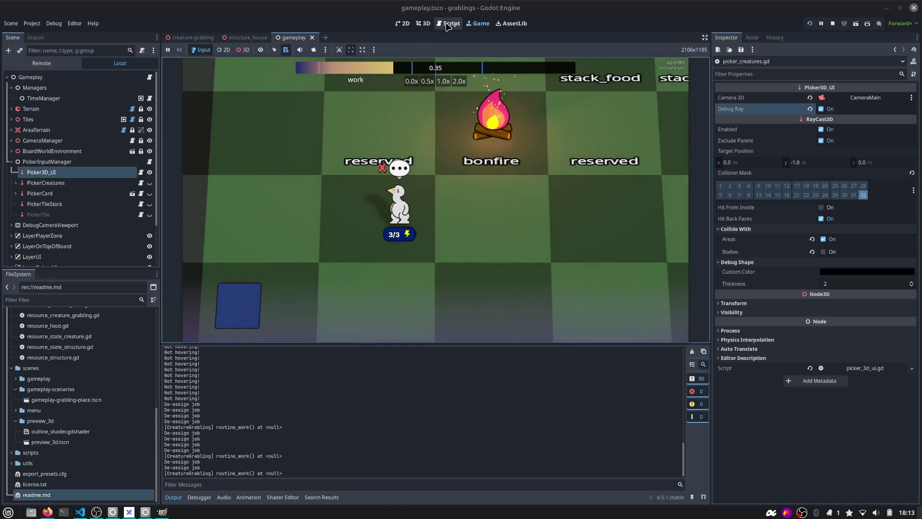
left_click(447, 26)
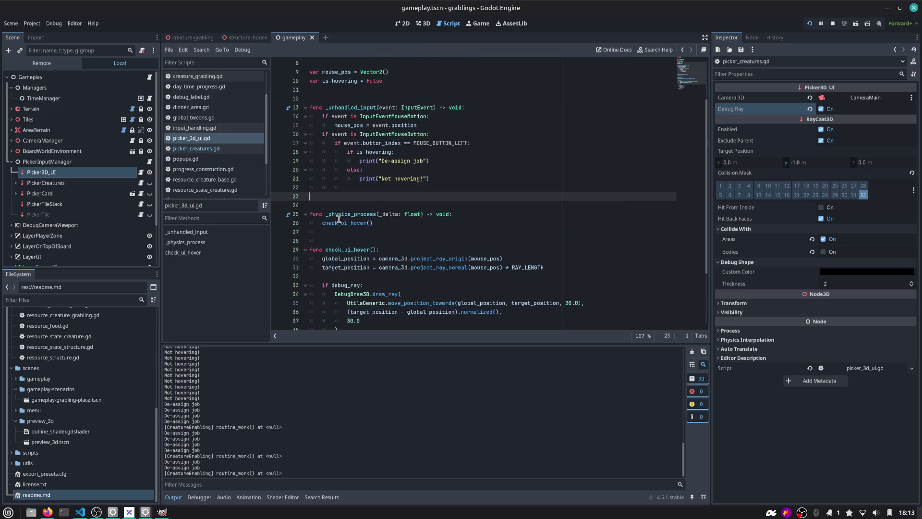
left_click_drag(446, 179, 256, 106)
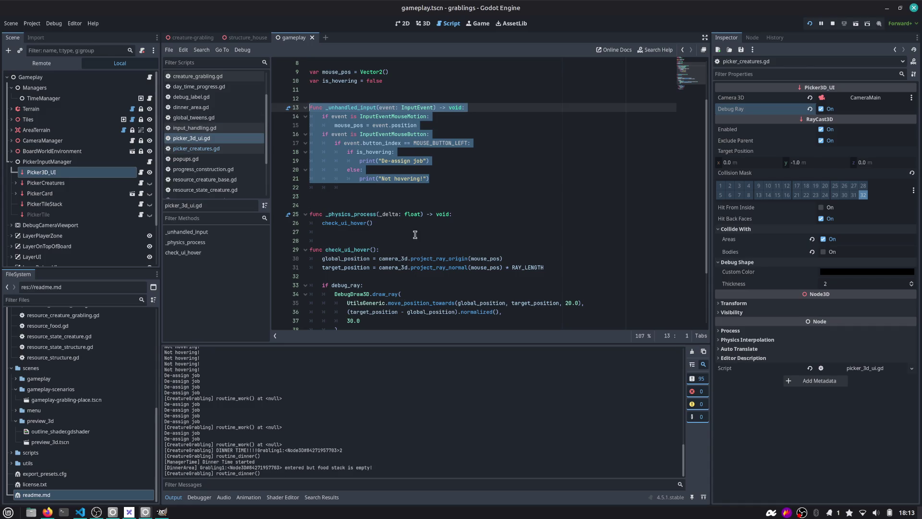
left_click(422, 23)
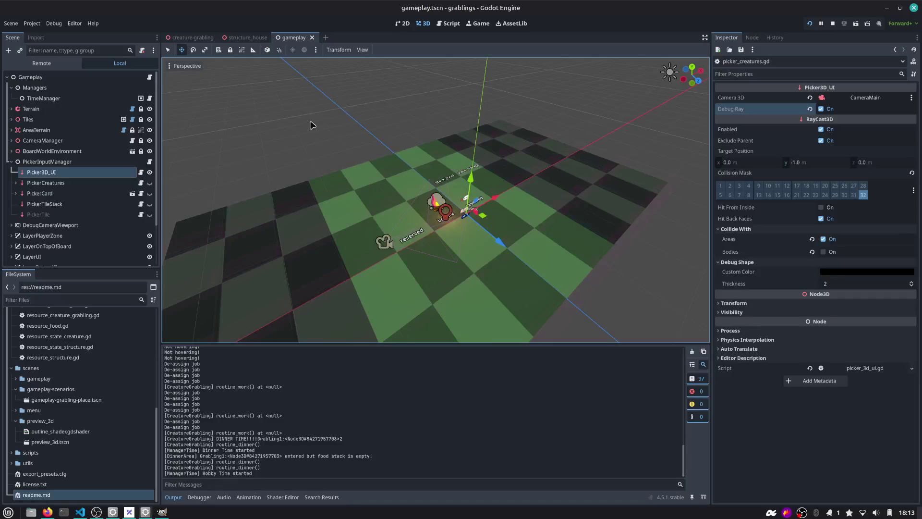
In creature-grabling.tscn, inspect PopupTopRemoveButton, its Area3D child, and the Popups node's popups.gd properties.
left_click(209, 43)
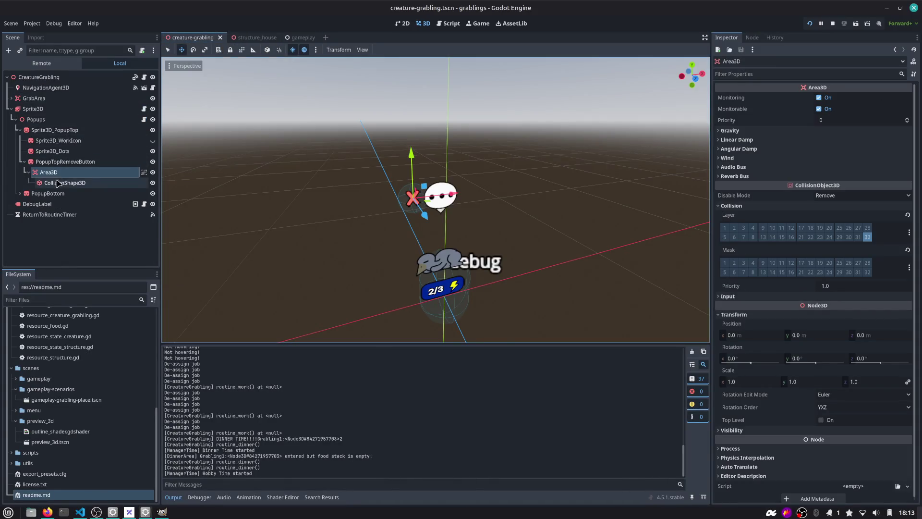
left_click(61, 163)
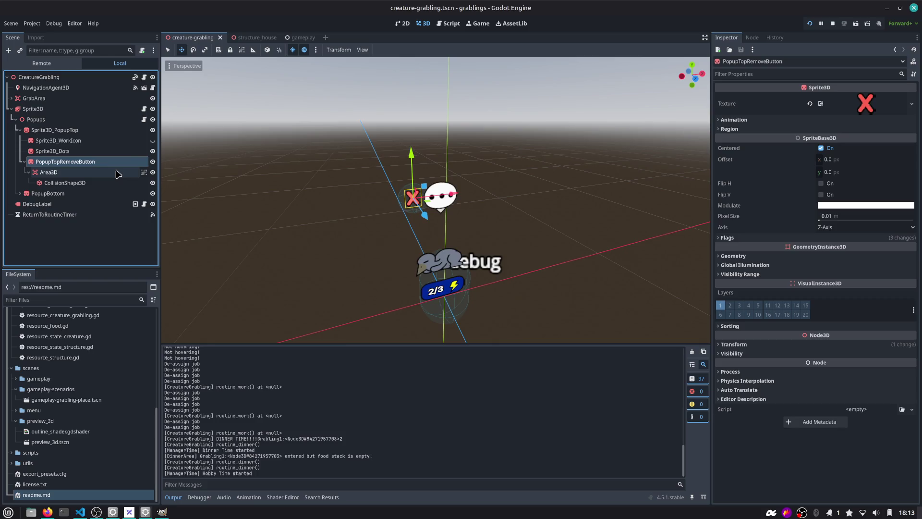
scroll(376, 202, "up", 3)
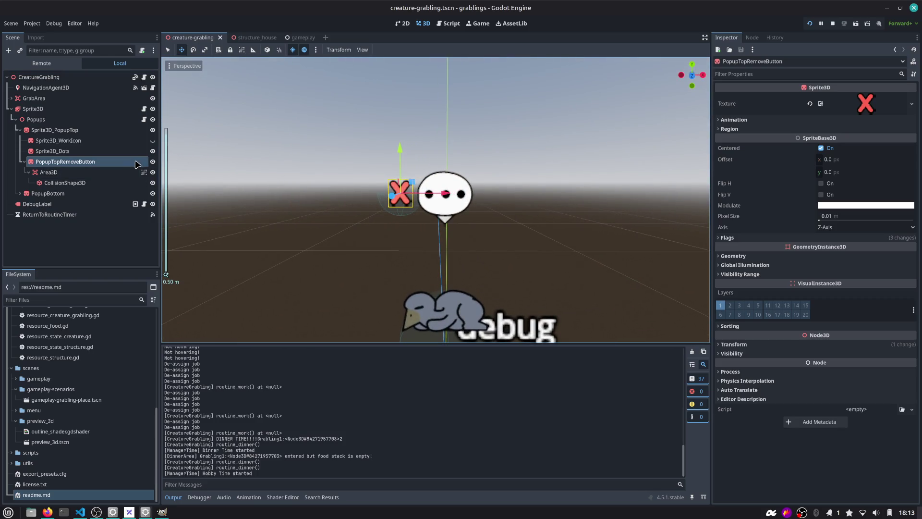
left_click(24, 162)
left_click(24, 161)
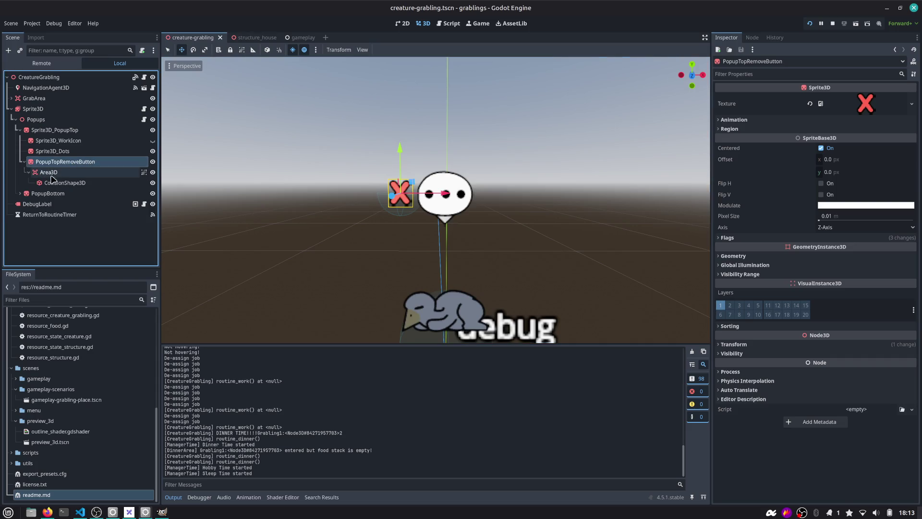
left_click(53, 173)
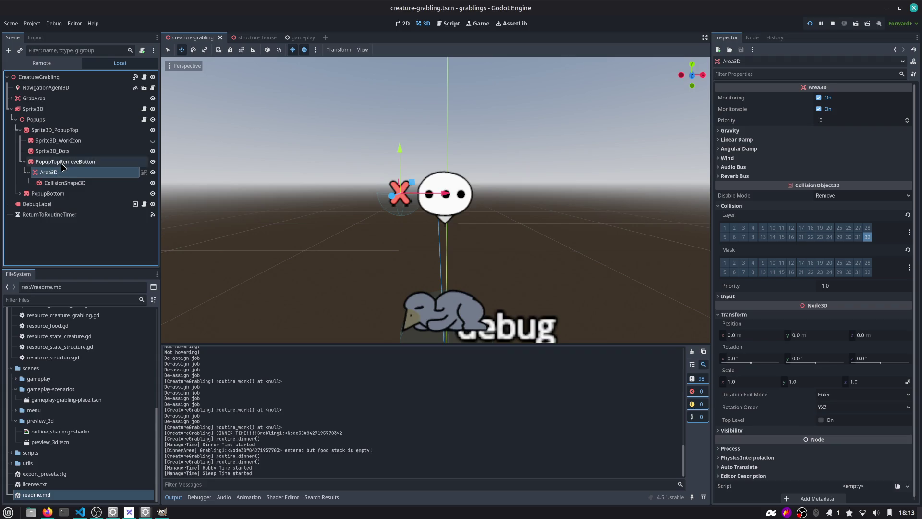
left_click(63, 162)
left_click(98, 120)
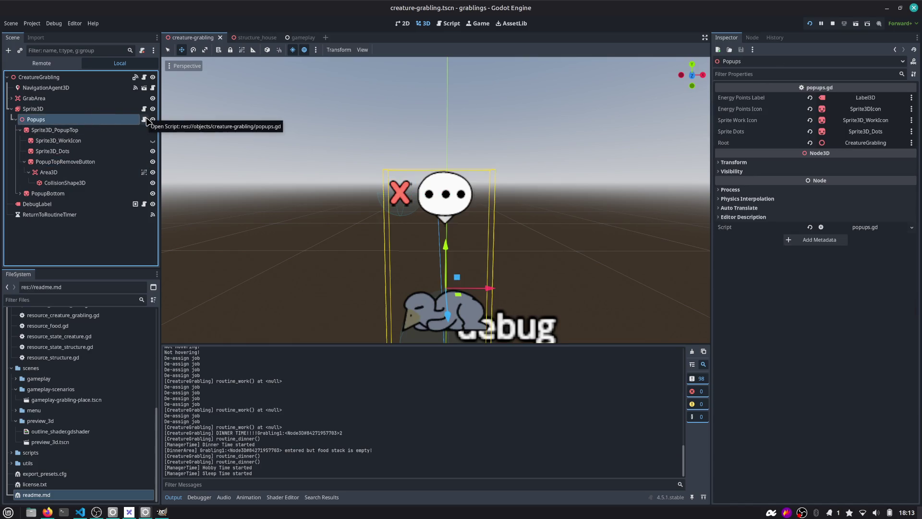
Select the Area3D under PopupTopRemoveButton and bring up Attach Script, proposing area_3d.gd.
left_click(70, 172)
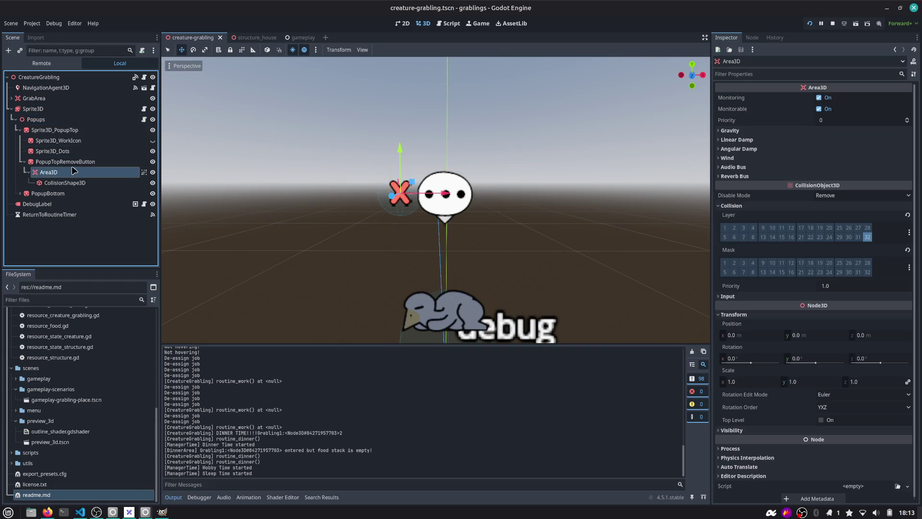
left_click(142, 50)
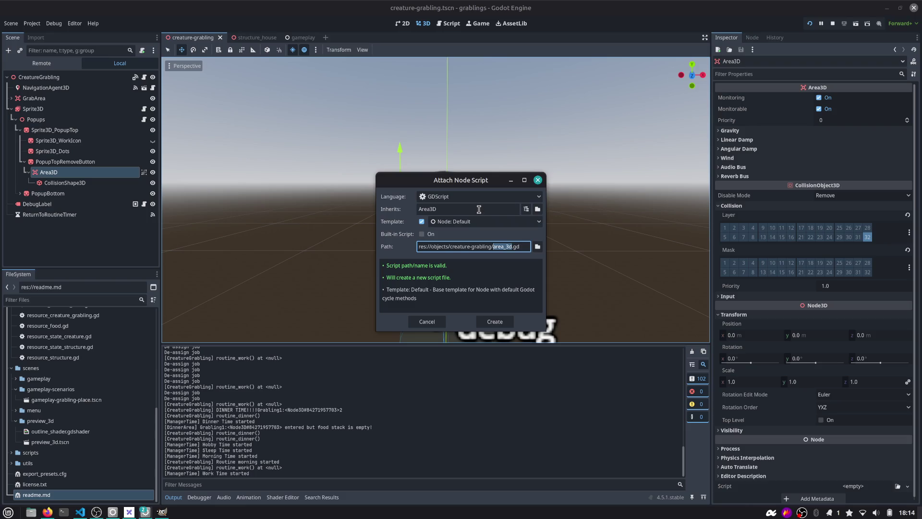
Drag the Attach Node Script dialog to the top right, then bring Firefox to the front.
left_click_drag(495, 180, 548, 144)
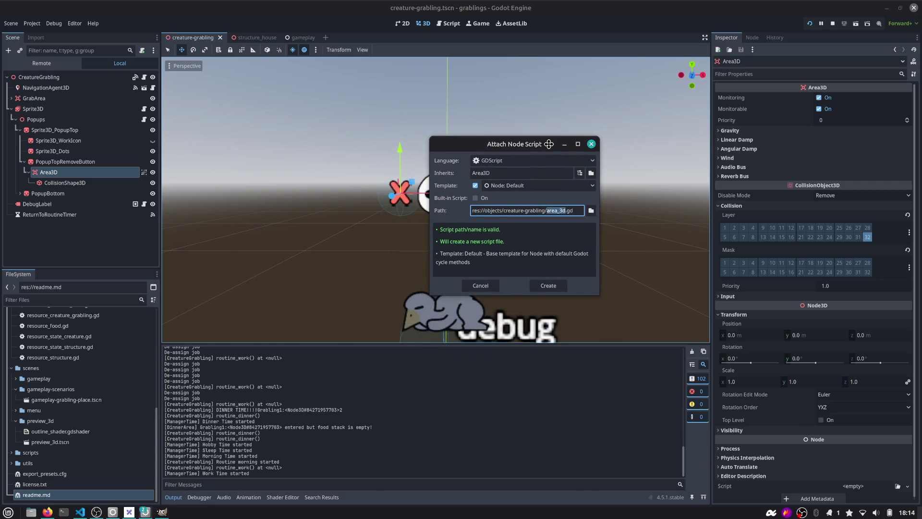
left_click_drag(549, 144, 554, 137)
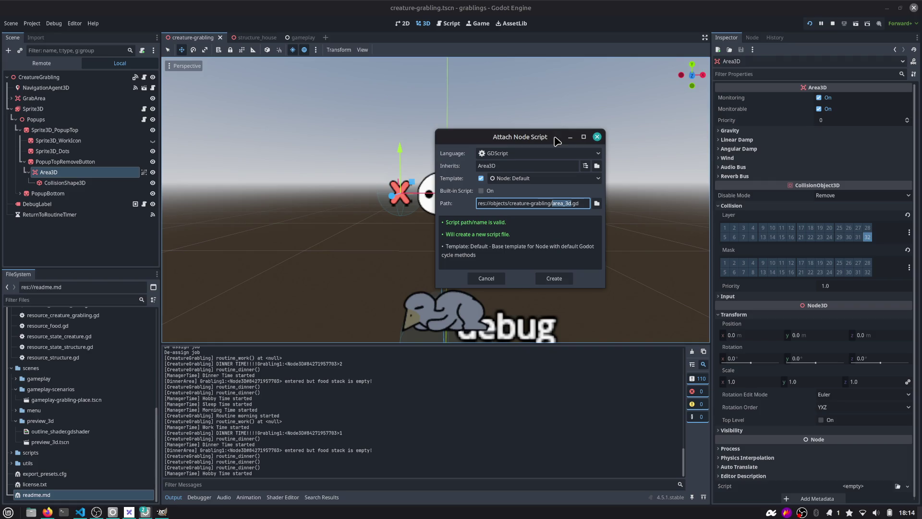
left_click_drag(553, 138, 564, 134)
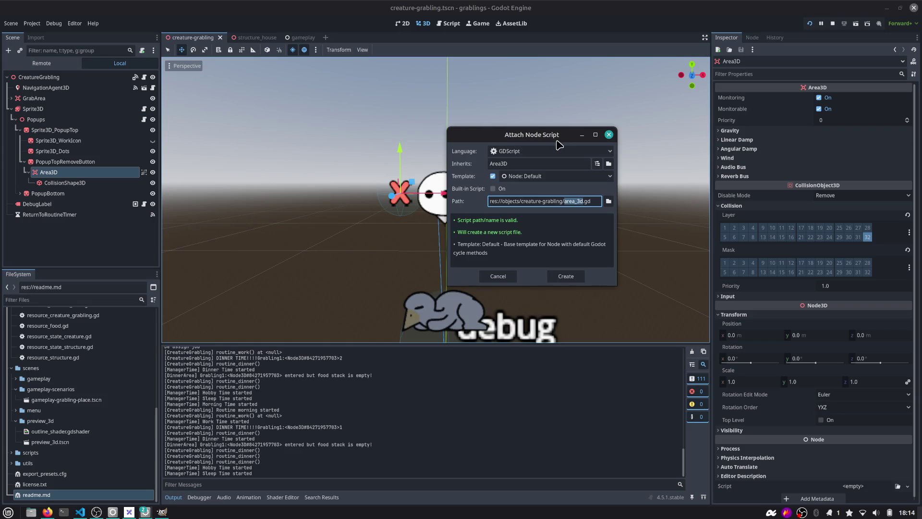
mouse_move(562, 138)
left_mouse_down()
mouse_move(651, 63)
mouse_move(629, 77)
left_mouse_up()
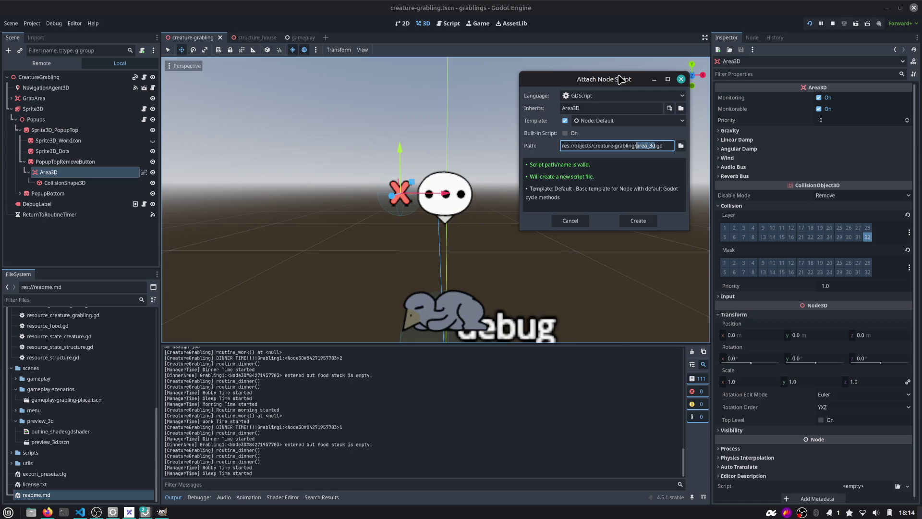
left_click_drag(620, 80, 630, 67)
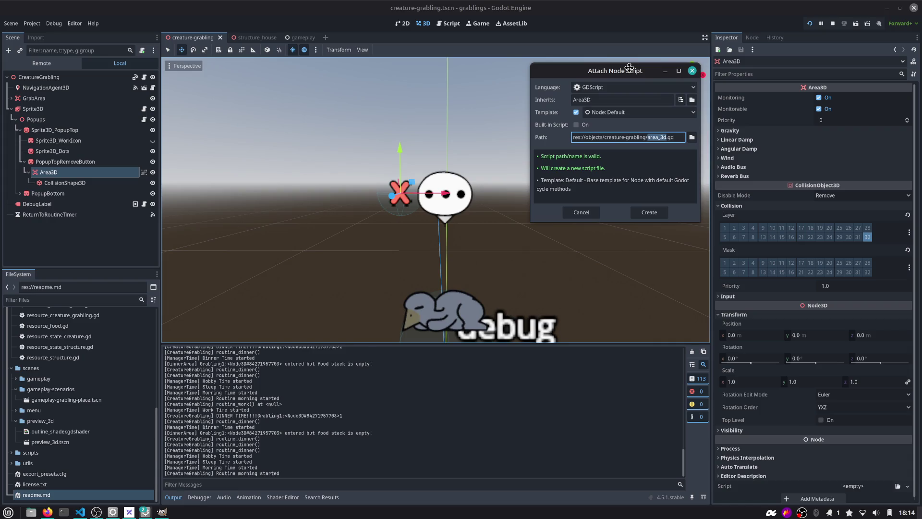
left_click_drag(630, 67, 631, 64)
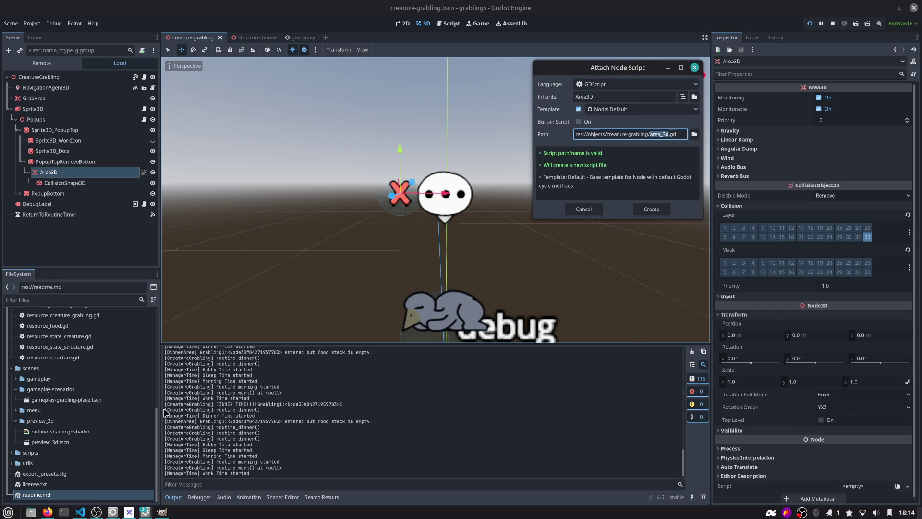
left_click(47, 511)
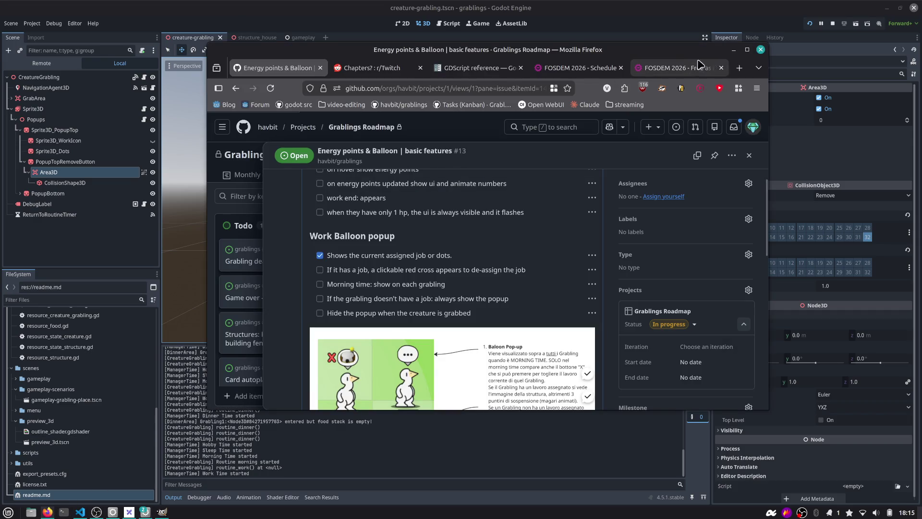
Search the web for 'ada language' and make the browser window taller to read results.
left_click(739, 68)
type("ada")
key("Return")
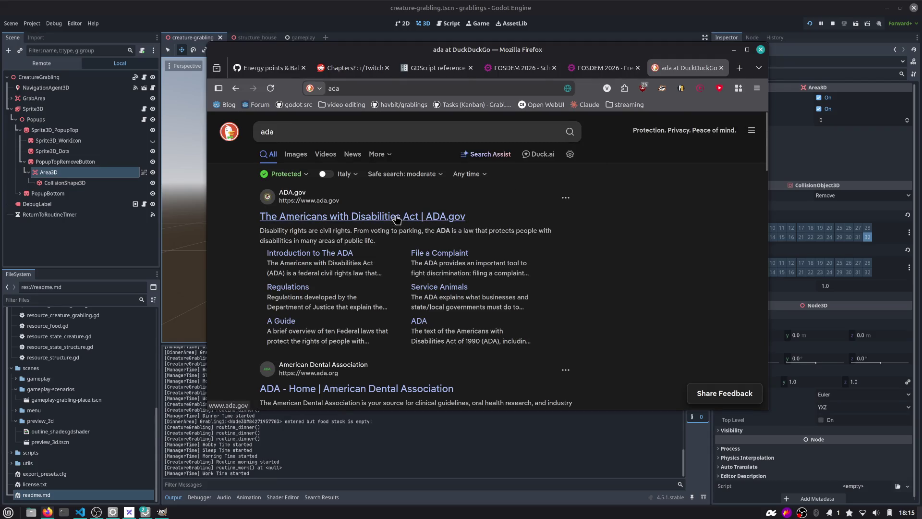
left_click(336, 131)
type("language")
key("Return")
scroll(373, 232, "down", 3)
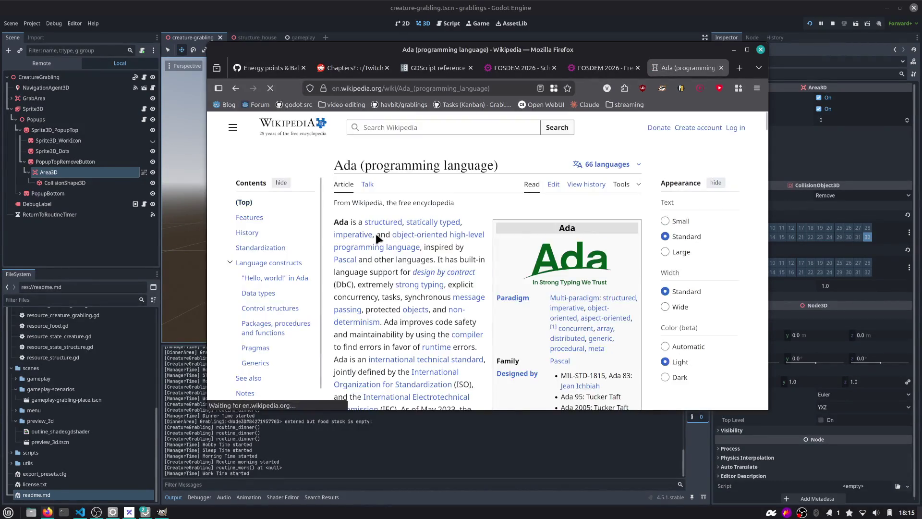
scroll(376, 233, "down", 3)
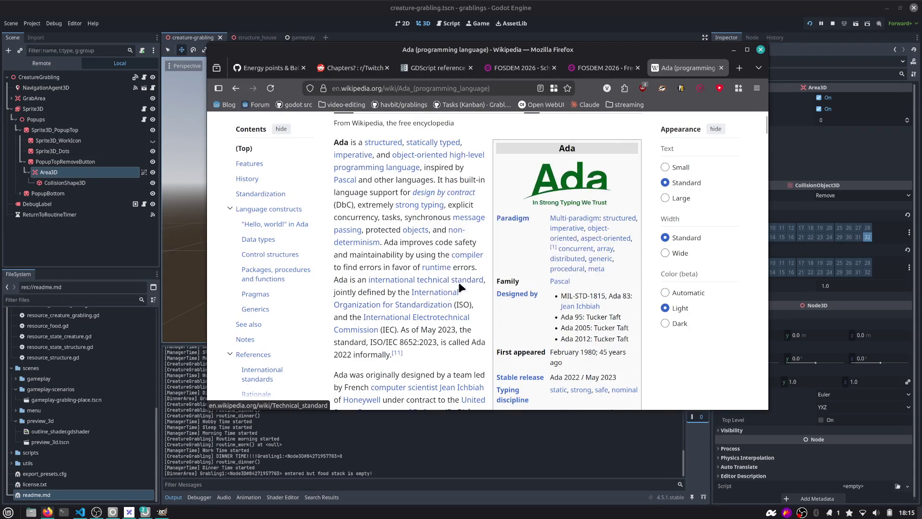
left_click_drag(464, 410, 463, 487)
scroll(466, 325, "up", 2)
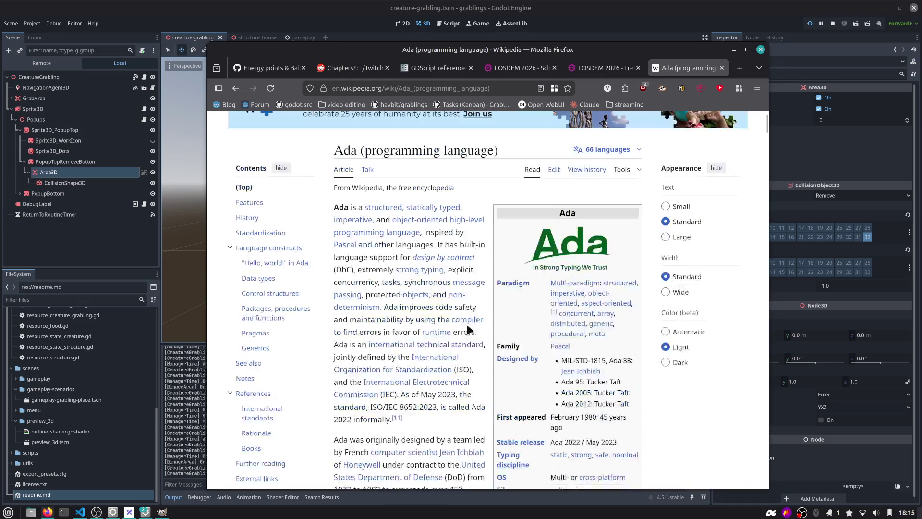
scroll(492, 121, "up", 2)
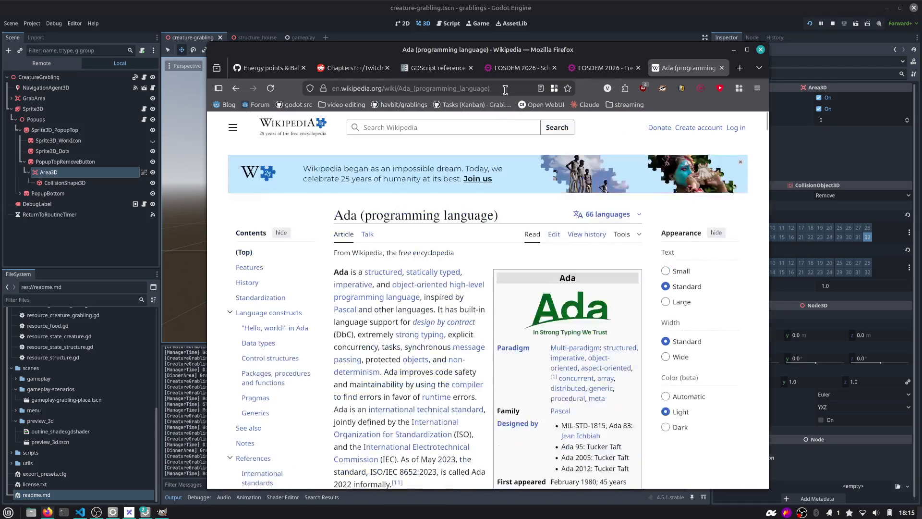
Search 'delphi programming language', open the Delphi (software) Wikipedia article, and enlarge its IDE screenshot.
left_click(480, 87)
type("delphi")
key("Return")
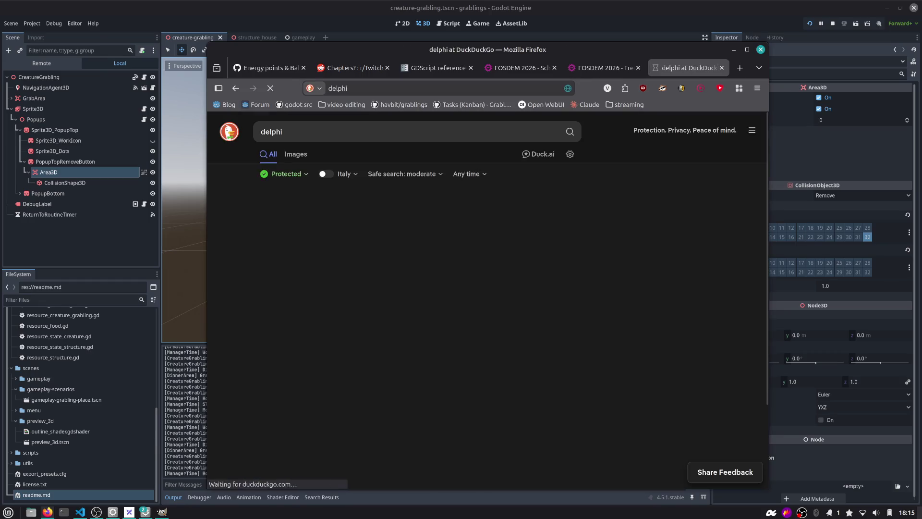
left_click(349, 139)
type("programming language")
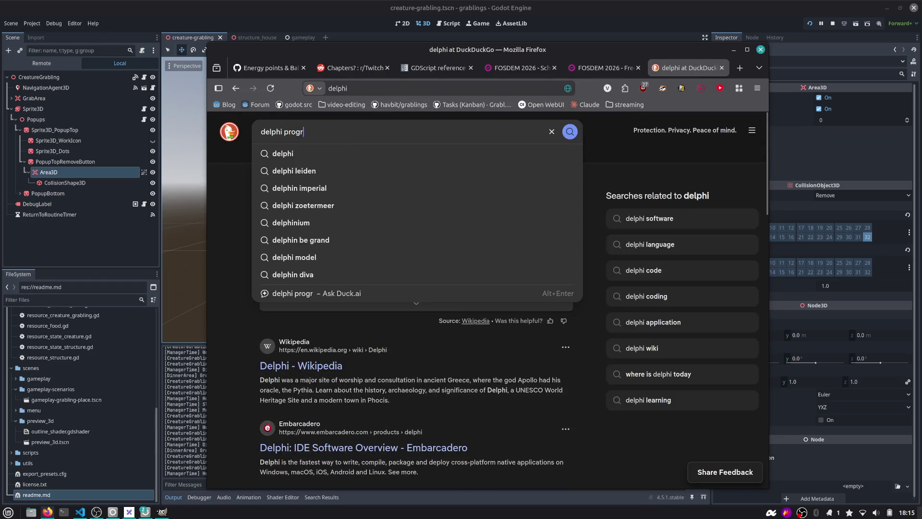
key("Return")
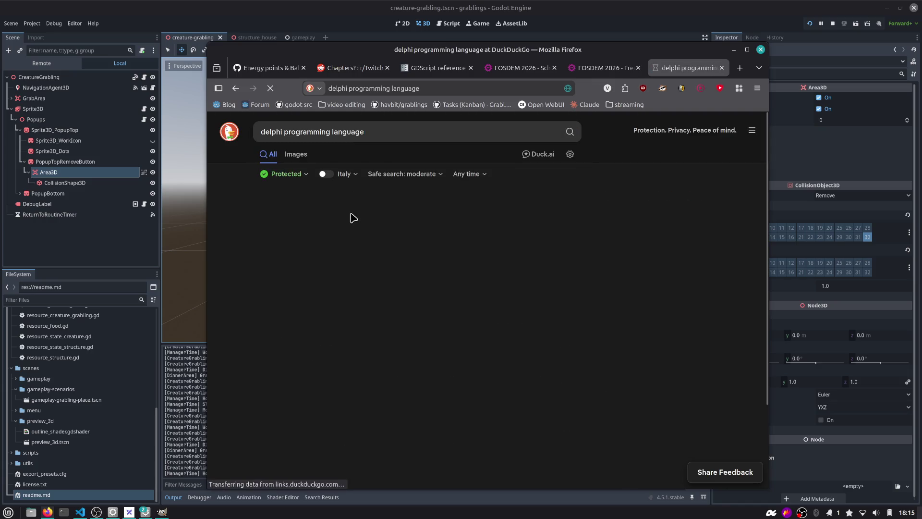
scroll(343, 259, "down", 3)
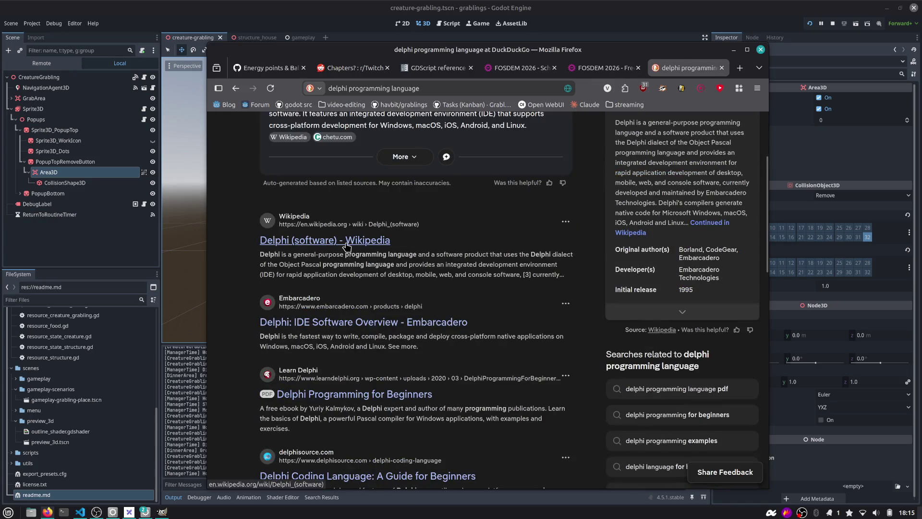
left_click(347, 246)
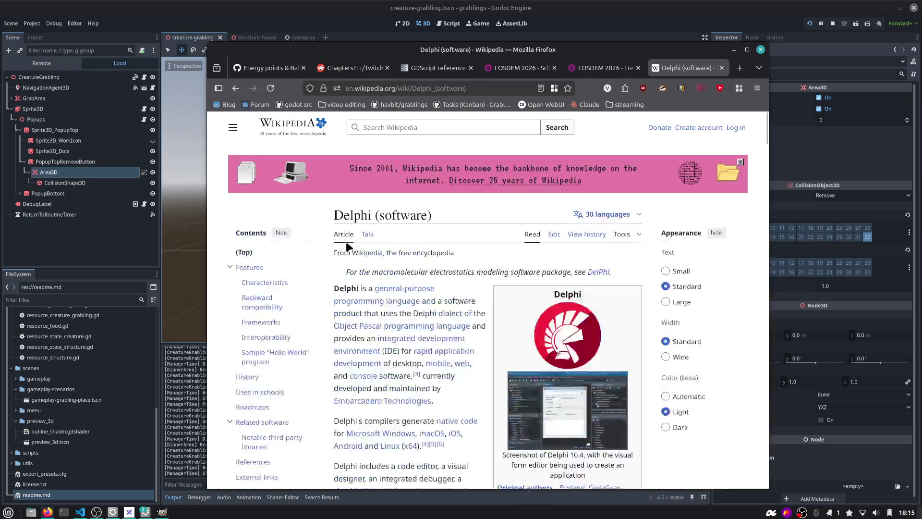
scroll(347, 235, "down", 3)
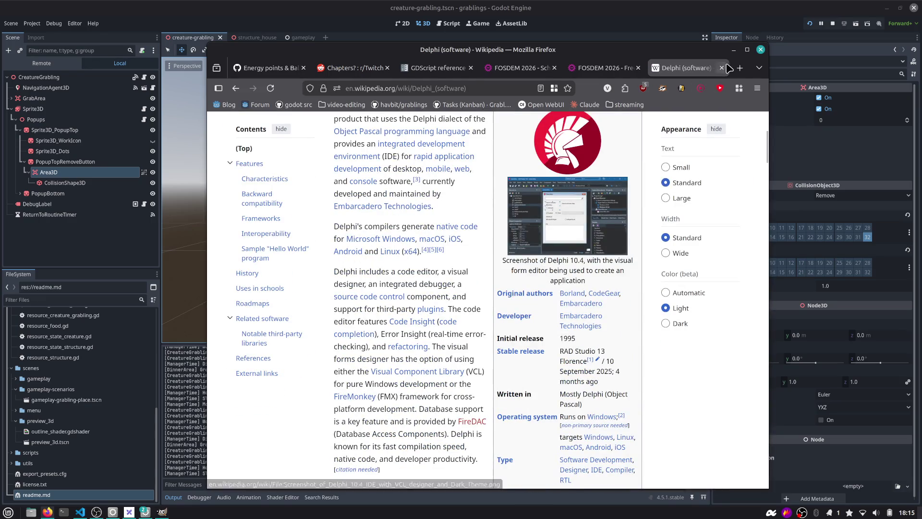
left_click(747, 50)
left_click(575, 205)
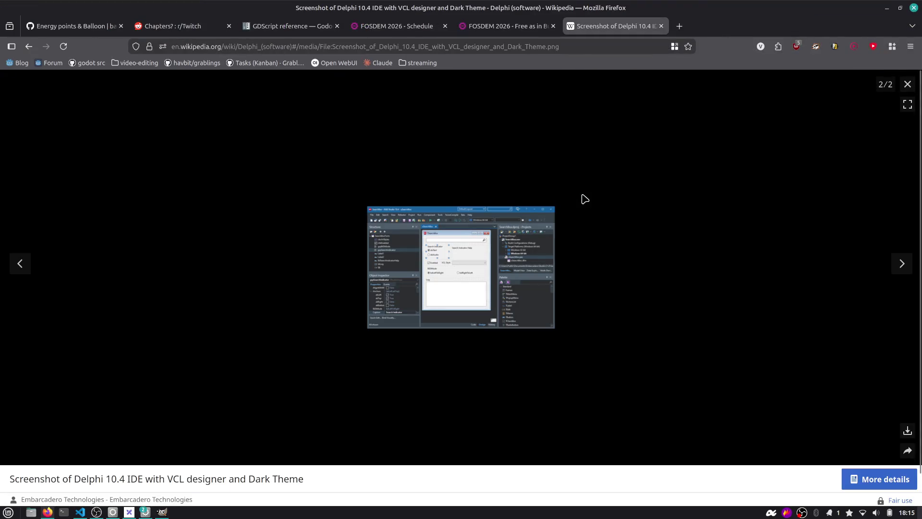
View the Delphi IDE screenshot as a full image, then return to and scroll through the article.
left_click(491, 262)
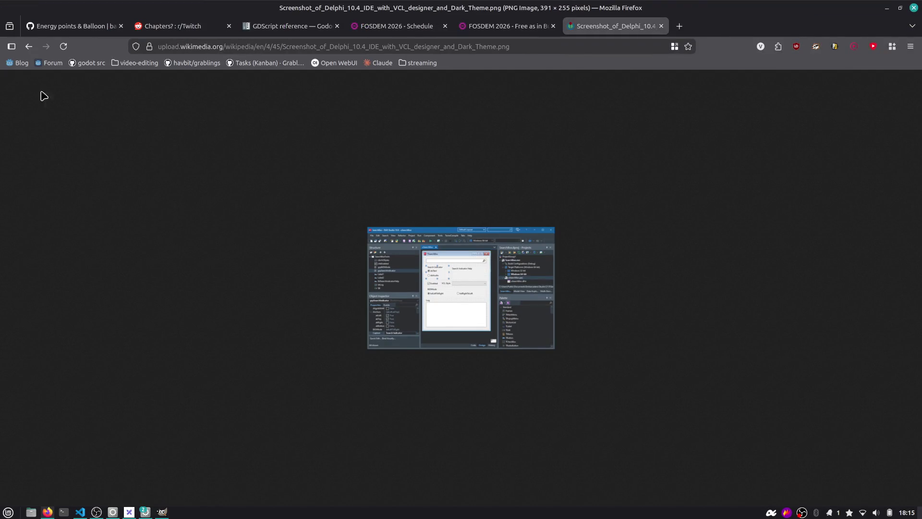
left_click(30, 47)
left_click(30, 47)
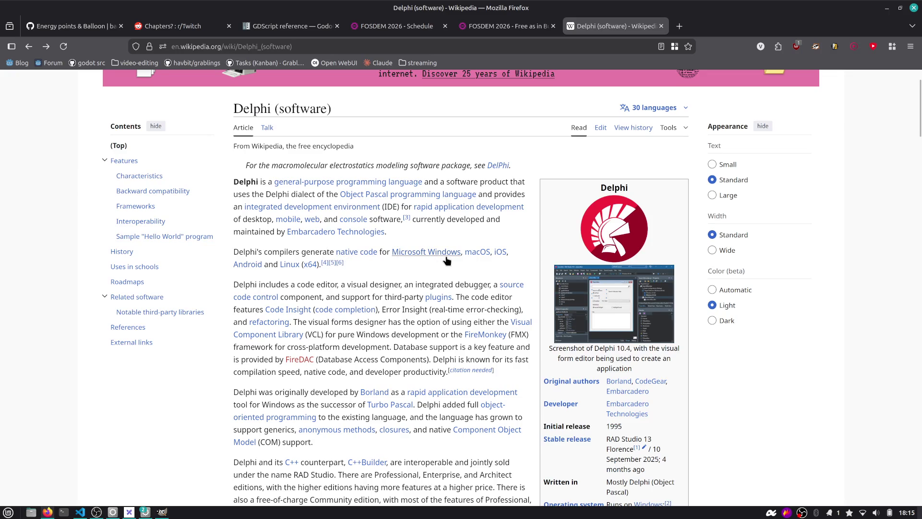
mouse_move(447, 260)
scroll(432, 261, "down", 3)
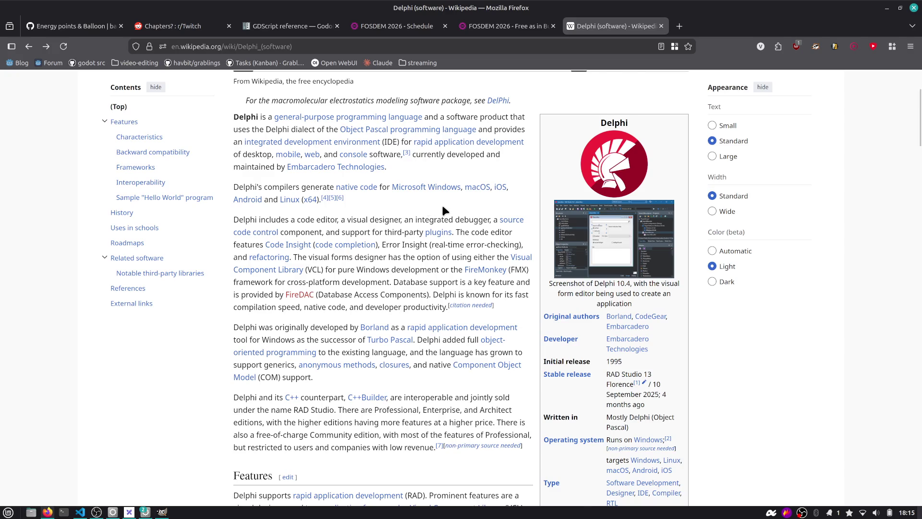
scroll(442, 205, "down", 6)
scroll(443, 205, "down", 3)
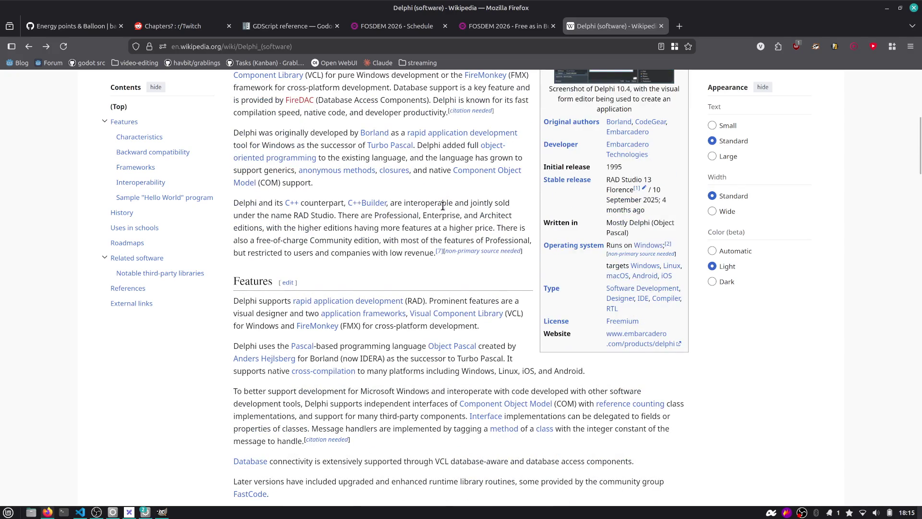
scroll(442, 206, "down", 9)
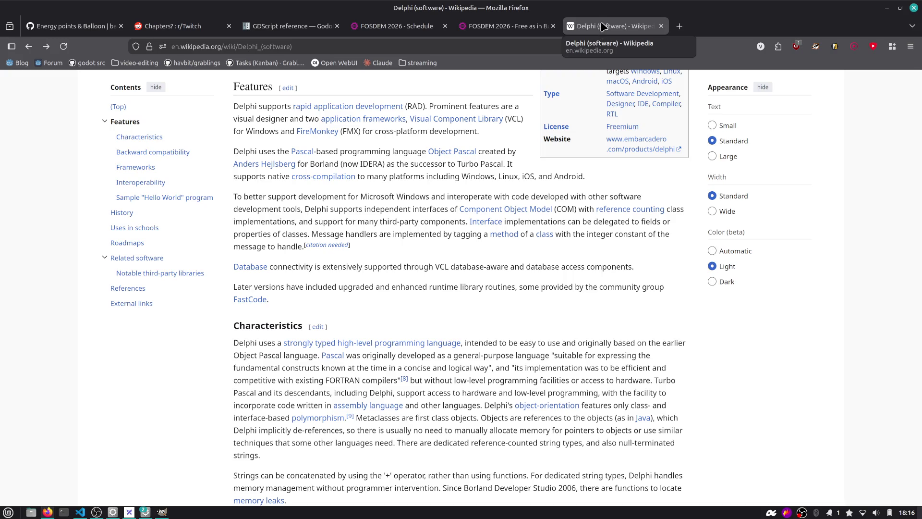
Close the Delphi Wikipedia tab and switch back to Godot.
middle_click(604, 27)
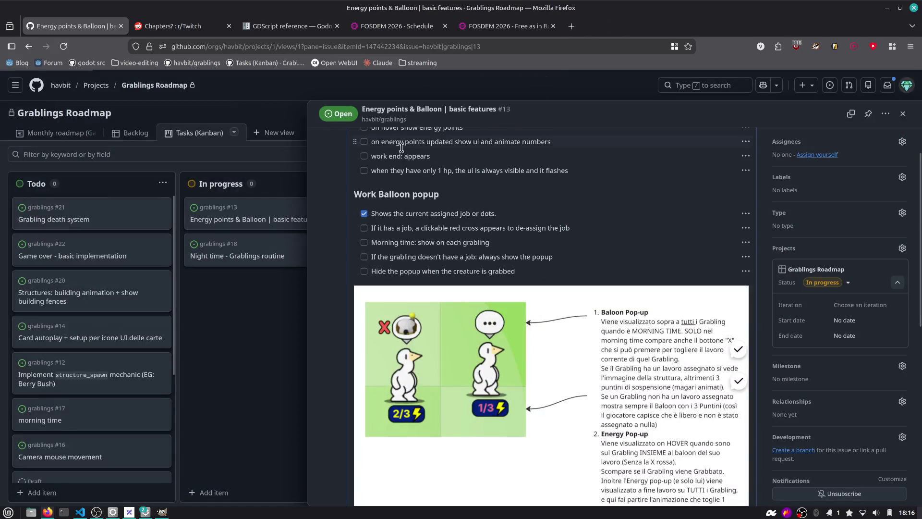
key("alt+Tab")
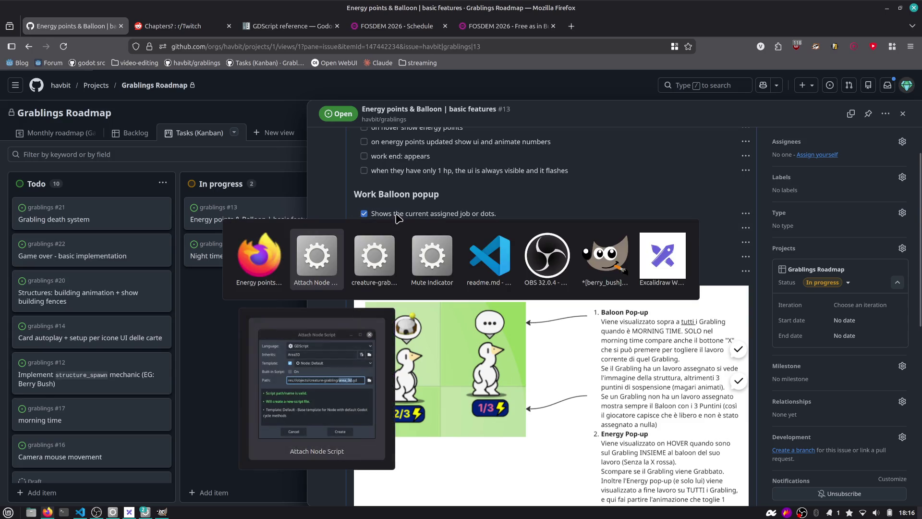
key("alt+Tab")
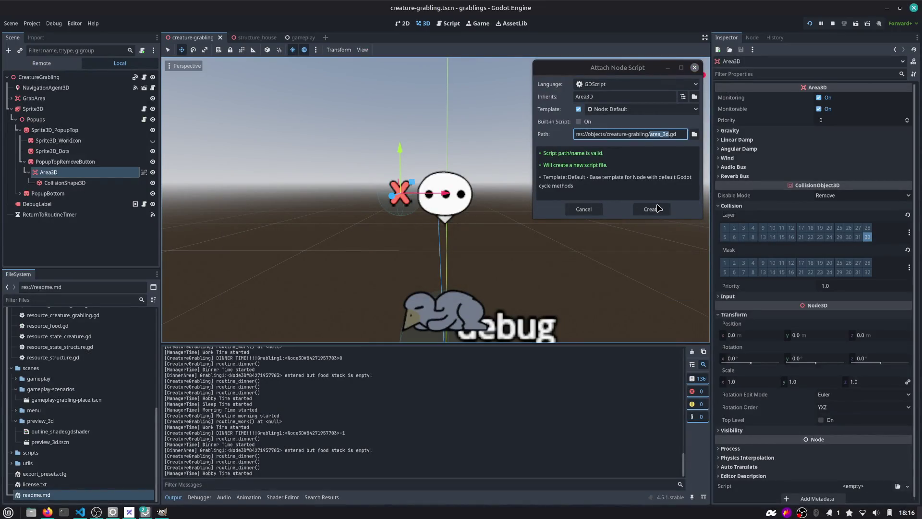
Cancel creating area_3d.gd, leaving Area3D scriptless, and begin adding a metadata property instead.
left_click(660, 140)
left_click(661, 134)
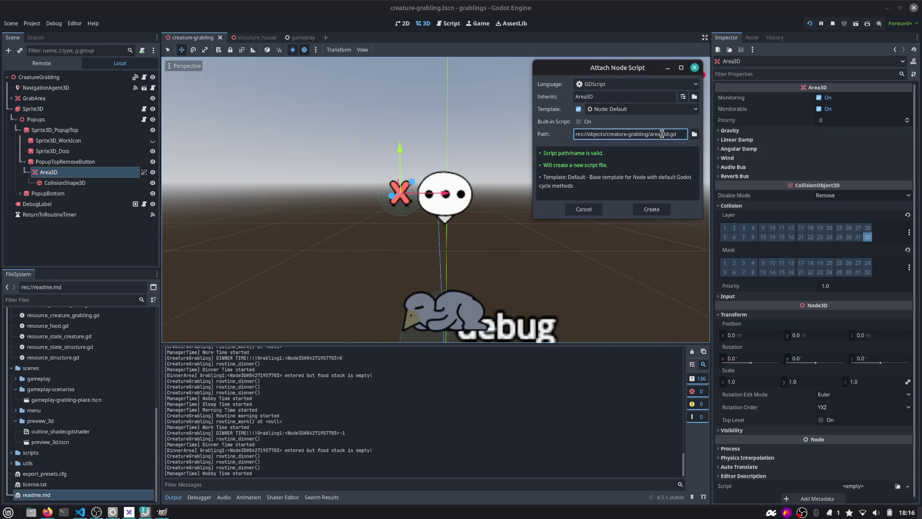
double_click(662, 134)
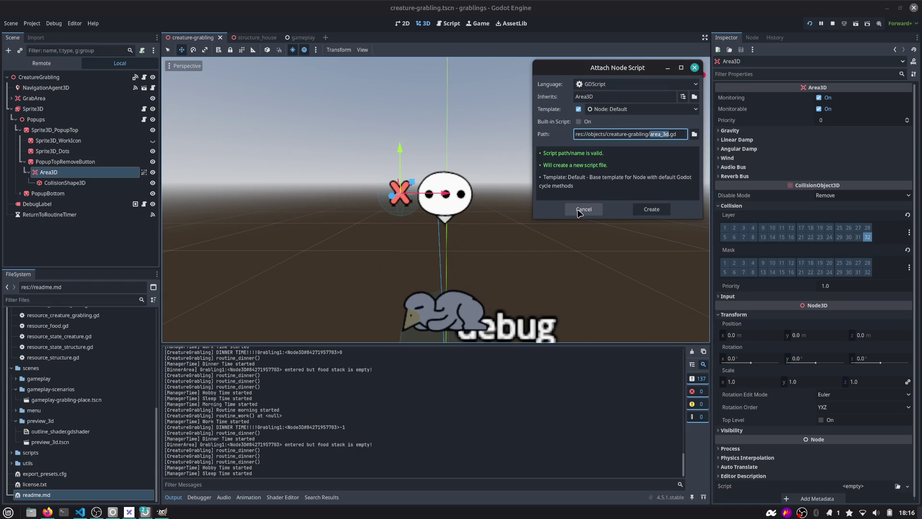
left_click(580, 210)
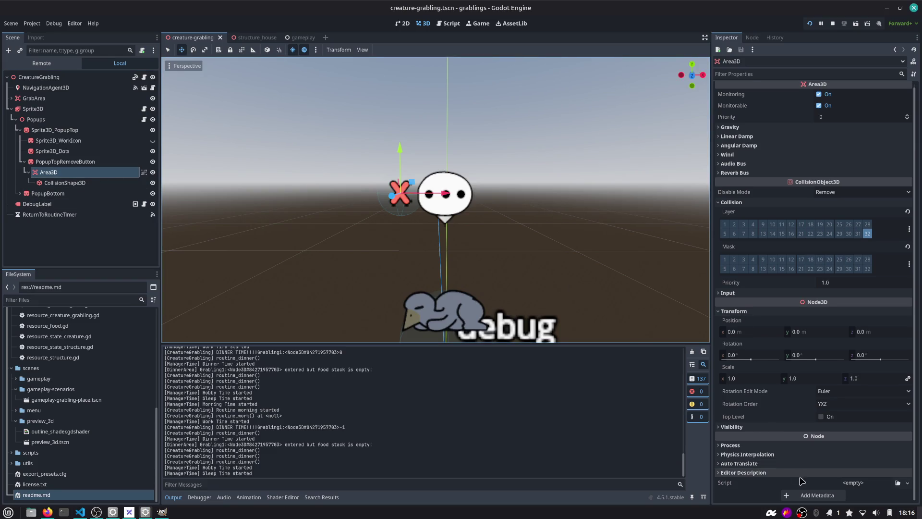
left_click(818, 495)
Add a NodePath metadata property 'root' to Area3D and assign it the Sprite3D node.
left_click(523, 243)
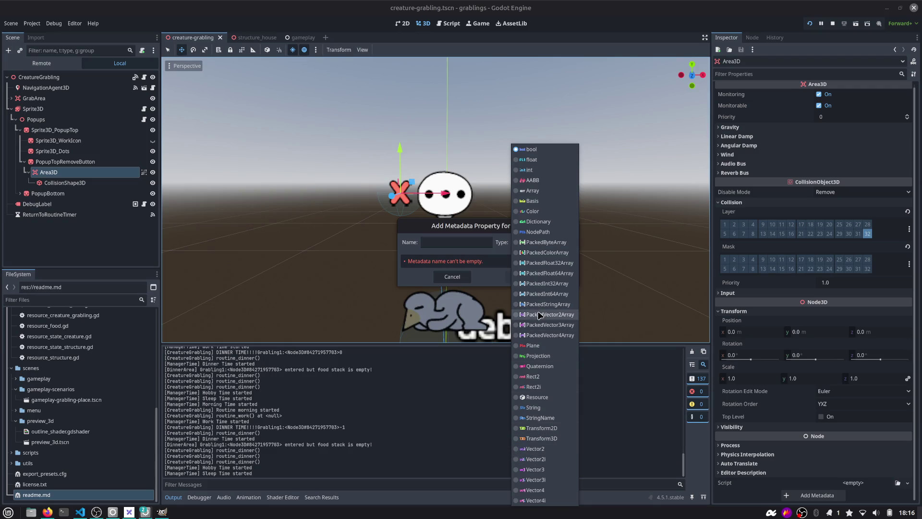
left_click(541, 233)
left_click(468, 247)
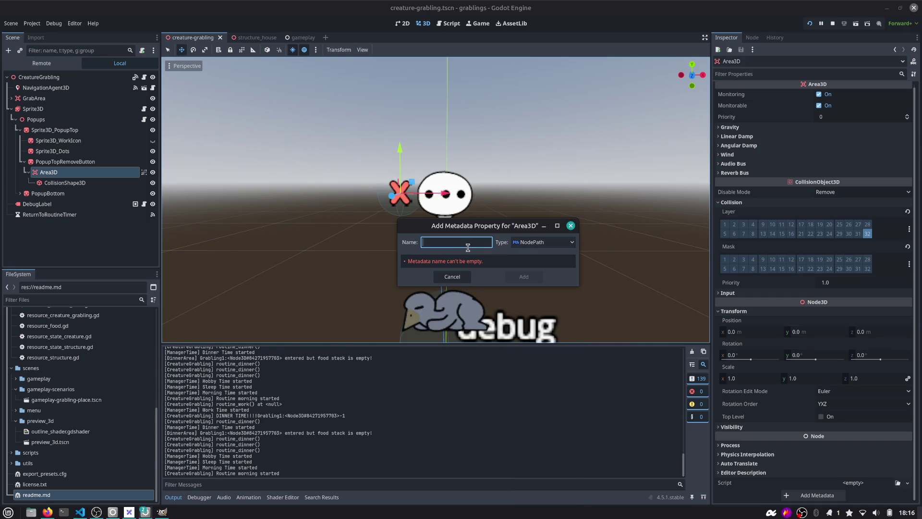
type("root")
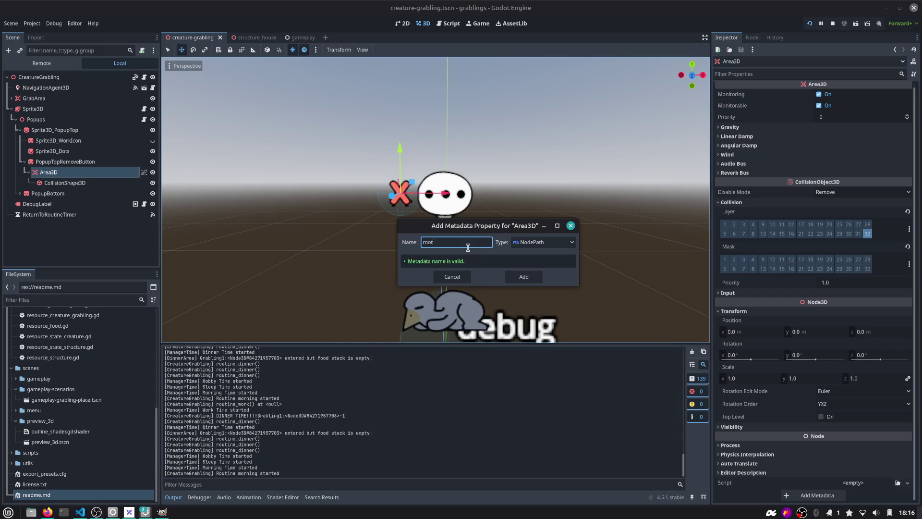
left_click(523, 277)
left_click(837, 486)
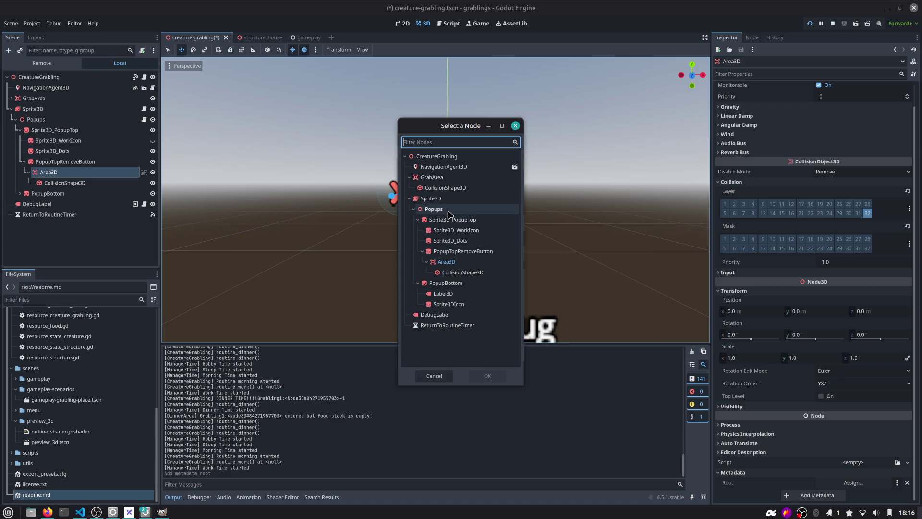
double_click(432, 198)
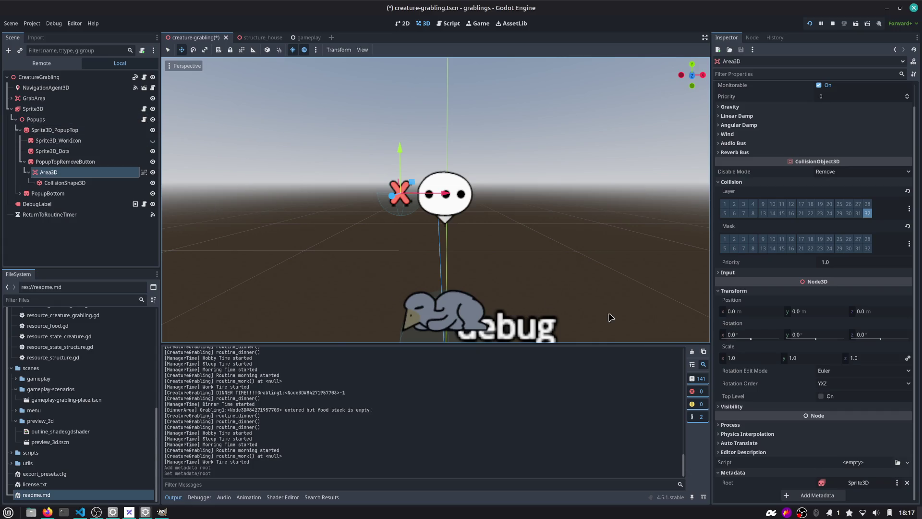
Delete Area3D's root metadata and start a new NodePath metadata property named 'popups'.
left_click(786, 484)
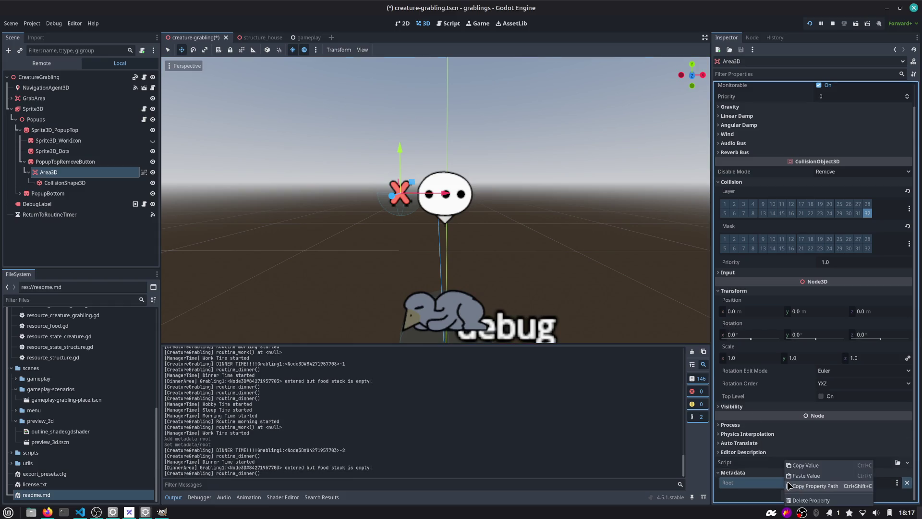
left_click(897, 482)
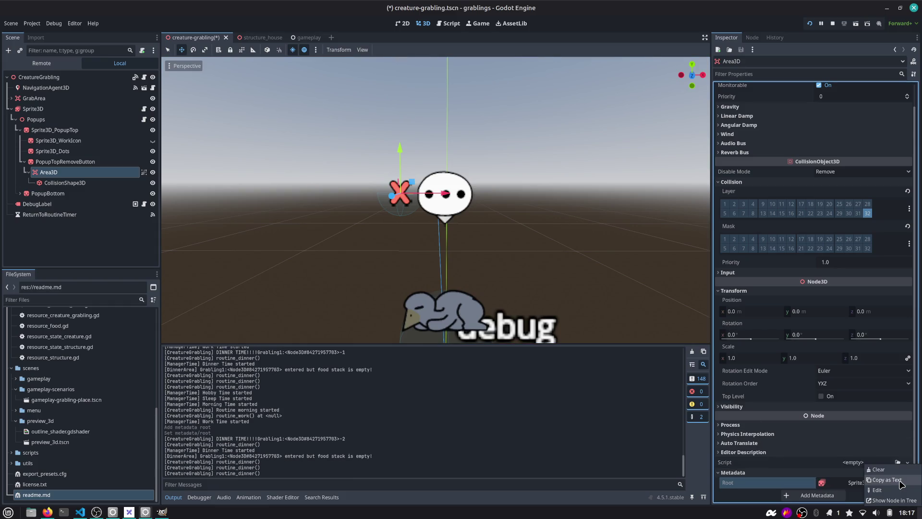
left_click(889, 493)
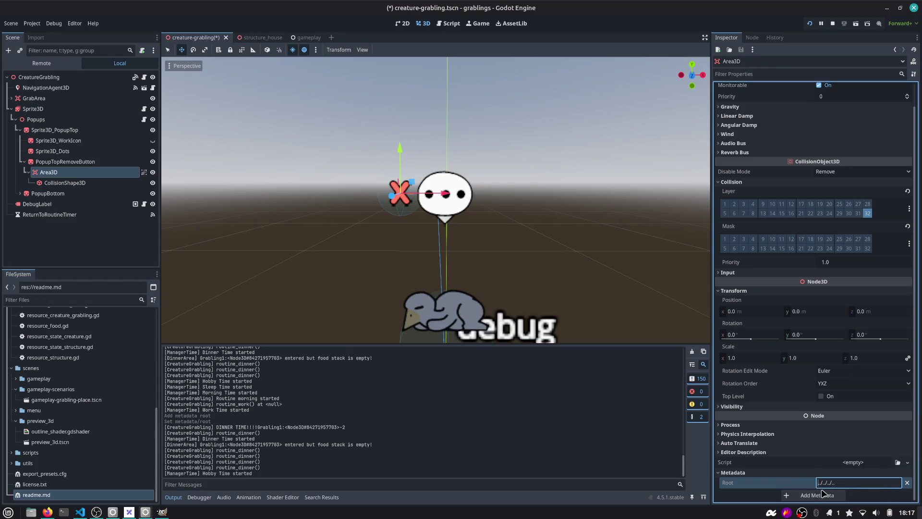
left_click(907, 483)
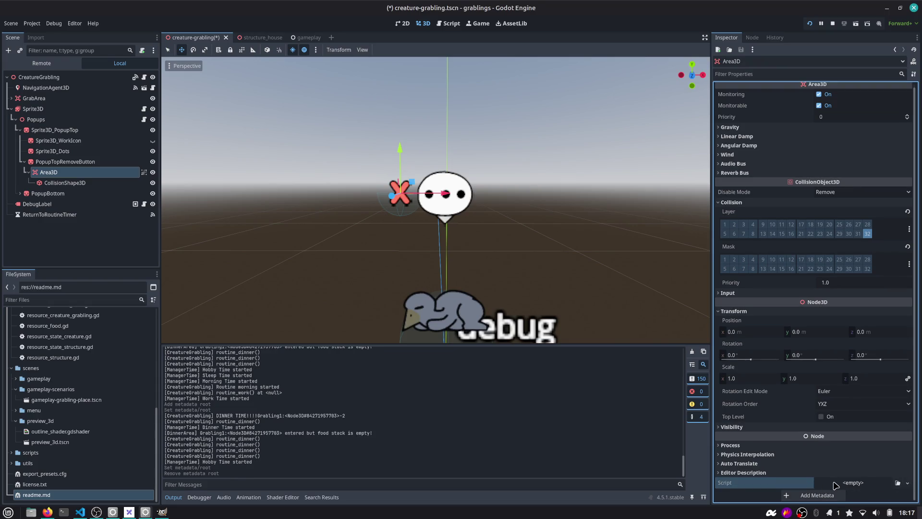
left_click(812, 495)
type("popups")
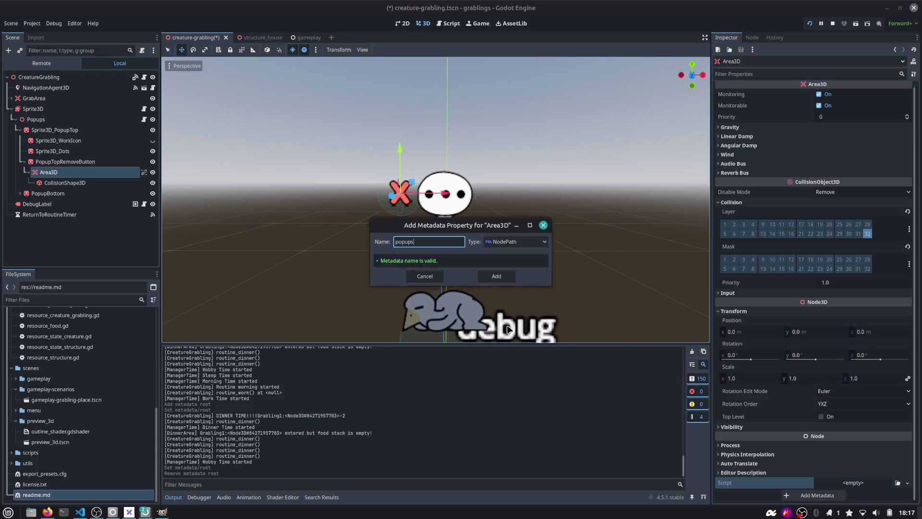